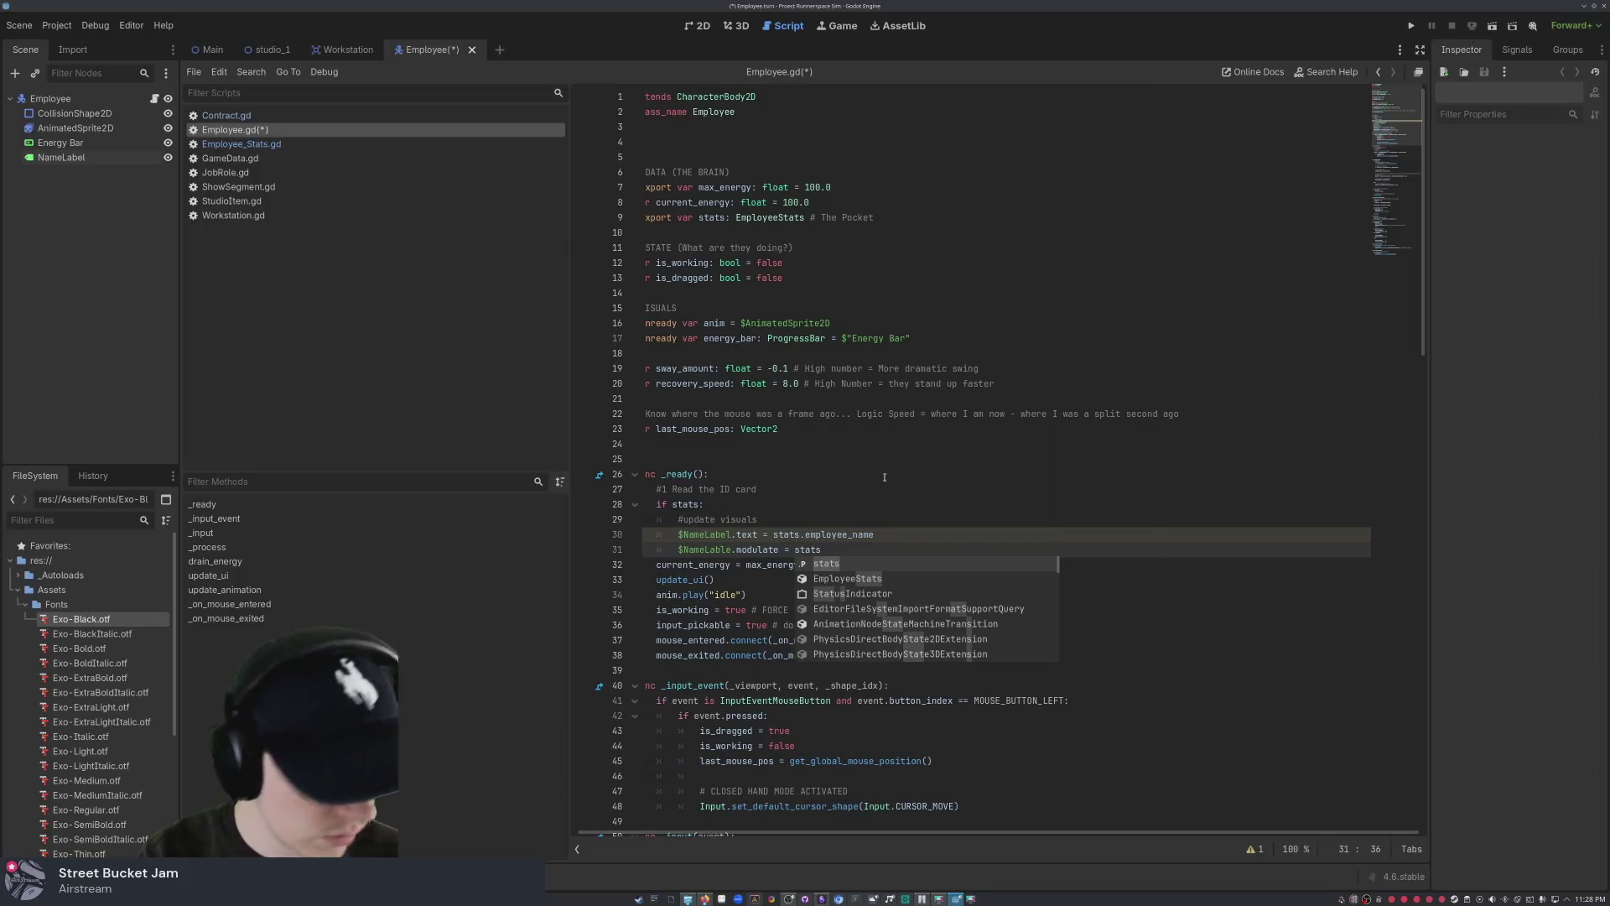
# - Tint the name label with stats.role_color and add an '# Update Logic' comment below it
pyautogui.write('.role_color')
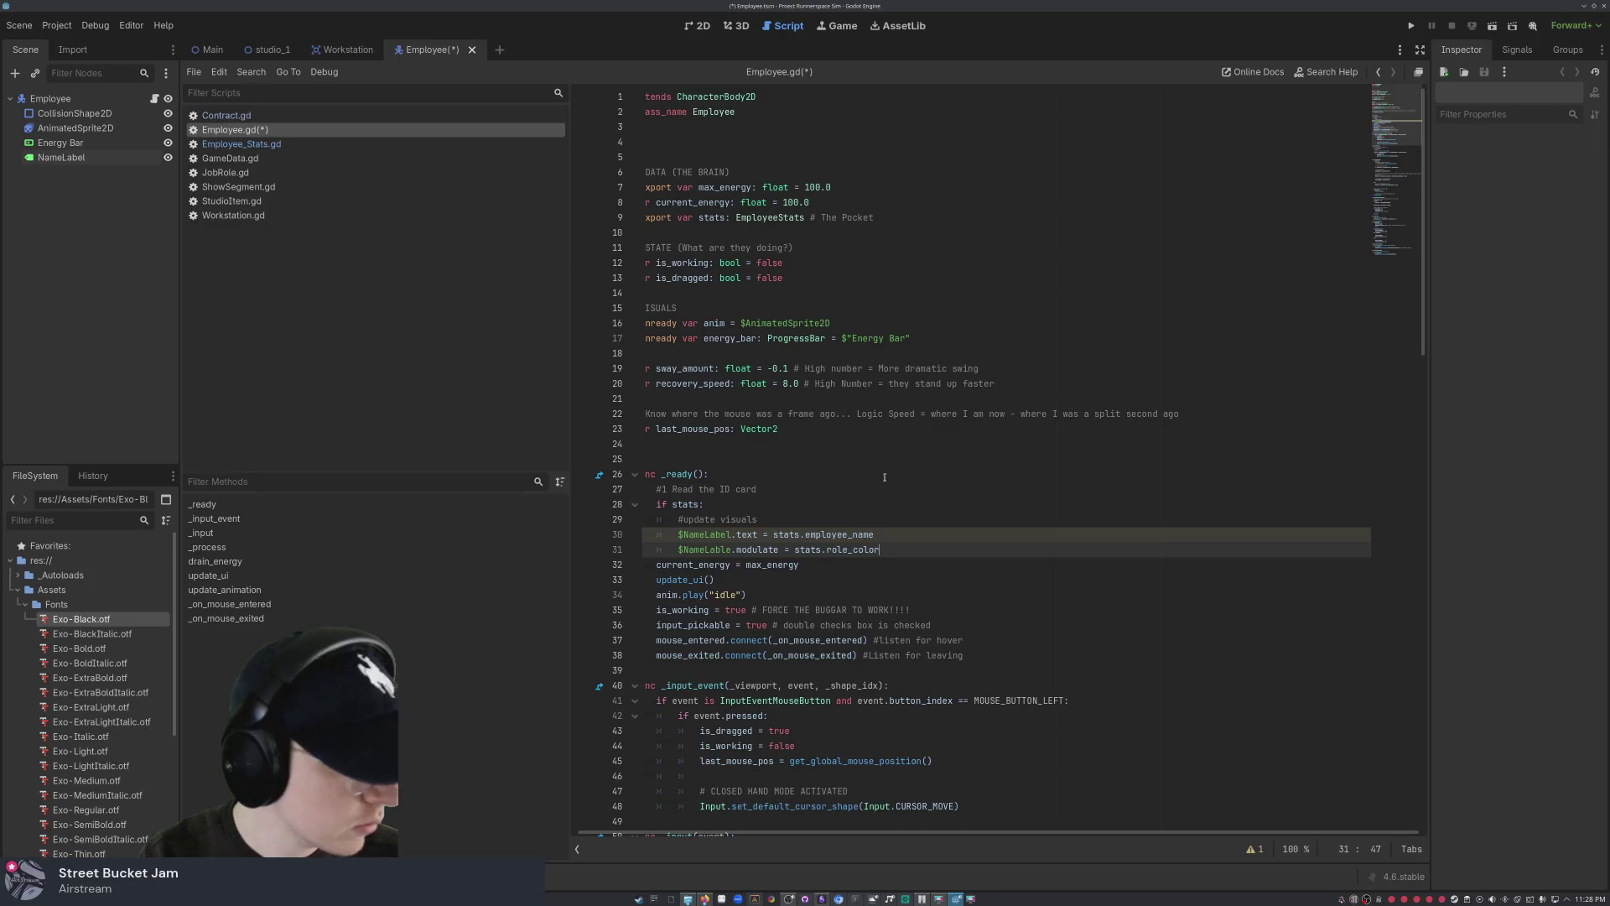
pyautogui.press('Return')
pyautogui.press('Return')
pyautogui.write('#')
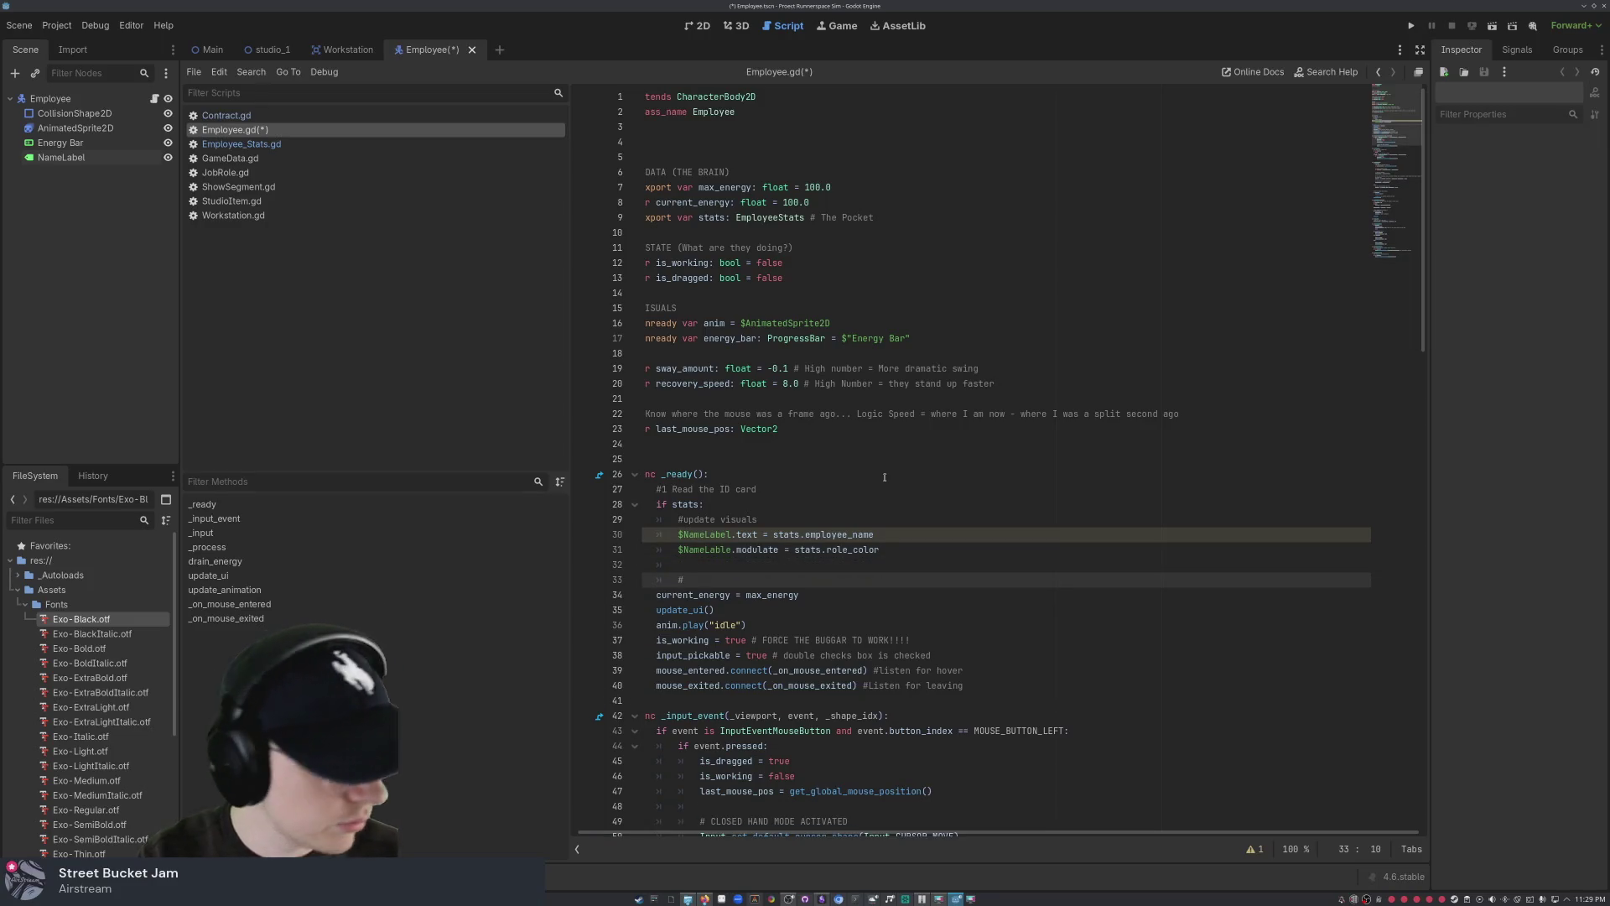
pyautogui.write(' Update Logic')
pyautogui.press('Return')
# - Assign max_energy = stats.max_energy under the comment, followed by blank lines
pyautogui.write('ax_energy ')
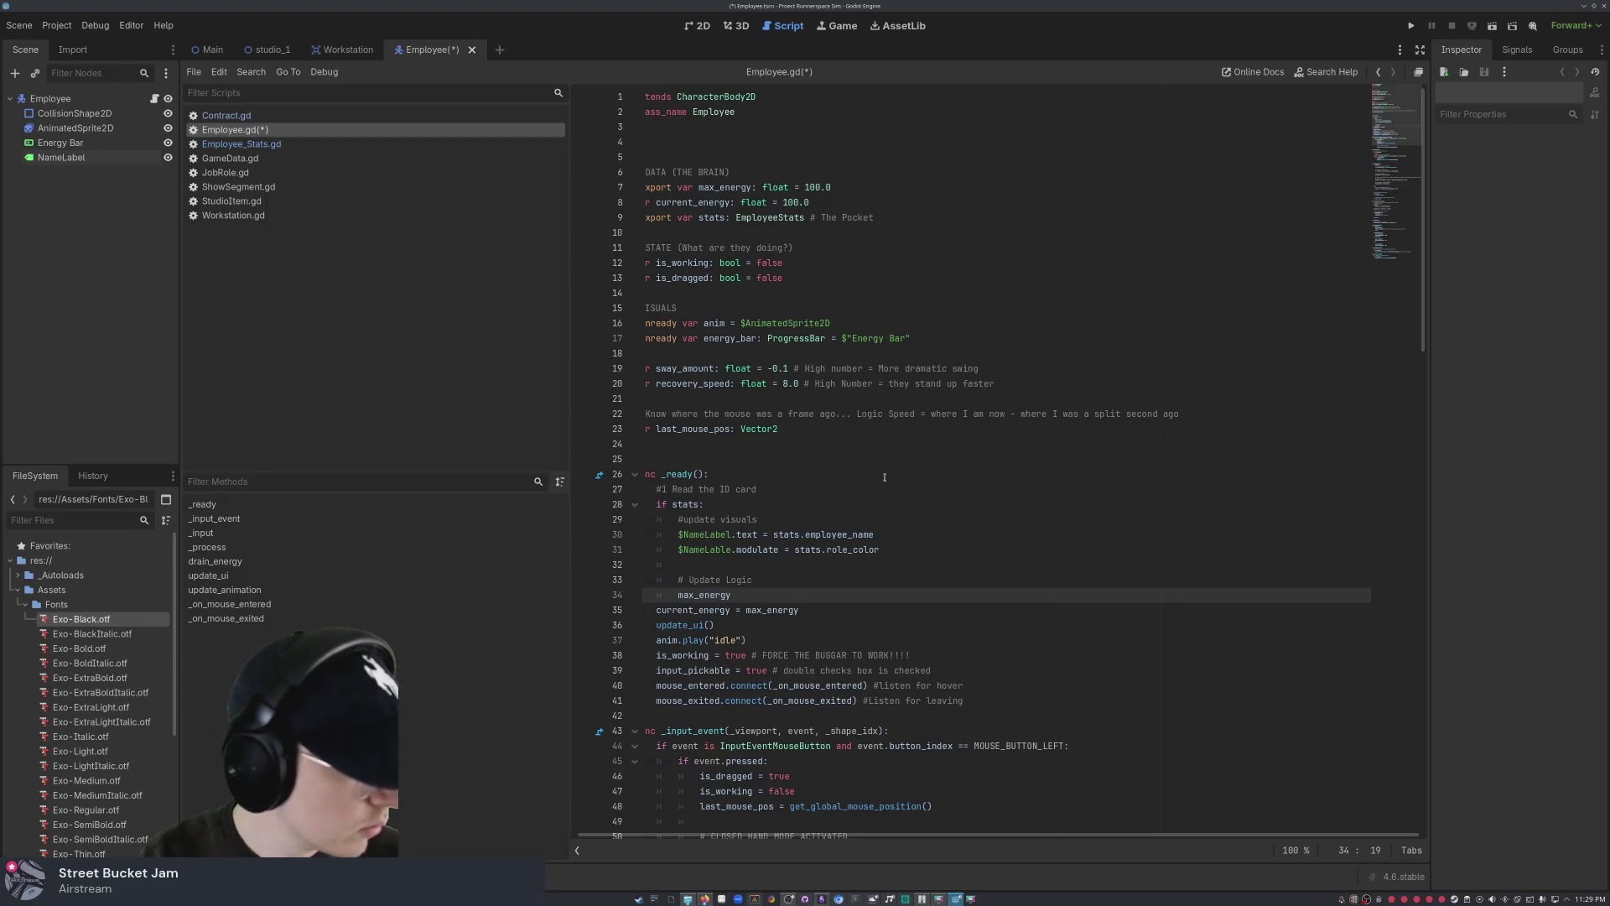
pyautogui.write('= stats.')
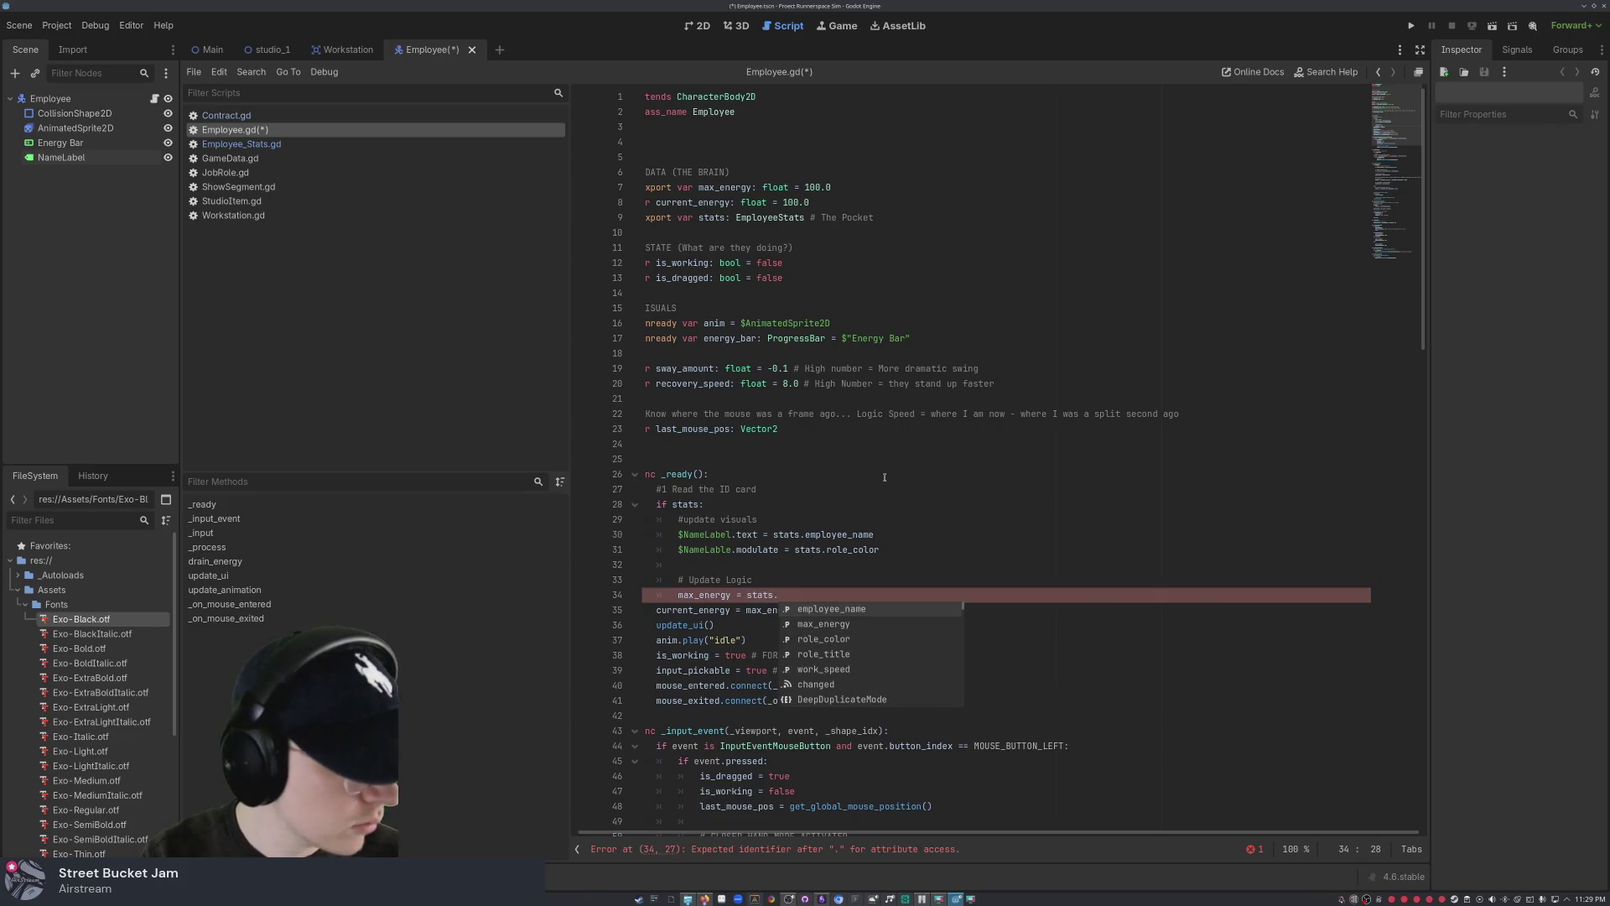
pyautogui.write('max_ene')
pyautogui.press('Return')
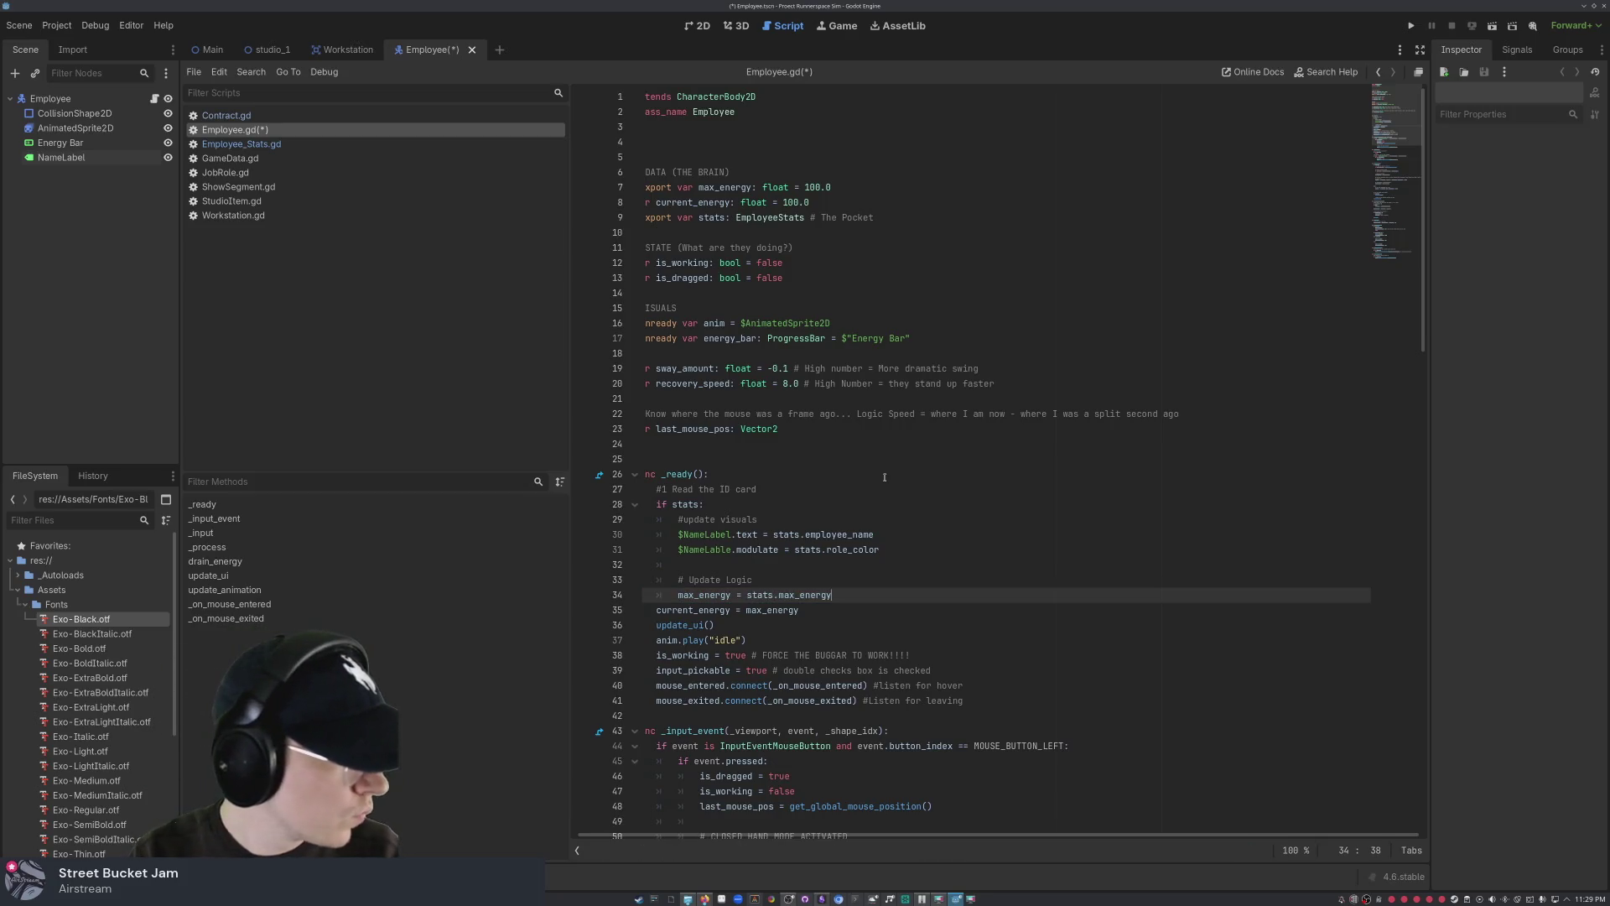
pyautogui.press('Return')
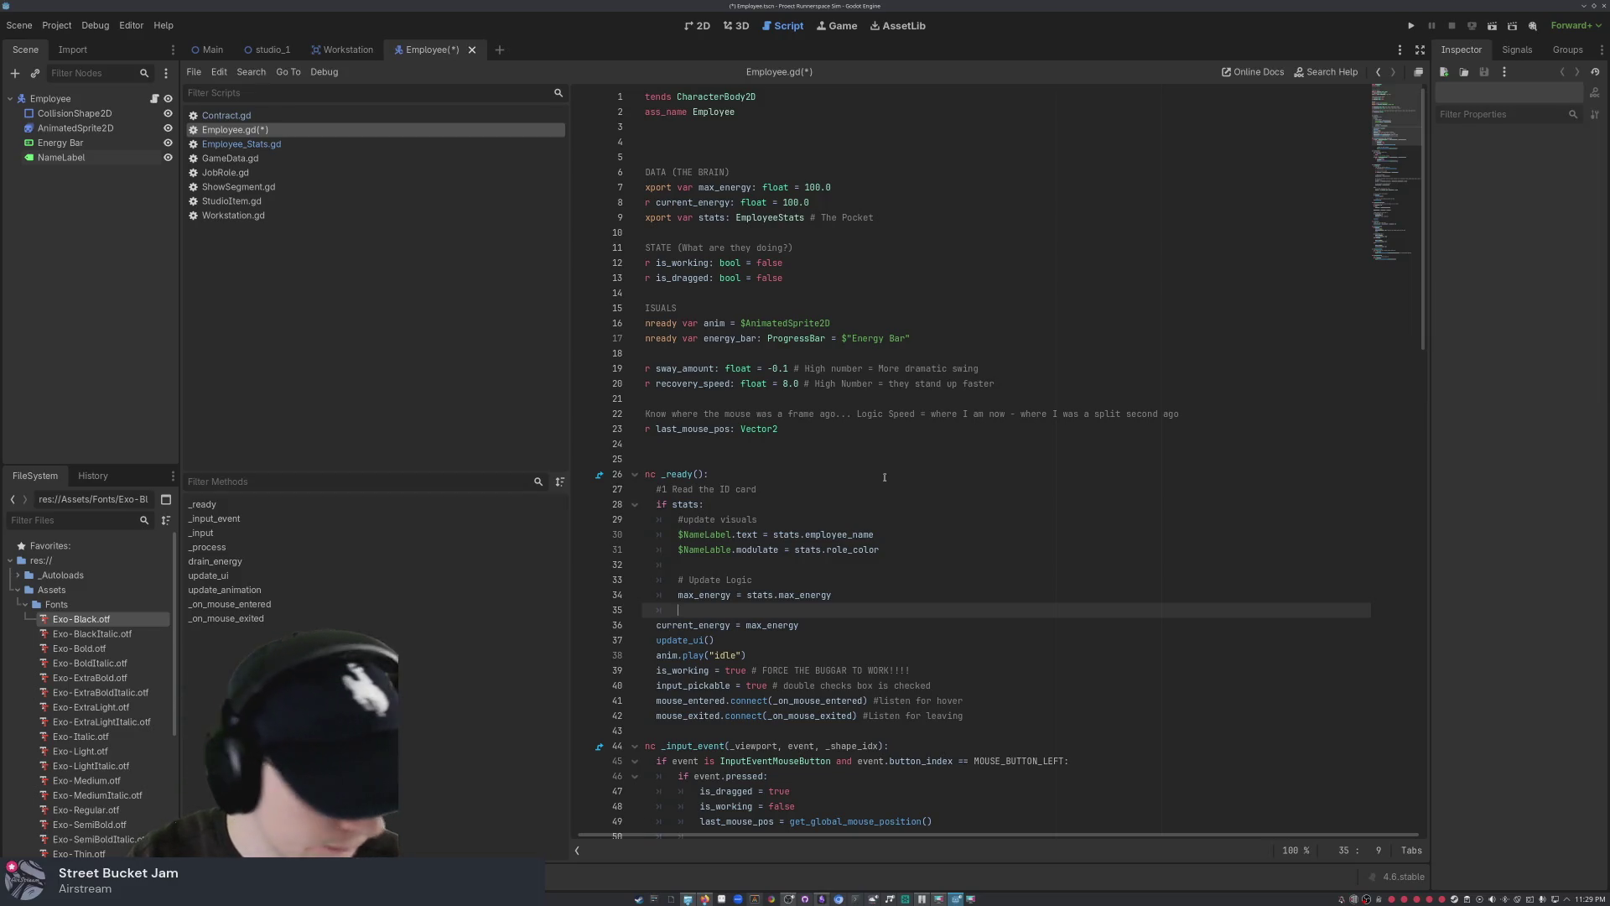
pyautogui.press('Return')
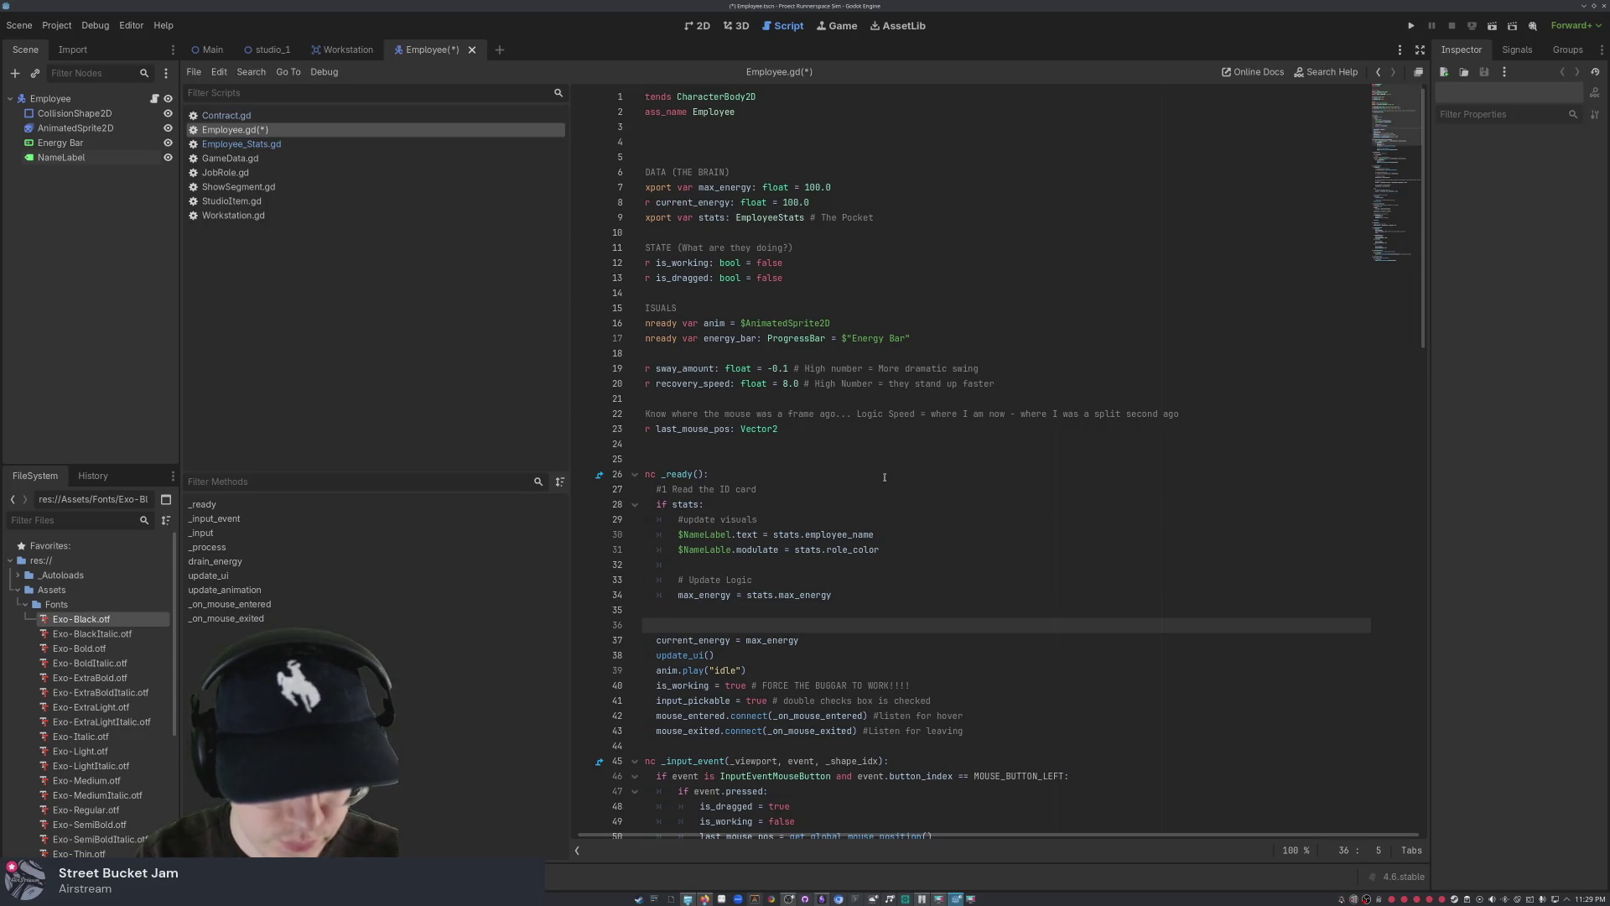
# - Label the setup code in _ready with a '#2 SETUP' comment
pyautogui.write('#2 Setup')
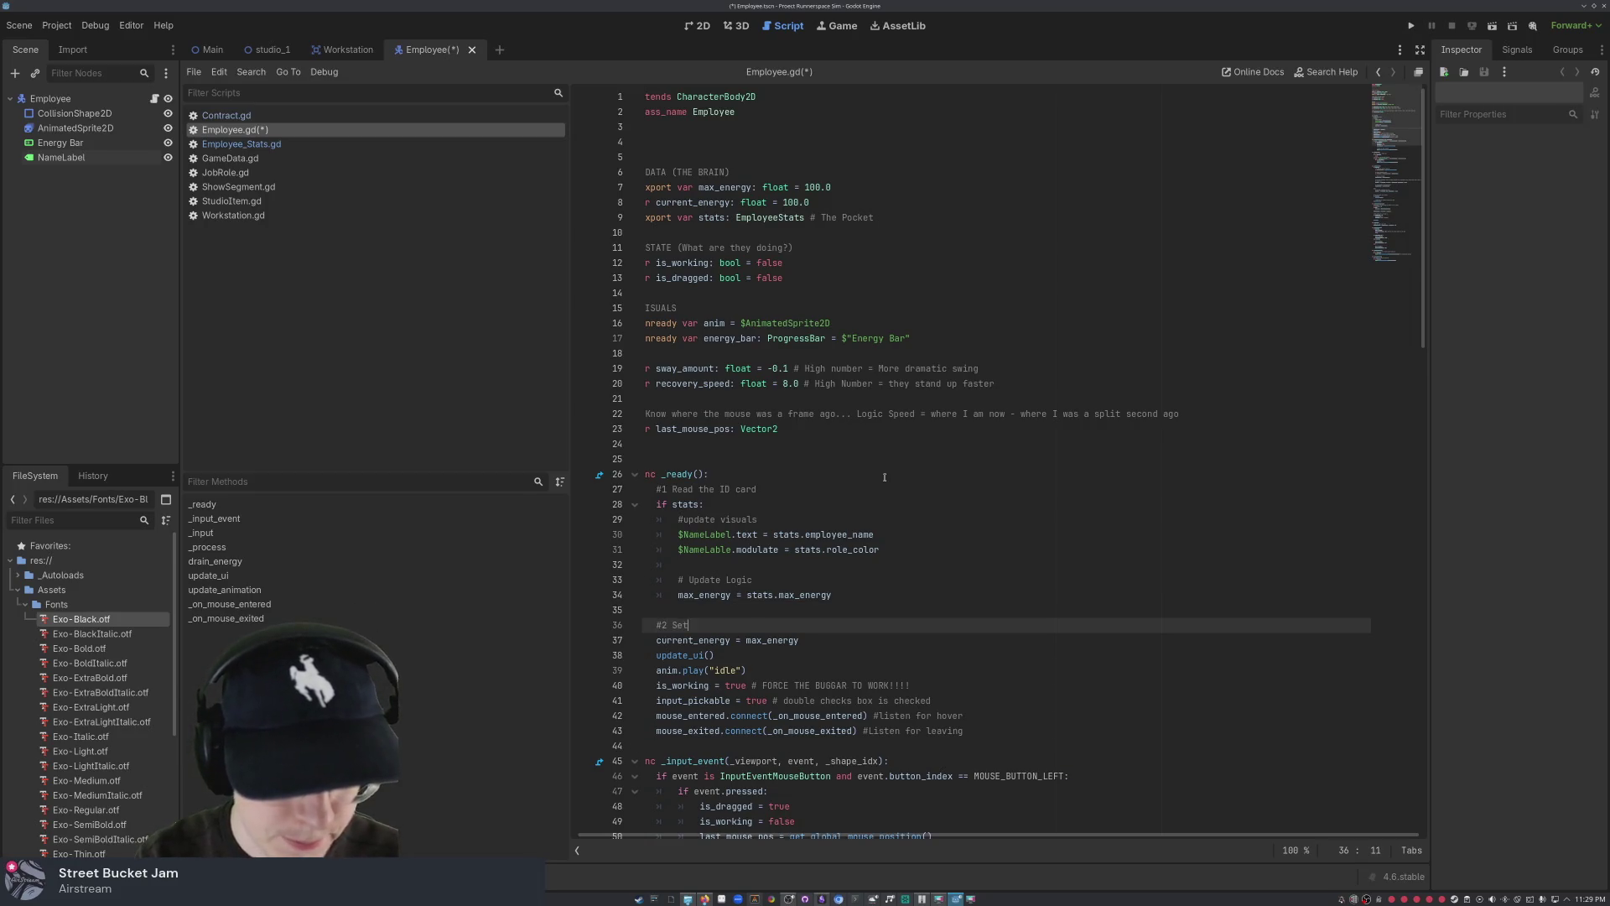
pyautogui.press('BackSpace')
pyautogui.press('BackSpace')
pyautogui.press('BackSpace')
pyautogui.write('TUP')
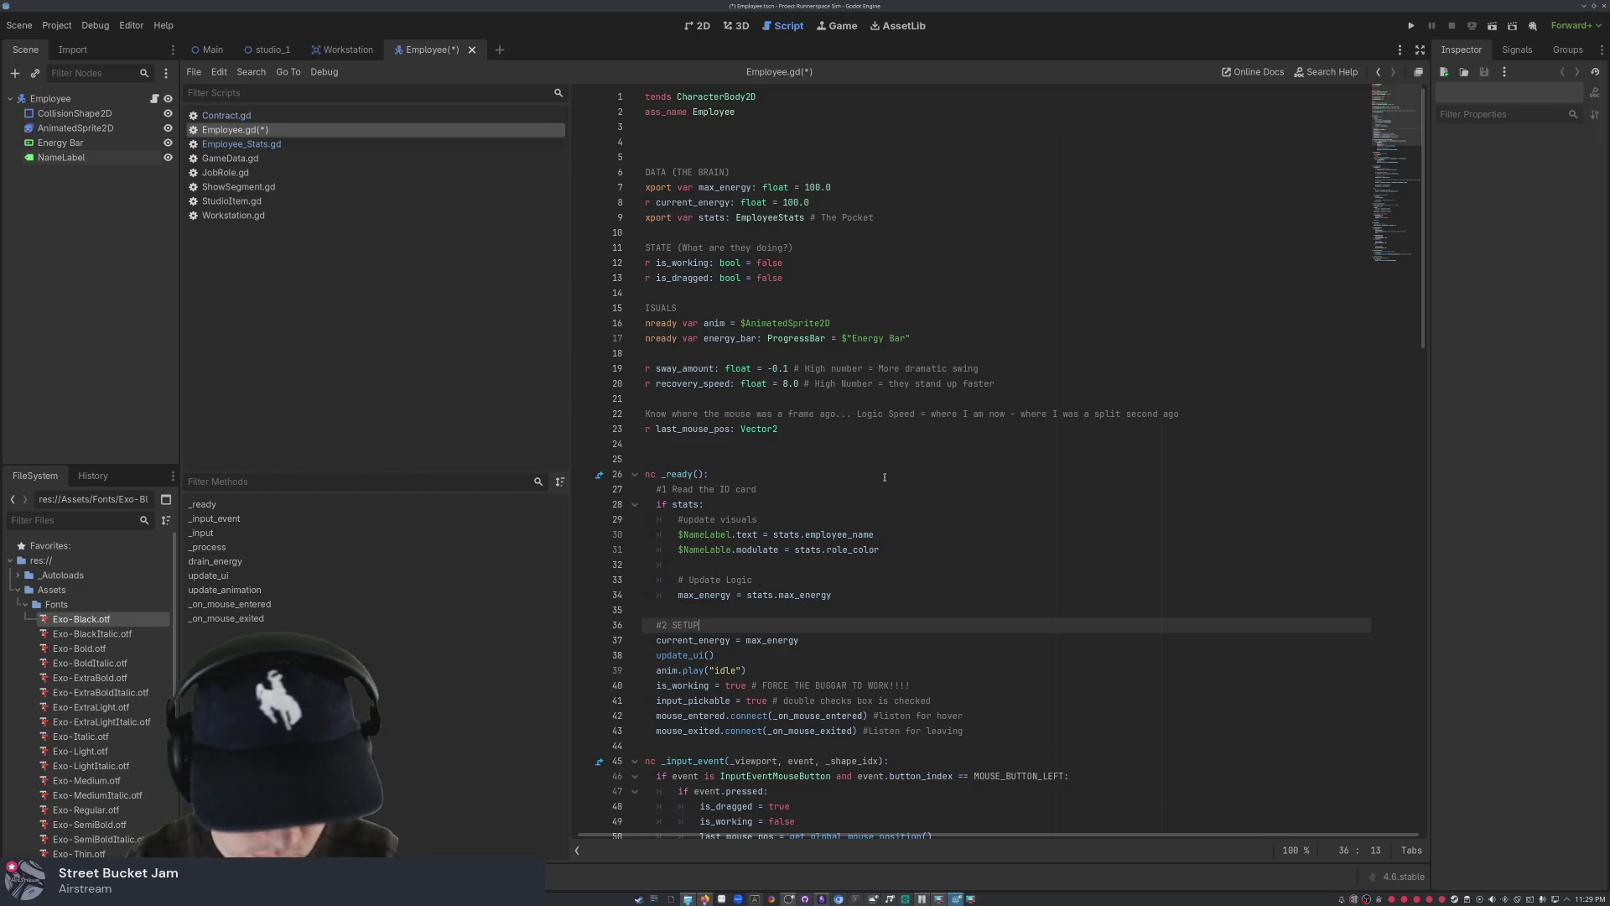
pyautogui.press('Down')
pyautogui.press('Down')
pyautogui.press('Down')
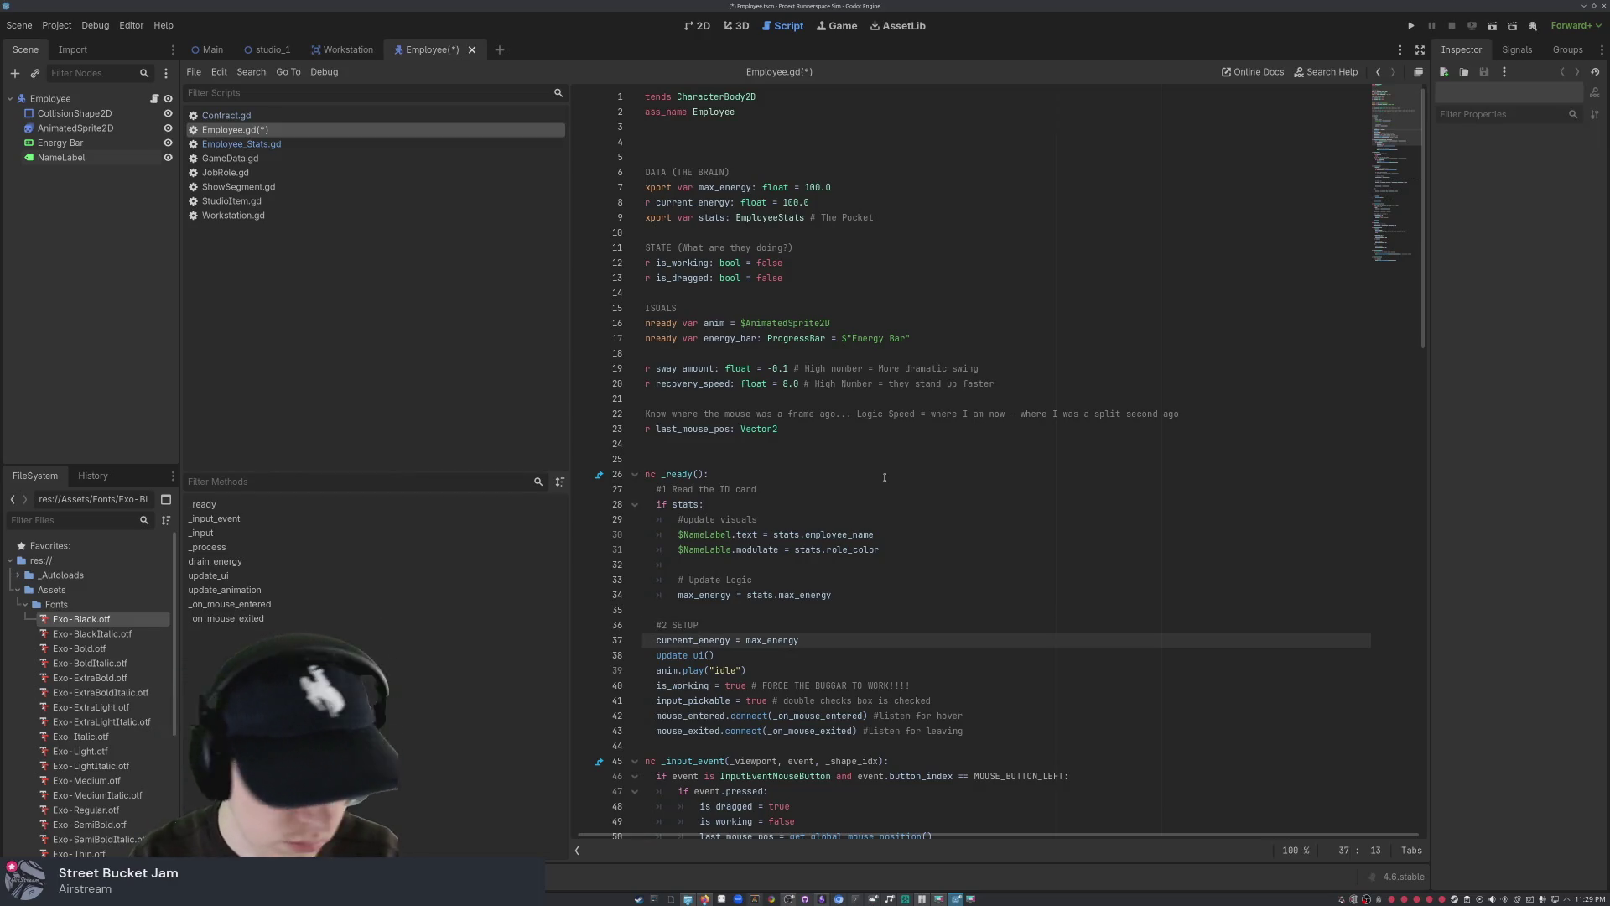
pyautogui.press('Down')
pyautogui.press('Down')
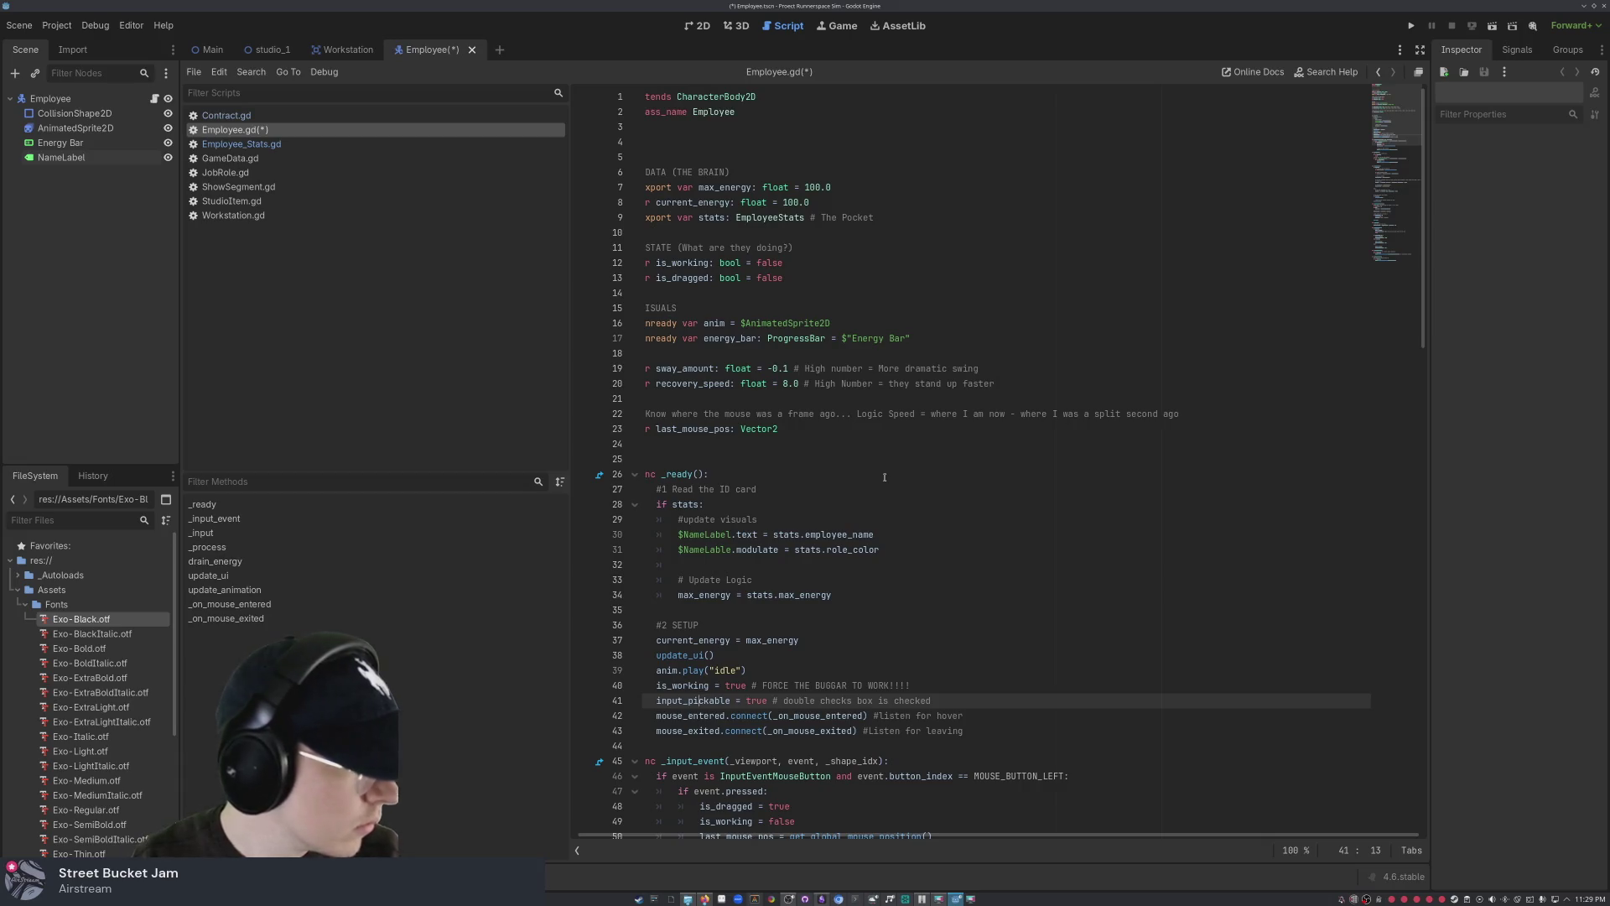
# - Open a blank line after the is_working assignment
pyautogui.click(973, 731)
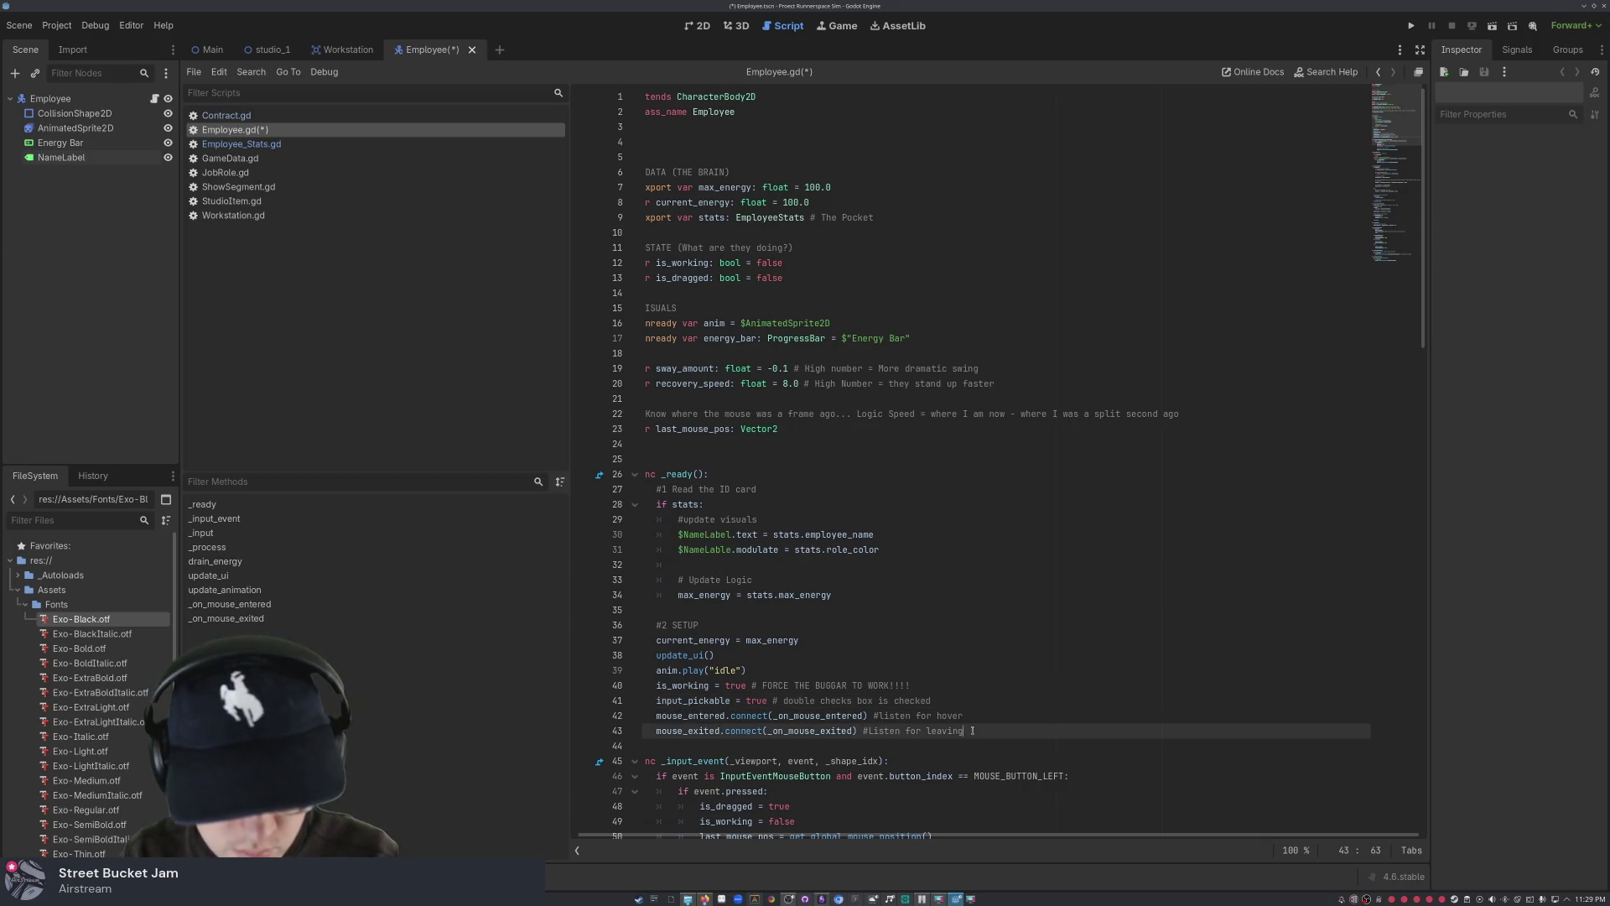
pyautogui.hotkey('ctrl', 'a')
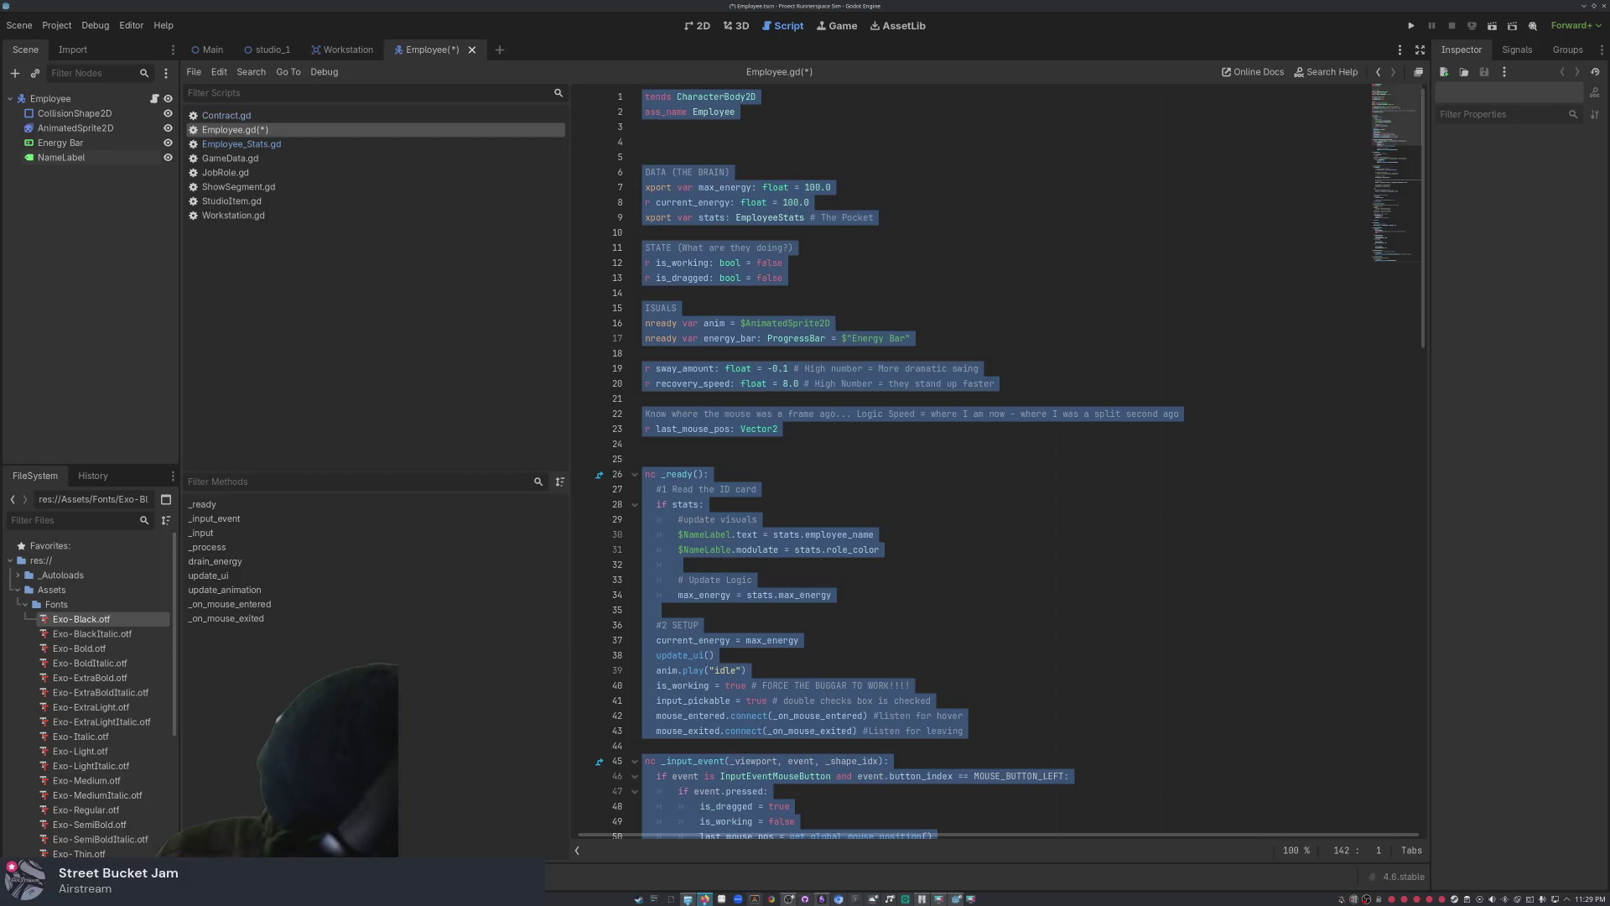
pyautogui.click(780, 369)
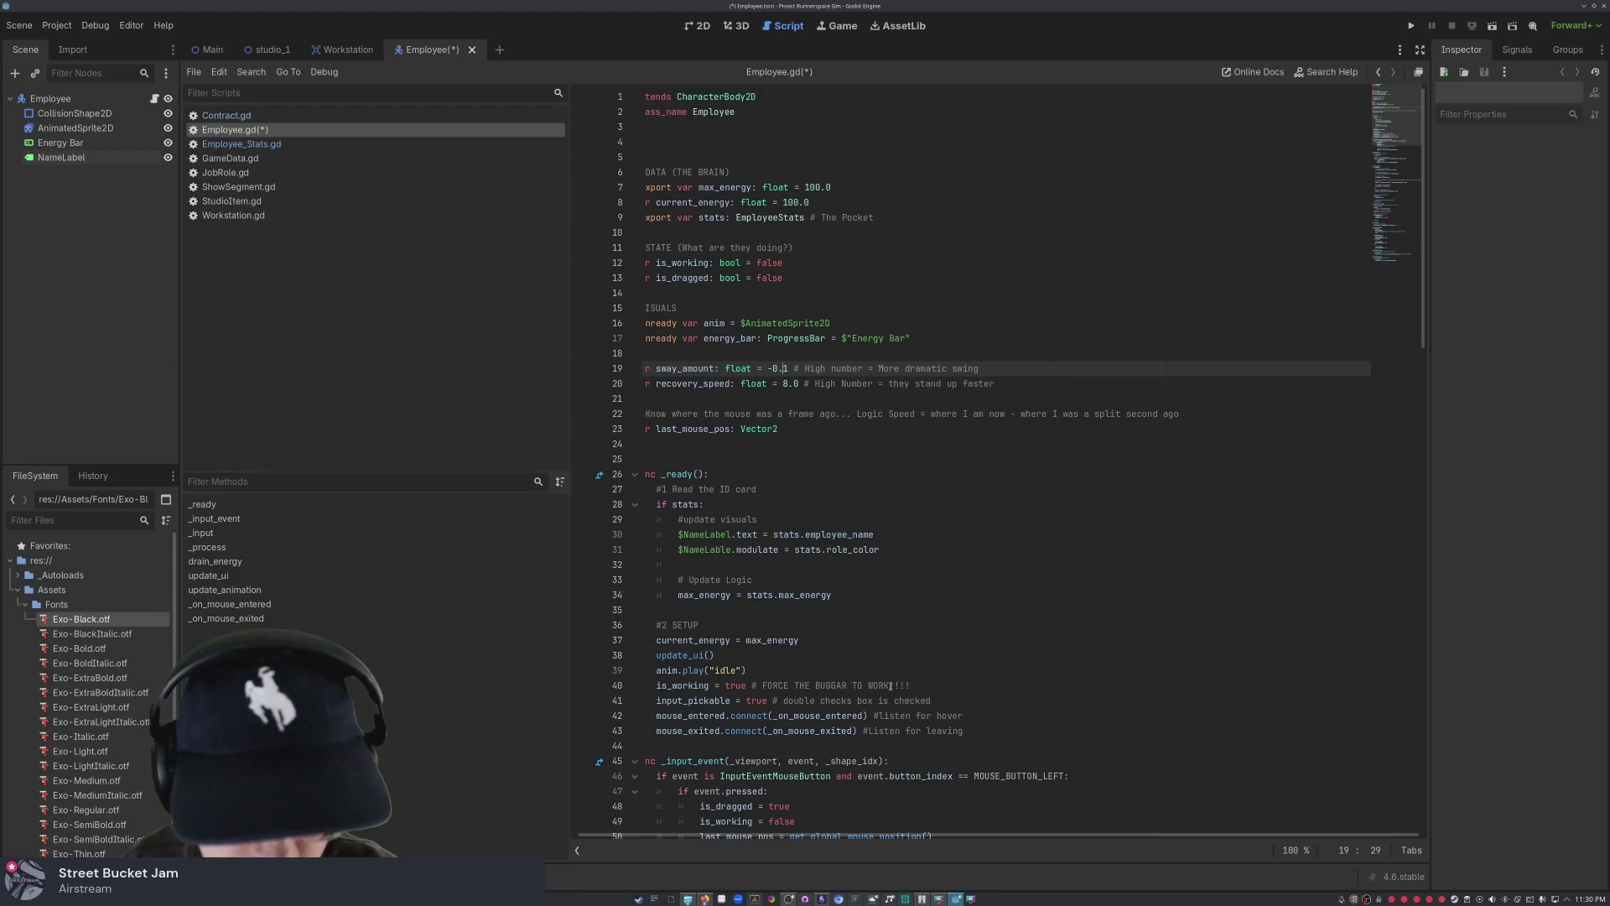
pyautogui.click(945, 699)
pyautogui.click(930, 692)
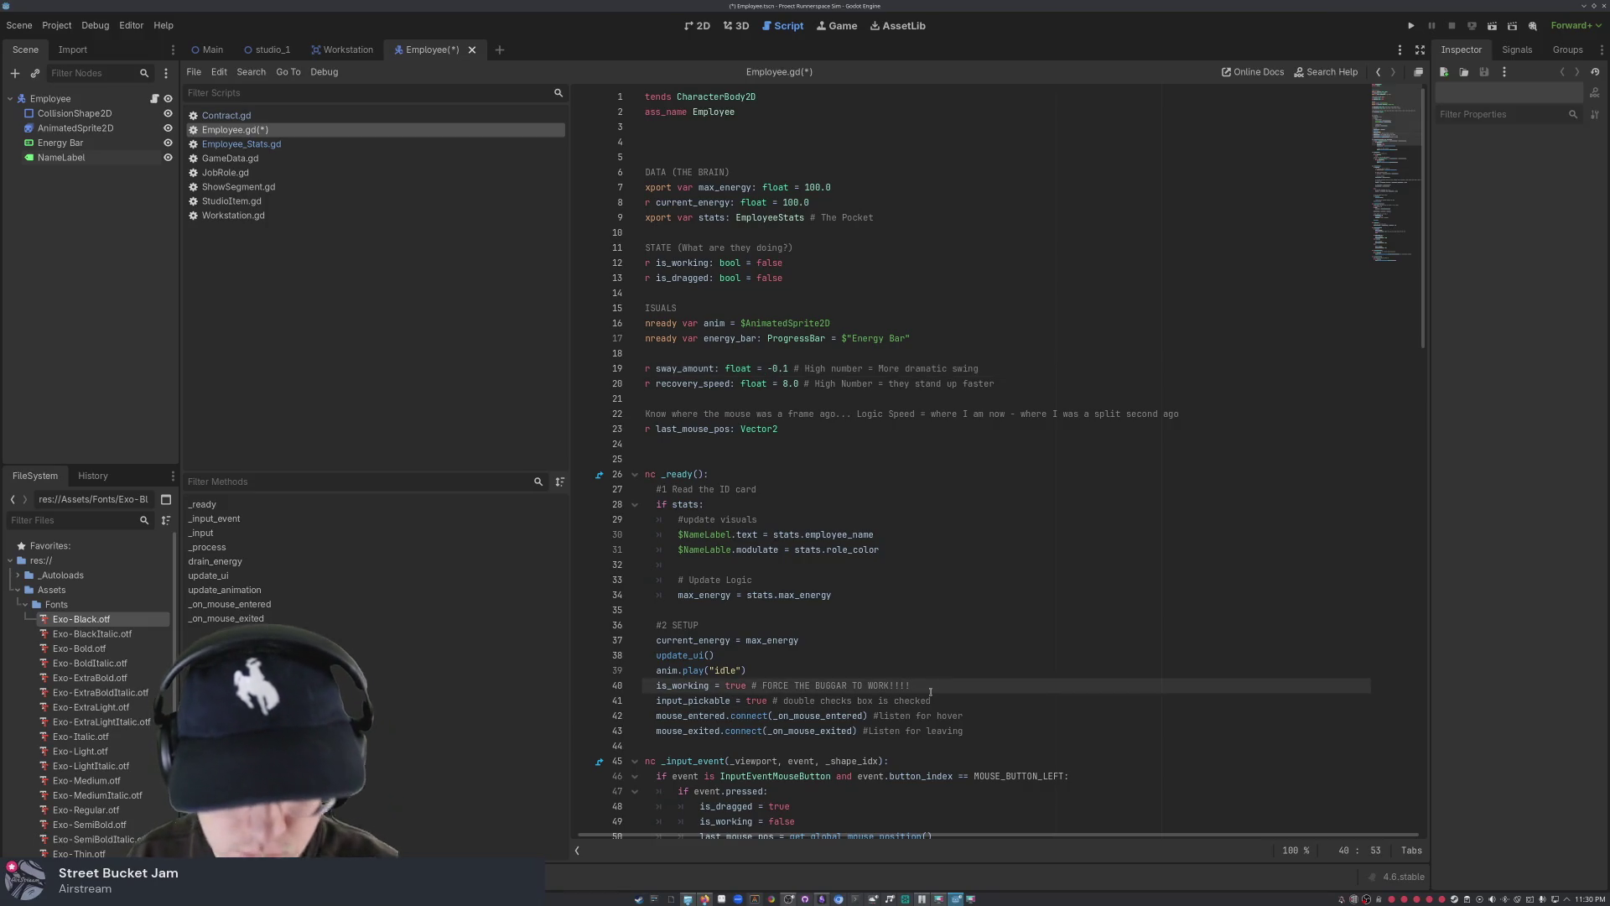
pyautogui.press('Return')
pyautogui.press('Return')
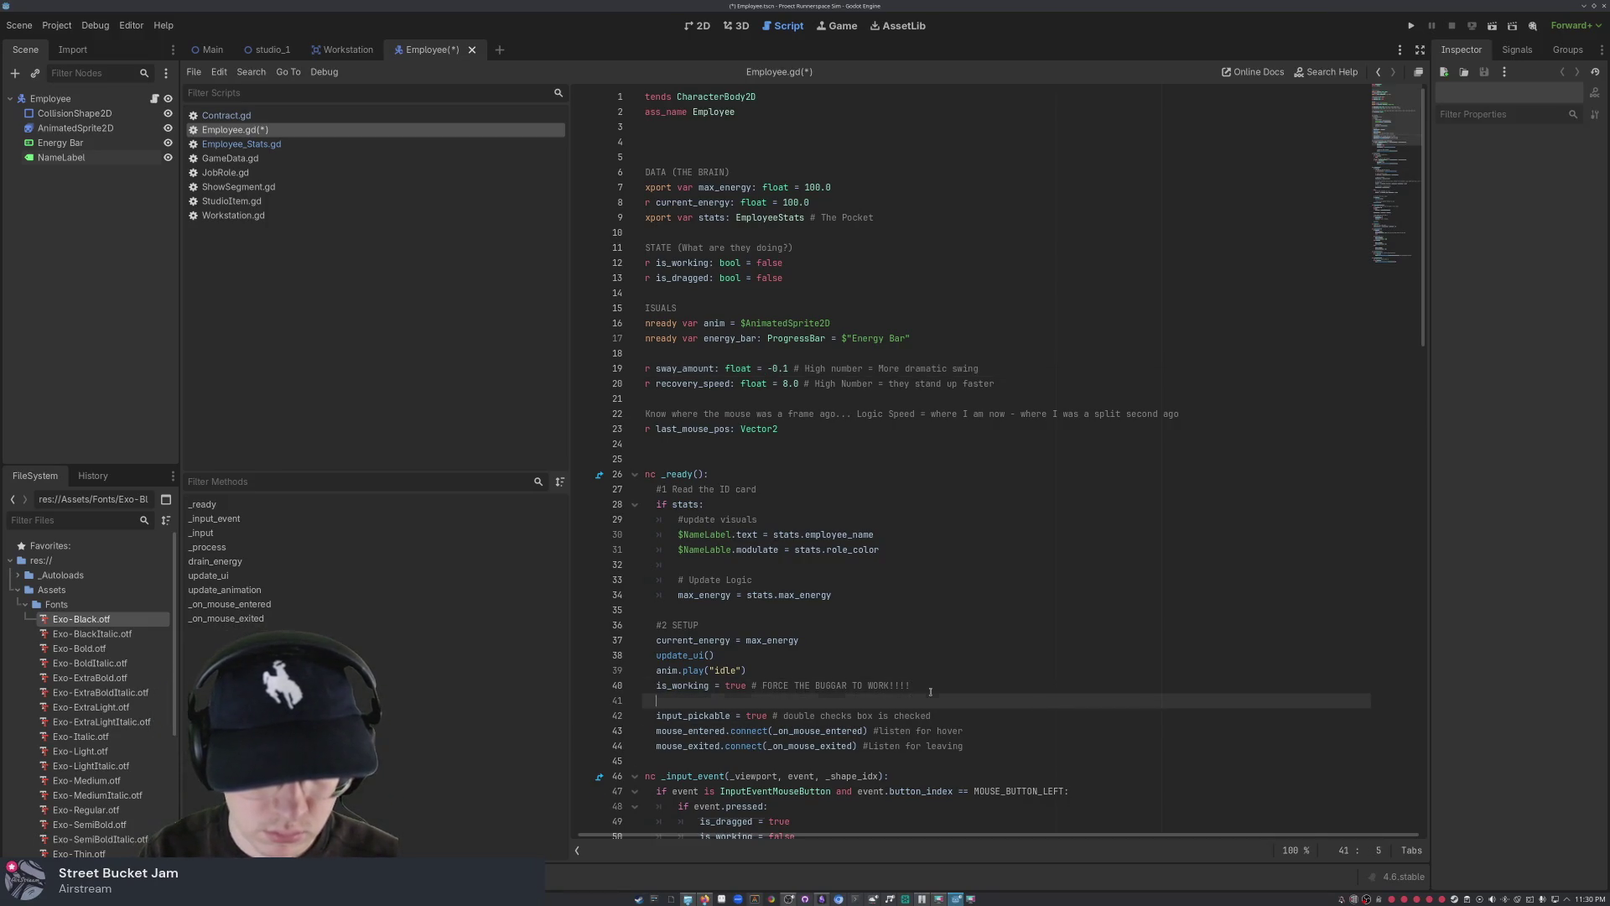
# - Insert an empty line and write the '# 3. Hover Logic' comment above input_pickable
pyautogui.press('Up')
pyautogui.press('Down')
pyautogui.press('Return')
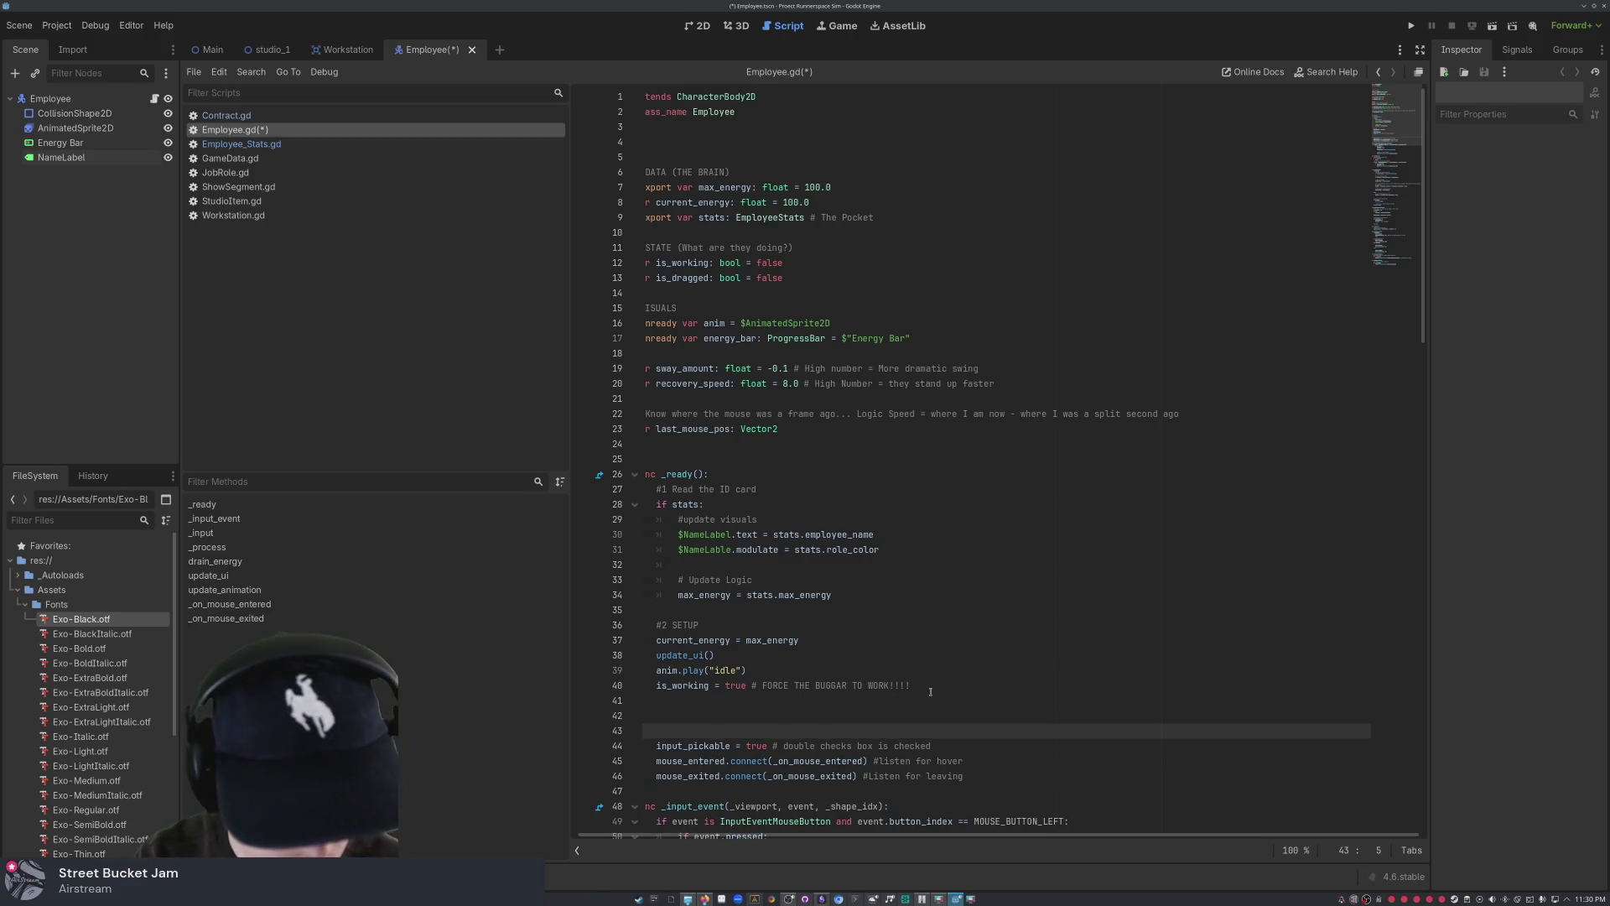
pyautogui.write('# 3. Hover Logic')
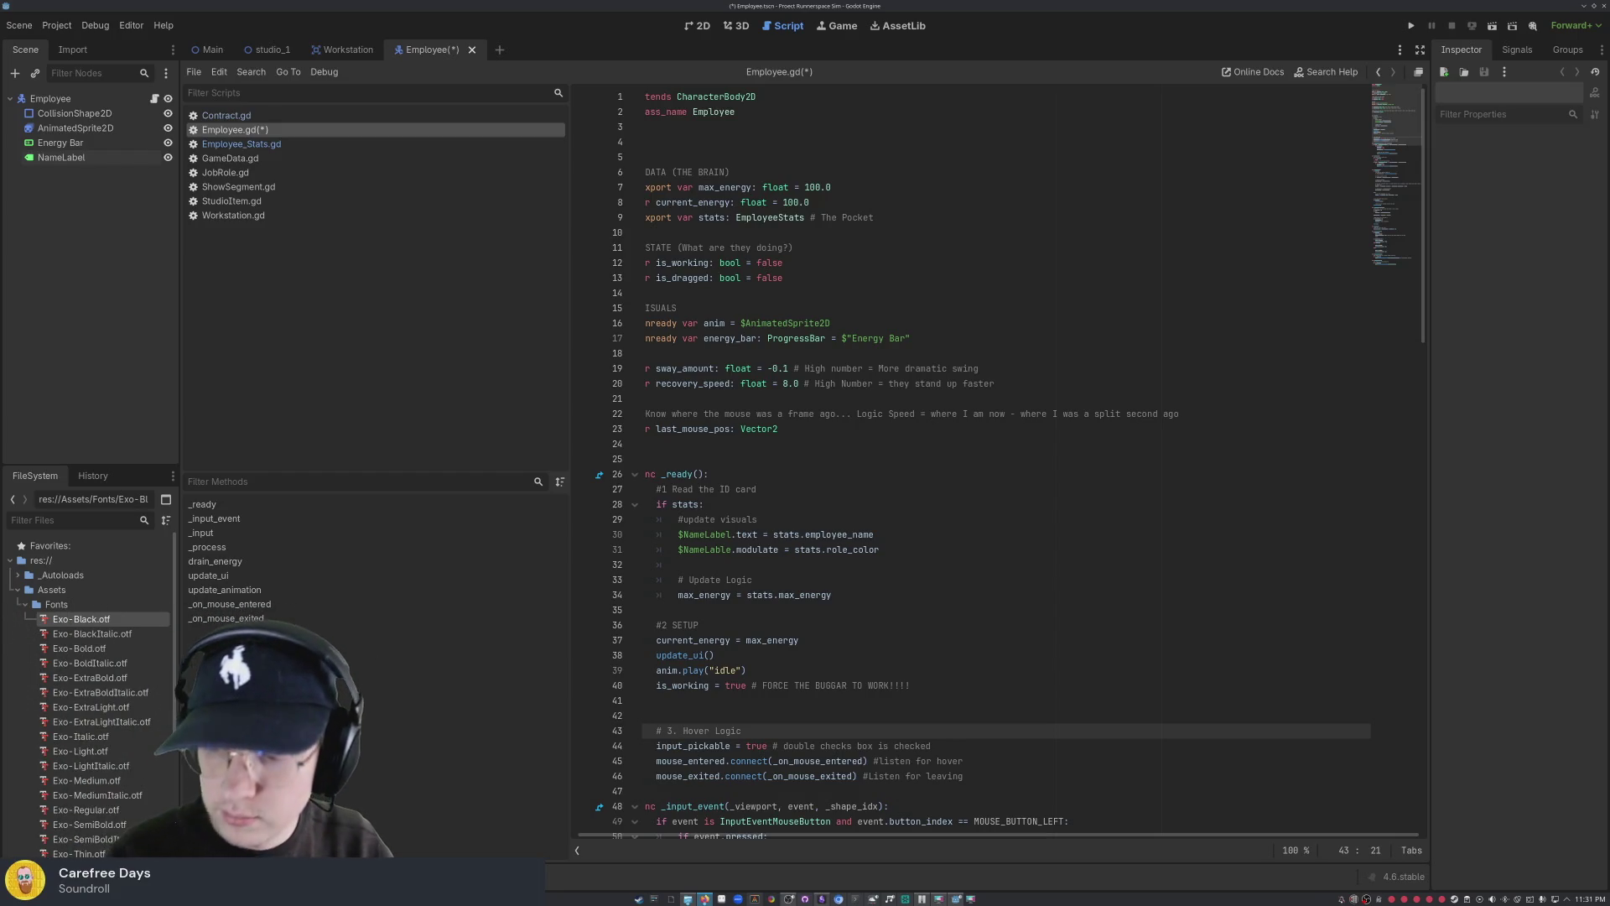
pyautogui.press('super')
pyautogui.press('super')
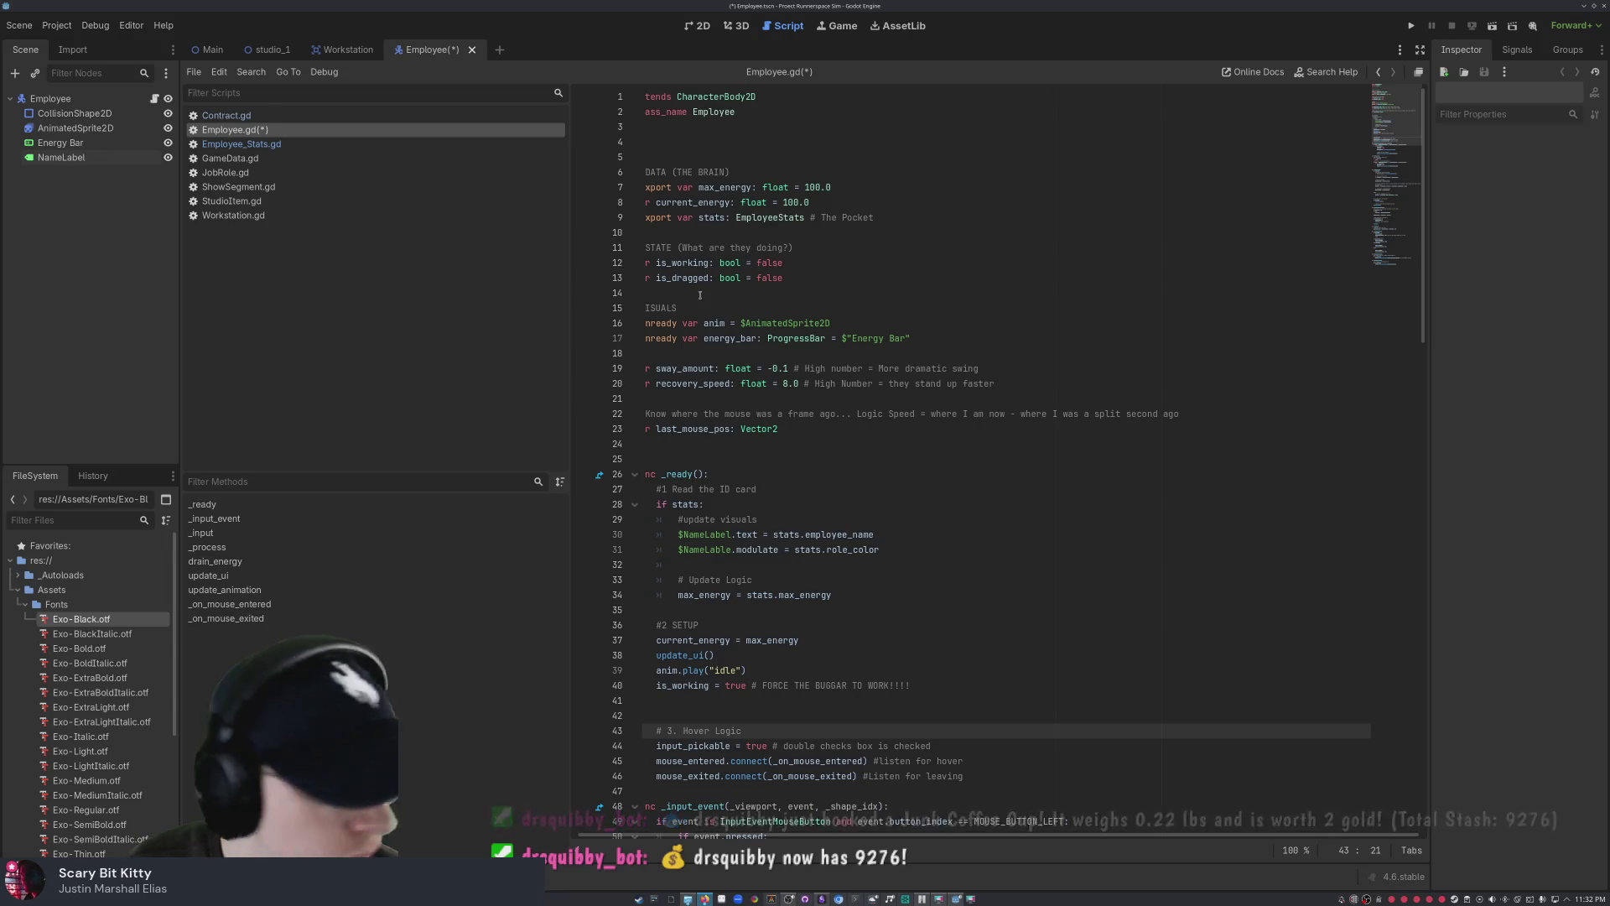
pyautogui.scroll(-1, 725, 353)
pyautogui.scroll(-6, 726, 354)
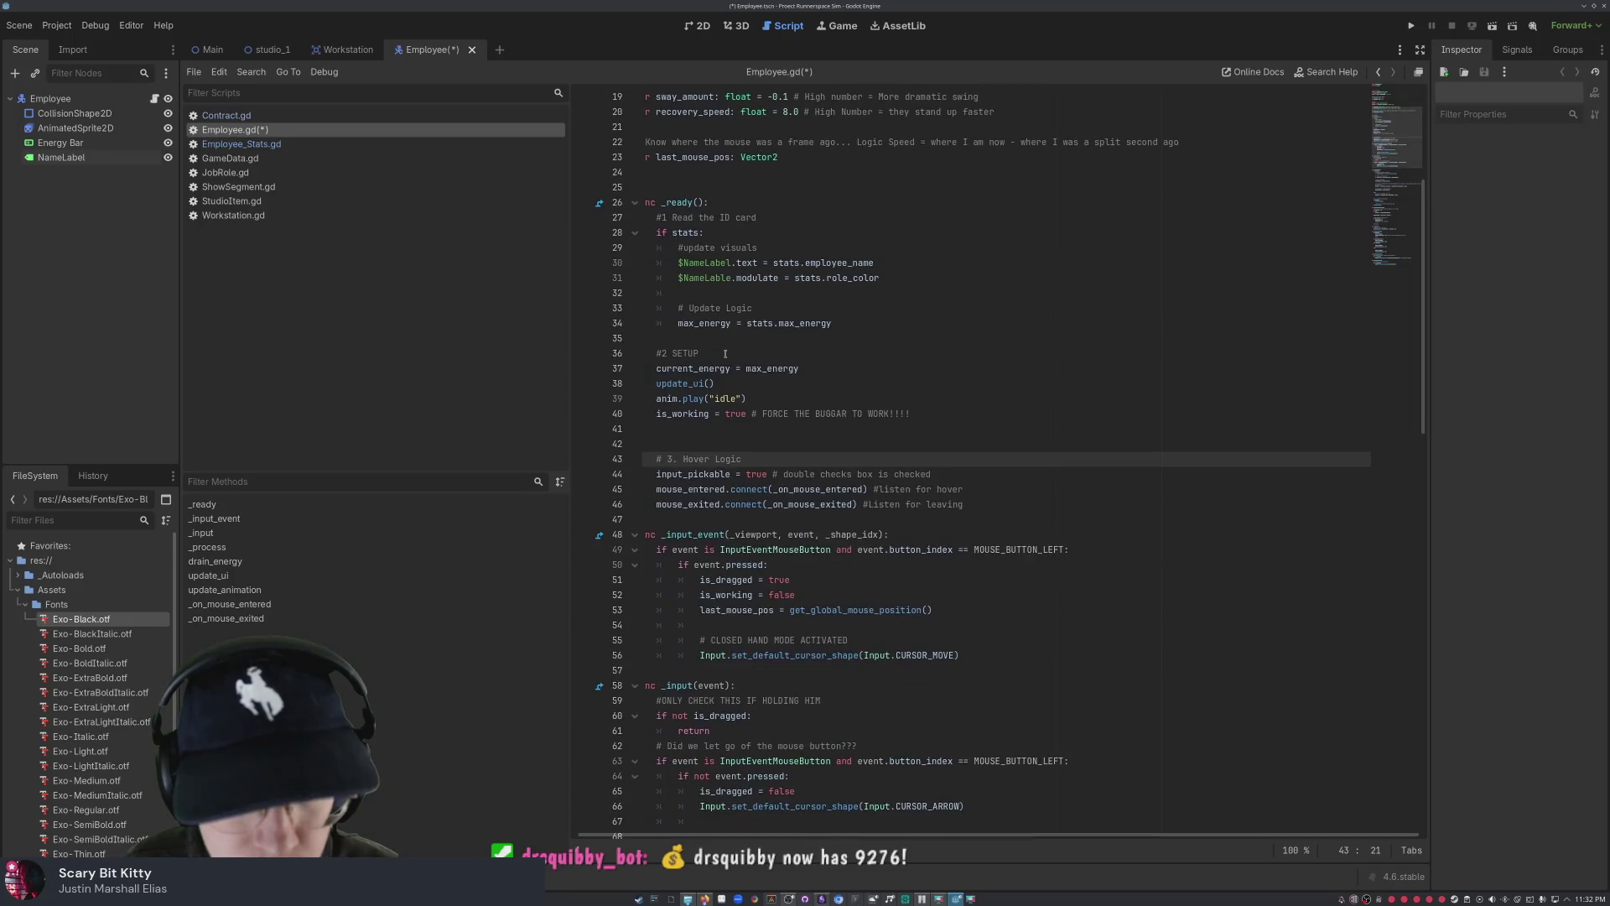
pyautogui.scroll(-7, 725, 354)
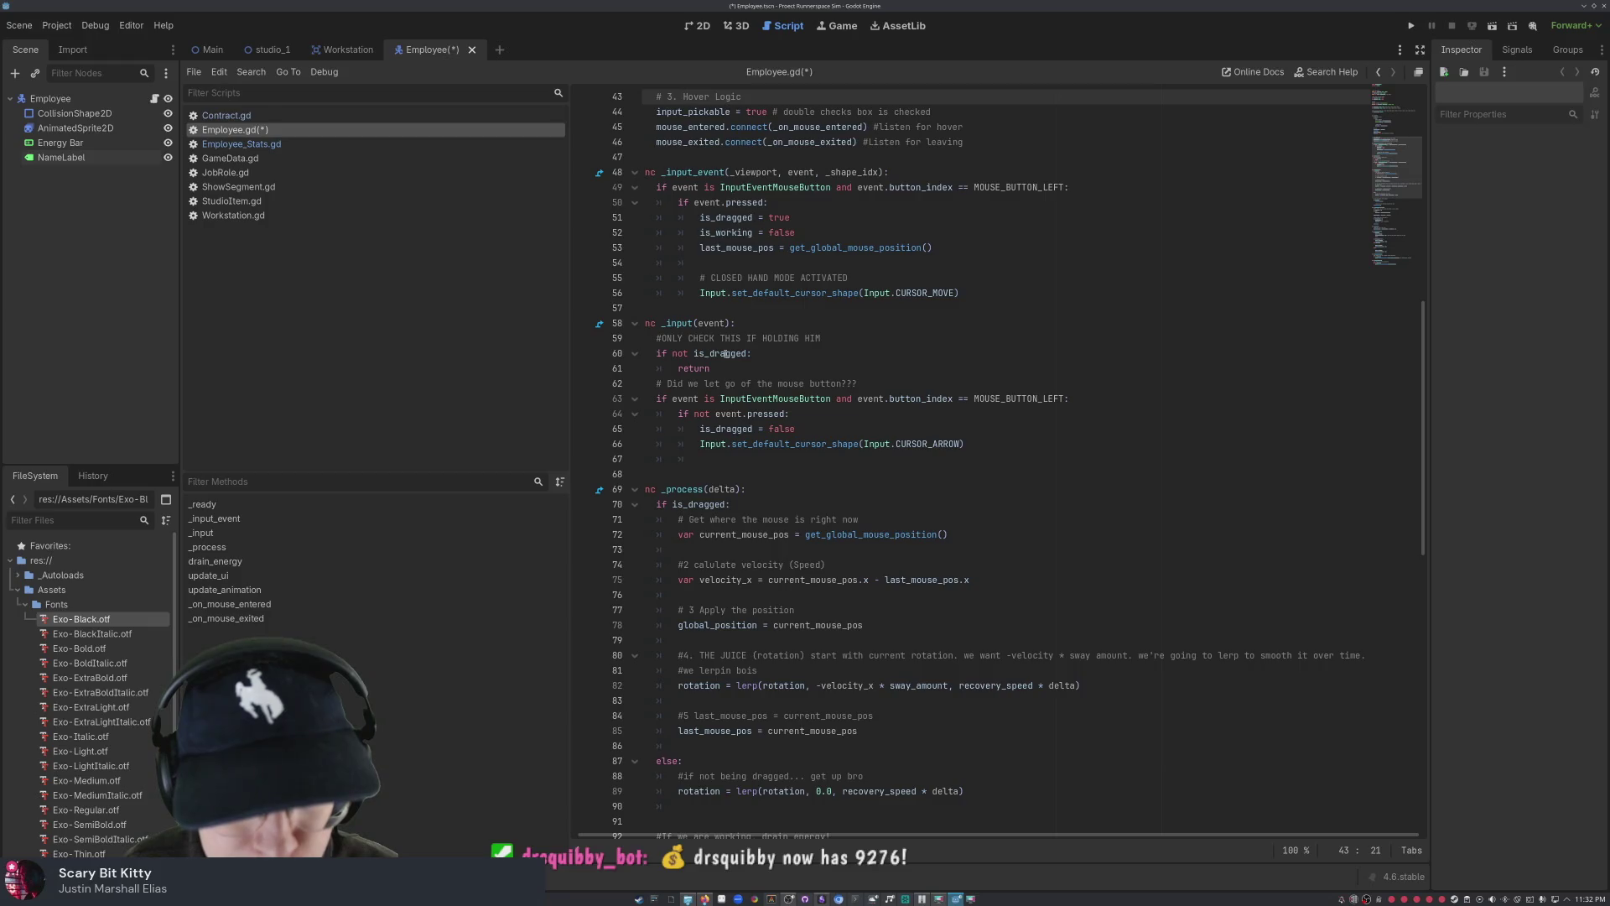
pyautogui.scroll(-7, 726, 354)
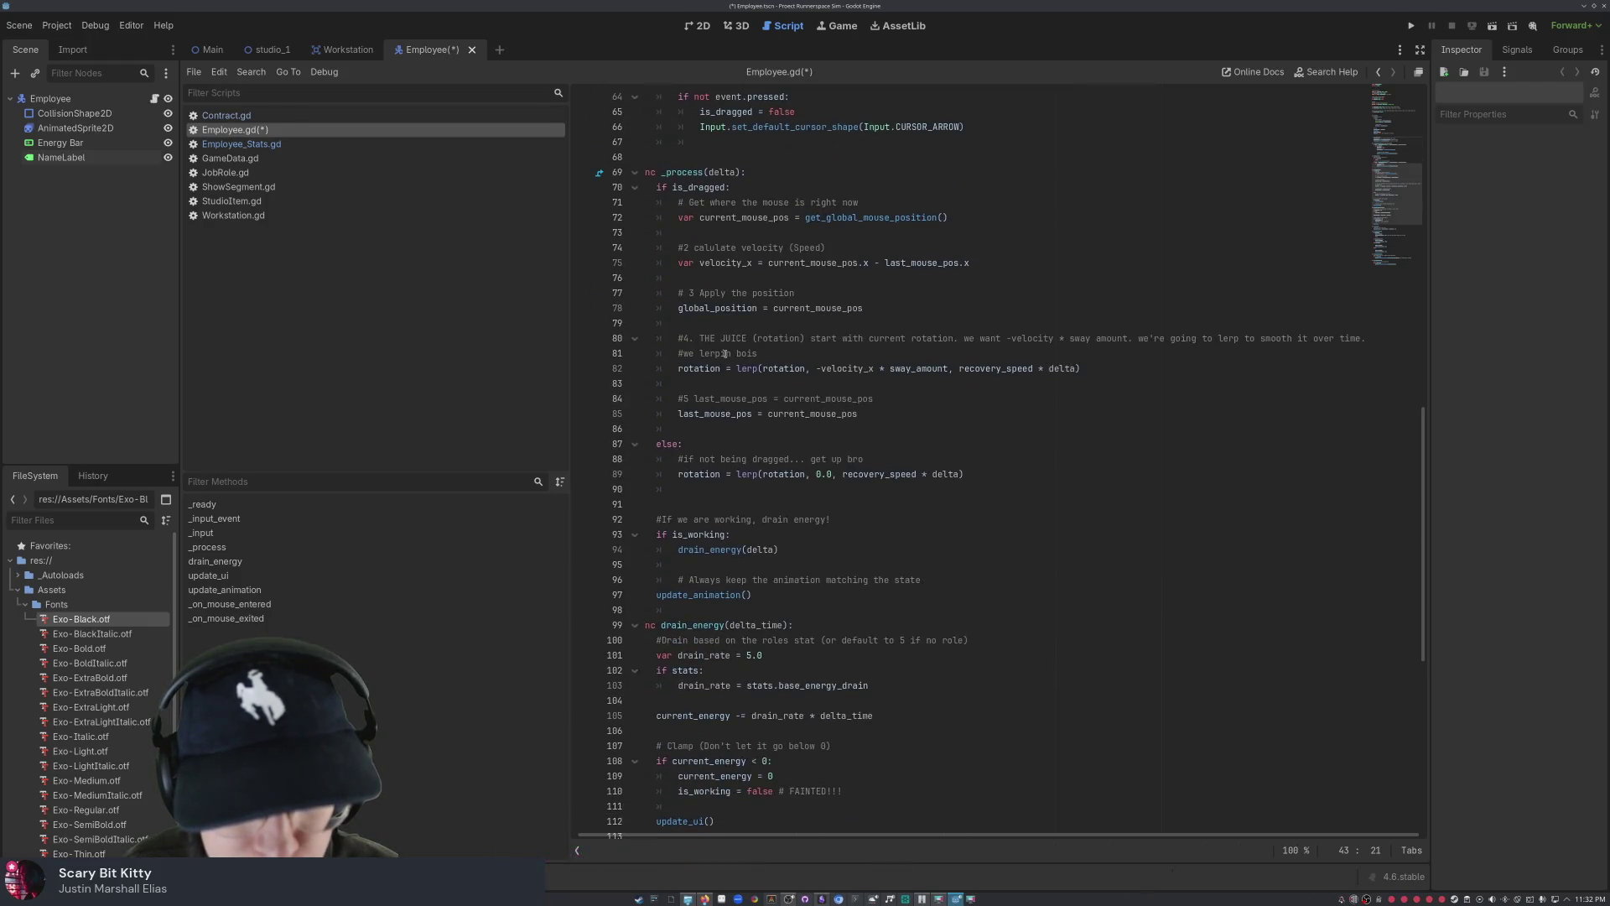
pyautogui.scroll(-6, 725, 354)
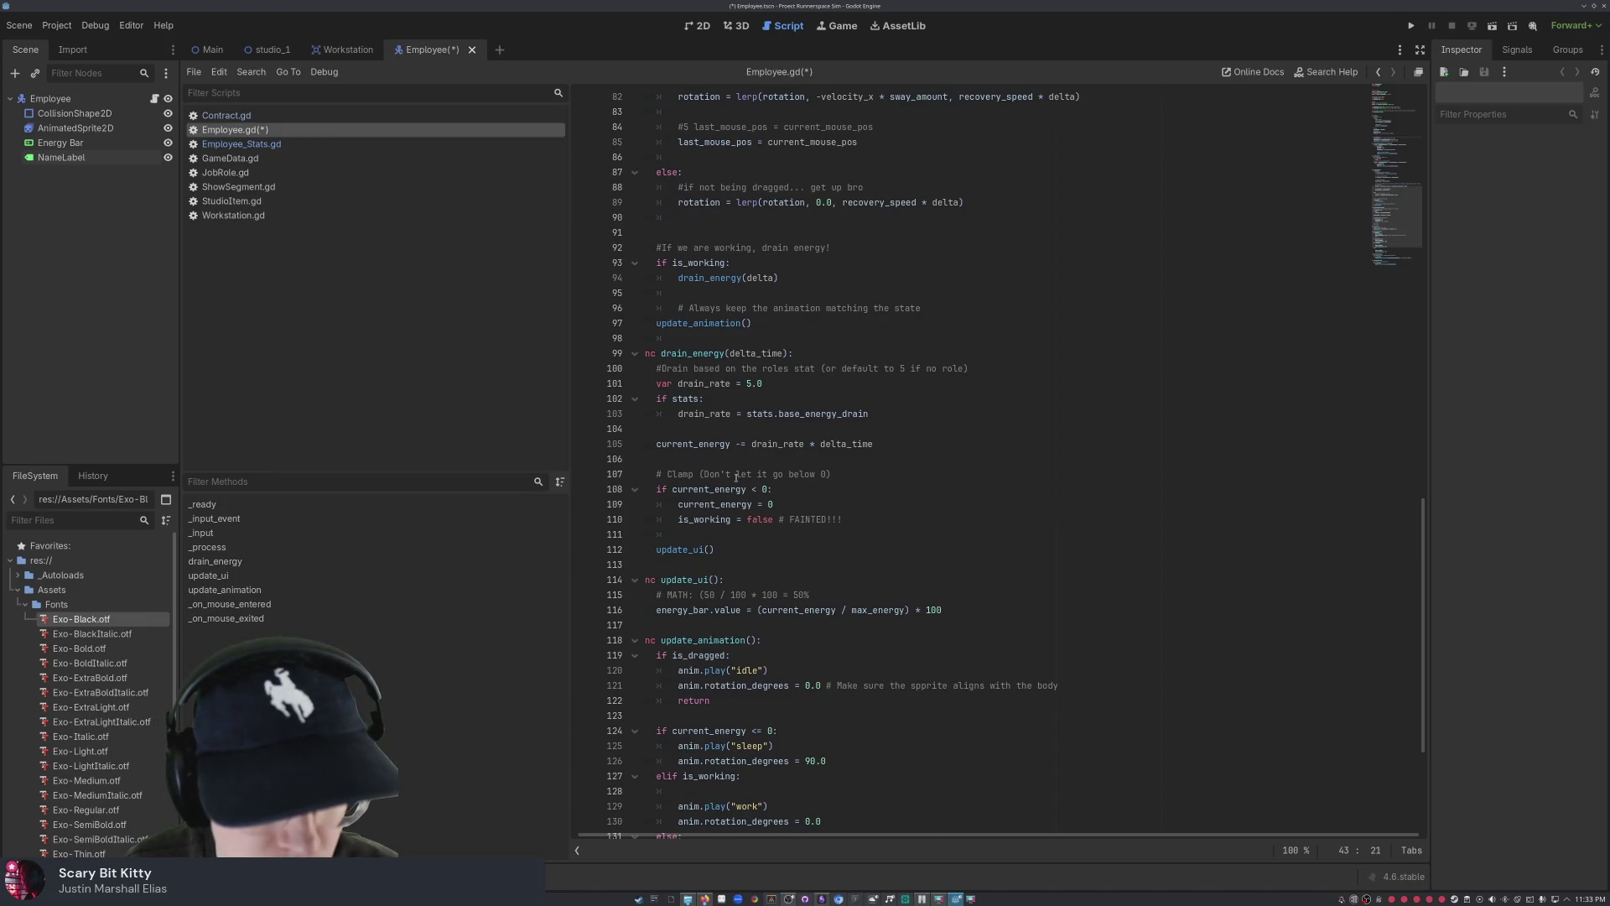
pyautogui.moveTo(728, 485)
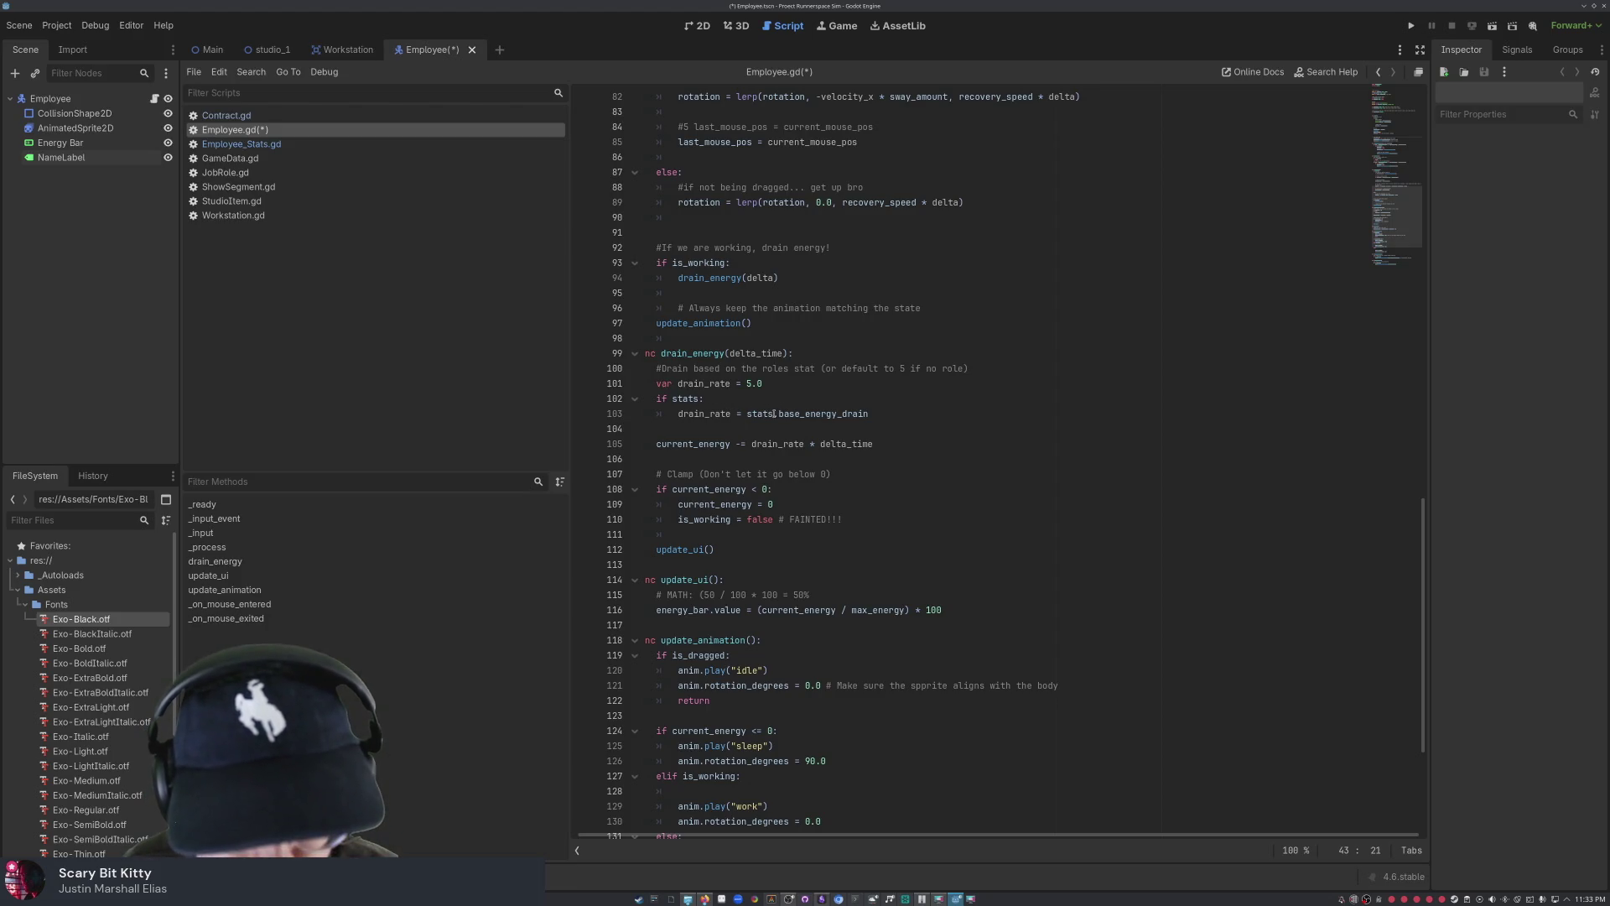
pyautogui.moveTo(775, 414)
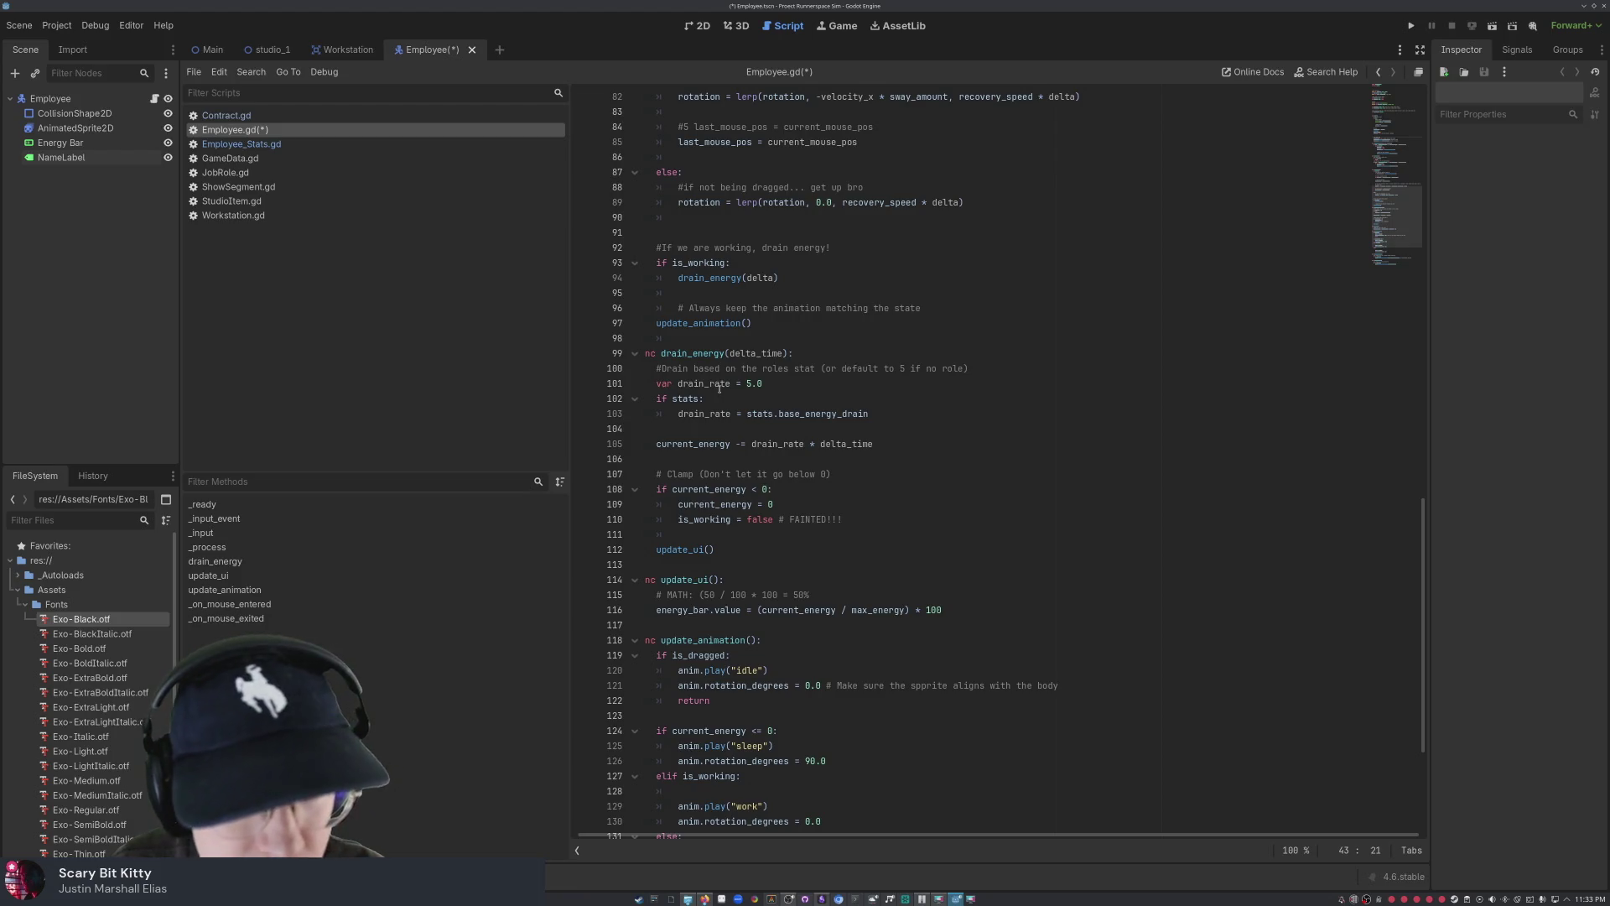
pyautogui.click(714, 383)
# - Rename drain_rate to rate on lines 101 and 103 of drain_energy
pyautogui.press('BackSpace')
pyautogui.press('BackSpace')
pyautogui.press('BackSpace')
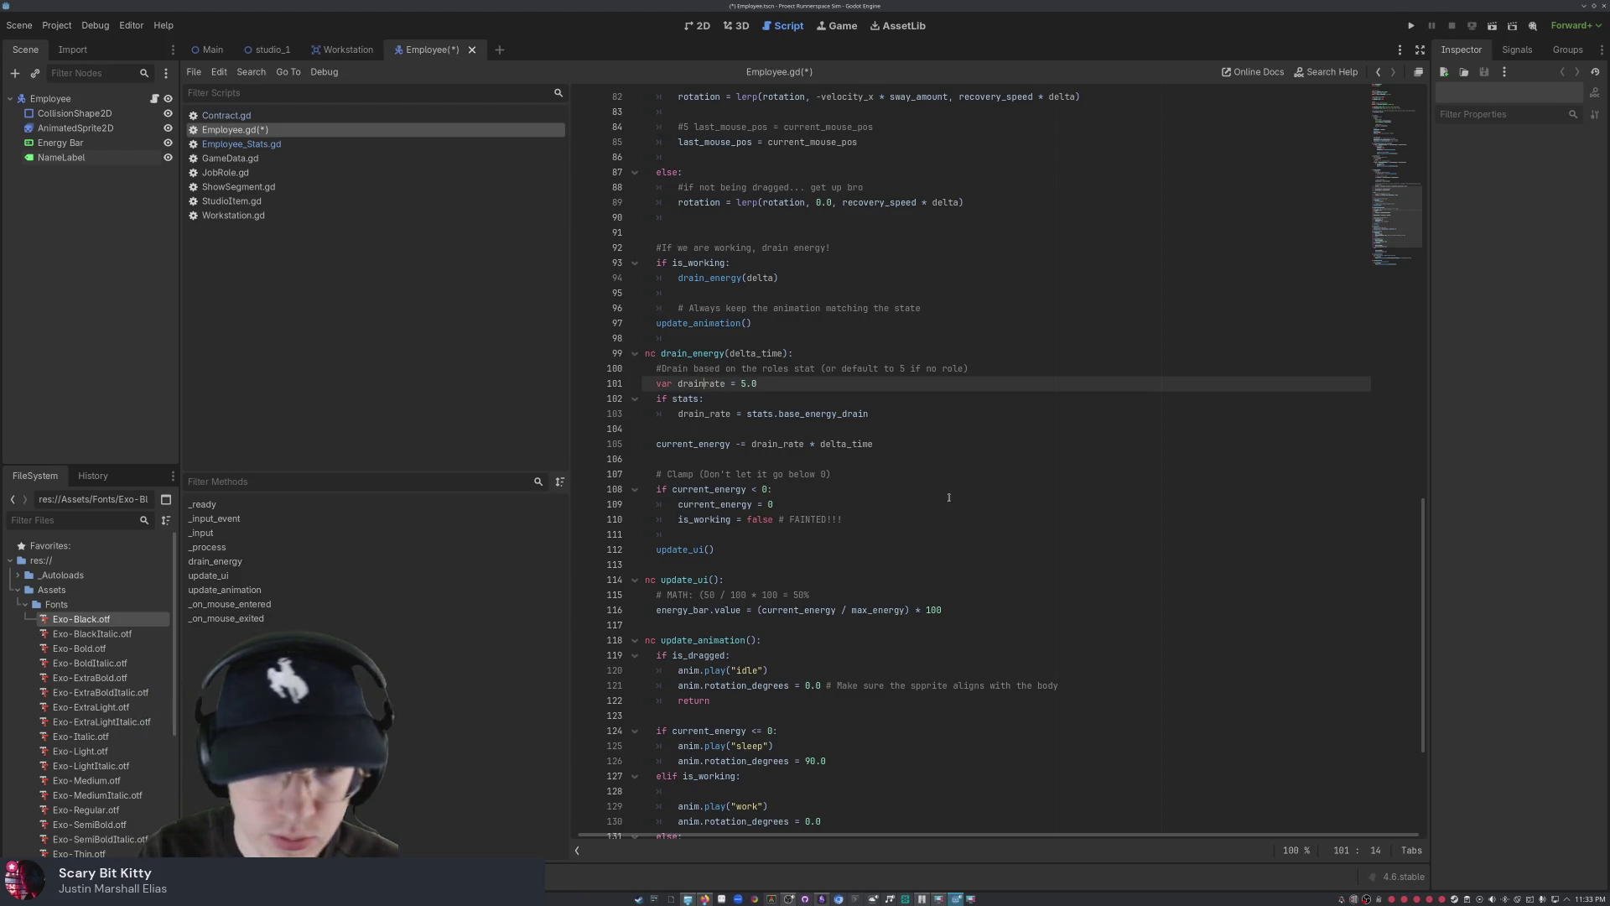
pyautogui.write('drain_')
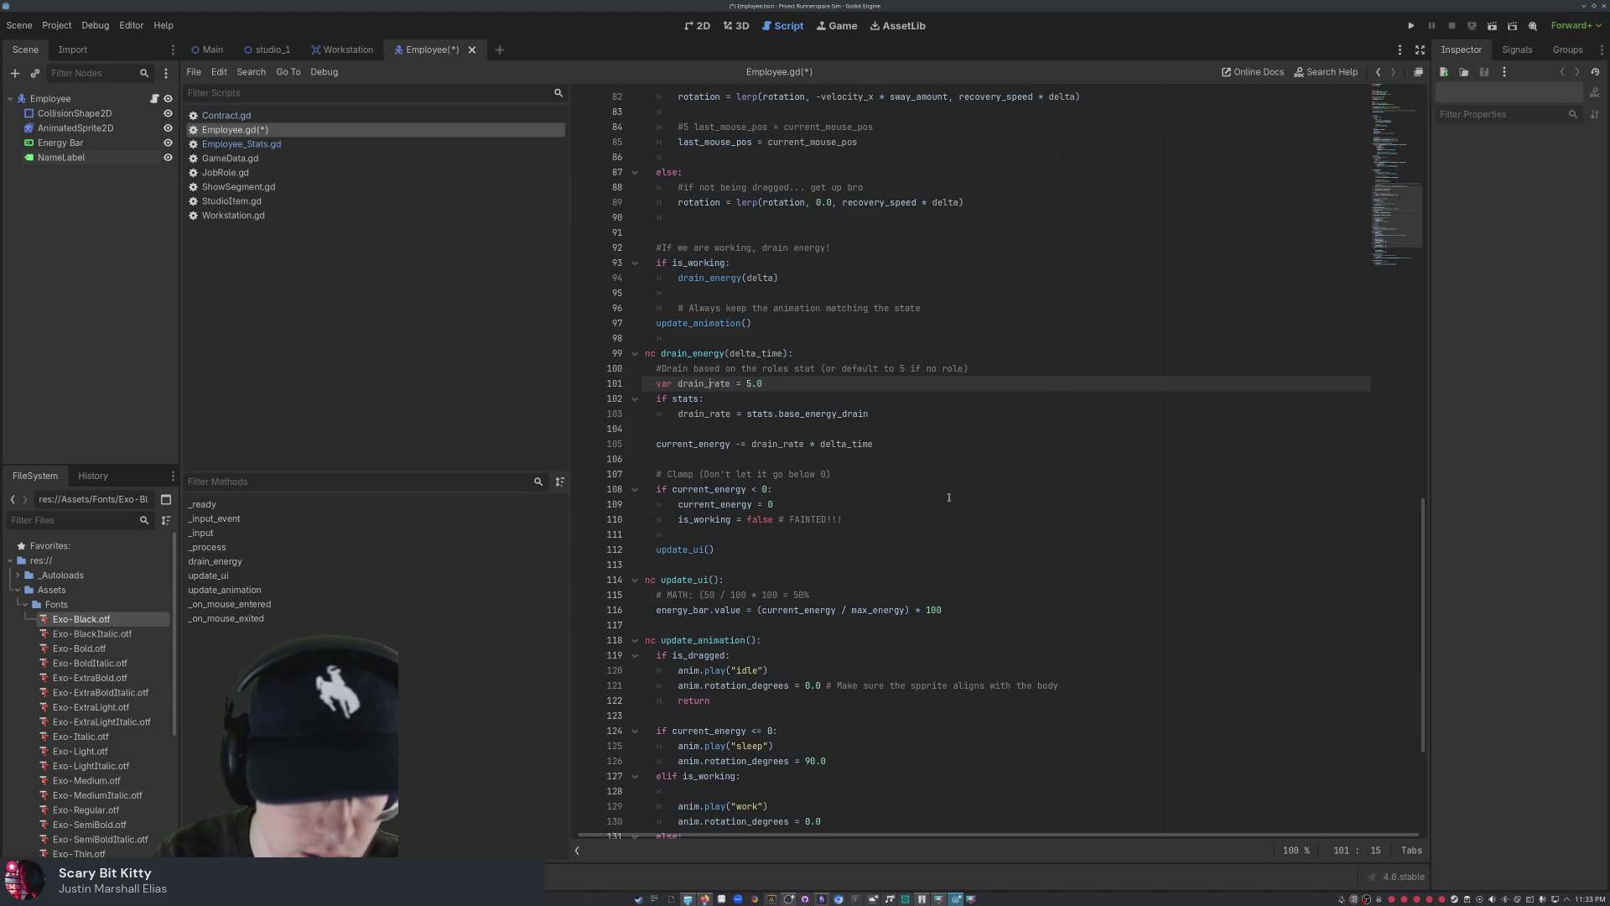
pyautogui.press('BackSpace')
pyautogui.press('BackSpace')
pyautogui.press('BackSpace')
pyautogui.press('Down')
pyautogui.press('Down')
pyautogui.press('Down')
pyautogui.press('Up')
pyautogui.press('End')
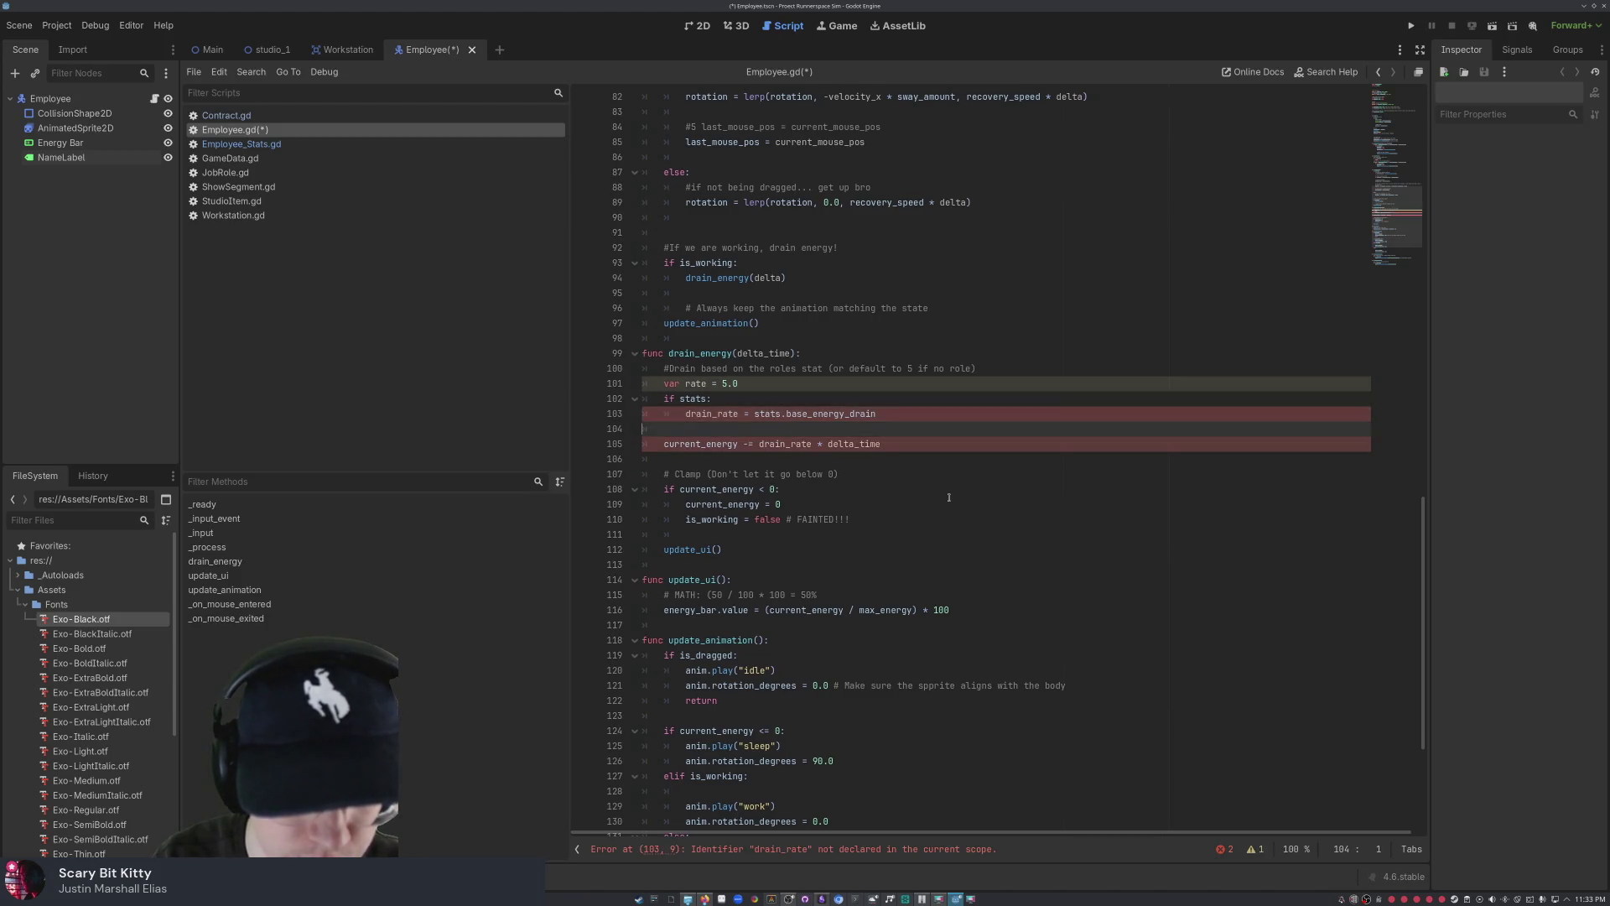
pyautogui.hotkey('ctrl', 'z')
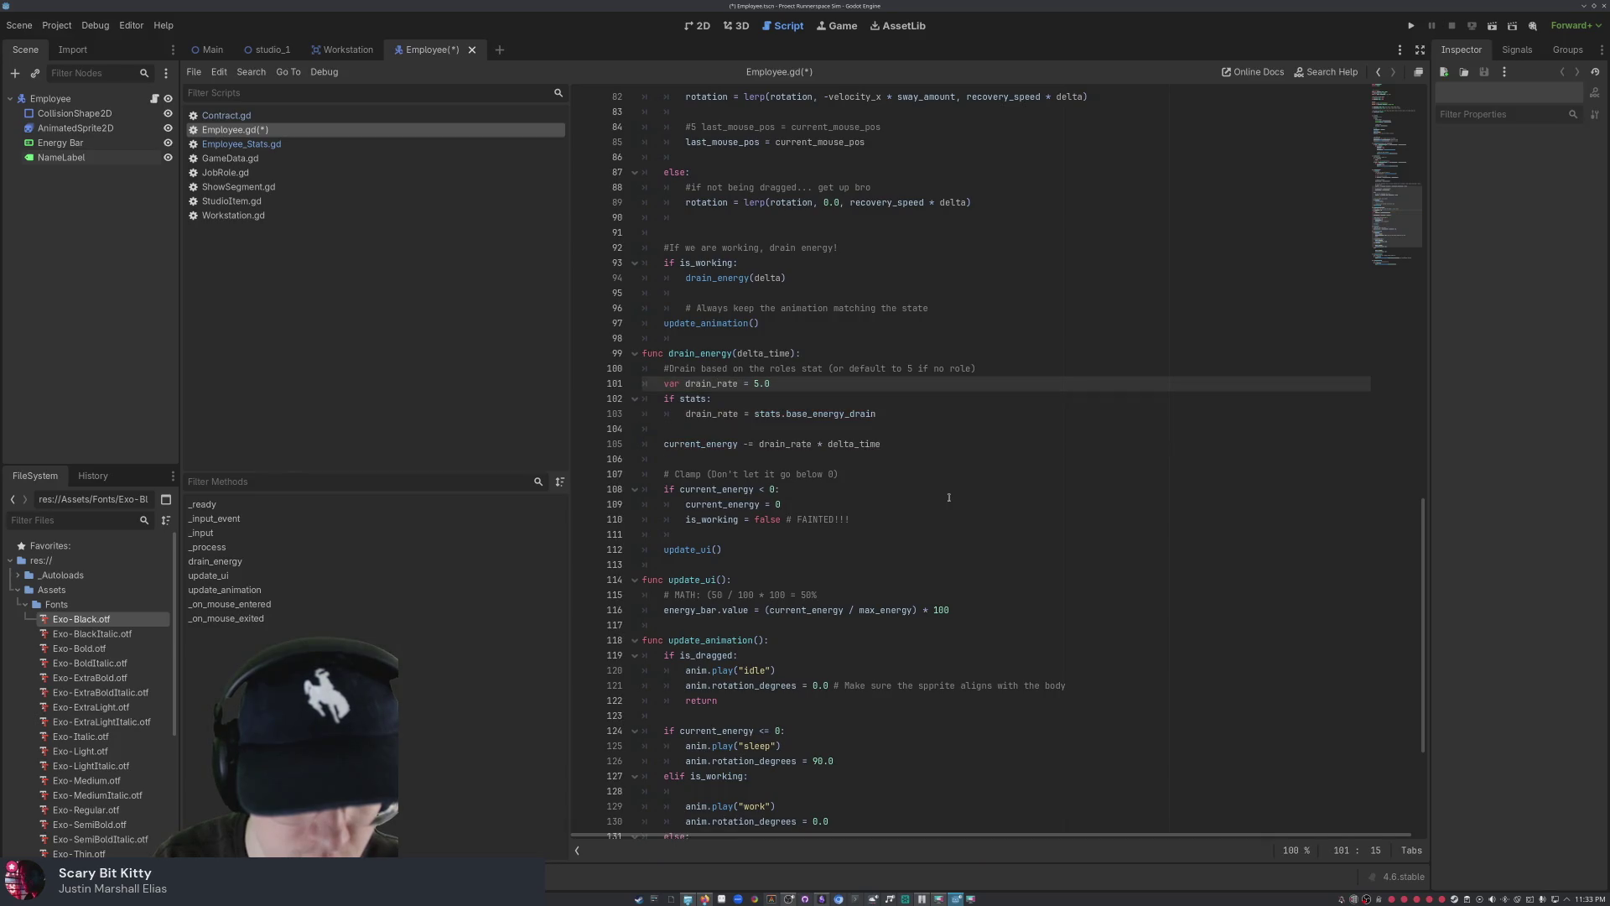
pyautogui.press('BackSpace')
pyautogui.press('BackSpace')
pyautogui.press('BackSpace')
pyautogui.press('Down')
pyautogui.press('Down')
pyautogui.press('Right')
pyautogui.press('Right')
pyautogui.press('Right')
pyautogui.press('BackSpace')
pyautogui.press('BackSpace')
pyautogui.press('BackSpace')
pyautogui.press('Right')
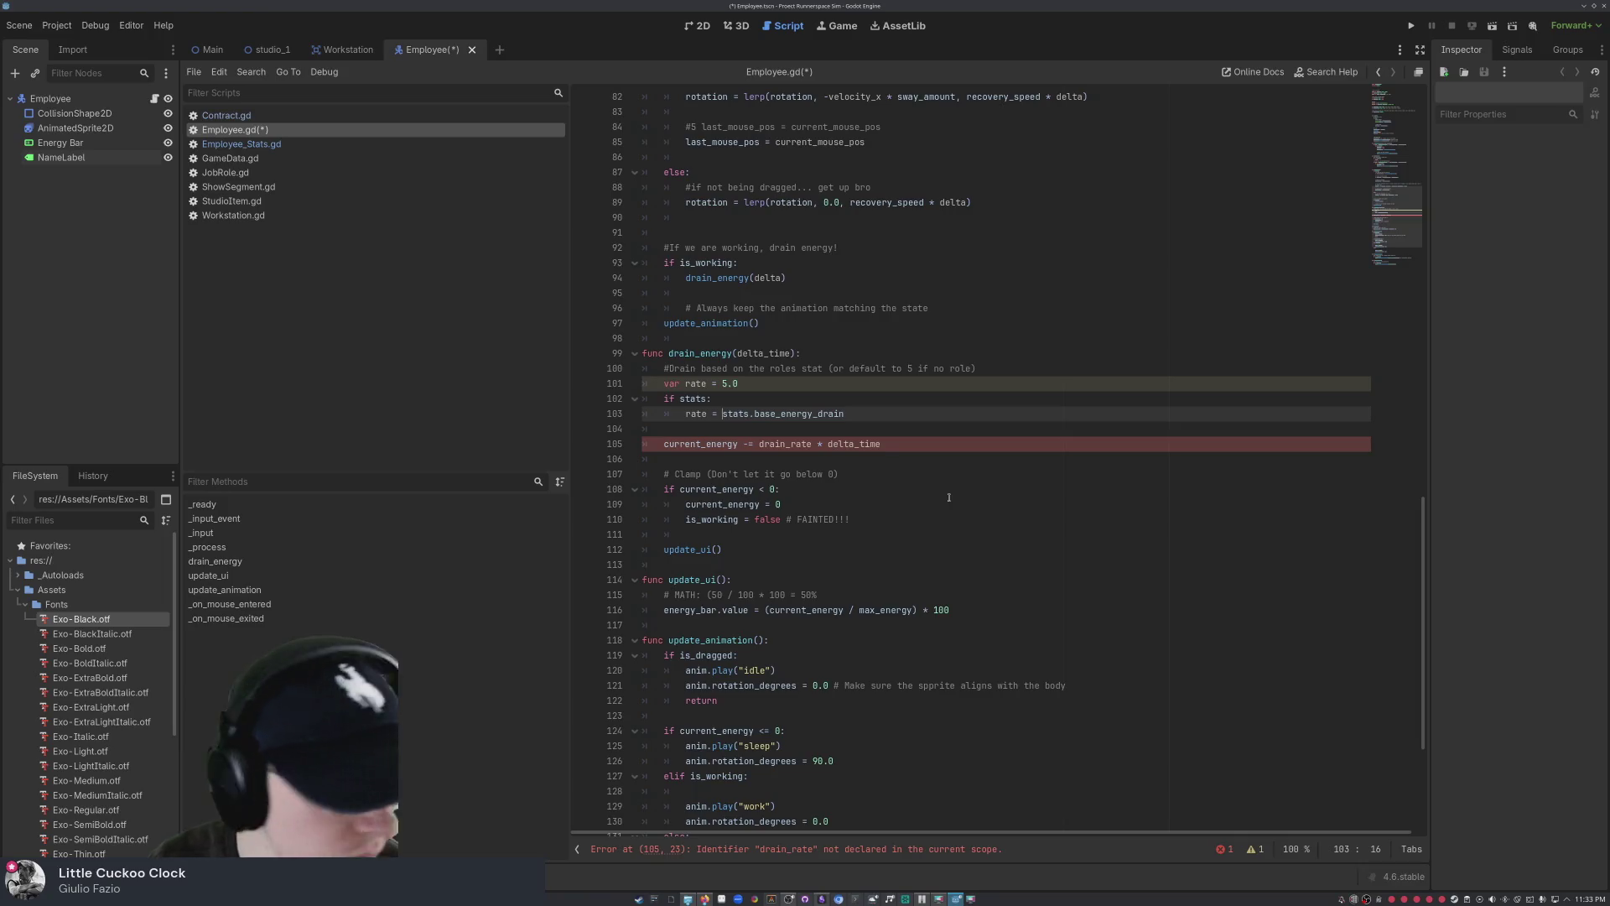
# - Replace base_energy_drain with work_speed, rename line 105's drain_rate to rate, and save
pyautogui.press('Right')
pyautogui.hotkey('shift', 'Right')
pyautogui.hotkey('shift', 'Right')
pyautogui.hotkey('shift', 'Right')
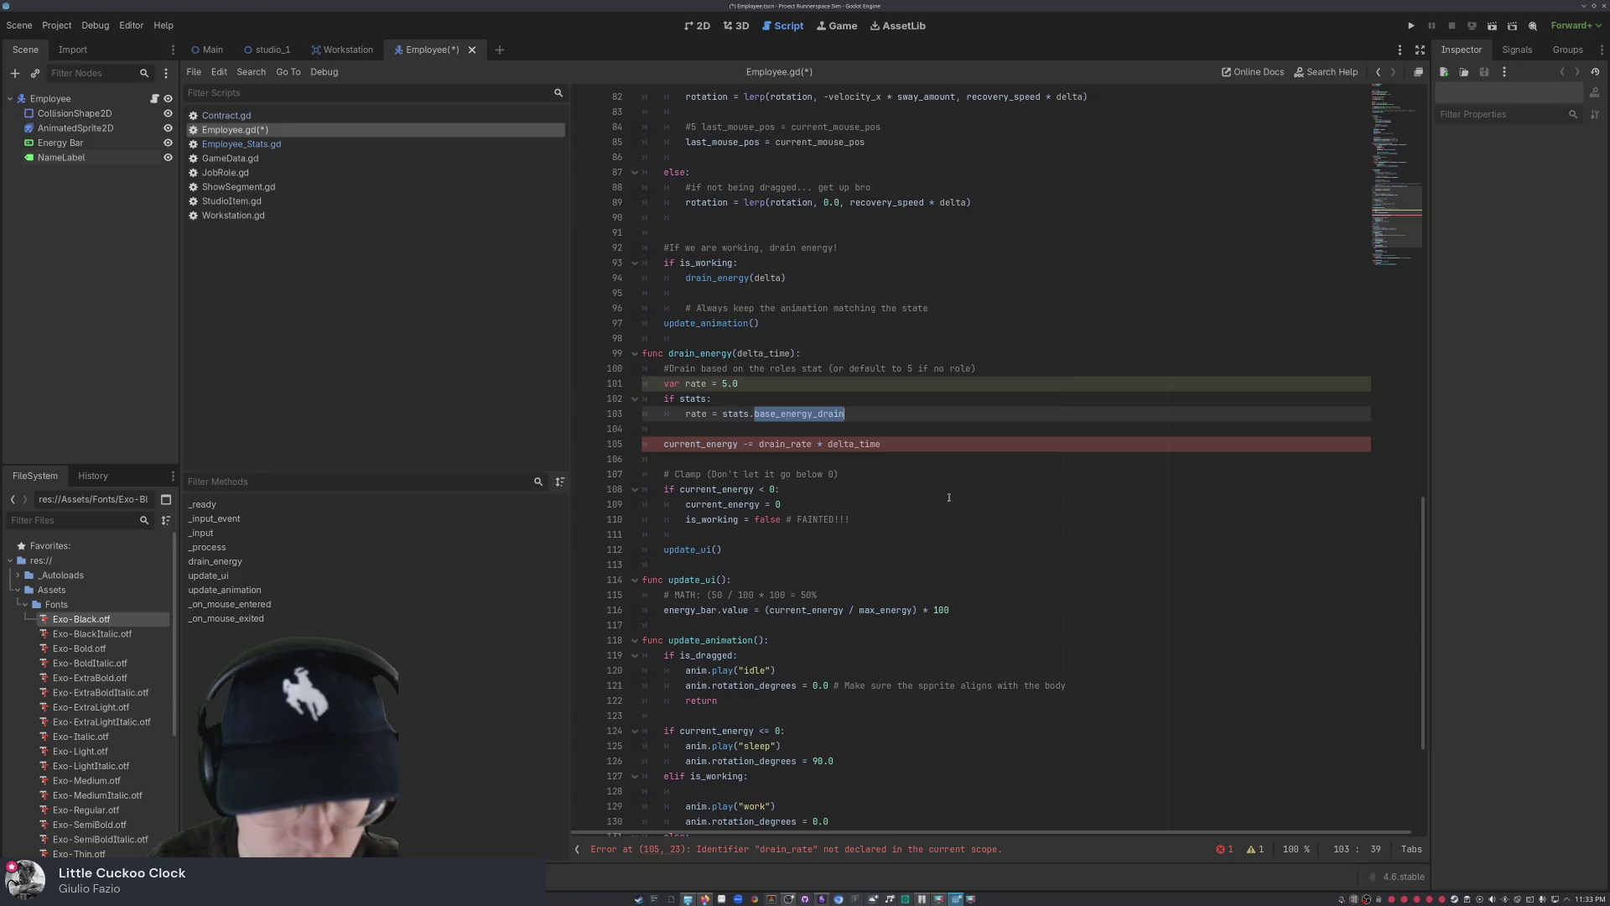
pyautogui.write('work_so')
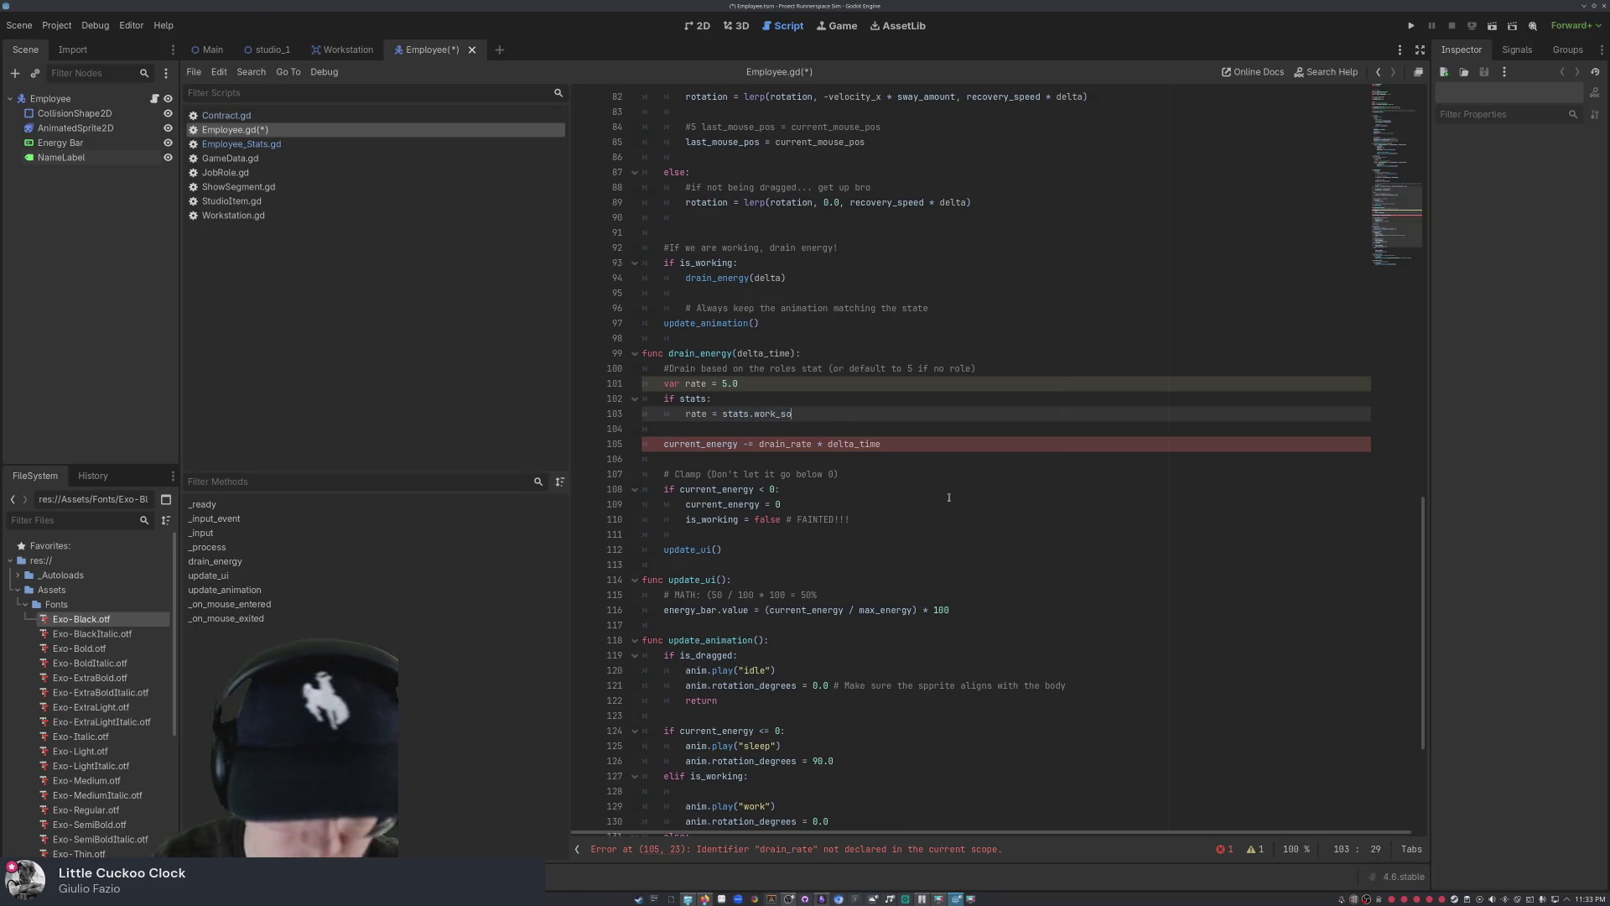
pyautogui.write('ppeed')
pyautogui.press('Down')
pyautogui.press('Down')
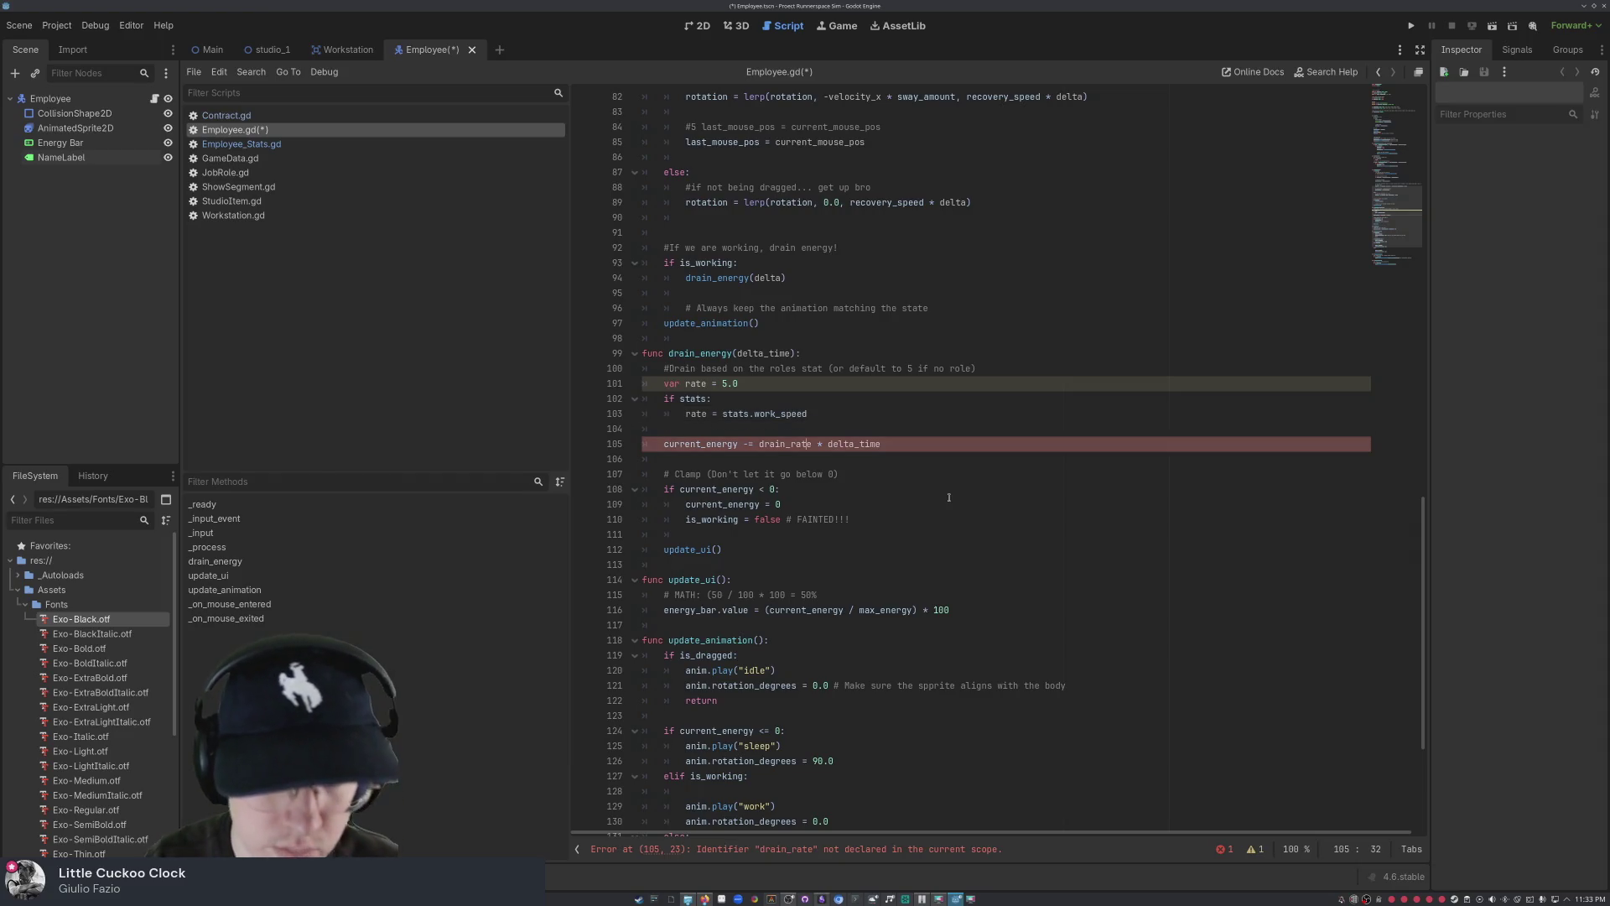
pyautogui.press('Left')
pyautogui.press('Left')
pyautogui.press('Left')
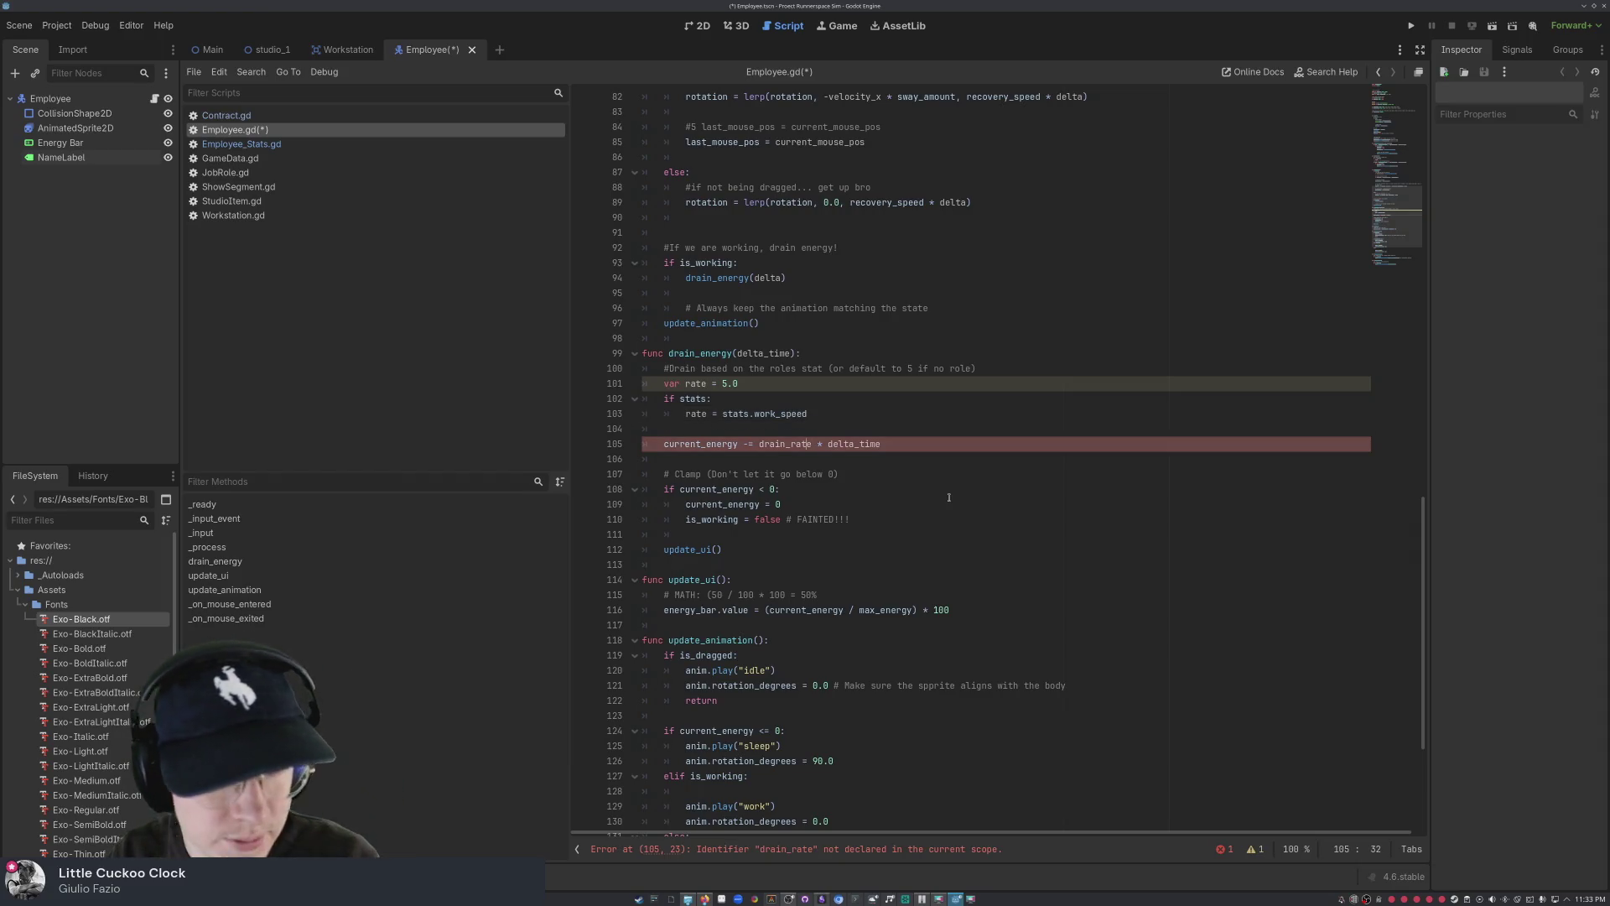
pyautogui.press('BackSpace')
pyautogui.press('BackSpace')
pyautogui.press('BackSpace')
pyautogui.press('Right')
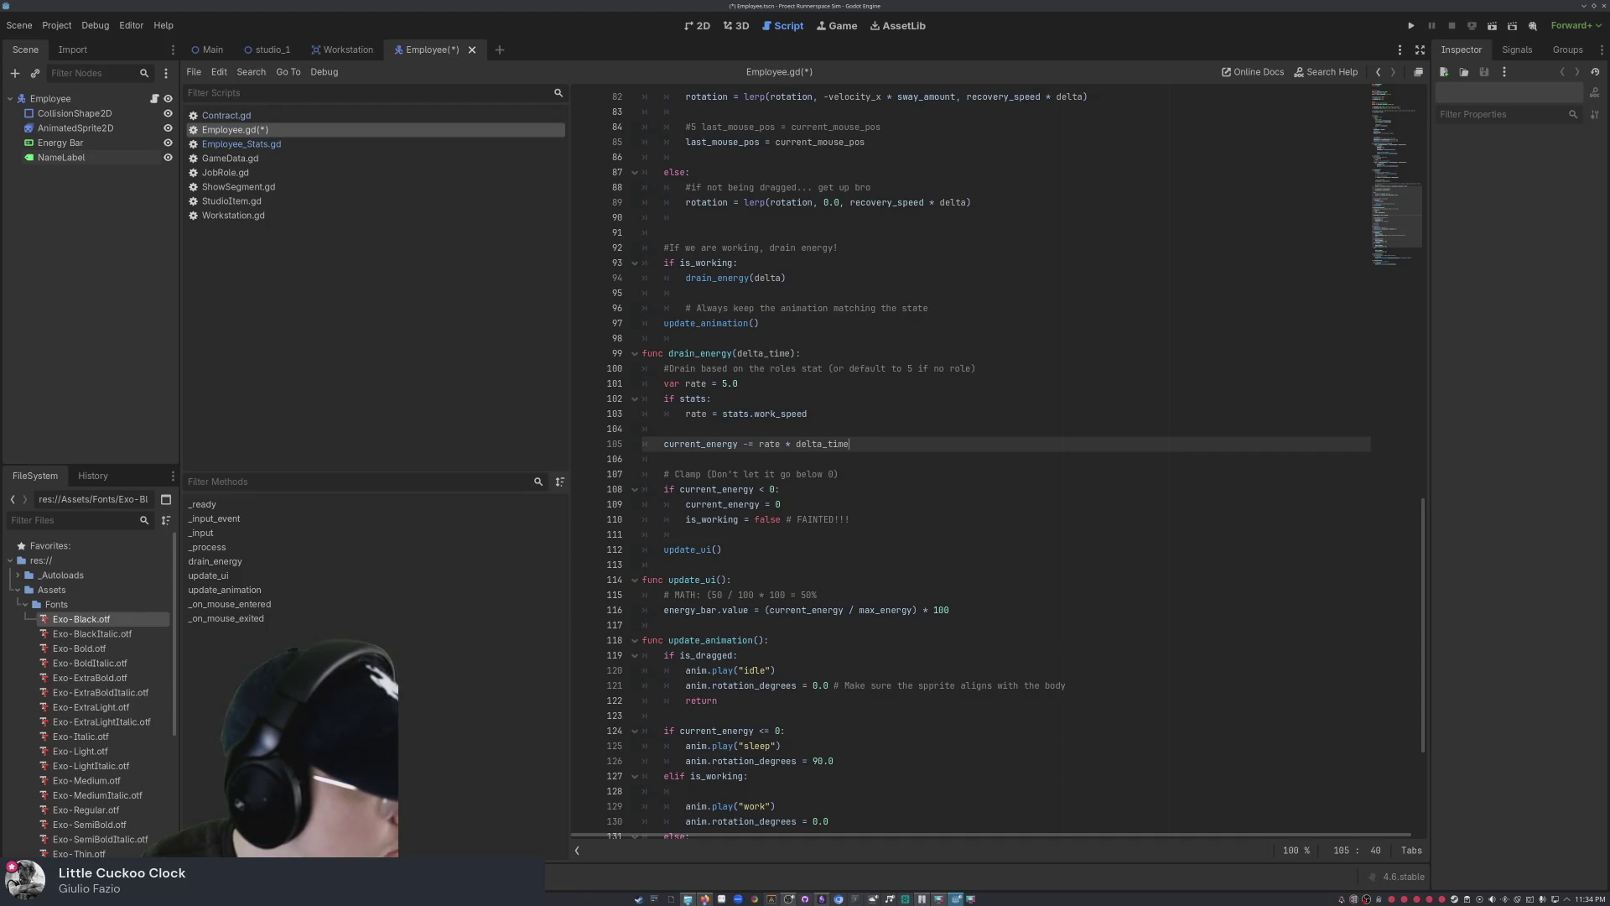
pyautogui.hotkey('ctrl', 's')
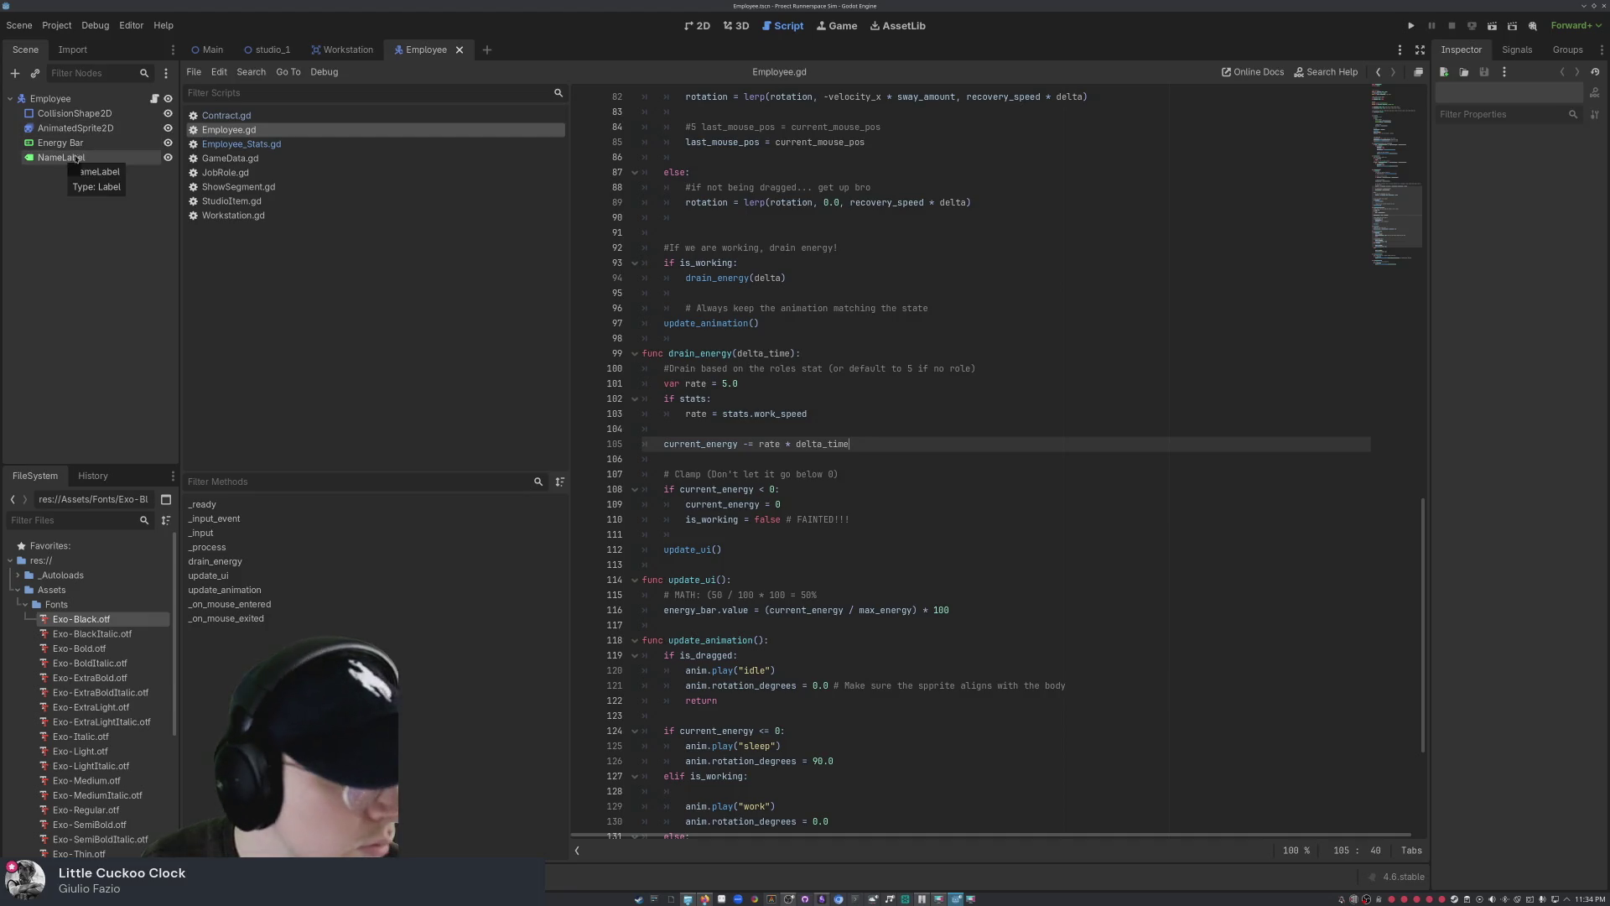
# - Show the Employee scene in the 2D view and select the root Employee node
pyautogui.click(63, 157)
pyautogui.click(63, 157)
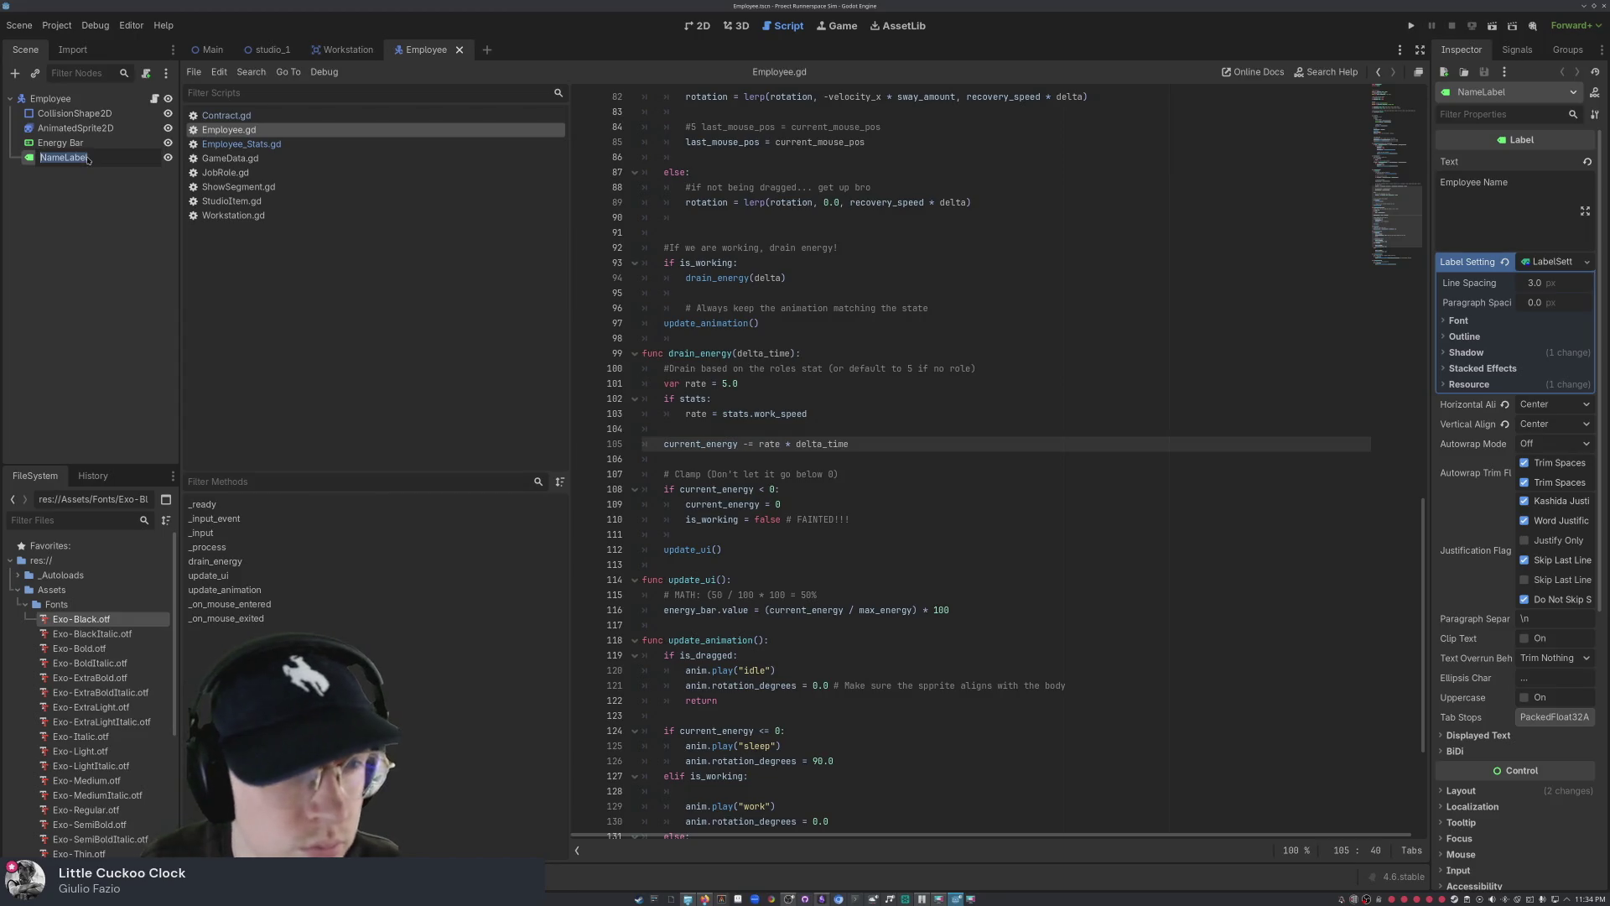
pyautogui.press('Escape')
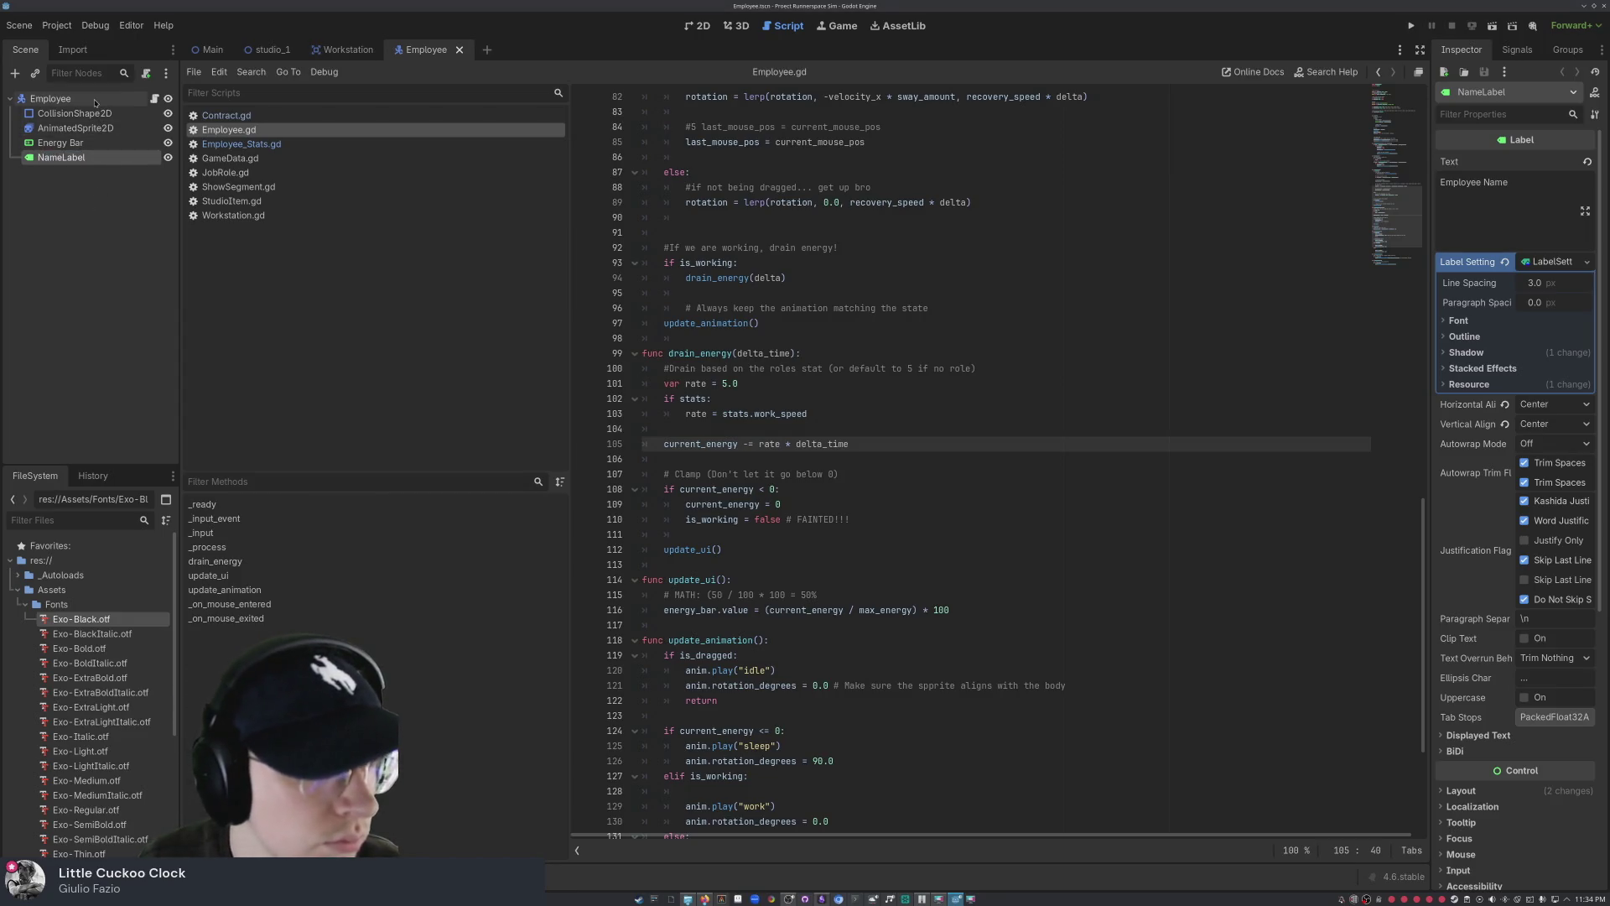
pyautogui.click(709, 26)
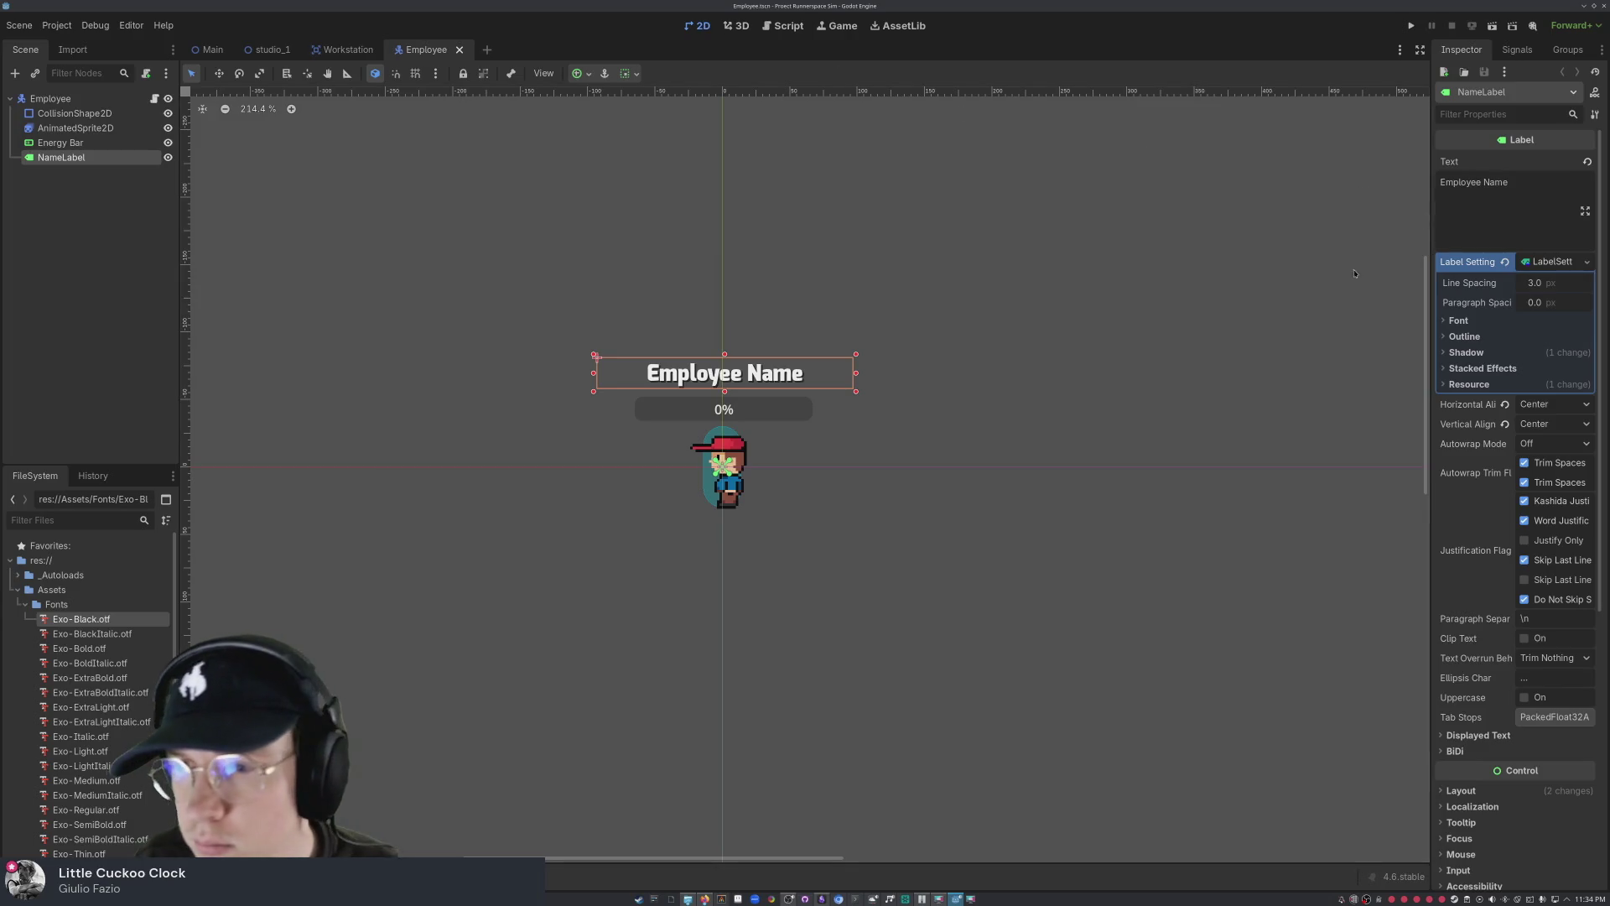
pyautogui.scroll(-5, 1446, 610)
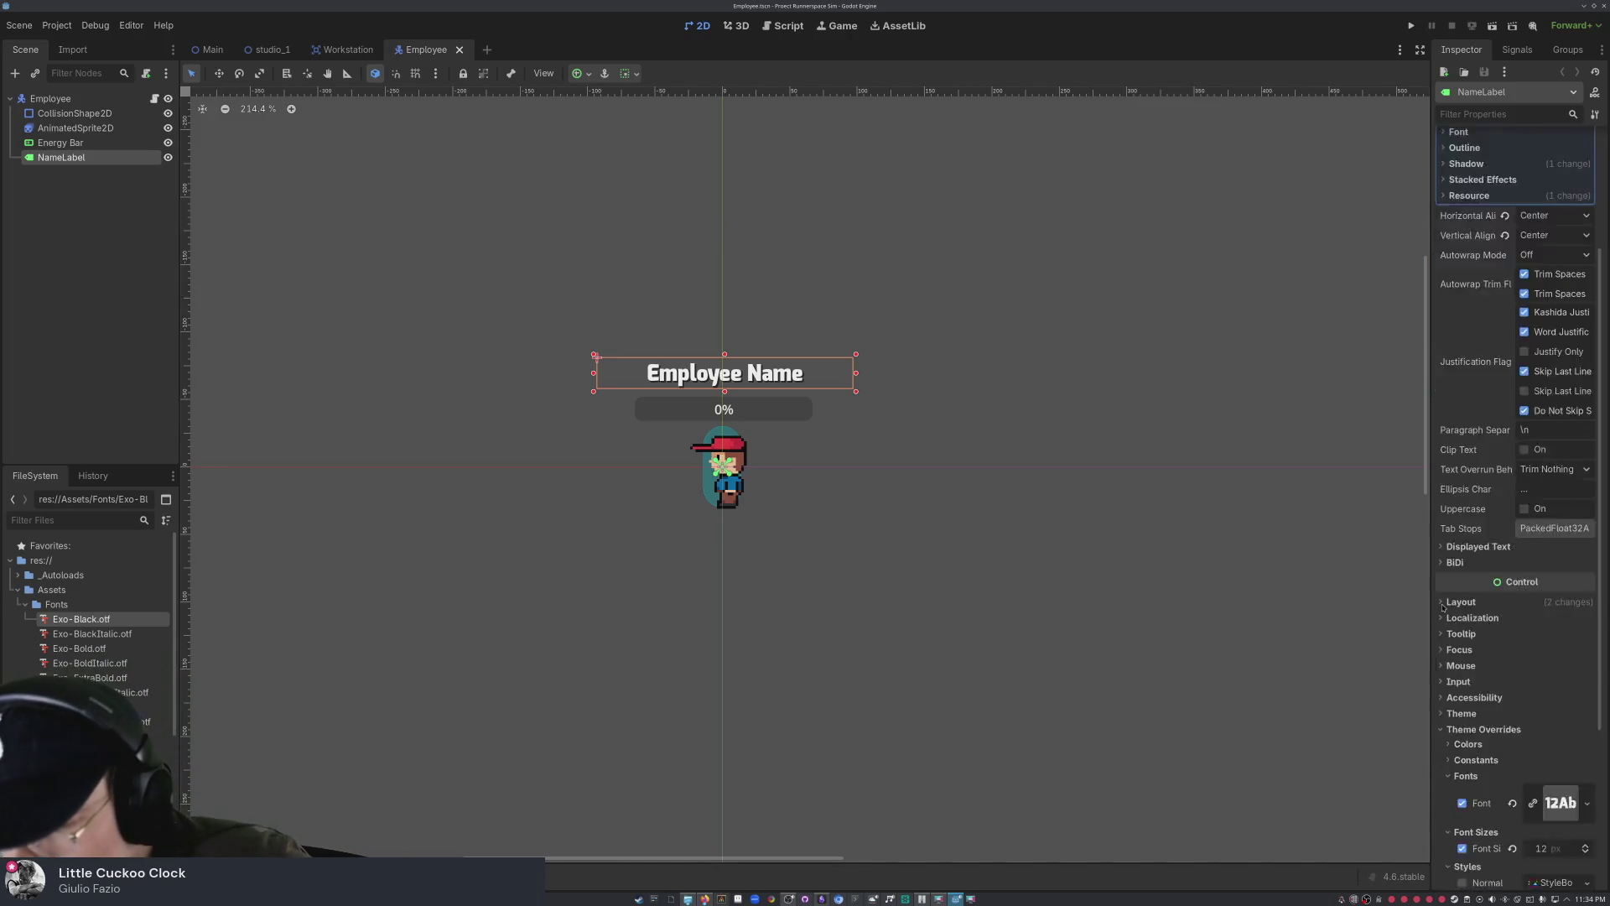
pyautogui.click(74, 104)
pyautogui.moveTo(1481, 572)
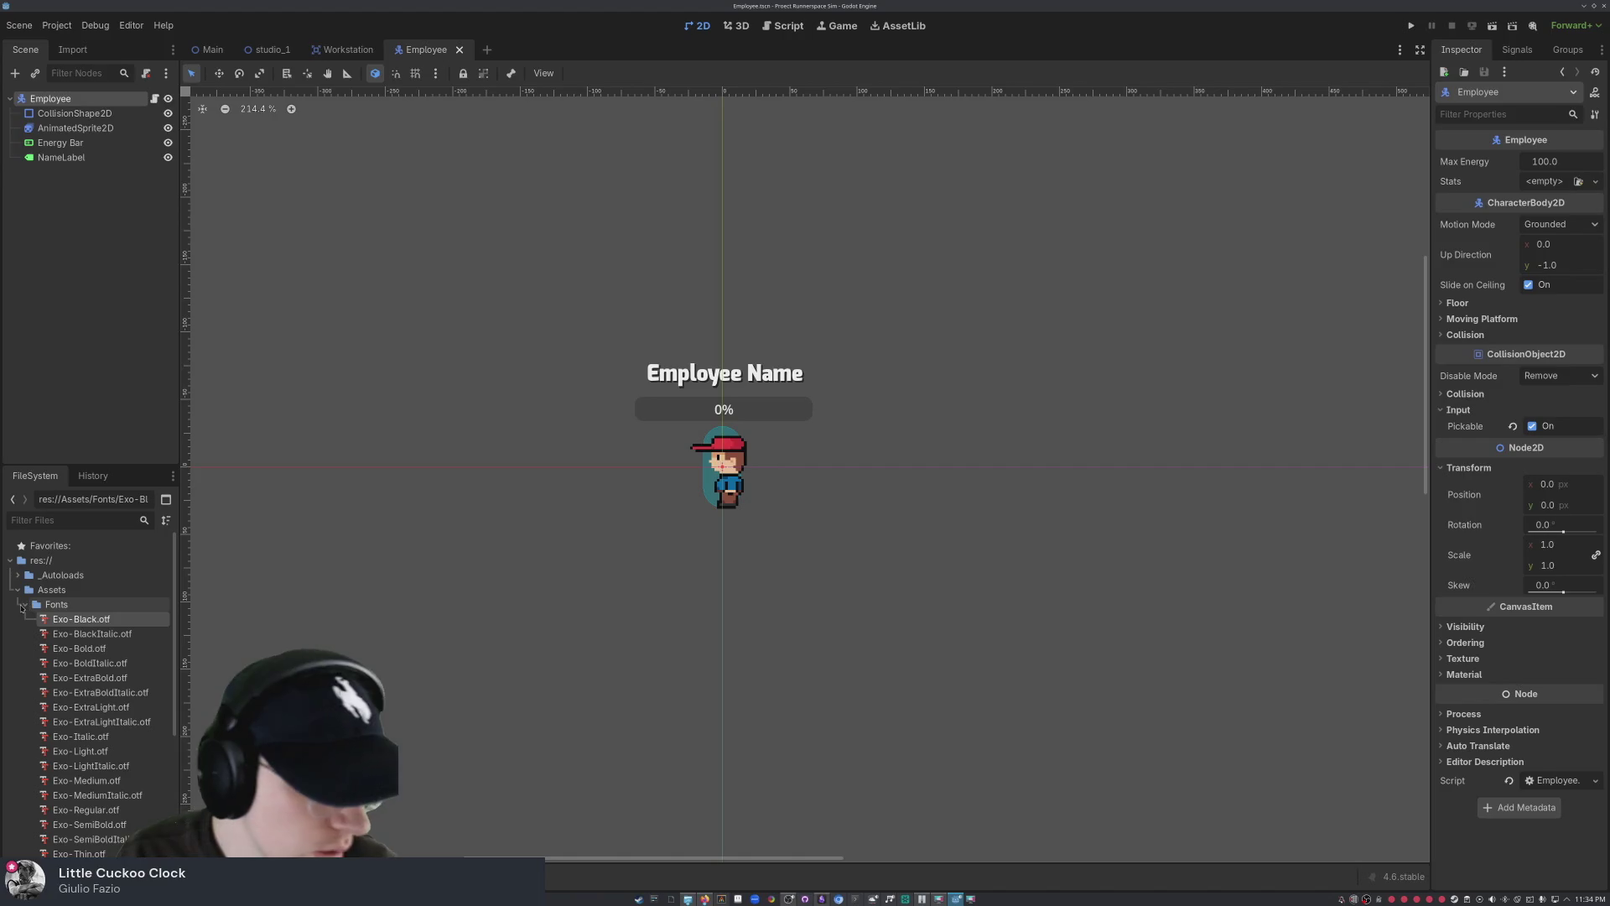
# - Drag Intern_Steve.tres from the FileSystem dock onto the Employee node's Stats property
pyautogui.click(26, 605)
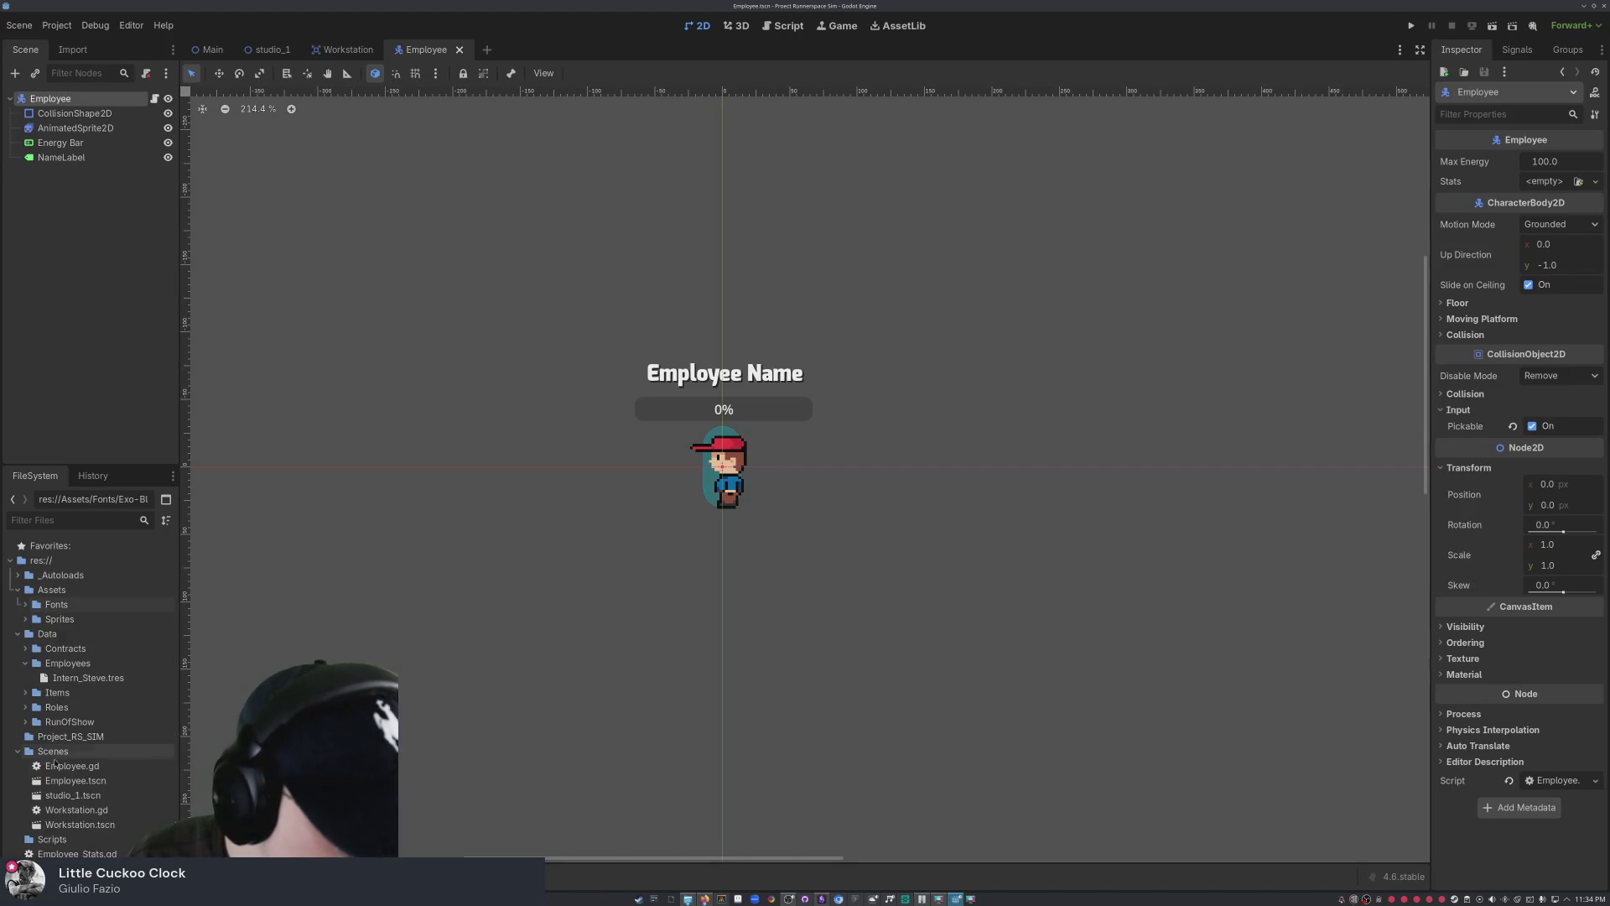
pyautogui.click(23, 750)
pyautogui.click(23, 766)
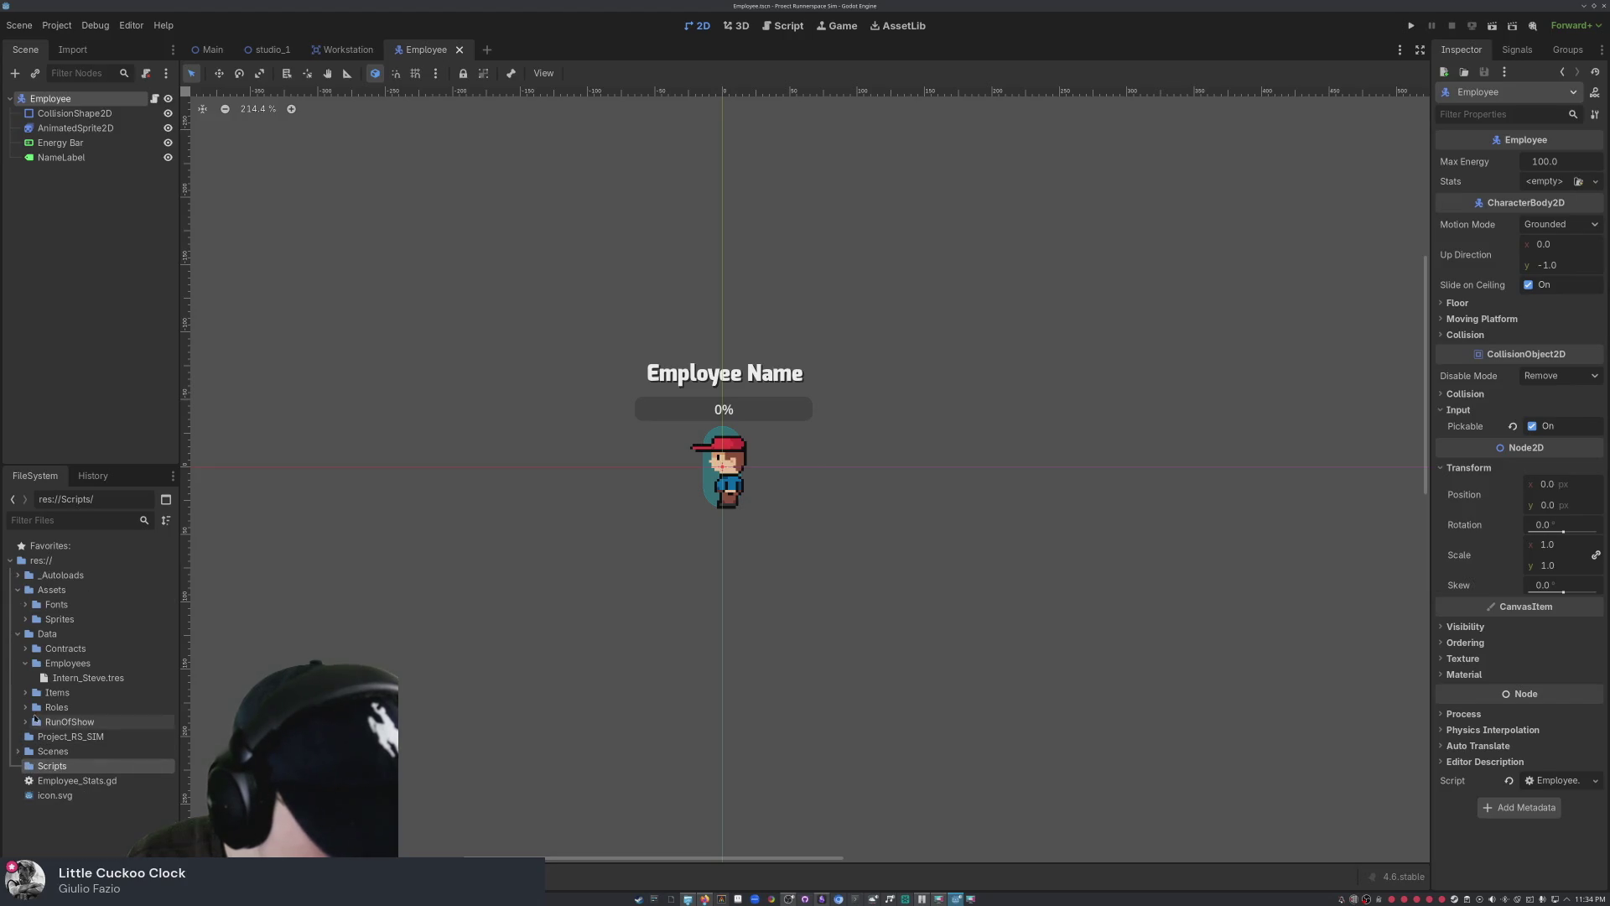
pyautogui.click(87, 677)
pyautogui.moveTo(87, 678)
pyautogui.mouseDown()
pyautogui.moveTo(1212, 236)
pyautogui.moveTo(1543, 181)
pyautogui.mouseUp()
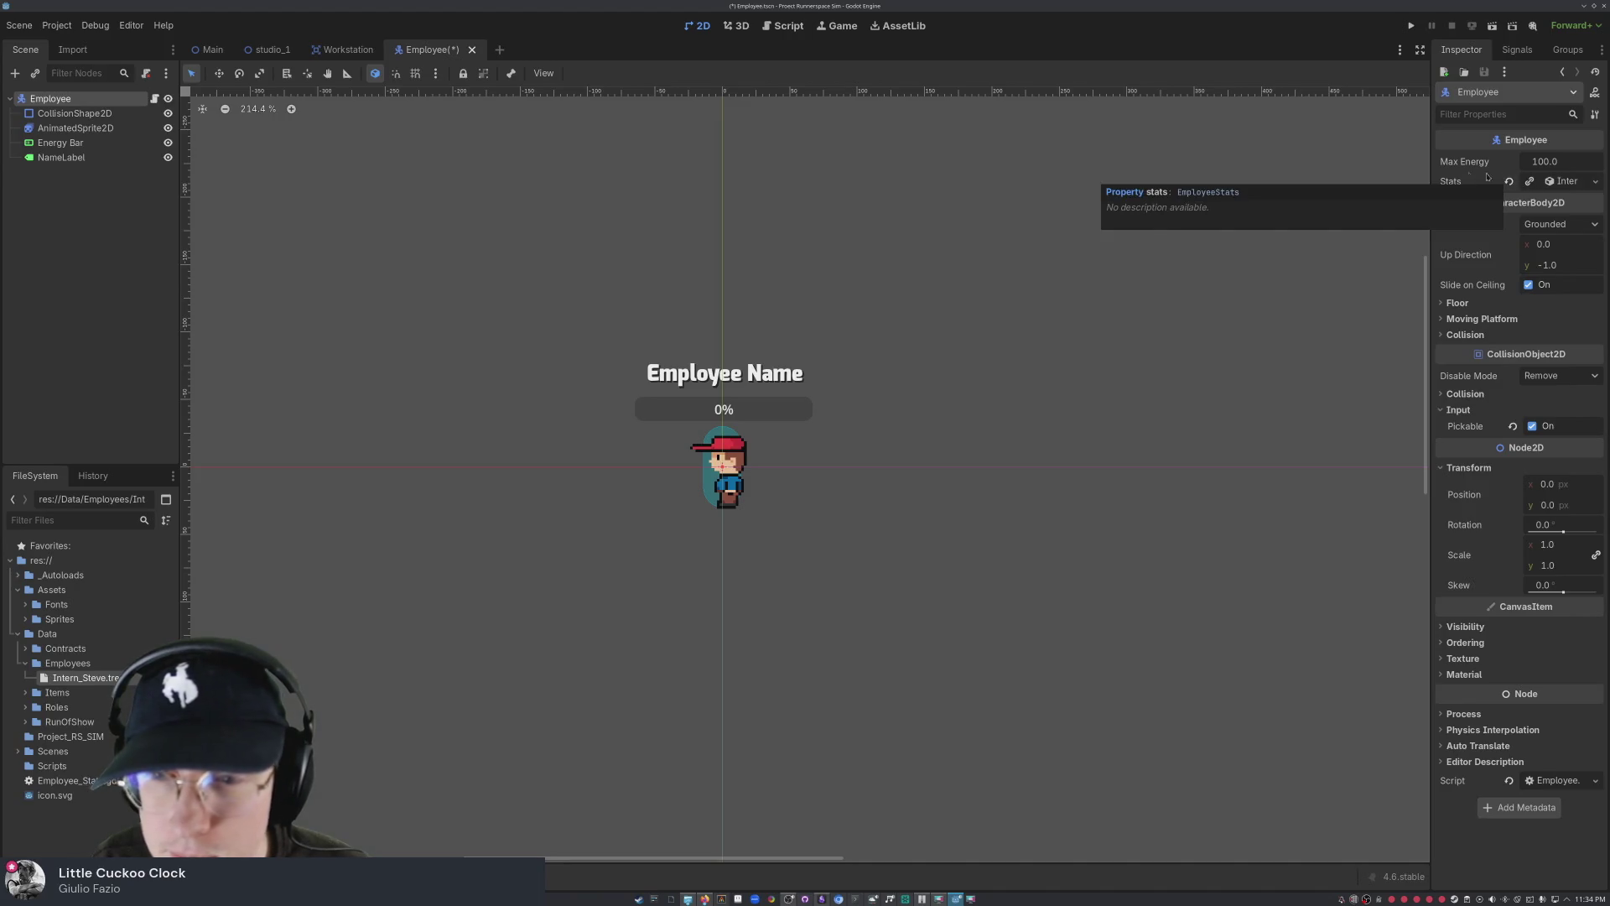
pyautogui.click(1038, 200)
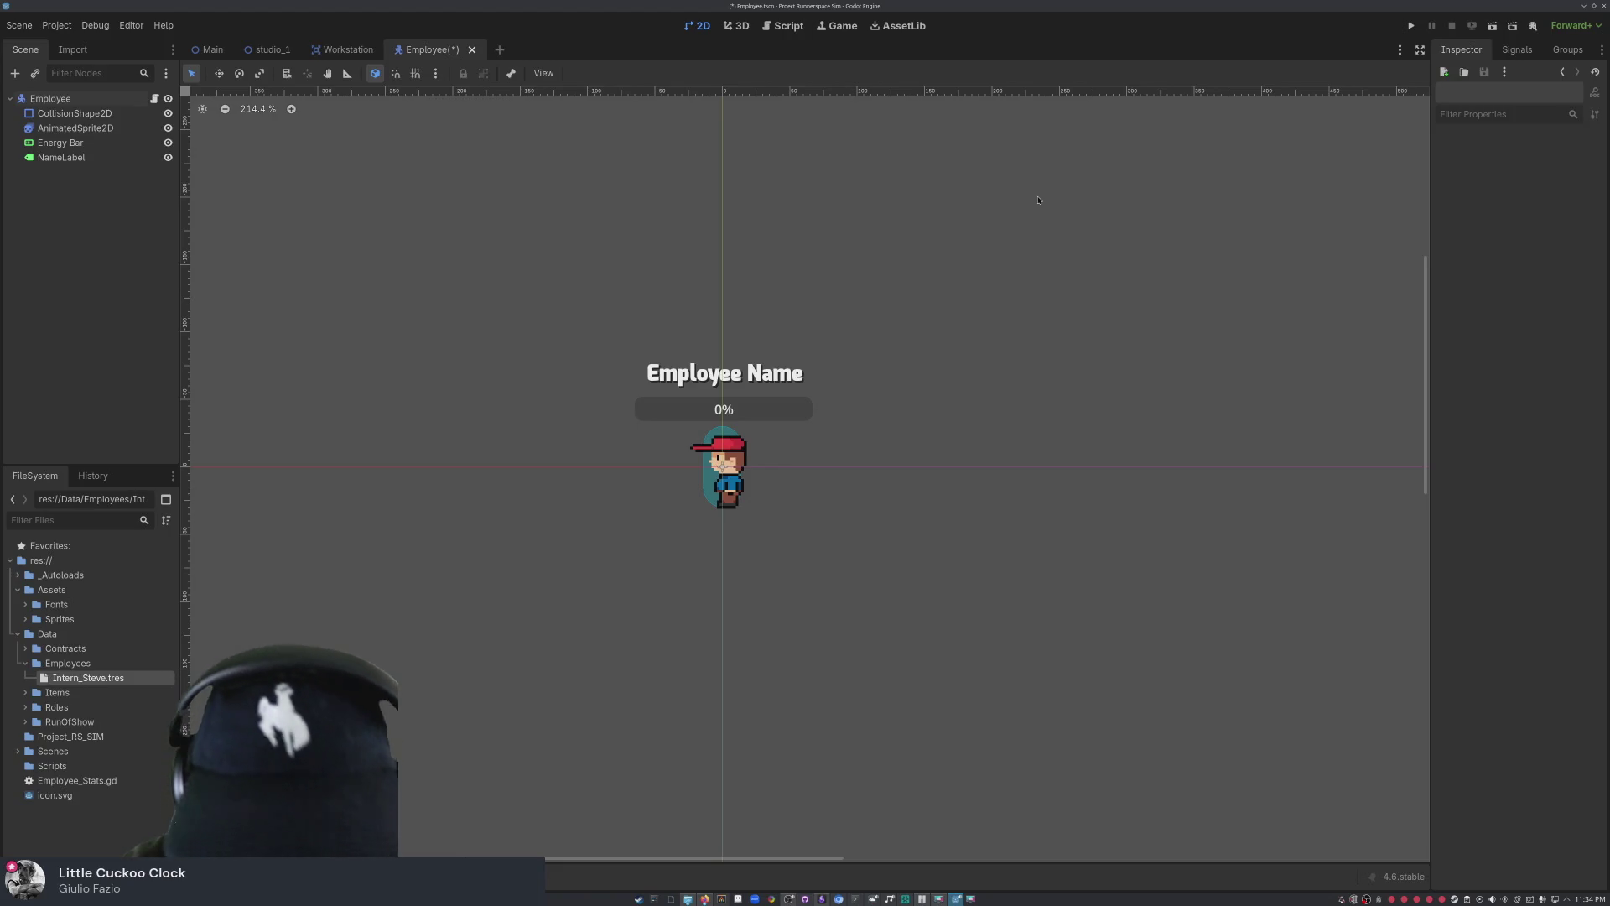
# - Run the scene with F6 to reveal the node-not-found error, then close the game
pyautogui.press('F6')
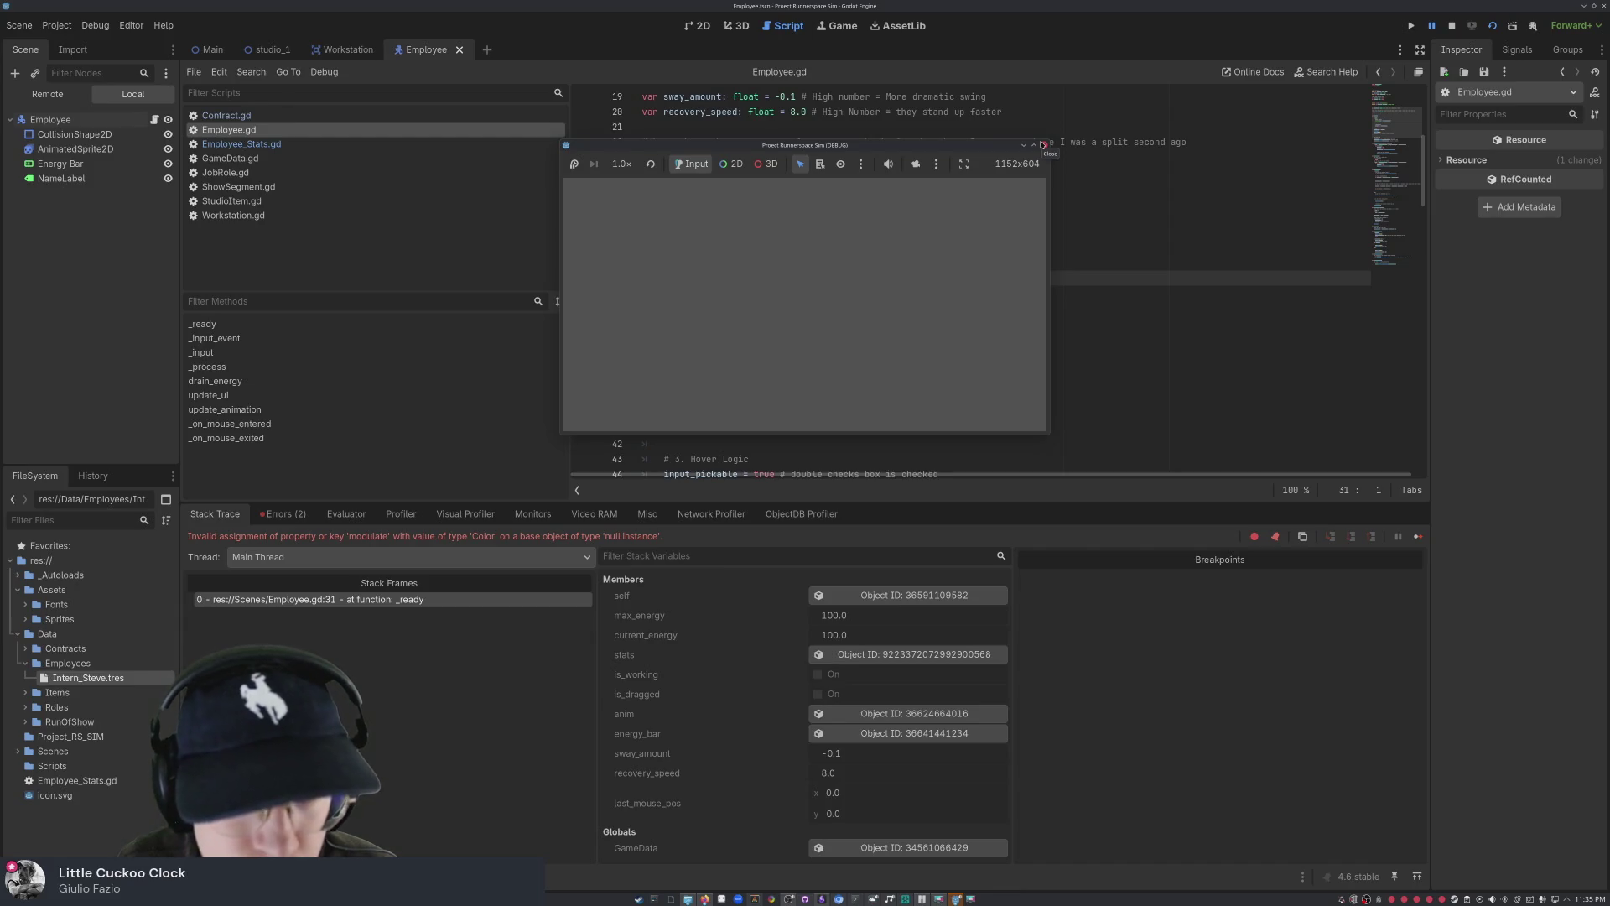
pyautogui.click(1044, 146)
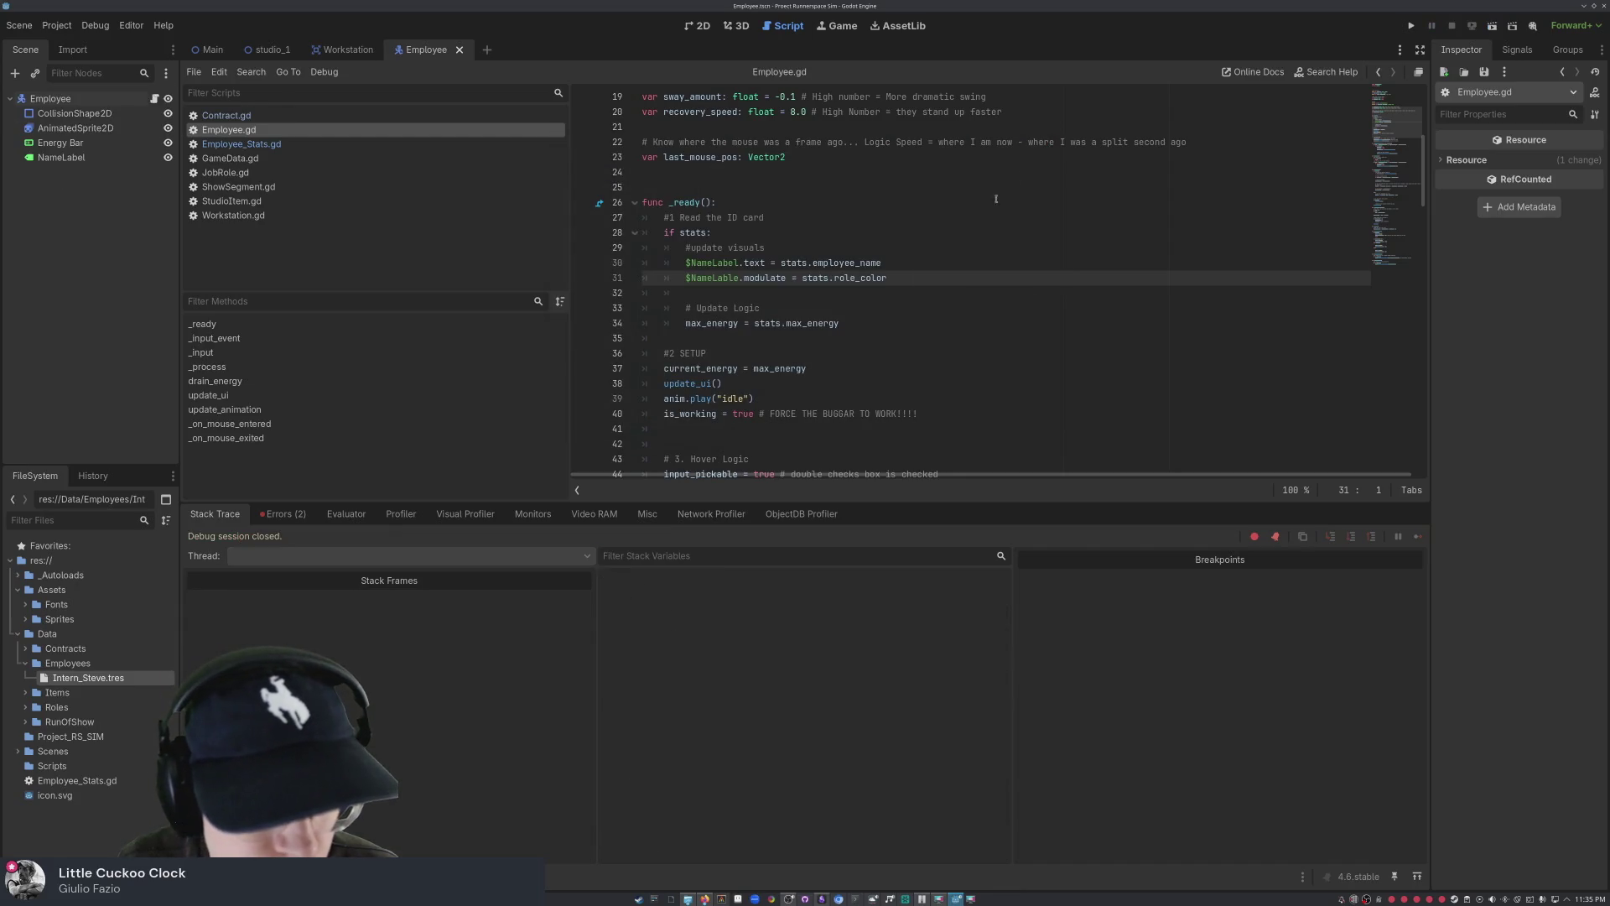
pyautogui.click(283, 514)
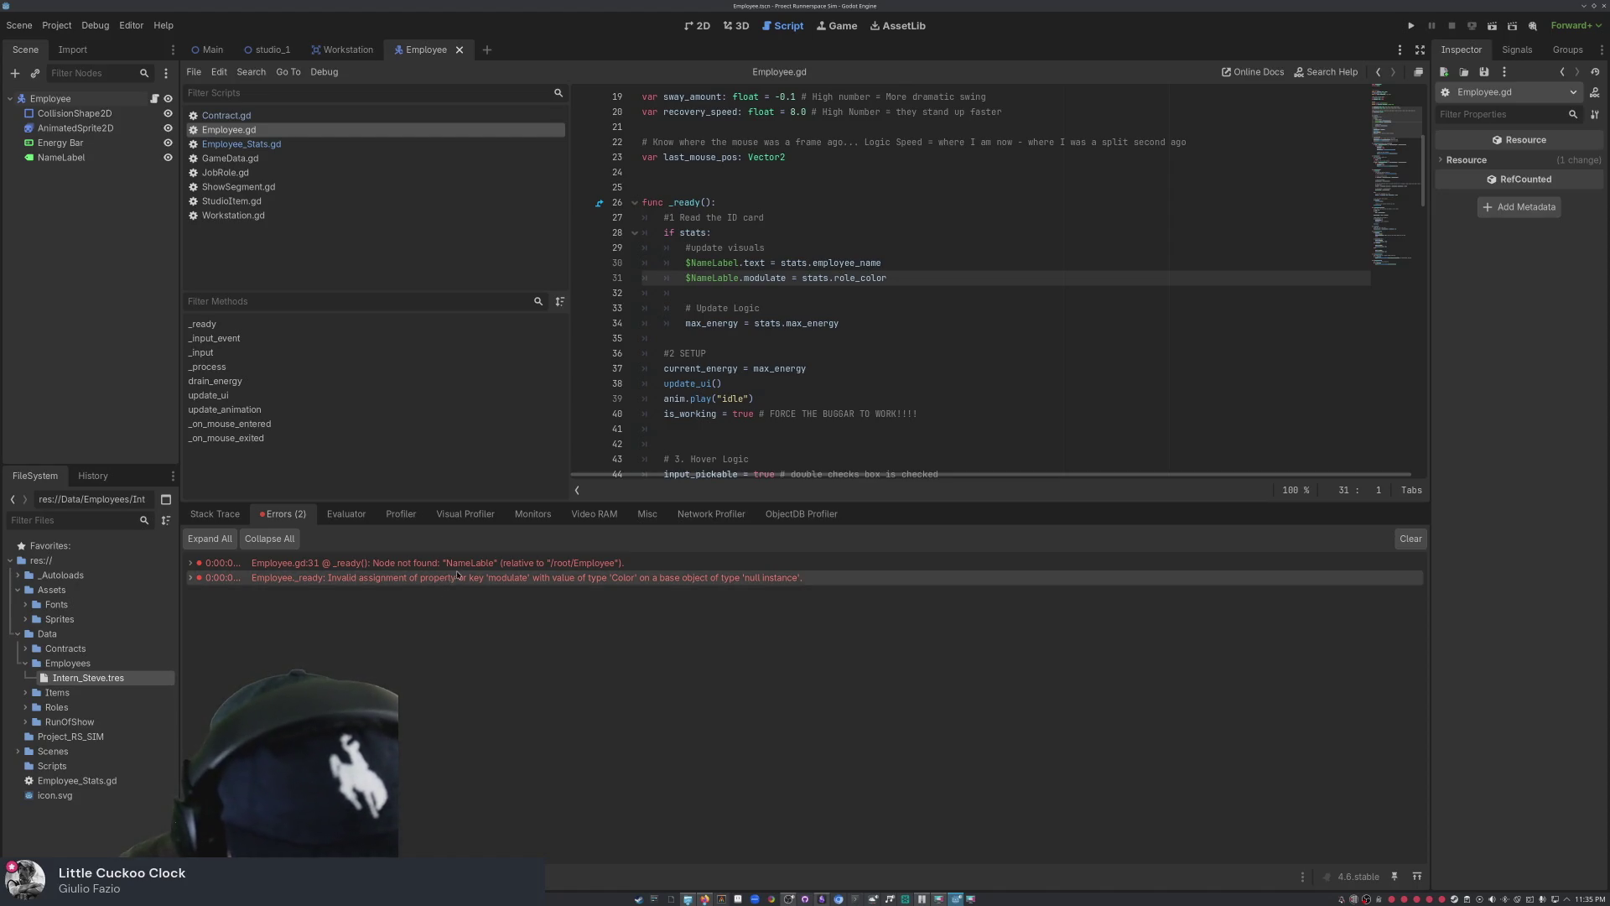
pyautogui.rightClick(491, 568)
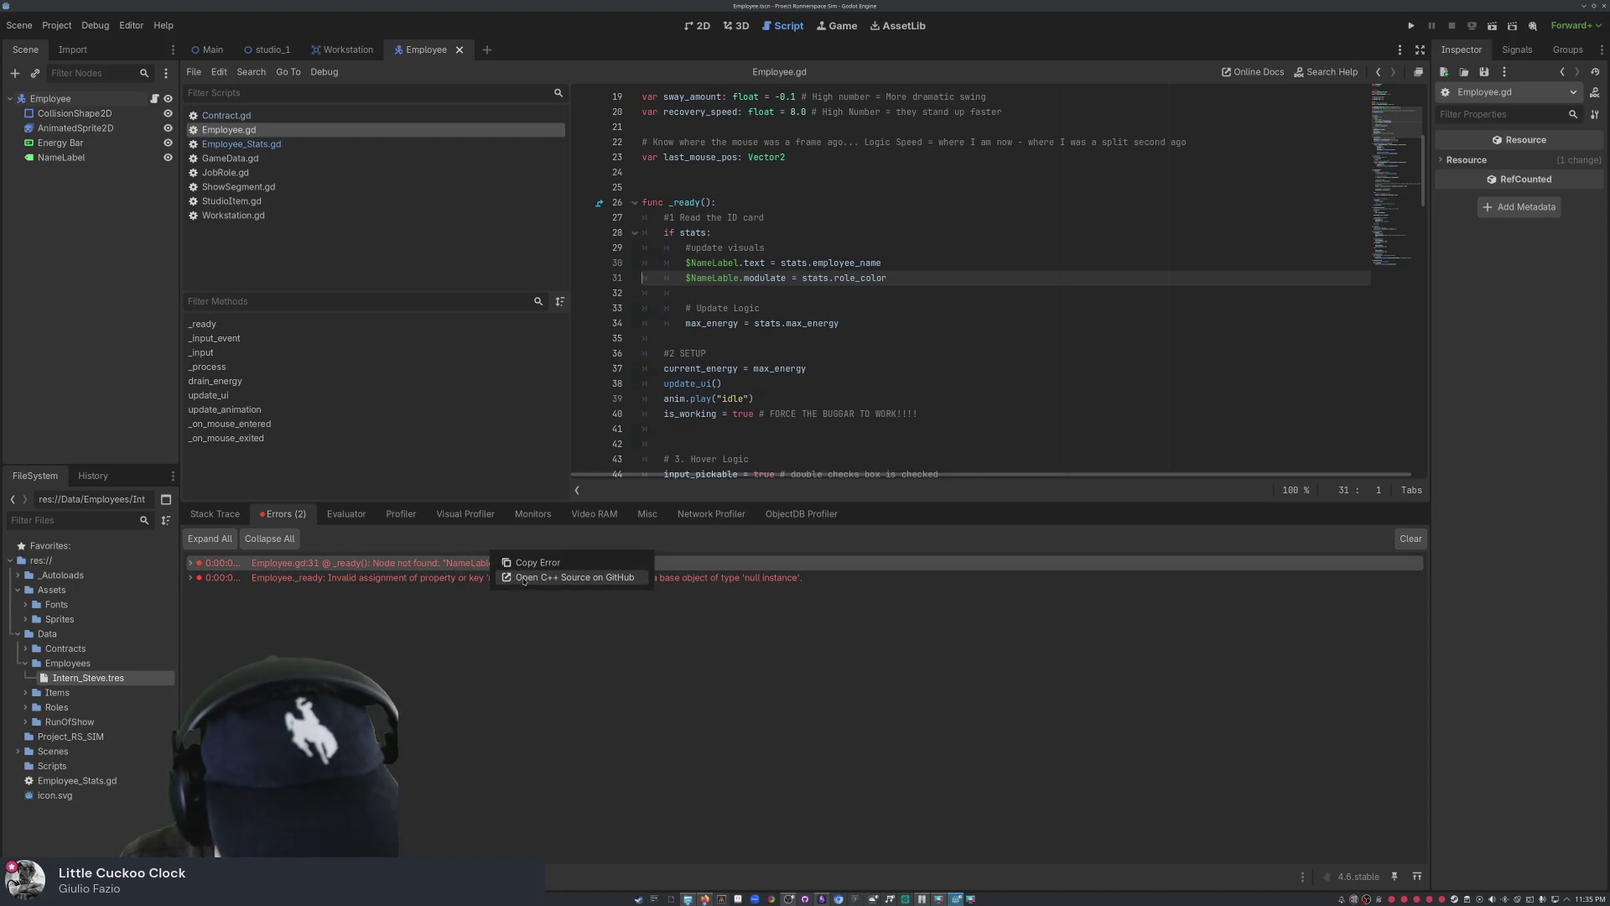
pyautogui.click(520, 578)
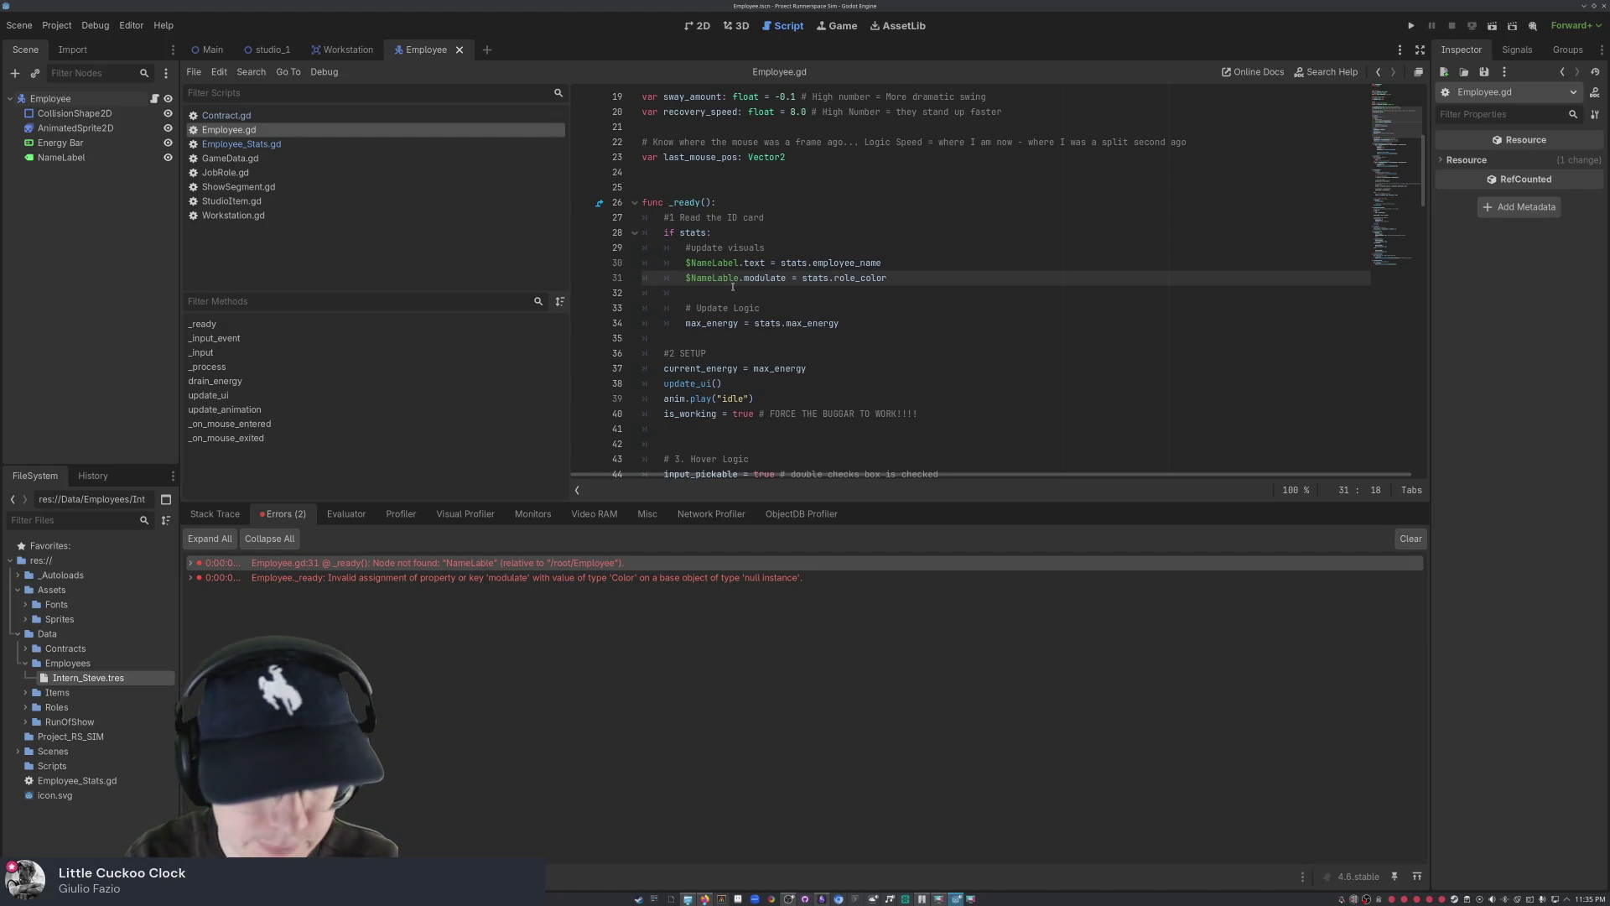
# - Correct '$NameLable' to '$NameLabel' on line 31 and save Employee.gd
pyautogui.press('BackSpace')
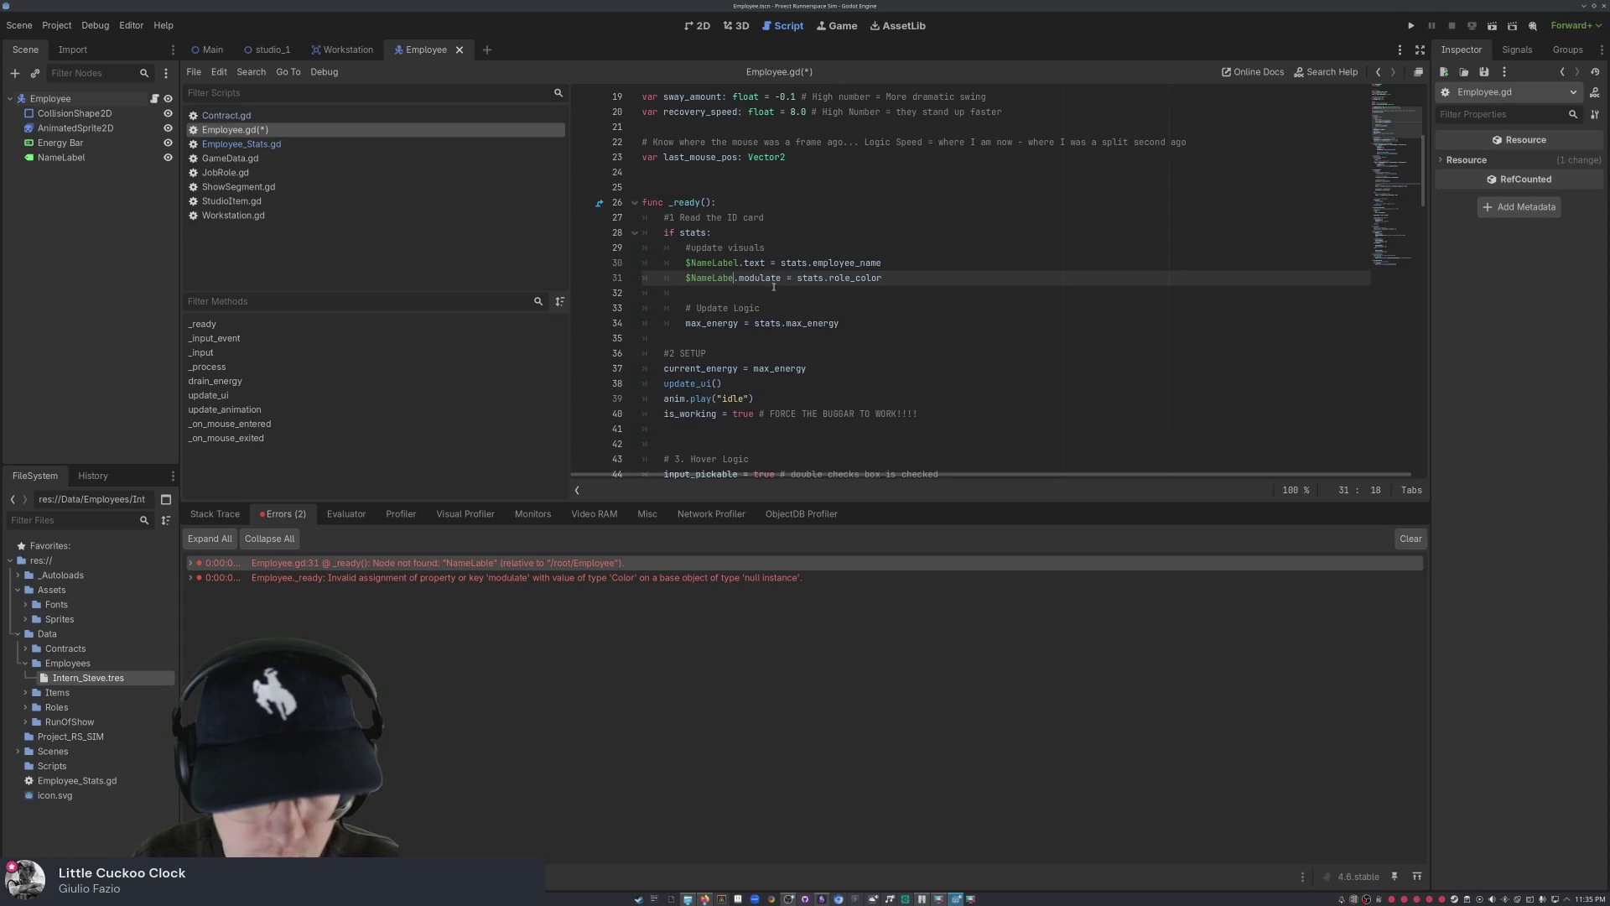
pyautogui.write('l')
pyautogui.click(882, 334)
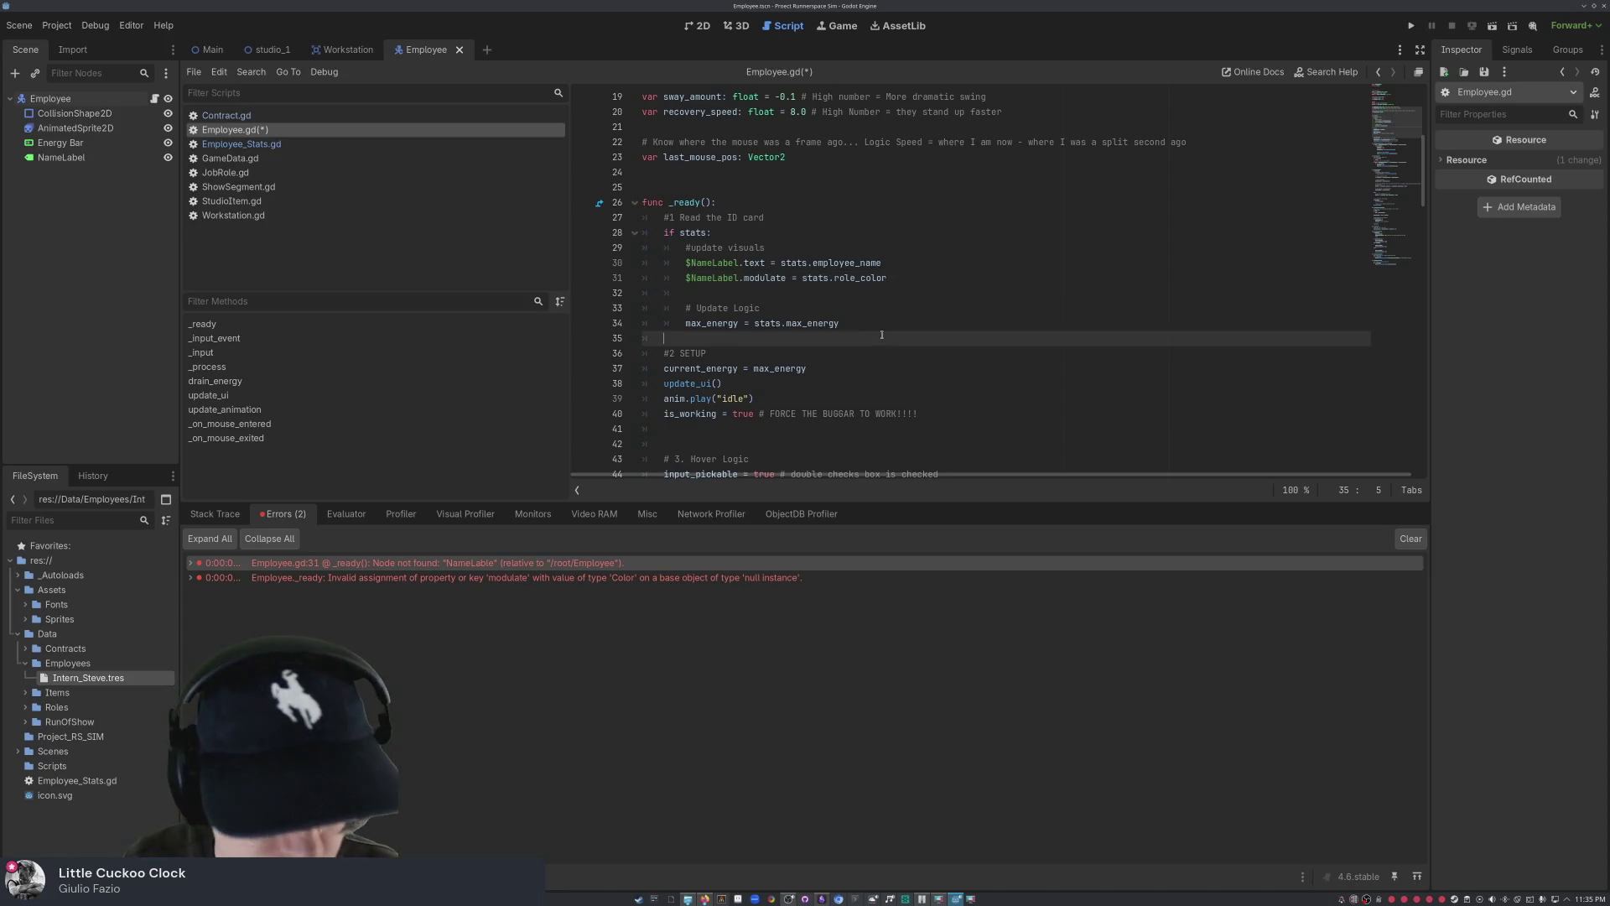
pyautogui.click(402, 577)
pyautogui.doubleClick(403, 577)
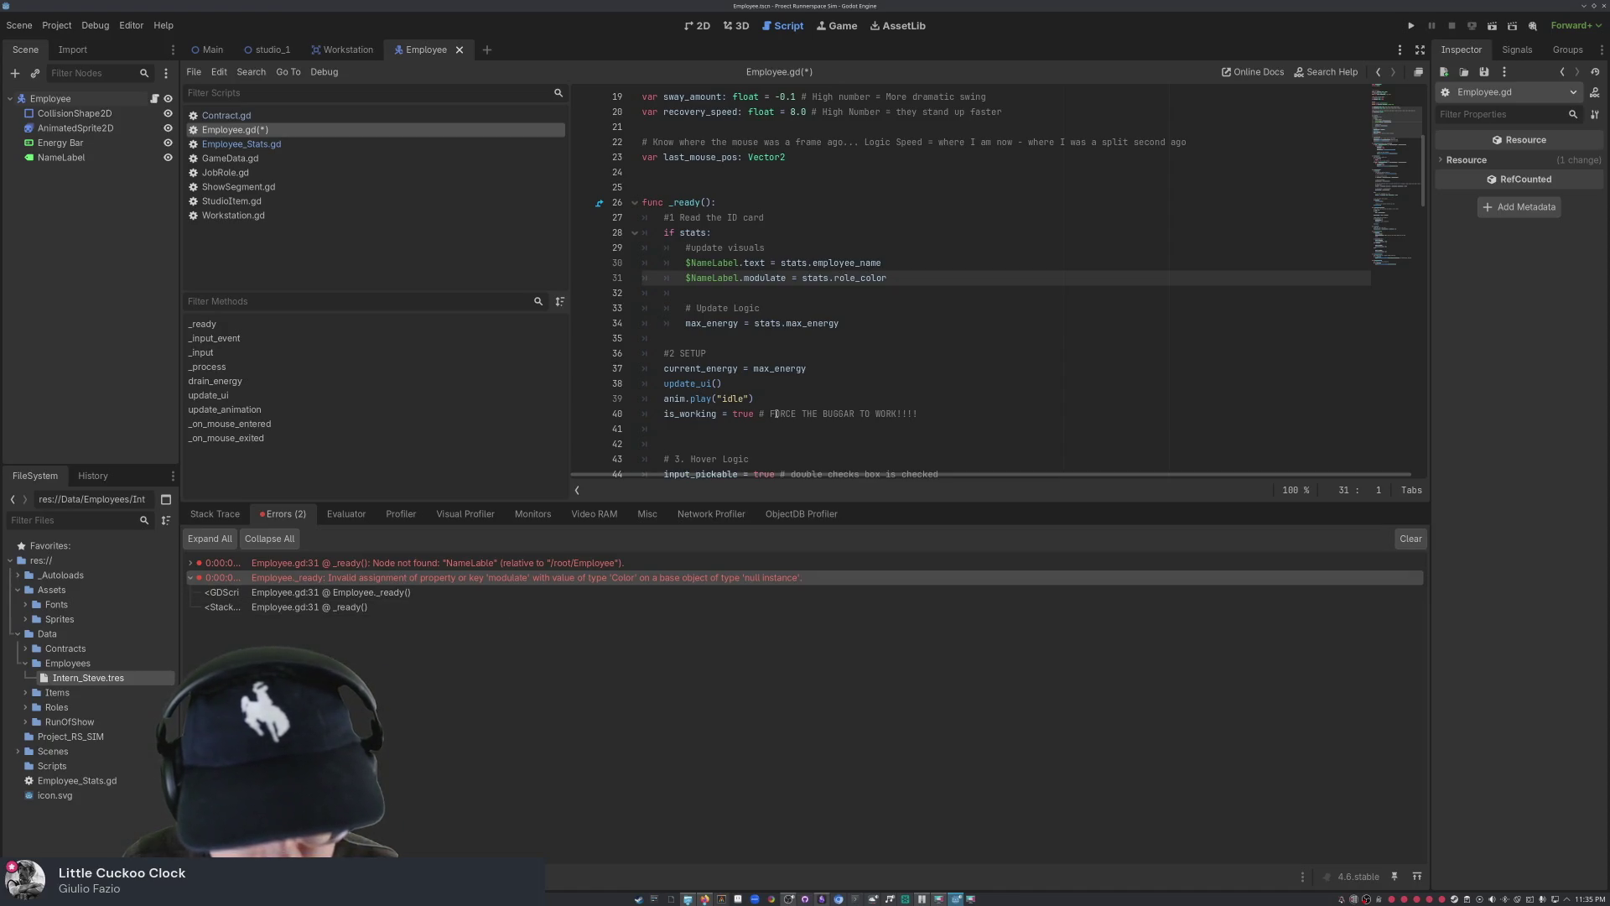
pyautogui.hotkey('ctrl', 's')
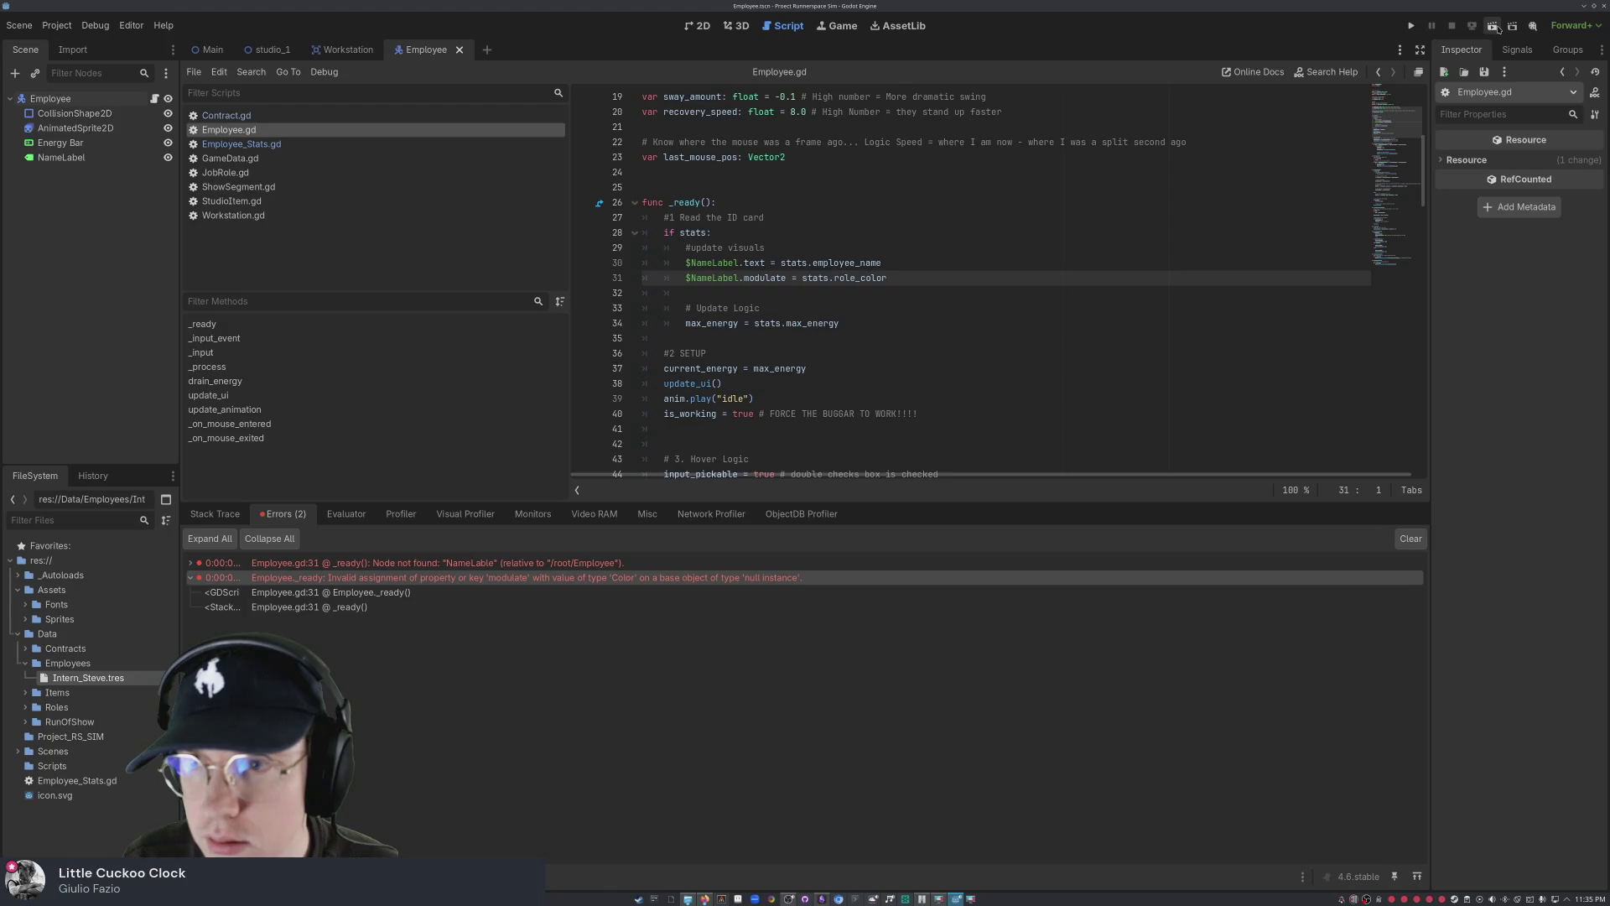
pyautogui.press('F6')
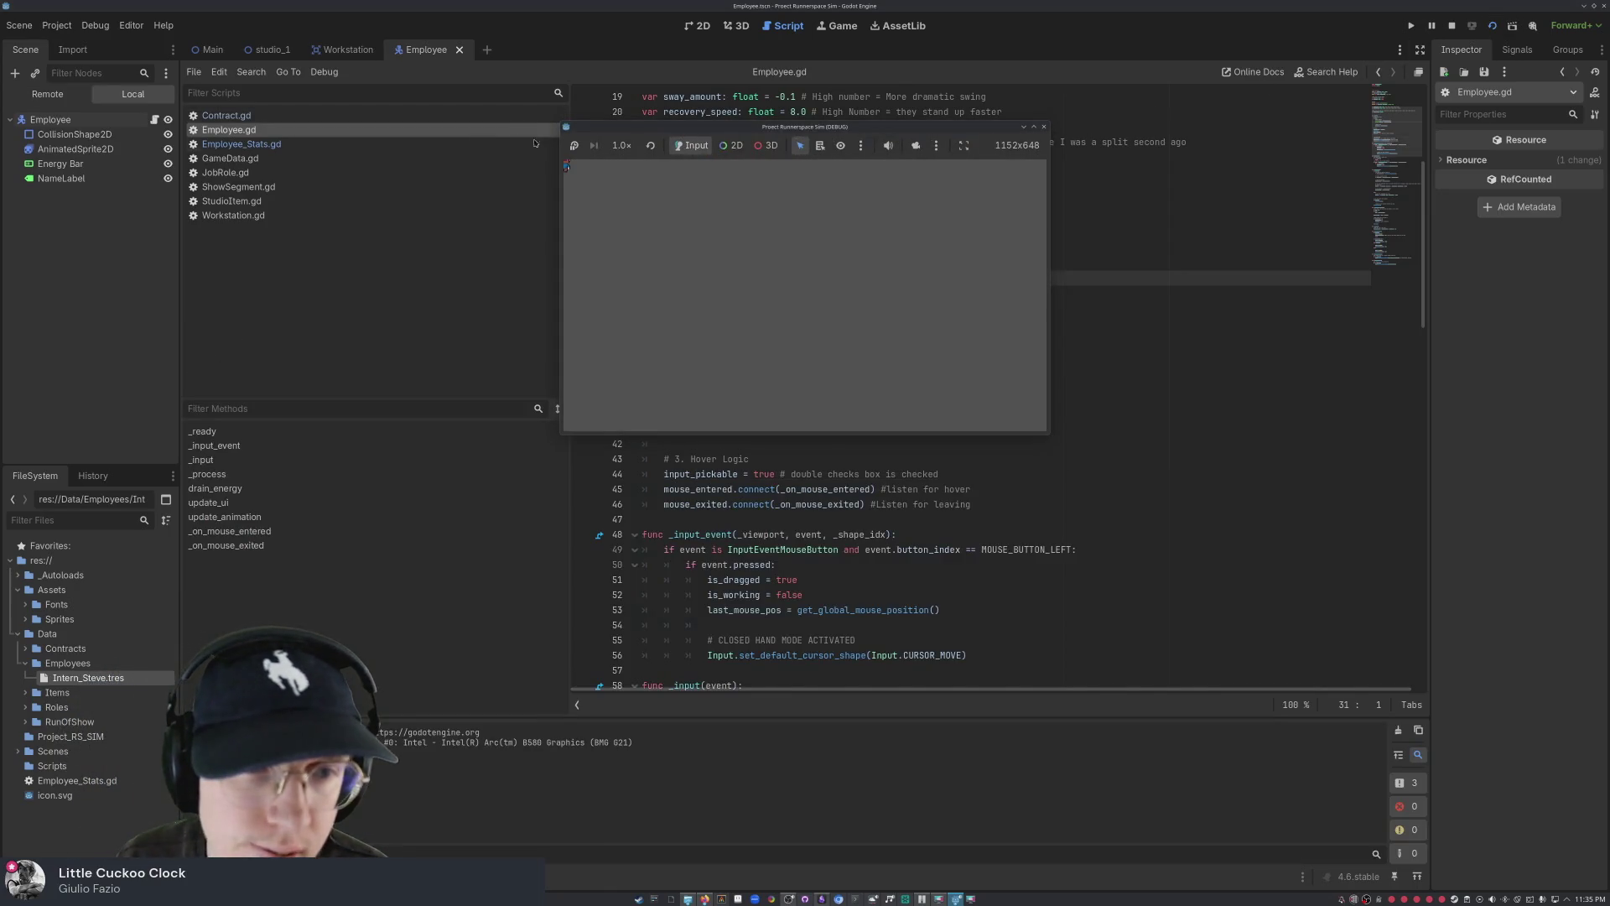
pyautogui.moveTo(567, 168)
pyautogui.mouseDown()
pyautogui.moveTo(625, 181)
pyautogui.moveTo(737, 266)
pyautogui.moveTo(866, 310)
pyautogui.moveTo(762, 266)
pyautogui.moveTo(787, 281)
pyautogui.mouseUp()
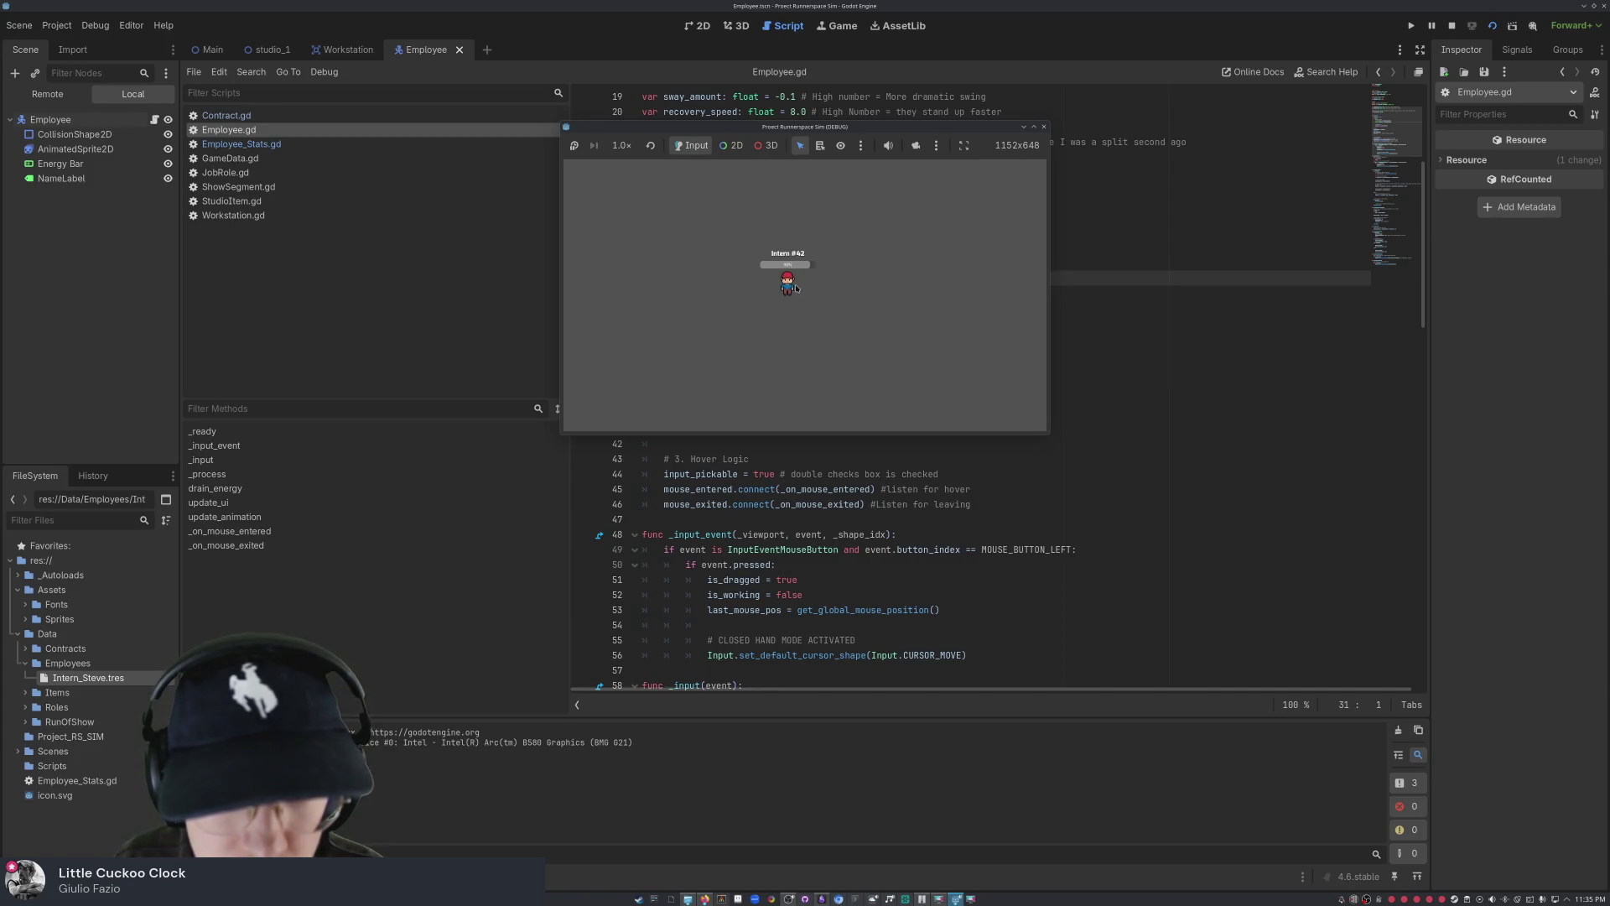
pyautogui.moveTo(787, 283)
pyautogui.mouseDown()
pyautogui.moveTo(683, 275)
pyautogui.moveTo(688, 260)
pyautogui.moveTo(726, 276)
pyautogui.mouseUp()
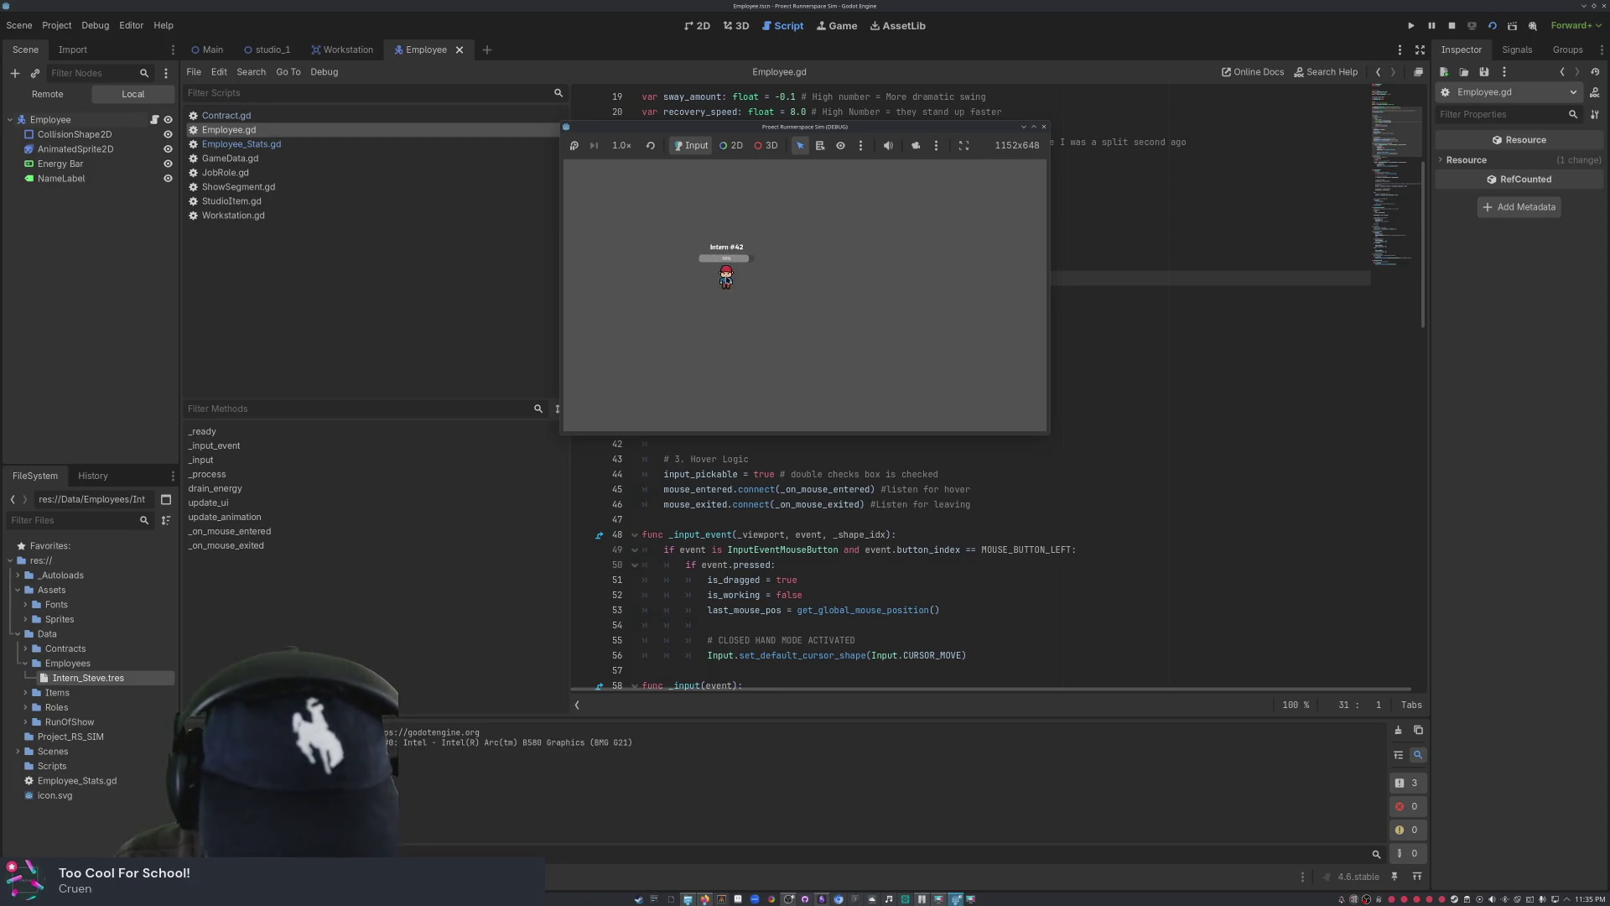
pyautogui.click(1043, 127)
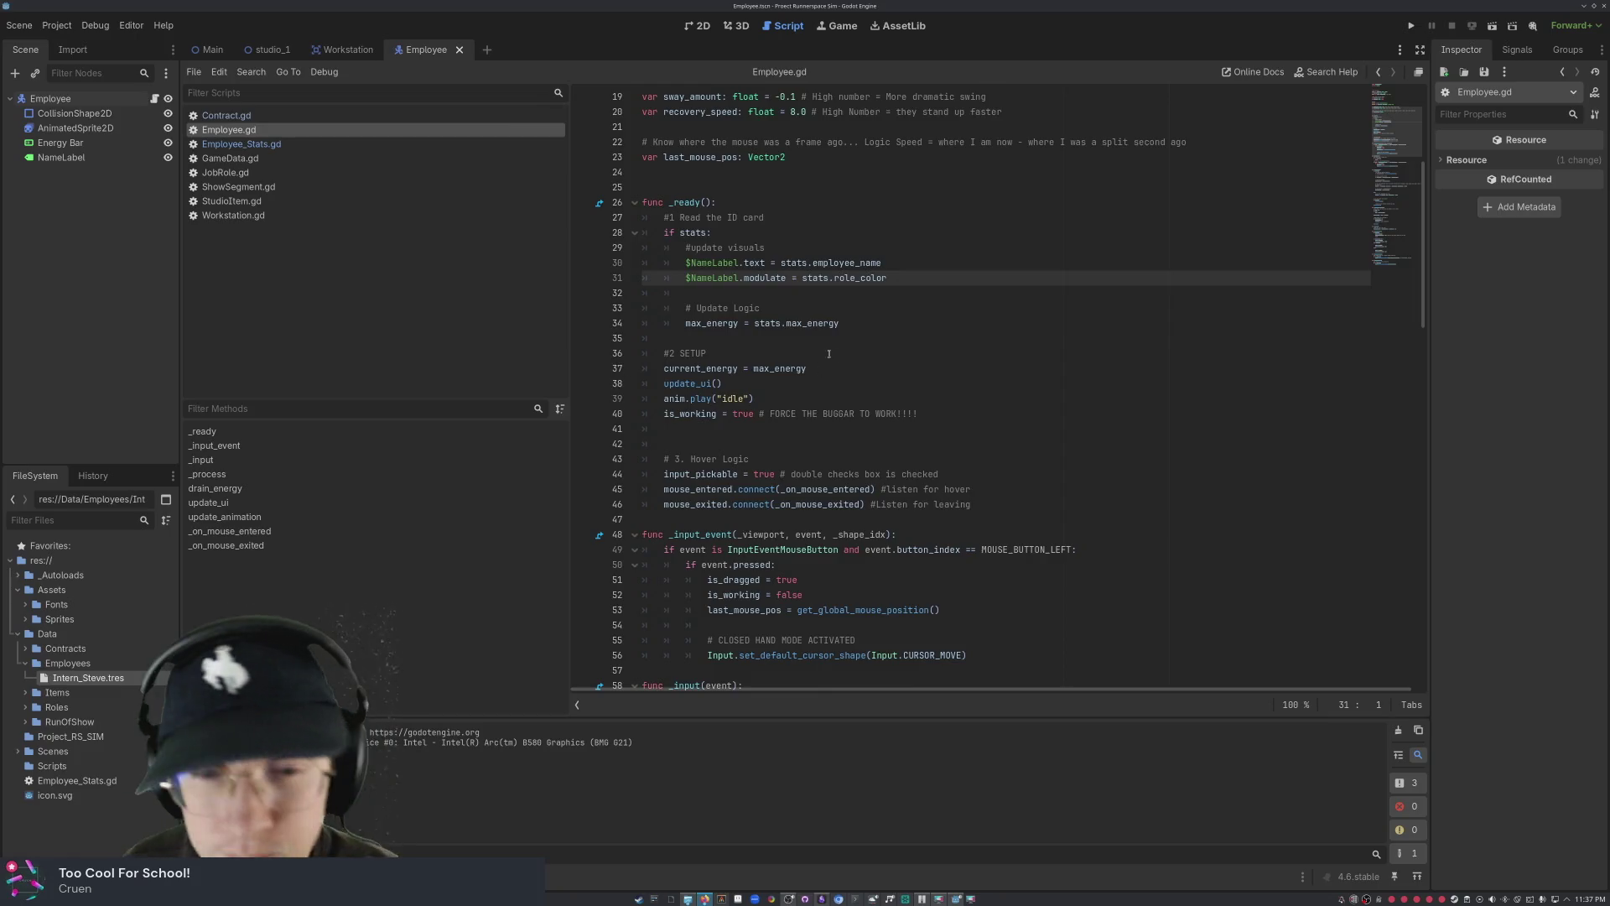
# - Scroll through Employee.gd to review it, then save the Employee scene
pyautogui.scroll(-20, 874, 378)
pyautogui.scroll(20, 875, 379)
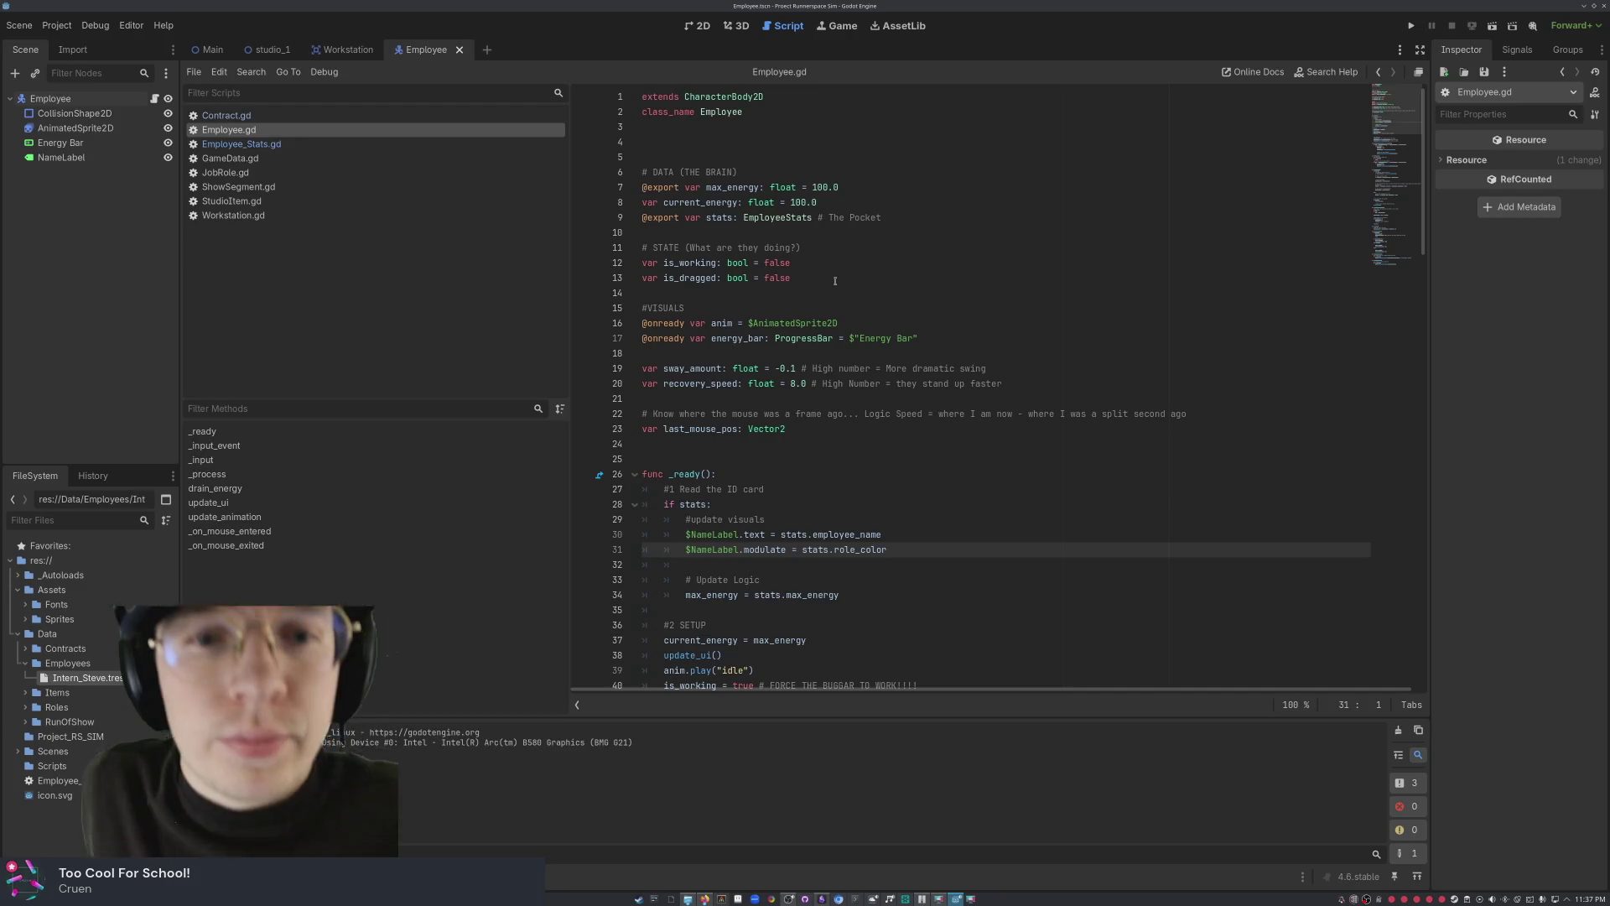
pyautogui.scroll(-8, 910, 329)
pyautogui.scroll(-18, 910, 335)
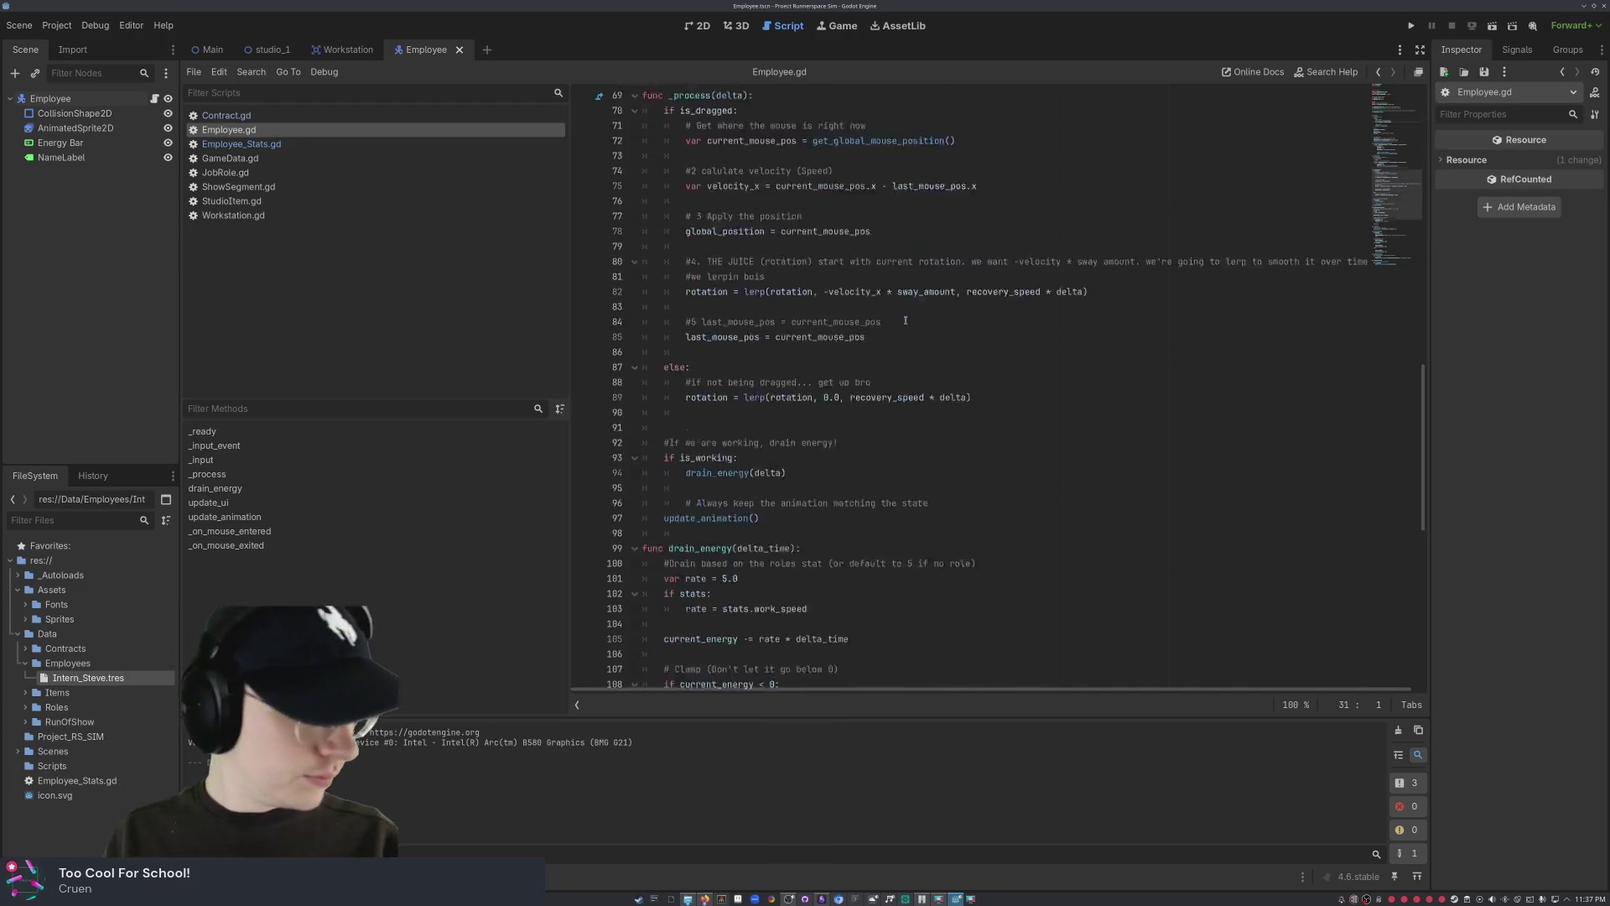
pyautogui.hotkey('ctrl', 's')
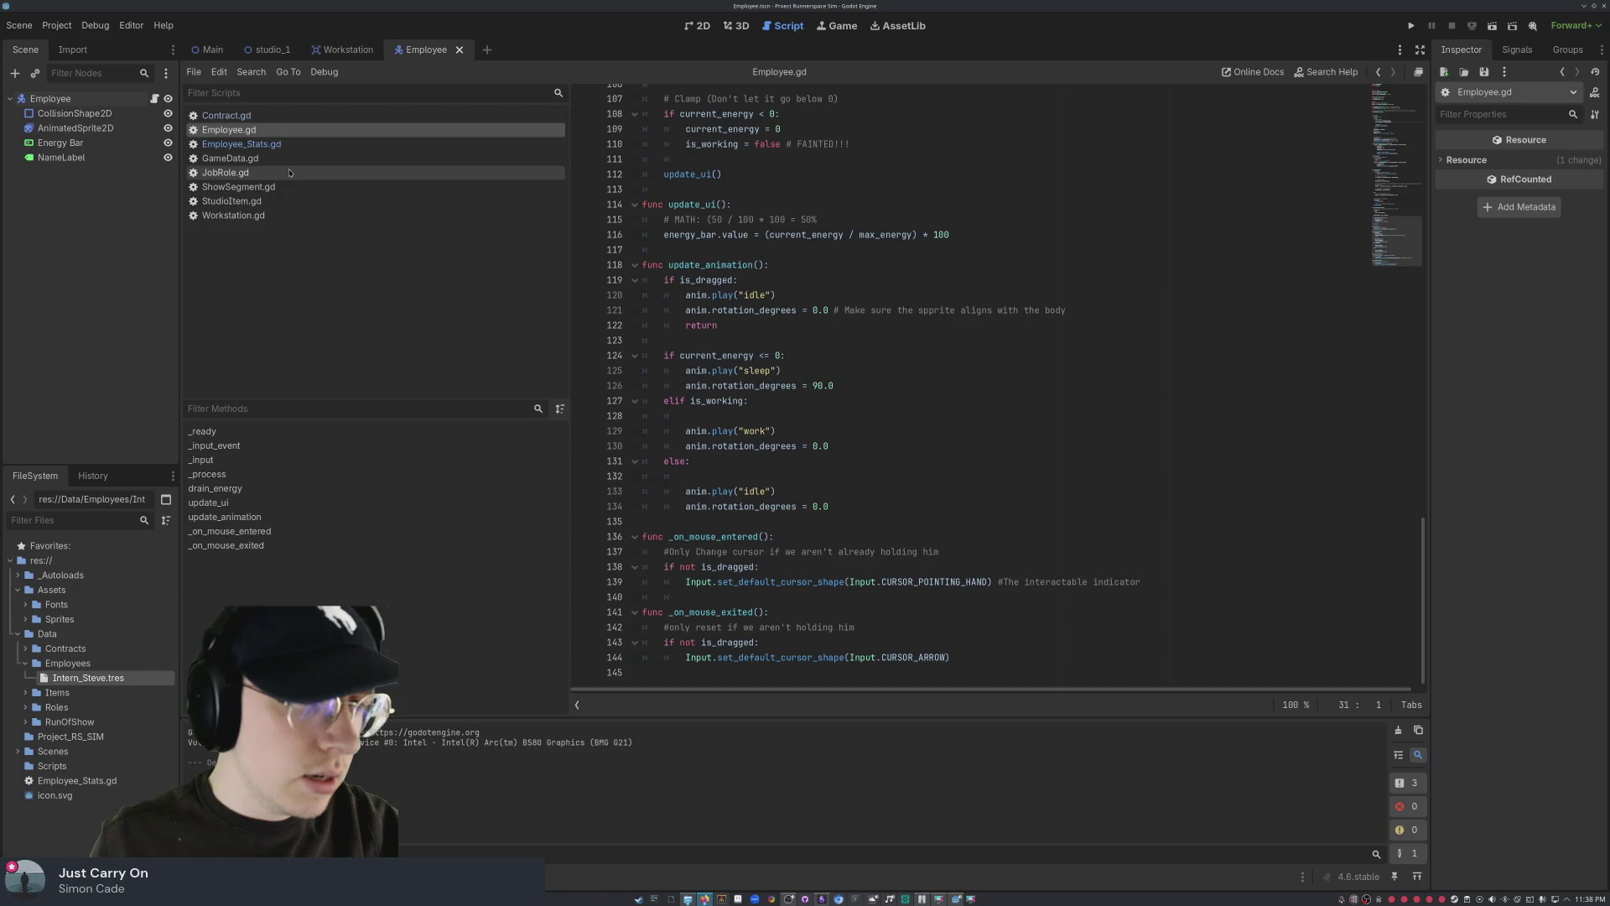
# - In Employee_Stats.gd, change the default employee name from "Intern #42" to "Intern #1"
pyautogui.click(291, 147)
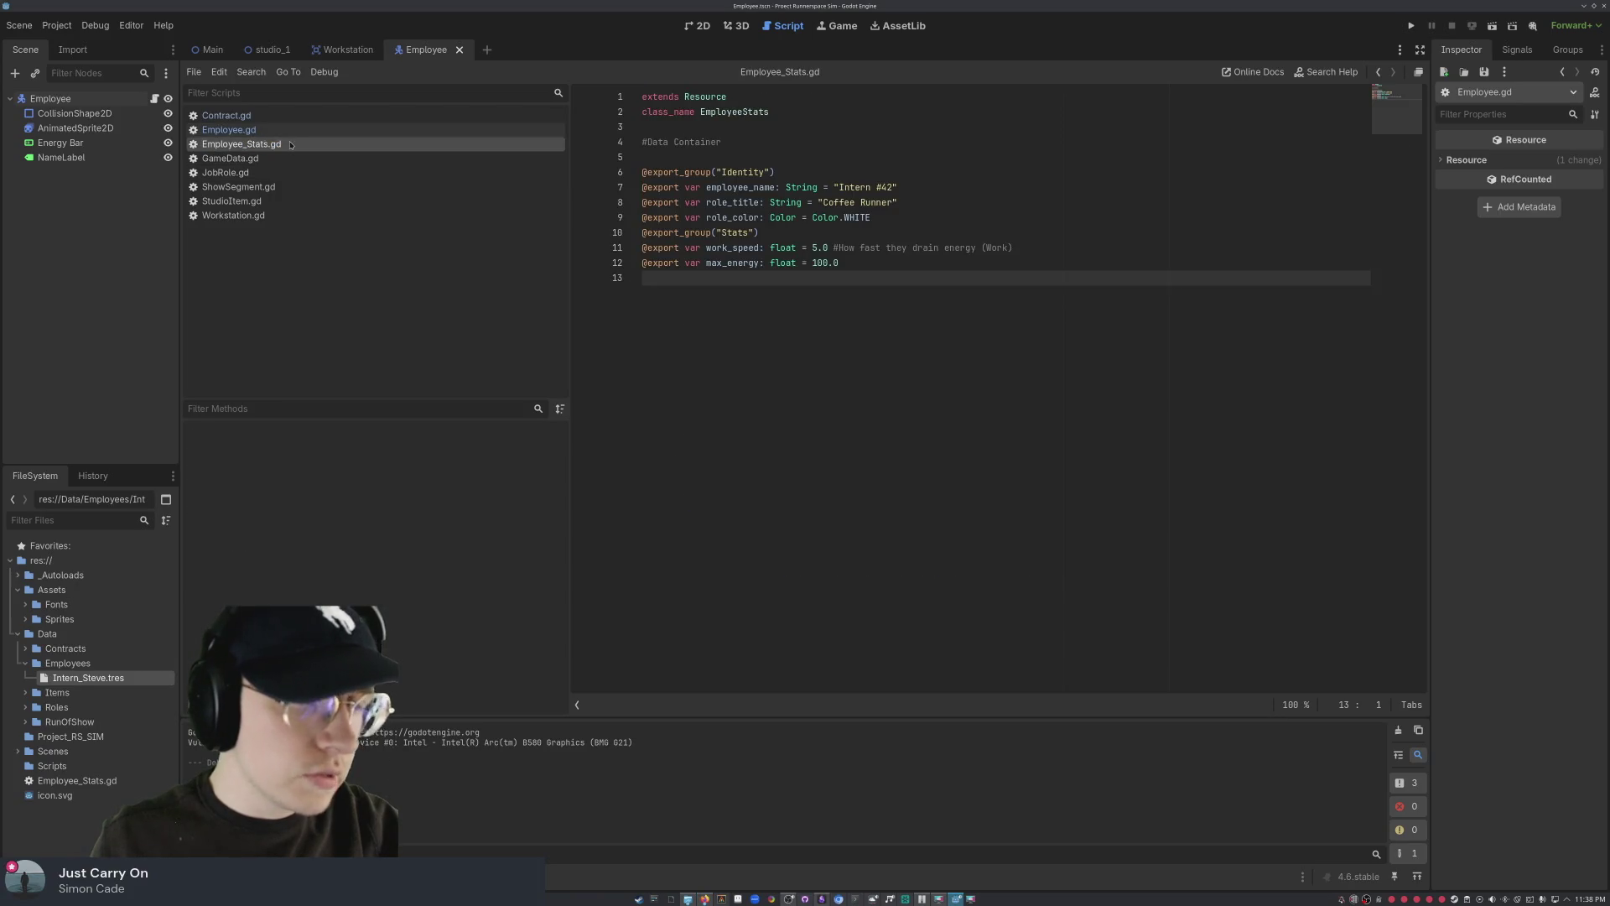
pyautogui.click(892, 187)
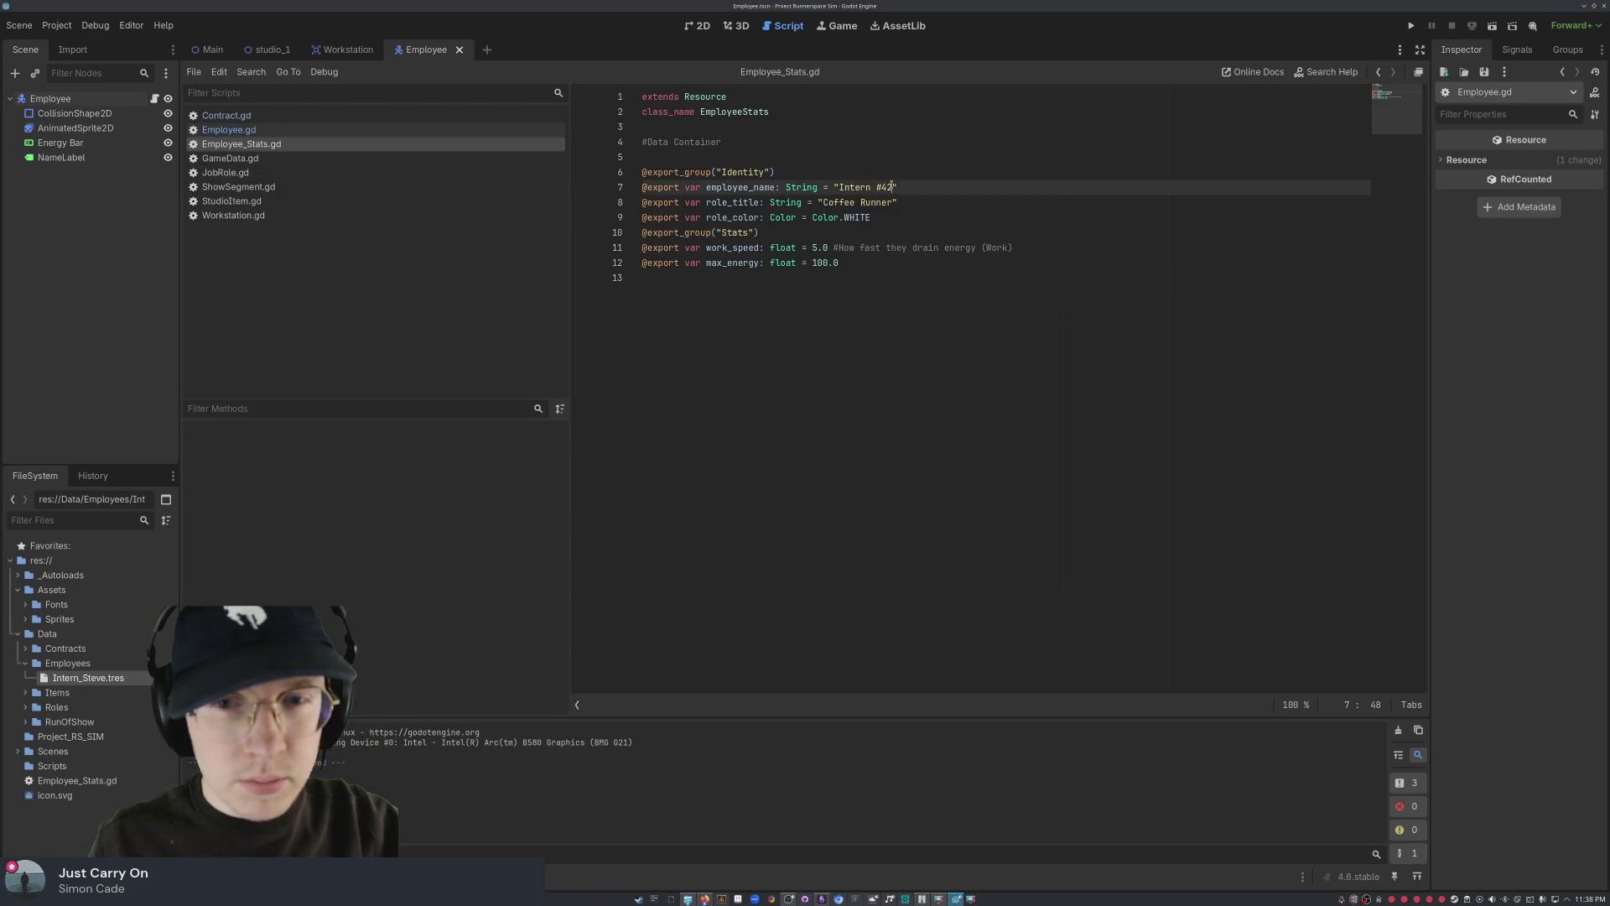
pyautogui.press('BackSpace')
pyautogui.press('BackSpace')
pyautogui.write('1')
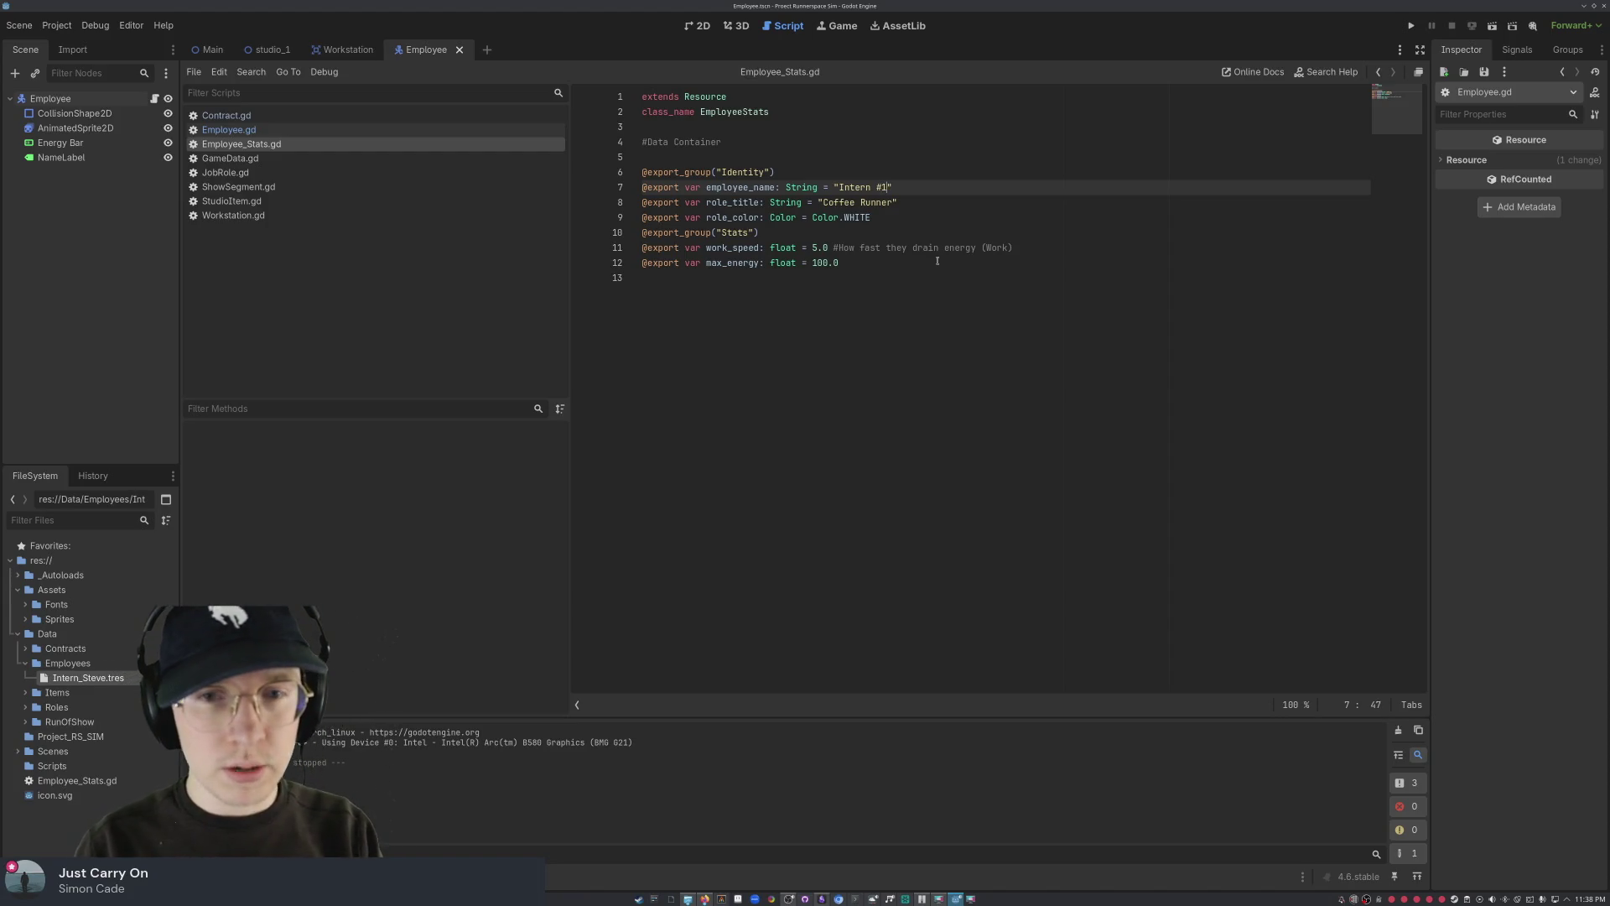
pyautogui.click(938, 261)
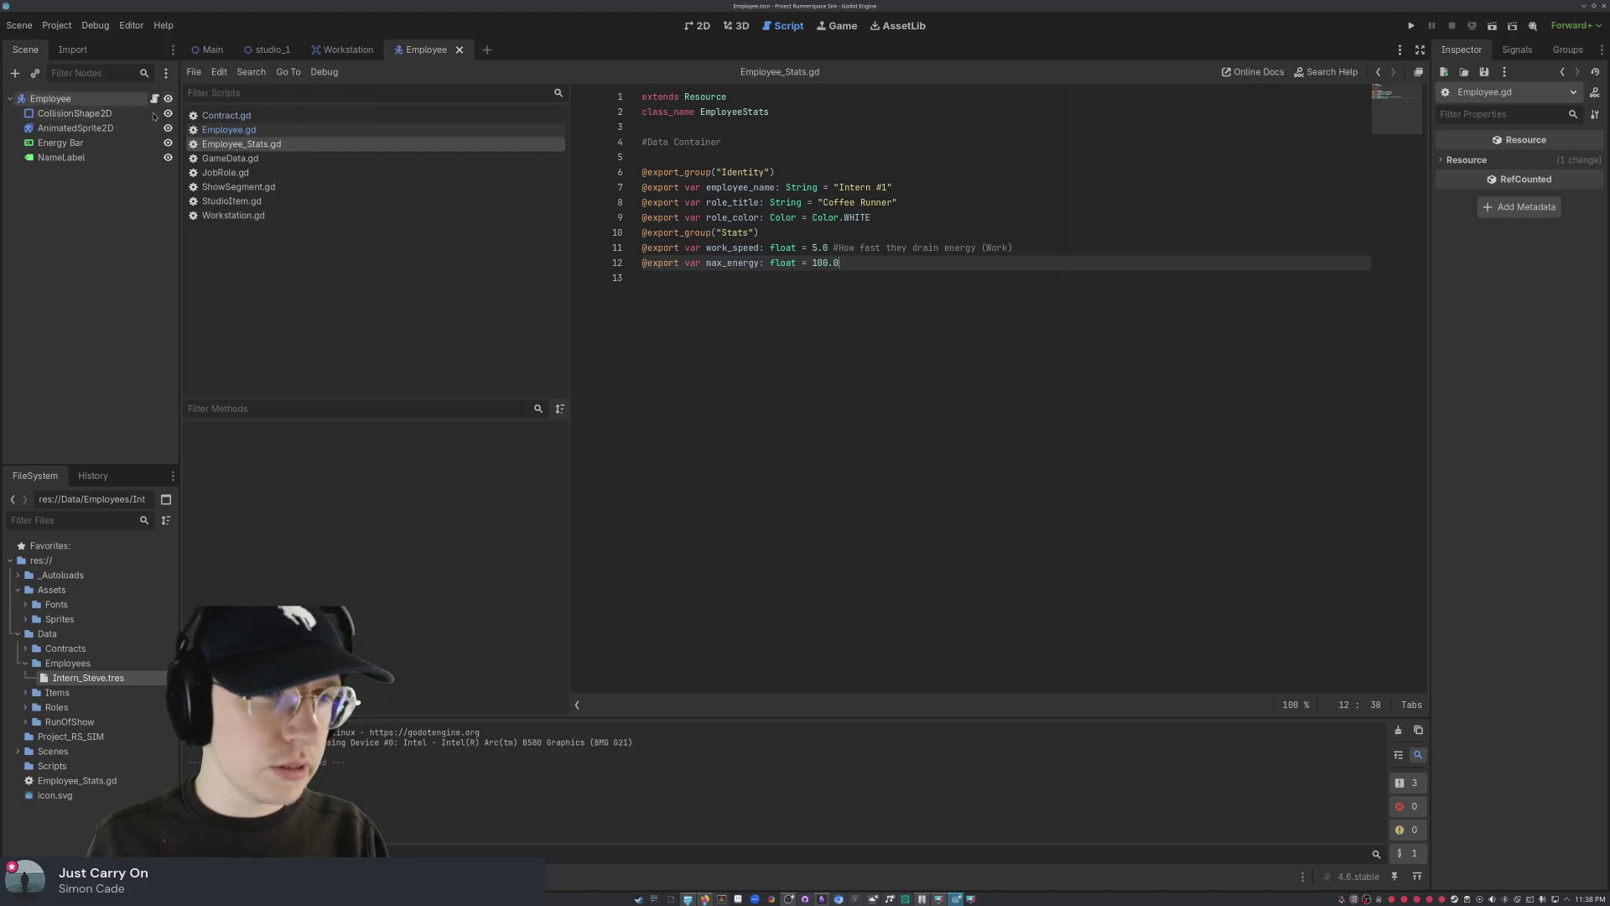
# - Run the current scene to check the new name, then stop the test run
pyautogui.click(1493, 26)
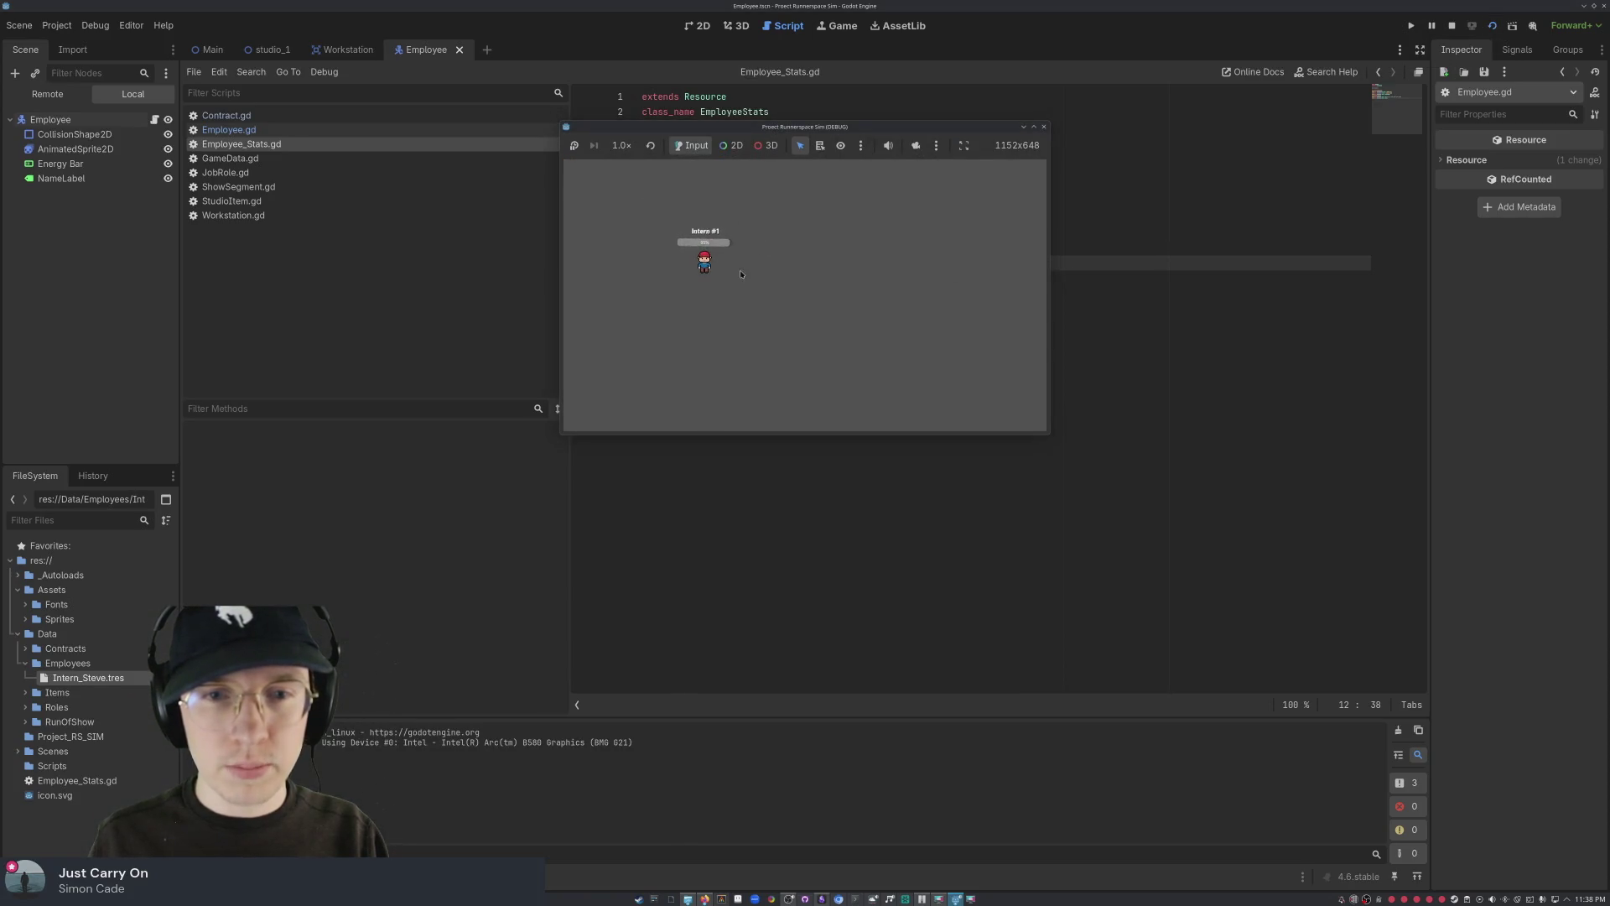
pyautogui.click(1045, 127)
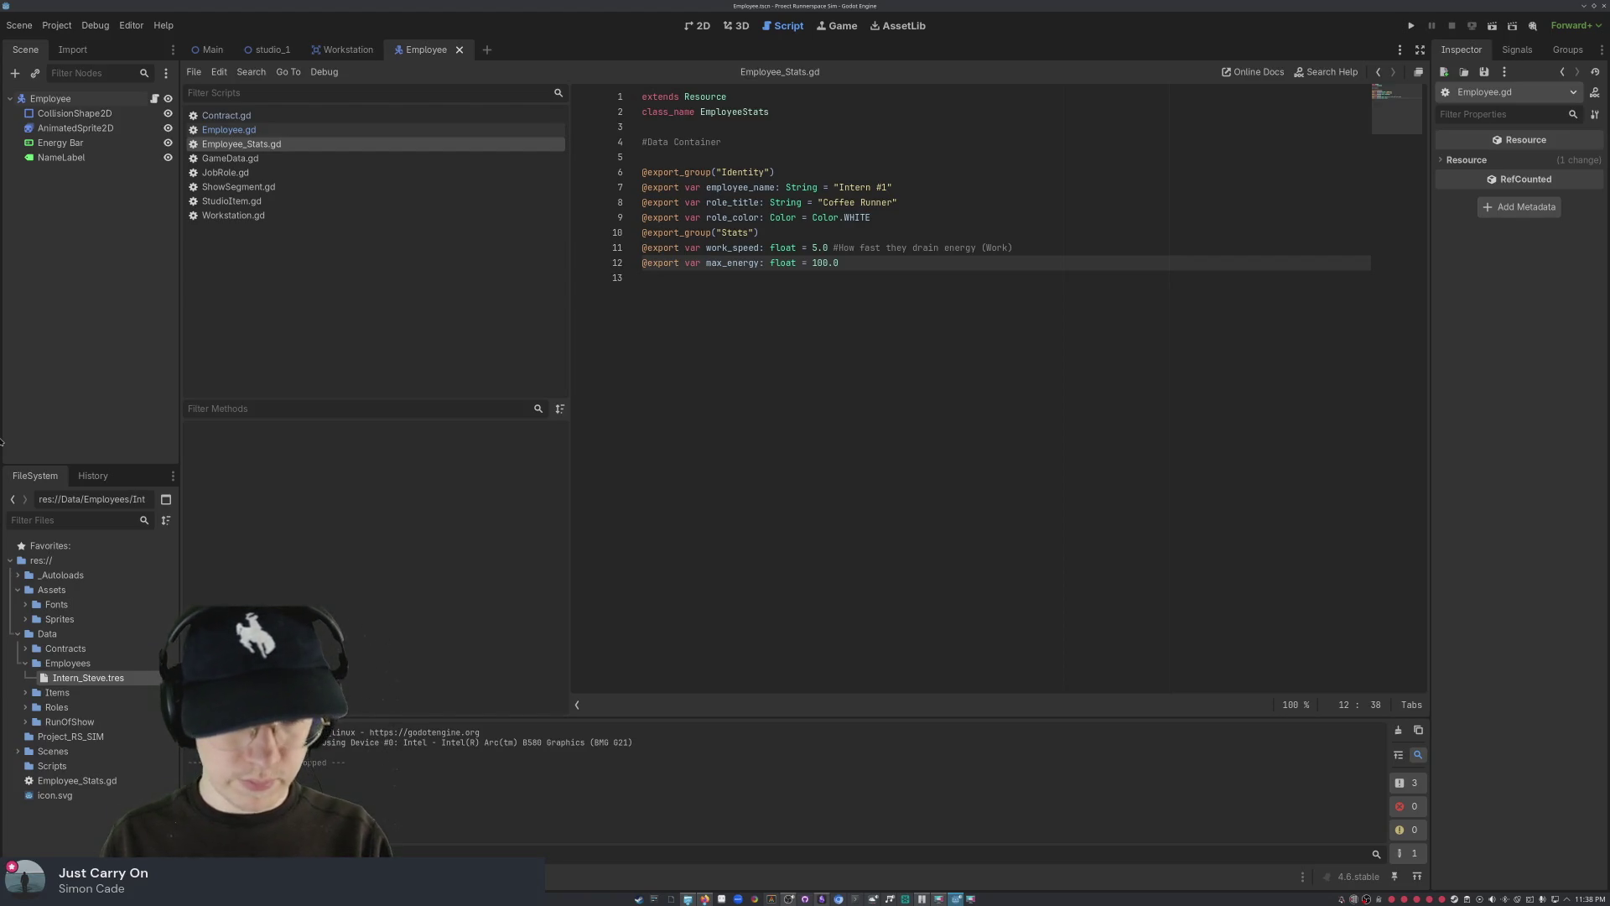
pyautogui.press('super')
# - Launch Discord from the system launcher, then return to the empty line below the exports
pyautogui.write('discord')
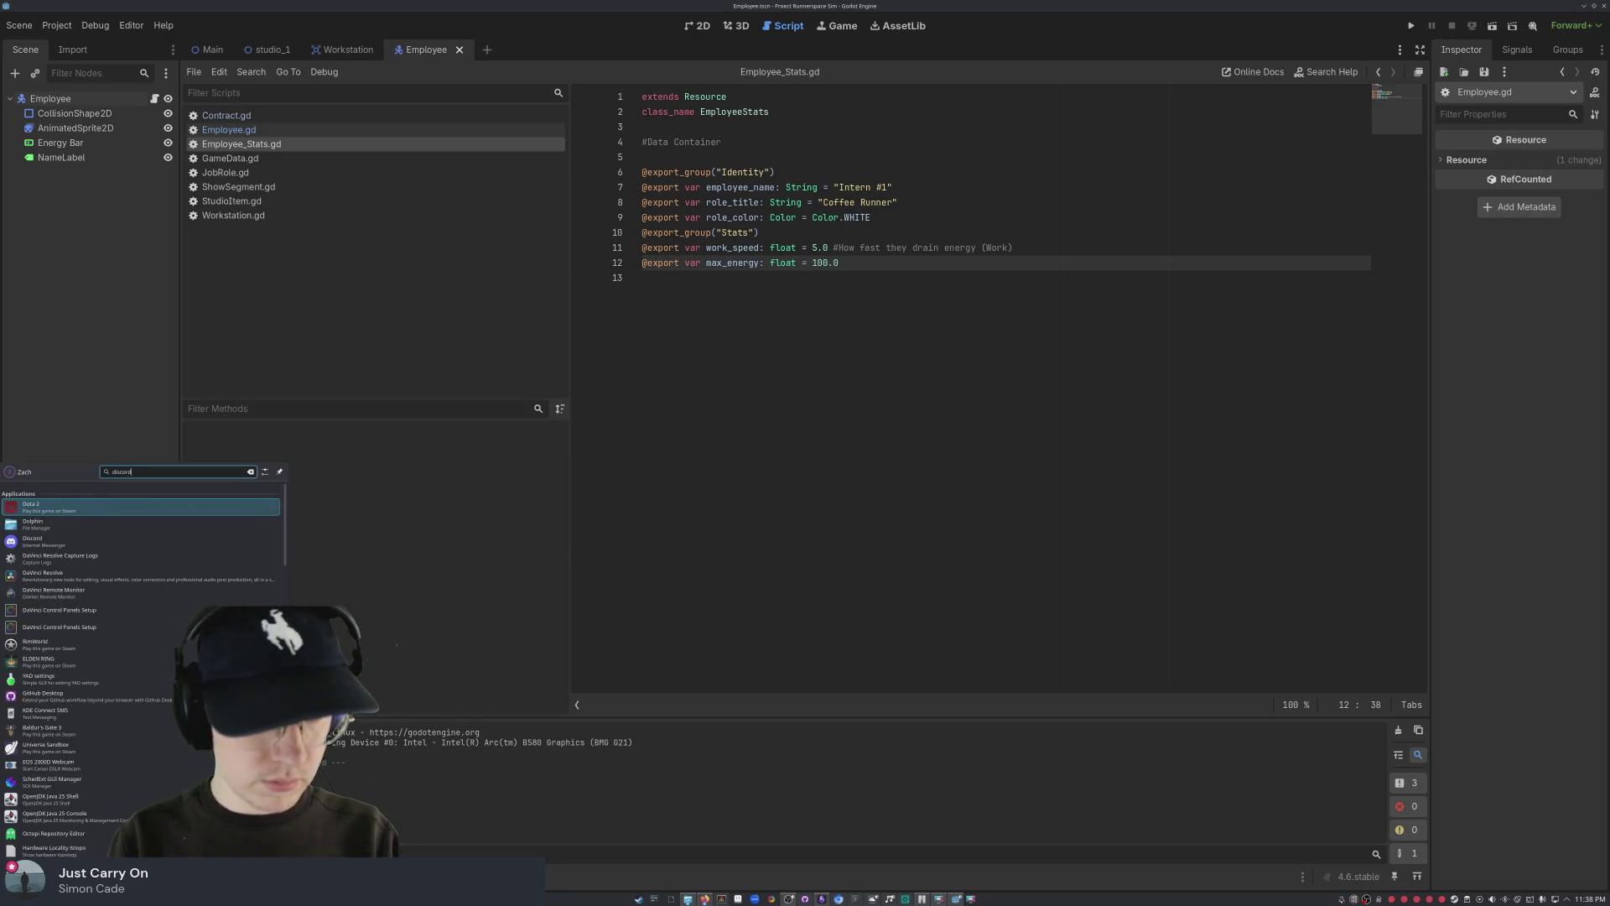
pyautogui.press('Return')
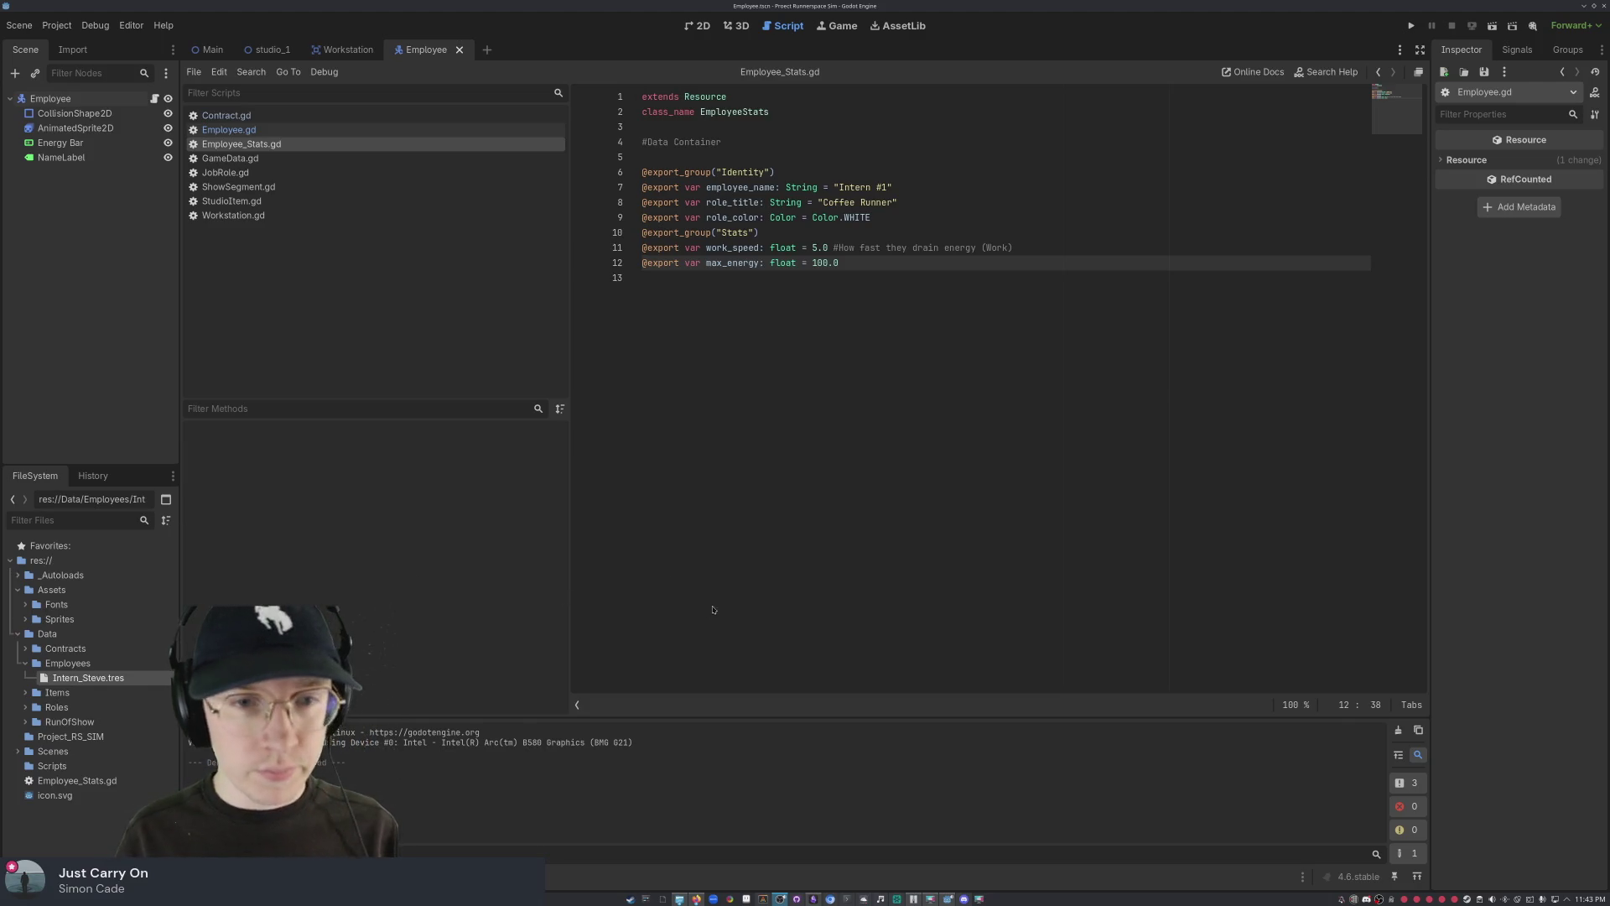
pyautogui.click(873, 355)
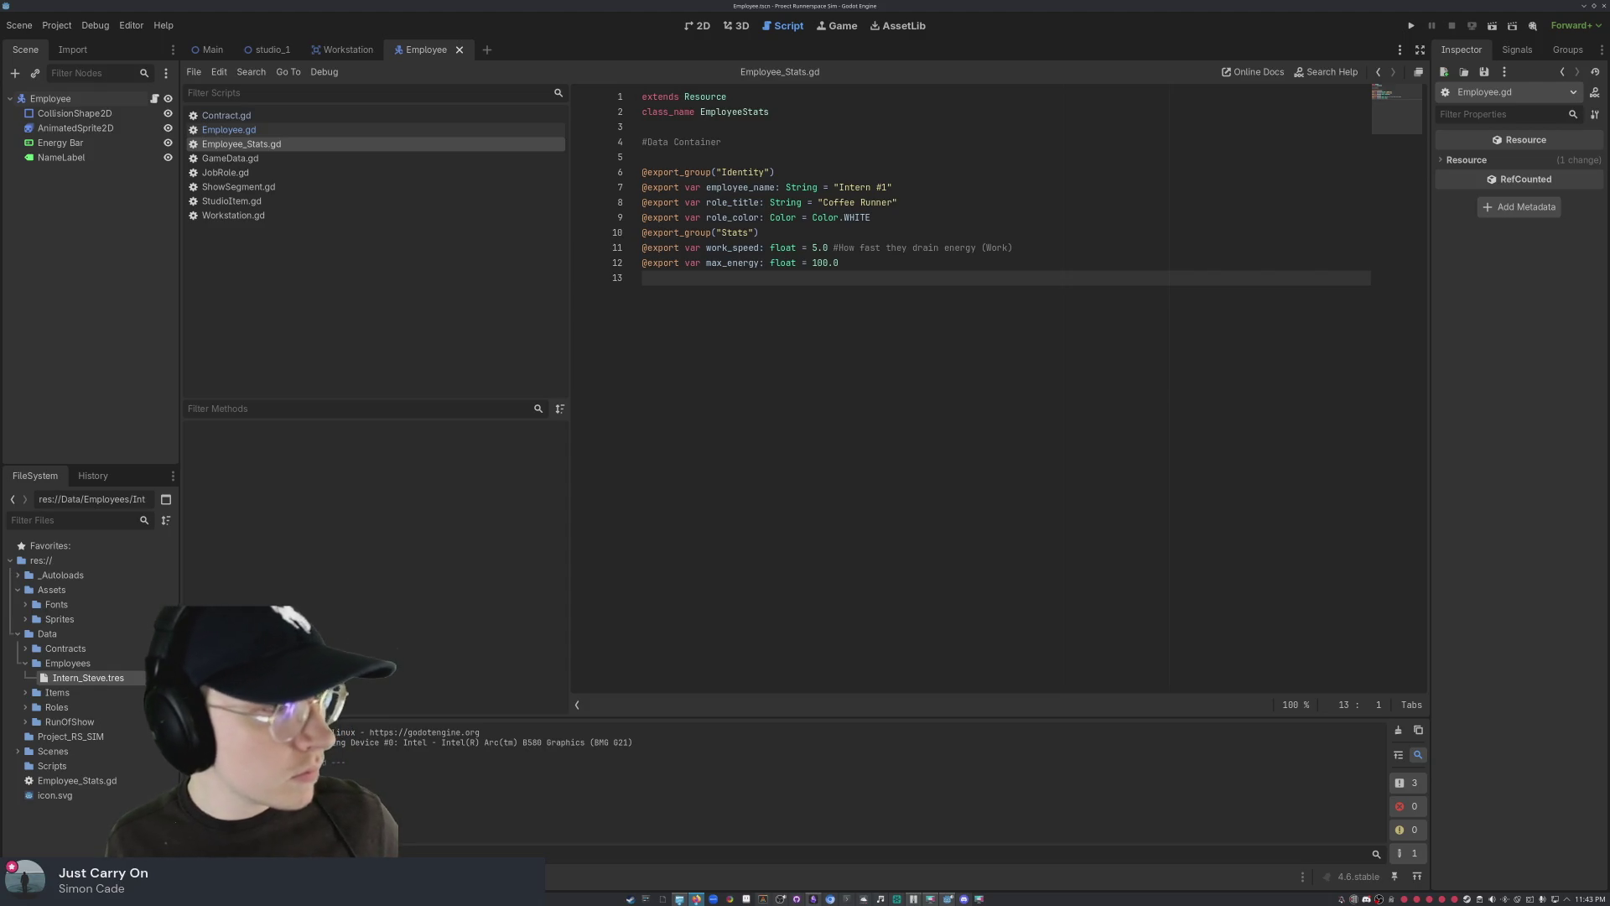
pyautogui.click(88, 678)
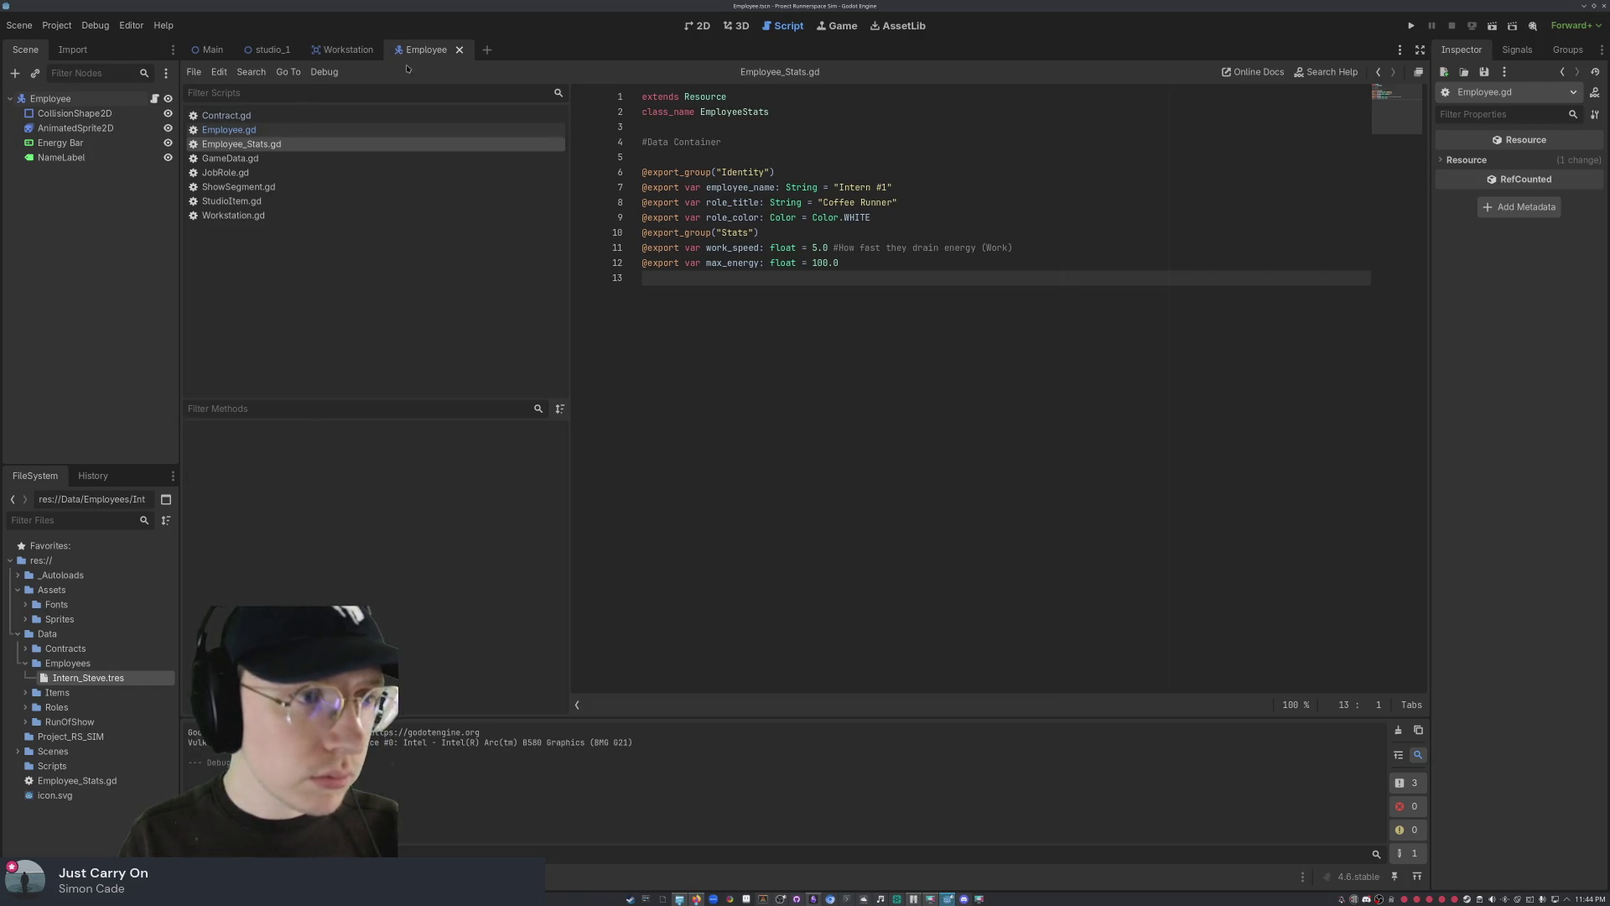
pyautogui.click(694, 26)
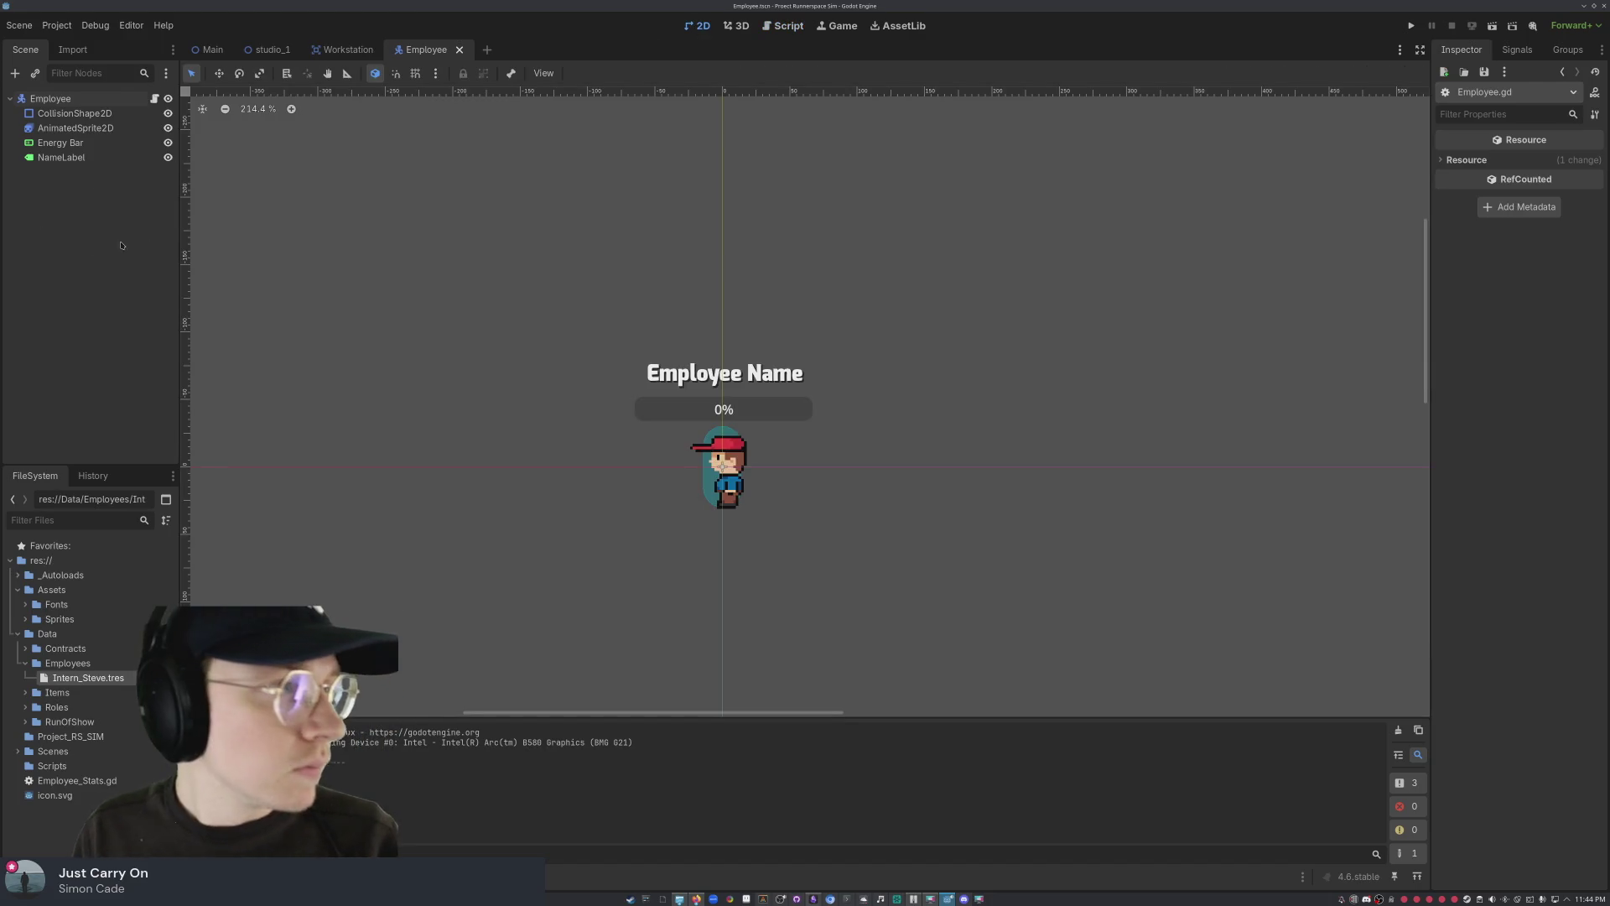
# - Add a PanelContainer child under the Employee node, found by searching 'panel'
pyautogui.rightClick(98, 101)
pyautogui.moveTo(147, 118)
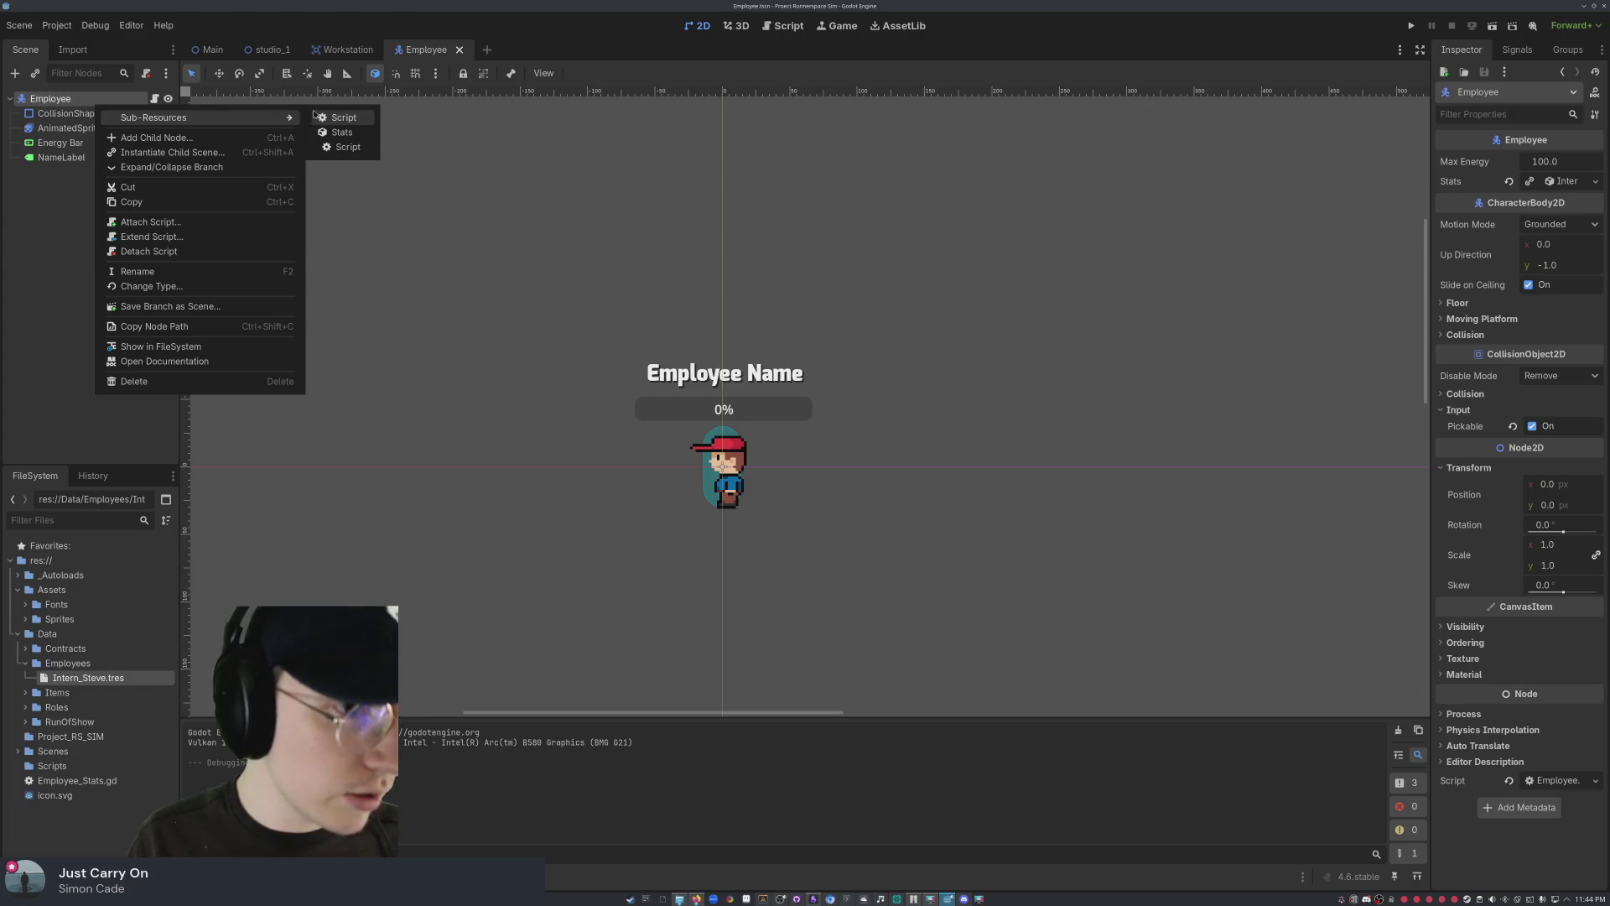
pyautogui.click(225, 139)
pyautogui.write('panel')
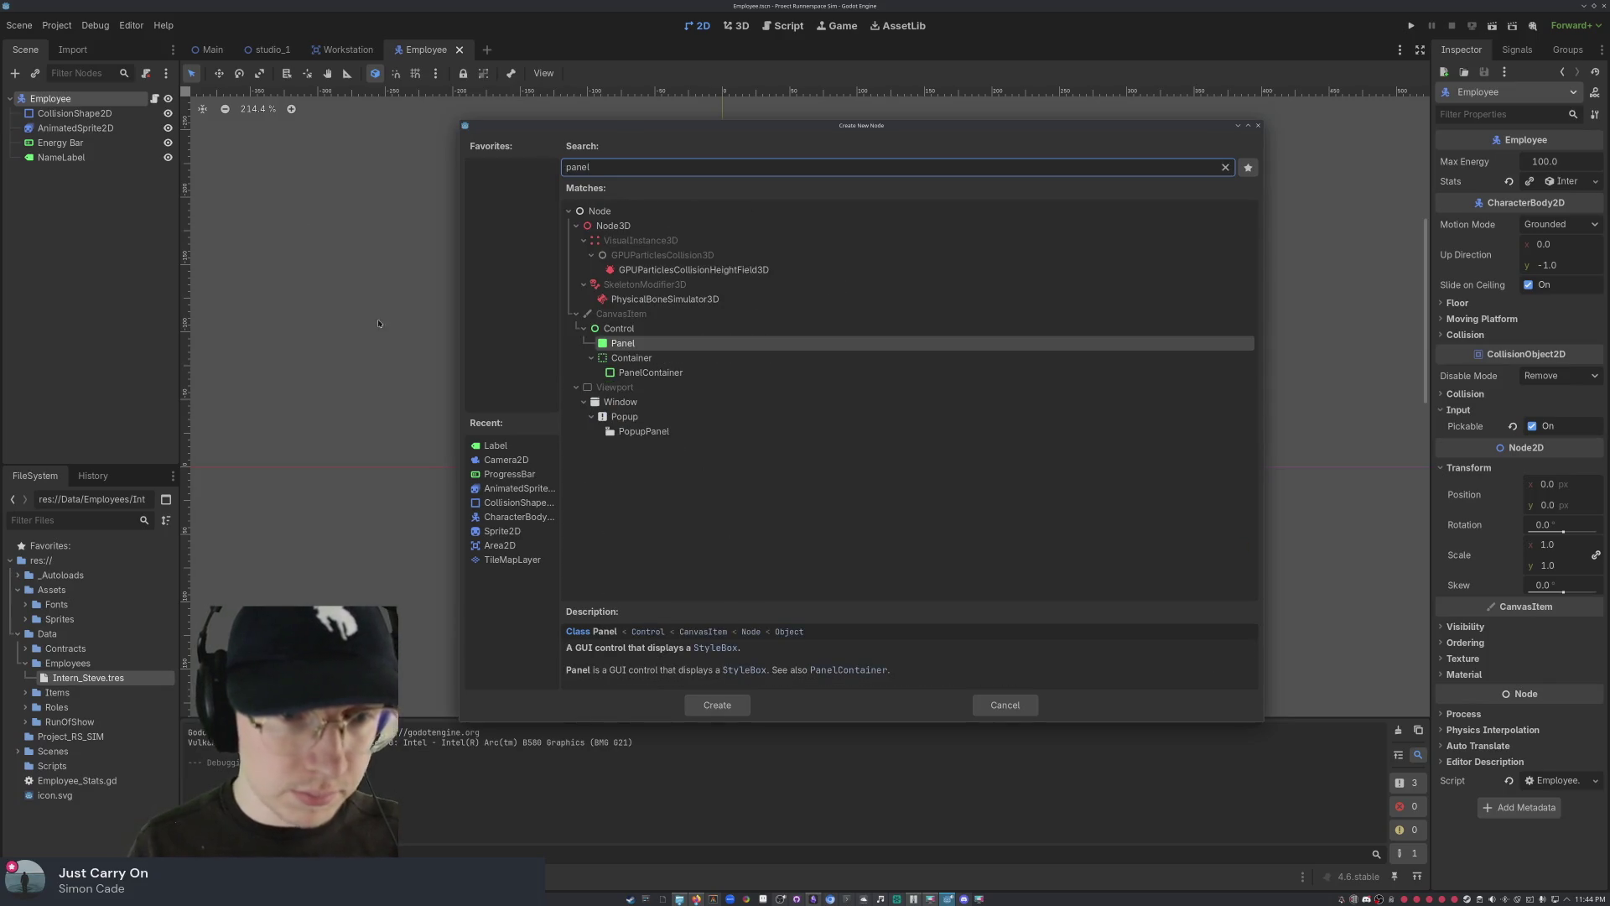
pyautogui.click(651, 372)
pyautogui.click(718, 705)
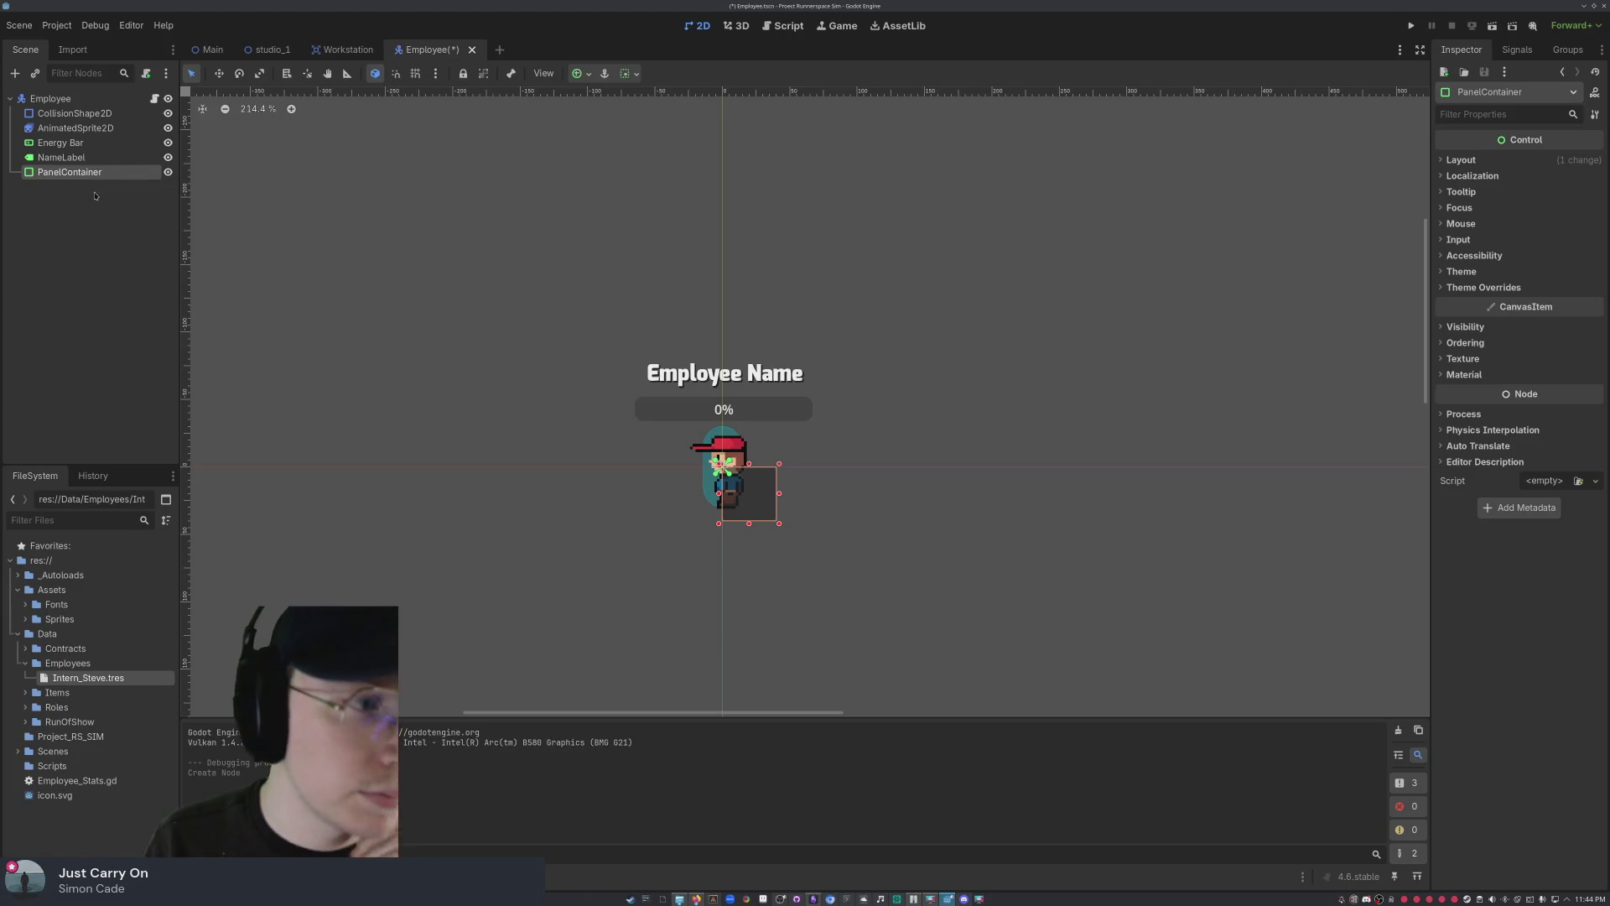
# - Drag the PanelContainer out into a large box beside the character sprite
pyautogui.moveTo(758, 492)
pyautogui.mouseDown()
pyautogui.moveTo(800, 460)
pyautogui.moveTo(628, 431)
pyautogui.moveTo(818, 431)
pyautogui.moveTo(805, 413)
pyautogui.moveTo(788, 456)
pyautogui.moveTo(900, 551)
pyautogui.moveTo(891, 579)
pyautogui.moveTo(882, 566)
pyautogui.moveTo(922, 563)
pyautogui.moveTo(1057, 585)
pyautogui.moveTo(1053, 606)
pyautogui.mouseUp()
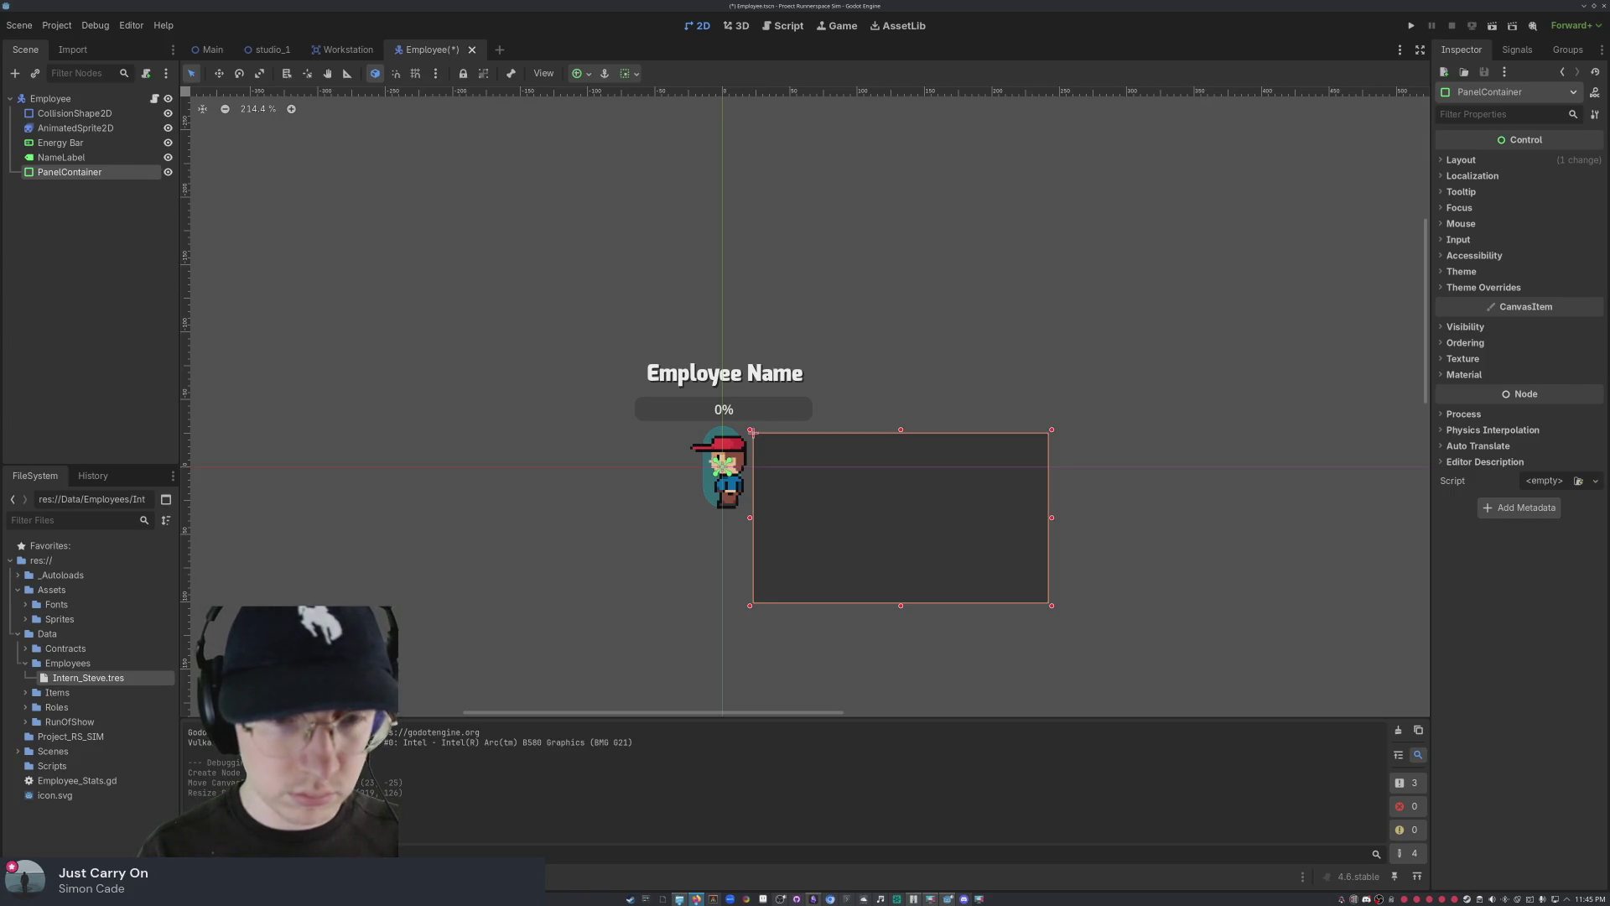
# - Nudge the panel upward so it sits directly right of the character sprite
pyautogui.moveTo(903, 509)
pyautogui.mouseDown()
pyautogui.moveTo(914, 444)
pyautogui.moveTo(904, 504)
pyautogui.mouseUp()
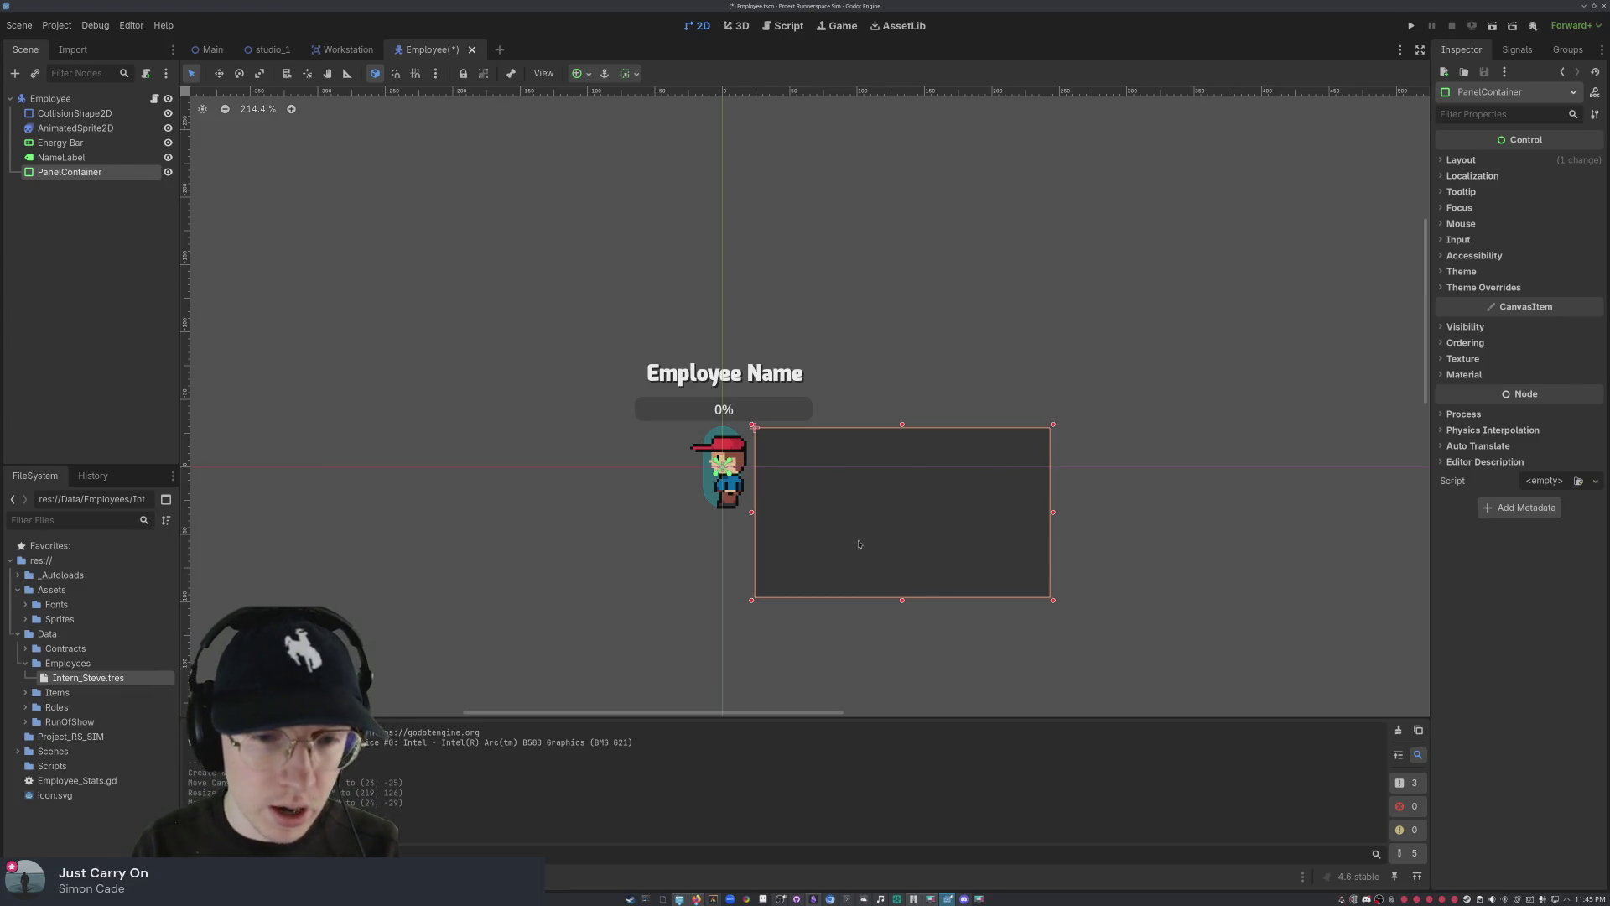
pyautogui.moveTo(939, 563)
pyautogui.mouseDown()
pyautogui.moveTo(548, 504)
pyautogui.moveTo(519, 476)
pyautogui.moveTo(990, 528)
pyautogui.moveTo(931, 544)
pyautogui.mouseUp()
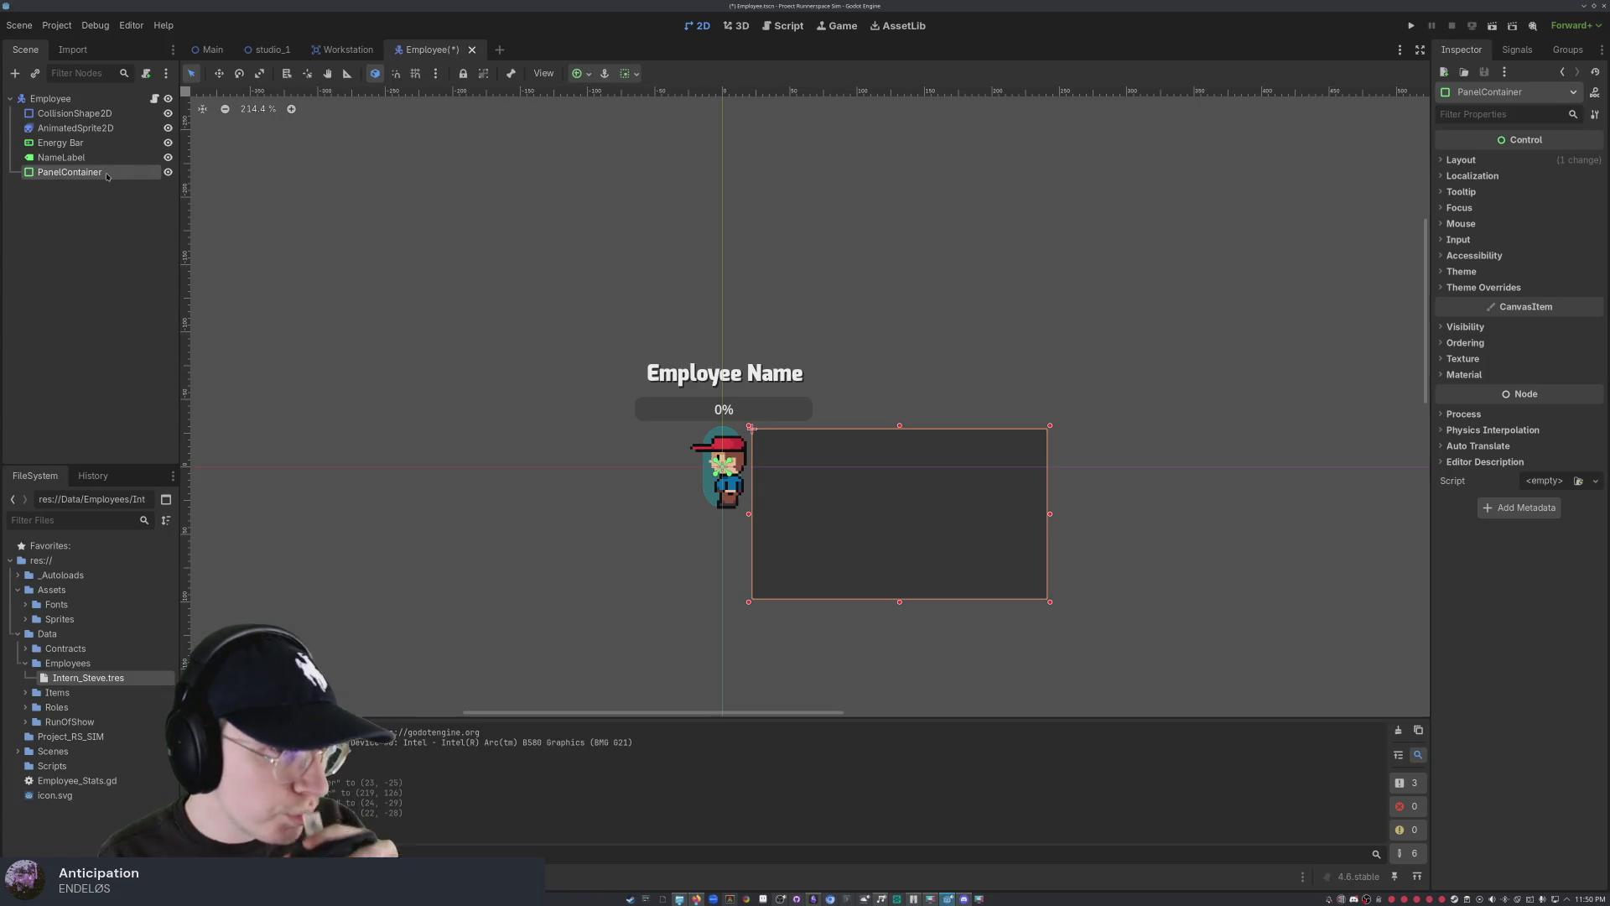
# - Rename the PanelContainer node to 'StatsPanel' using F2
pyautogui.press('F2')
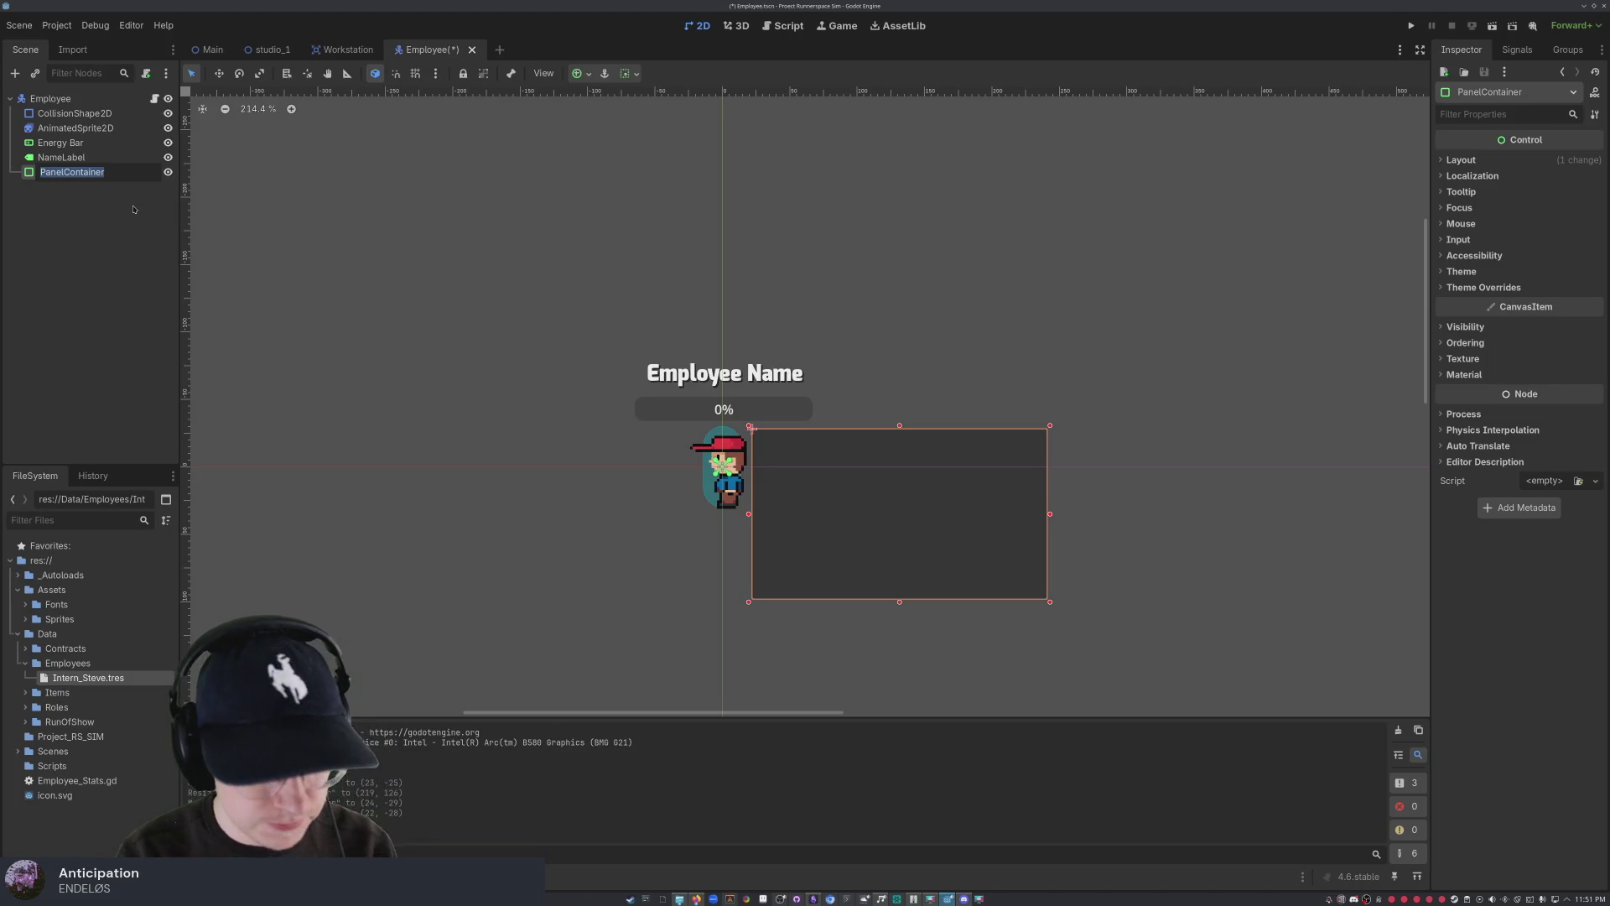
pyautogui.write('Stats')
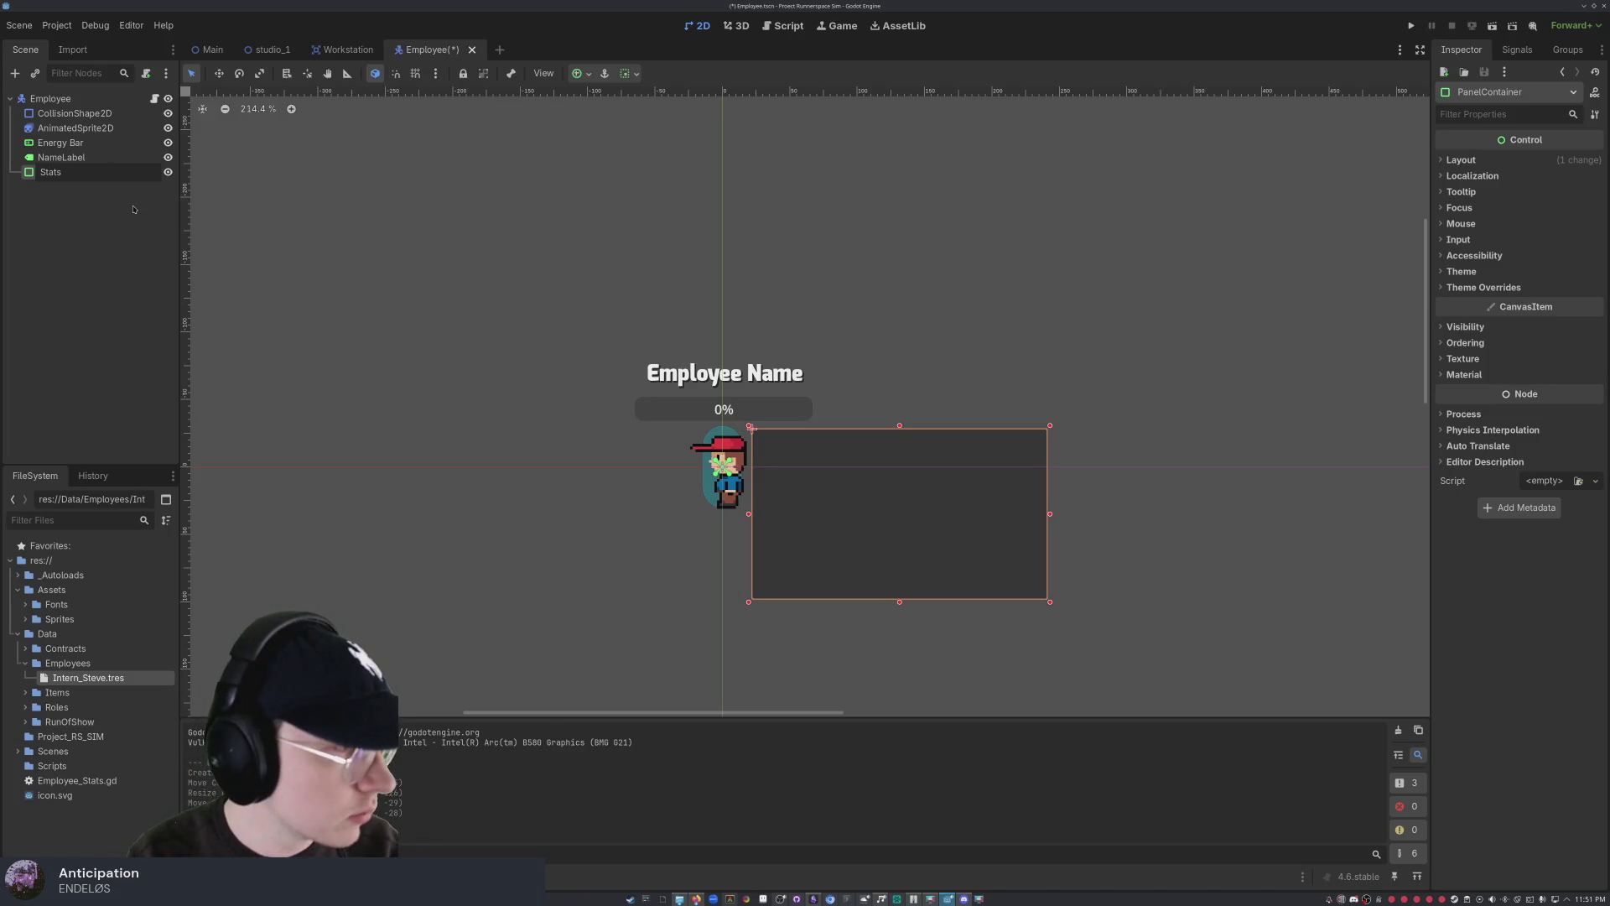
pyautogui.write('Panel')
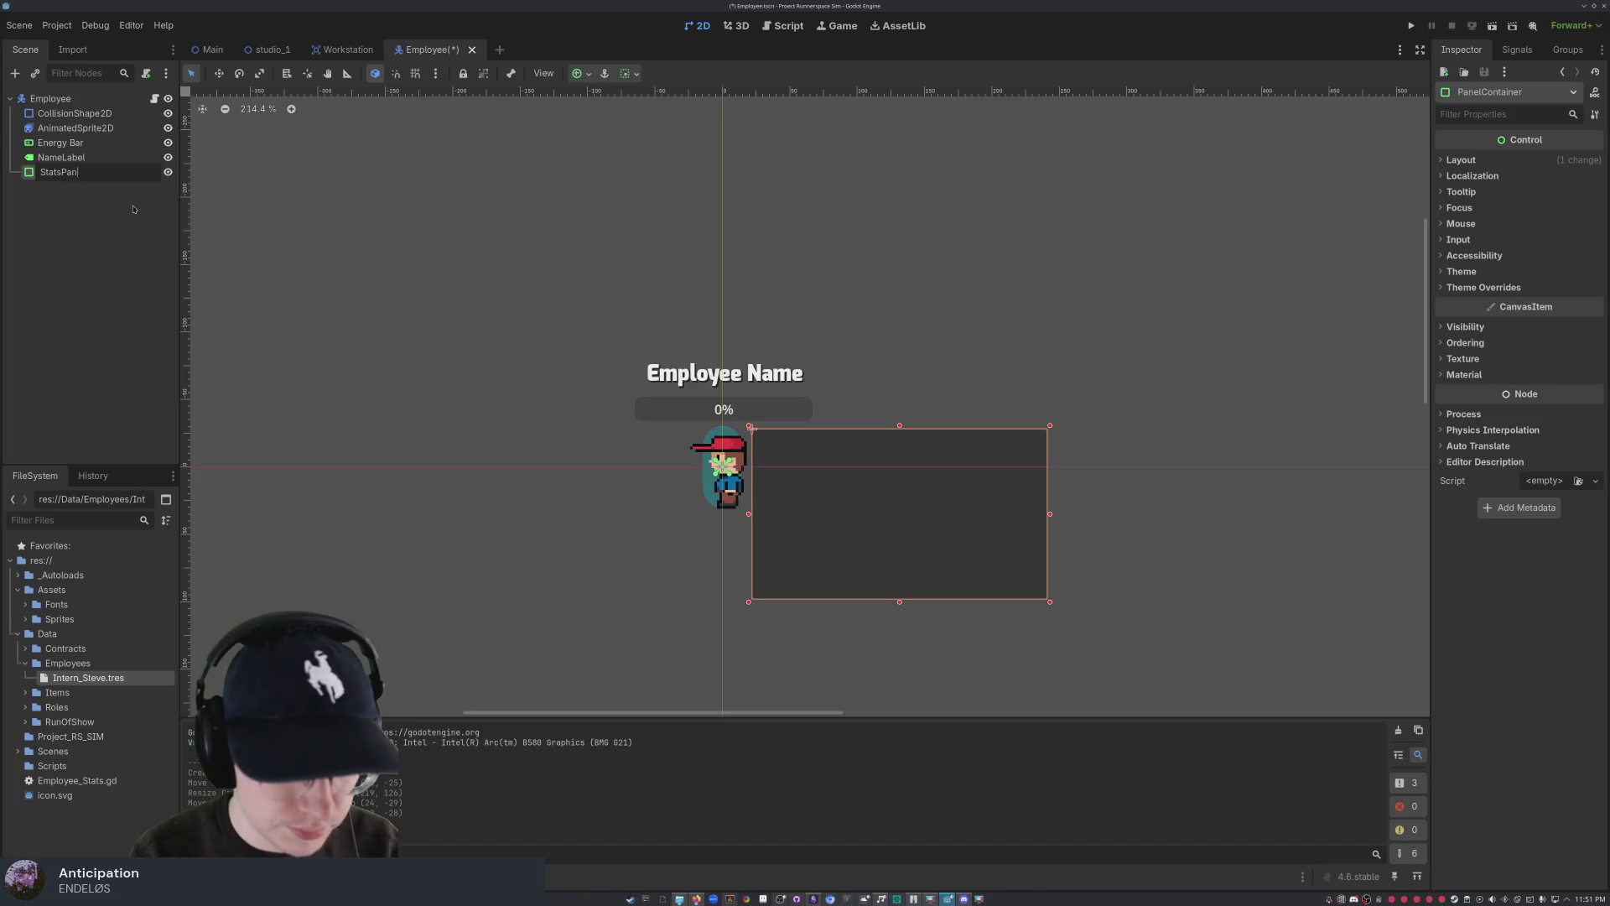
pyautogui.press('Return')
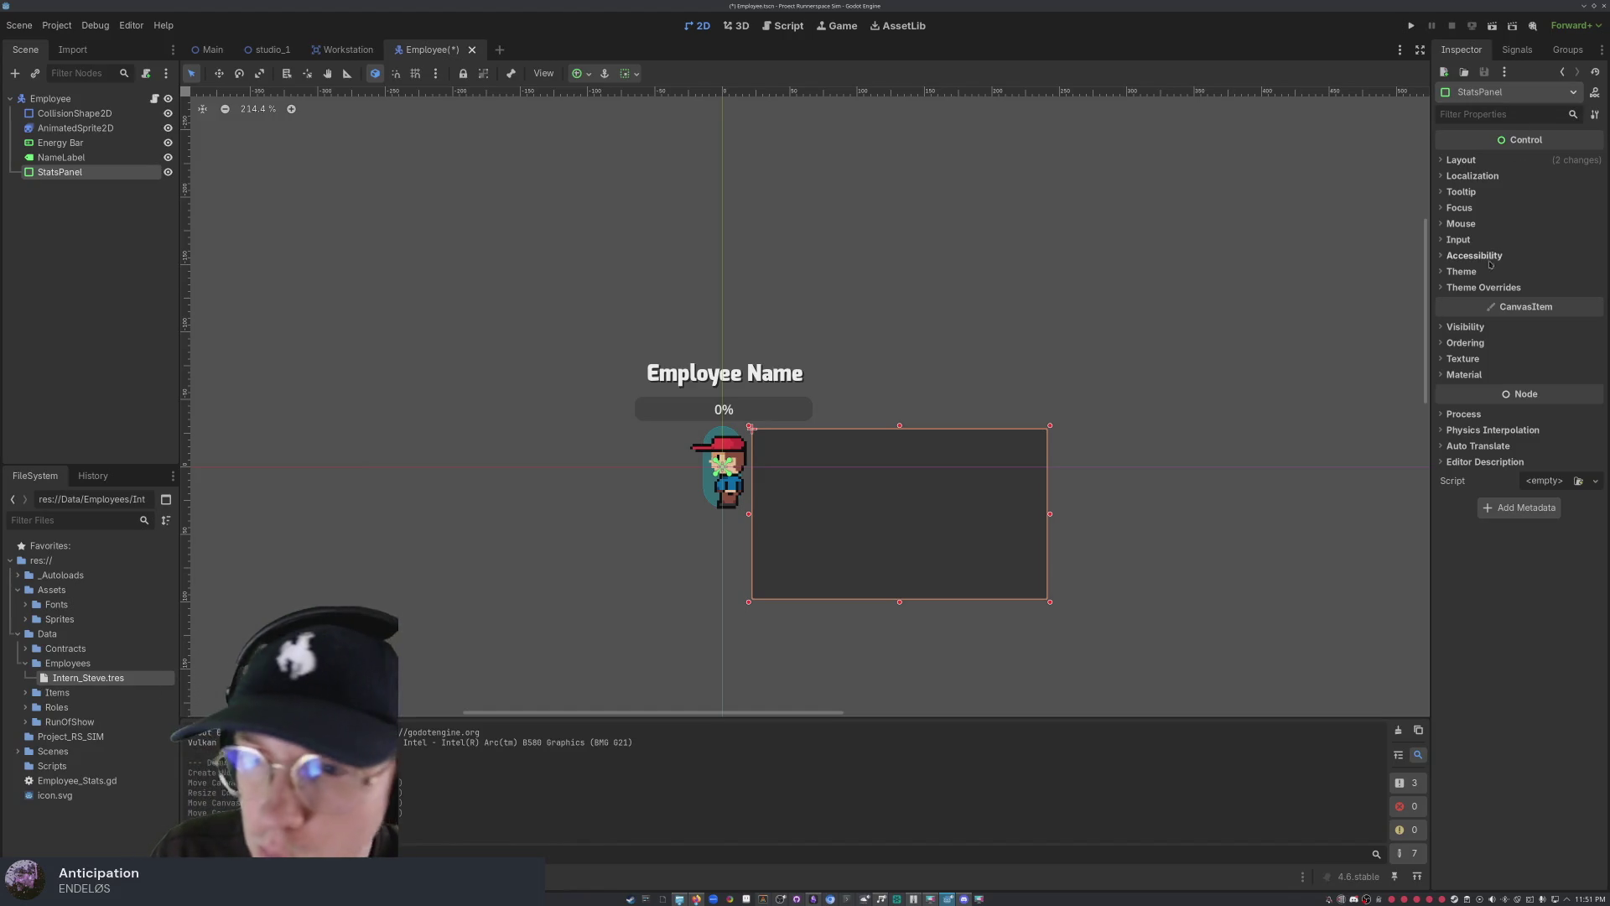
# - Give StatsPanel a new StyleBoxFlat panel override with a dark grey BG Color
pyautogui.click(1484, 288)
pyautogui.click(1470, 302)
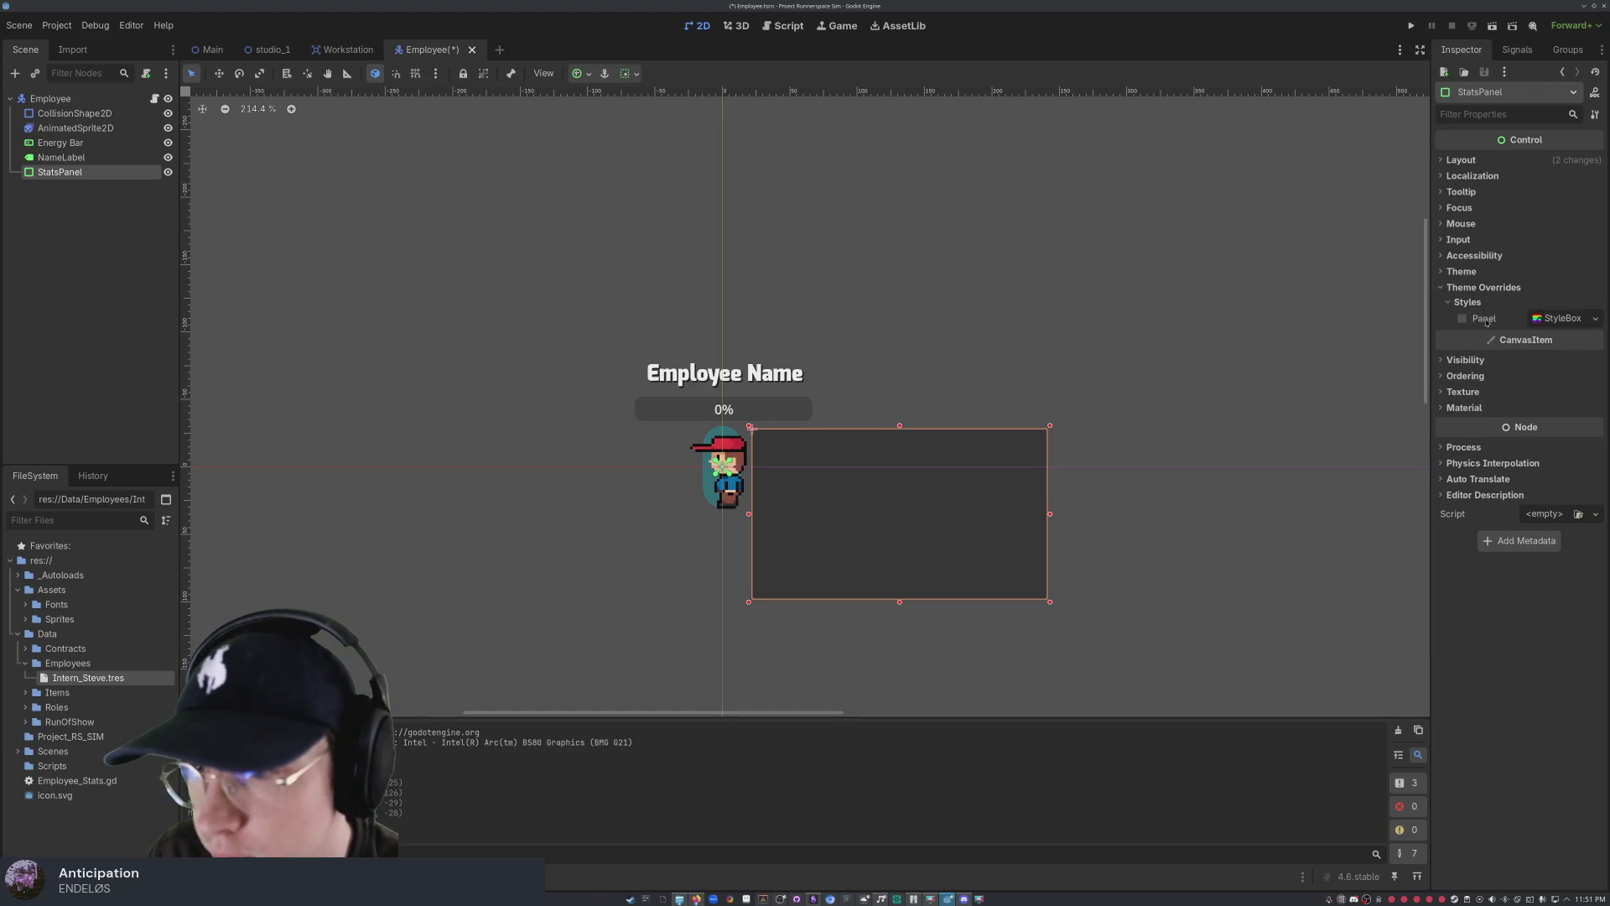
pyautogui.click(1595, 318)
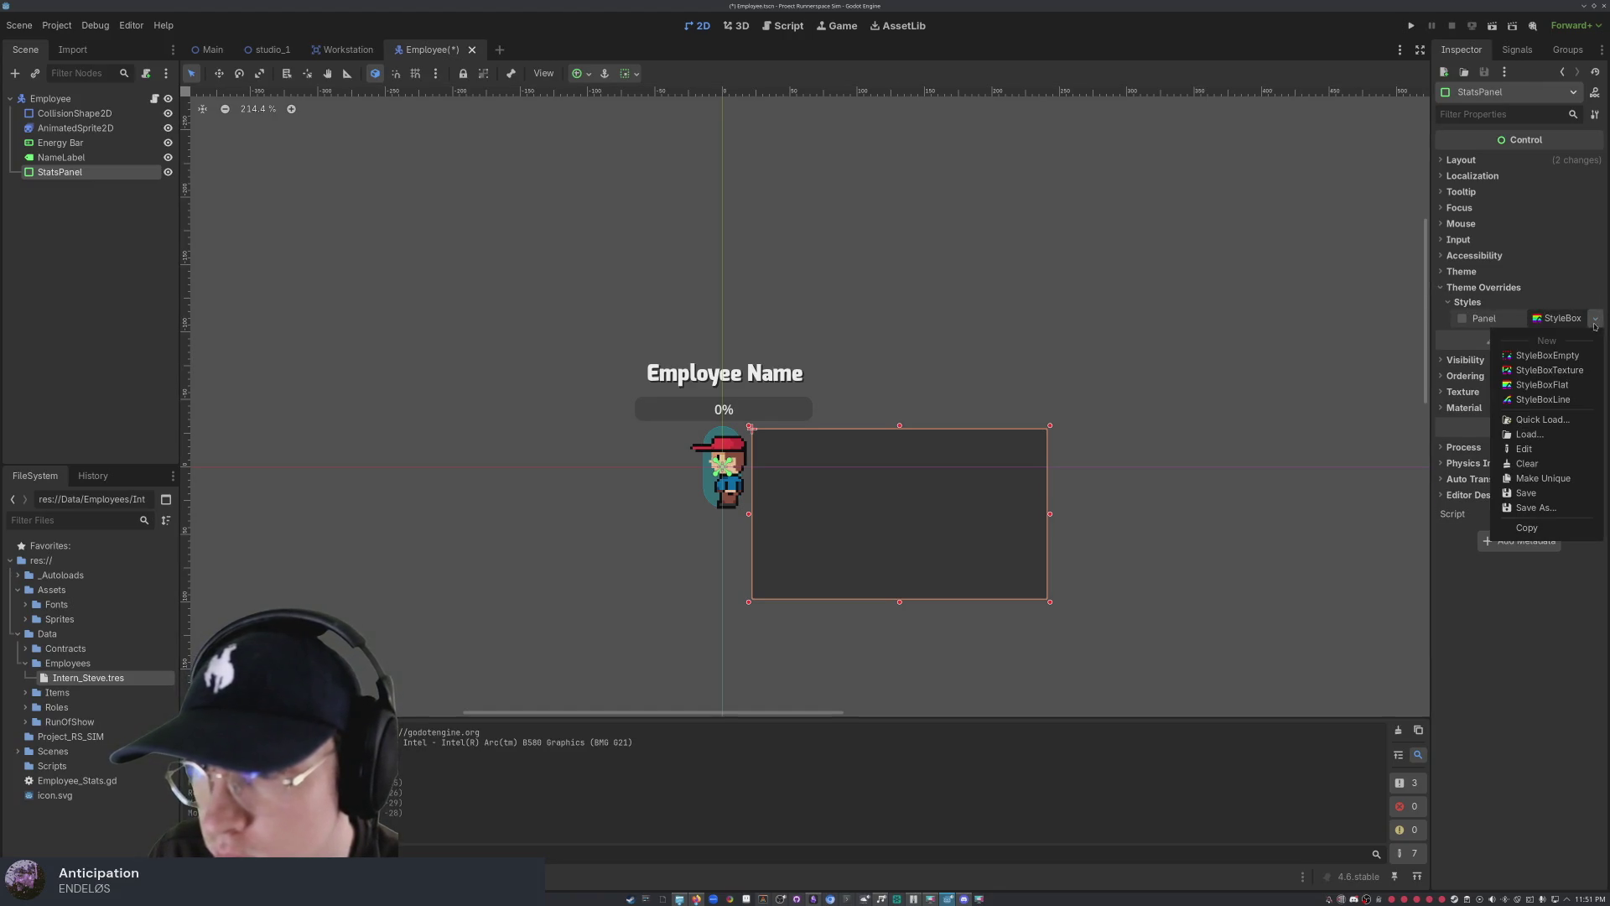
pyautogui.click(1542, 384)
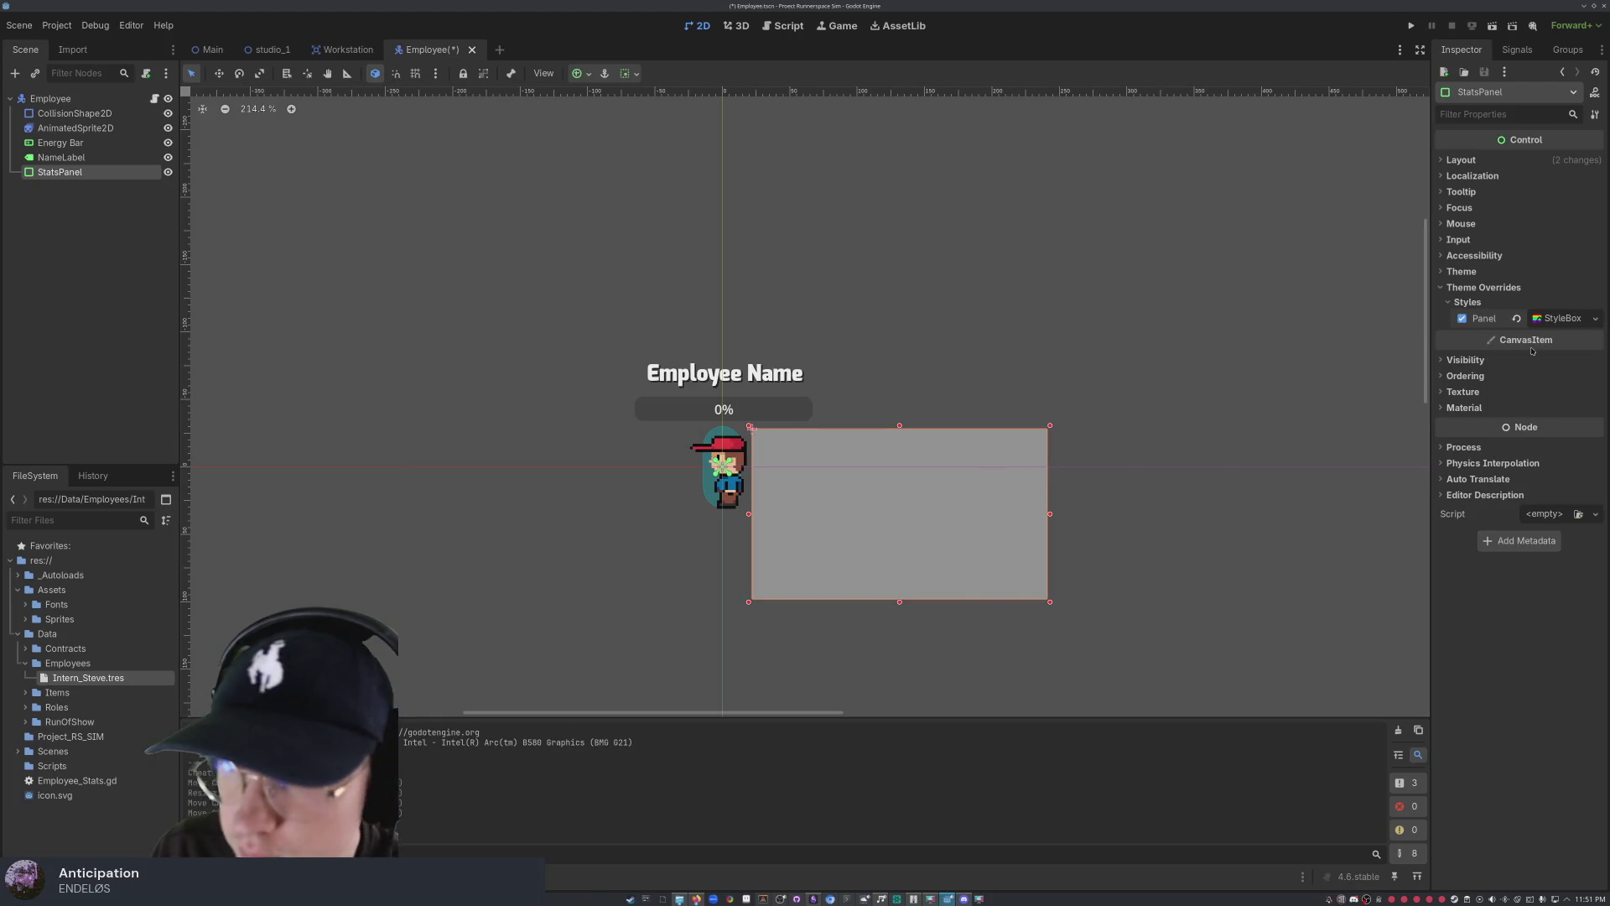
pyautogui.click(1556, 324)
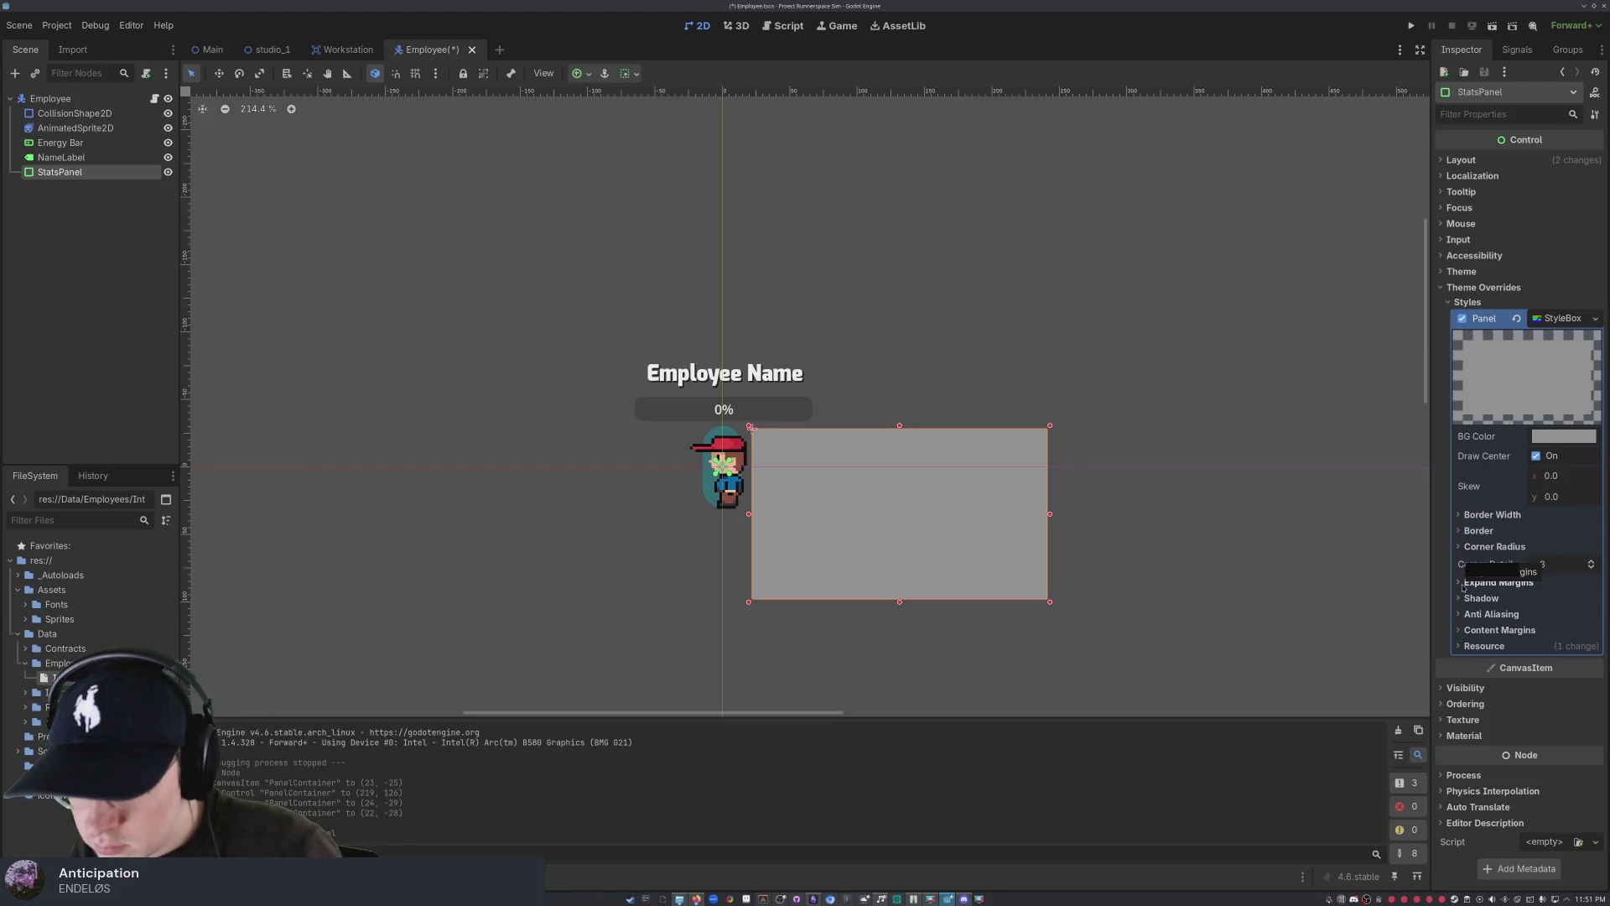
pyautogui.click(1564, 436)
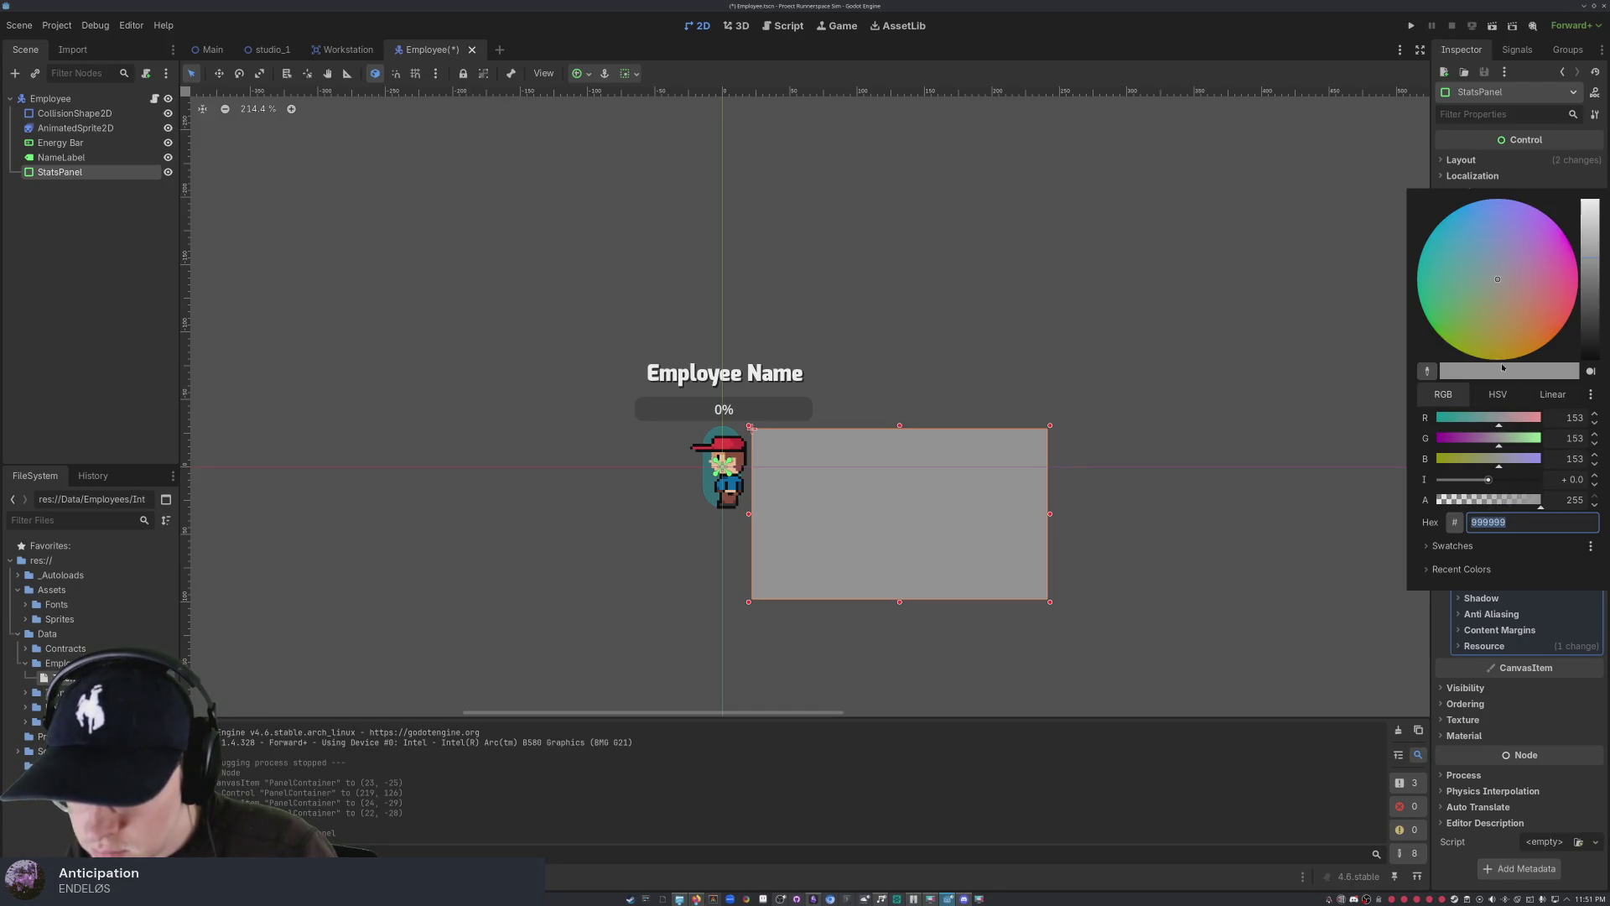
pyautogui.moveTo(1489, 480); pyautogui.dragTo(1476, 481)
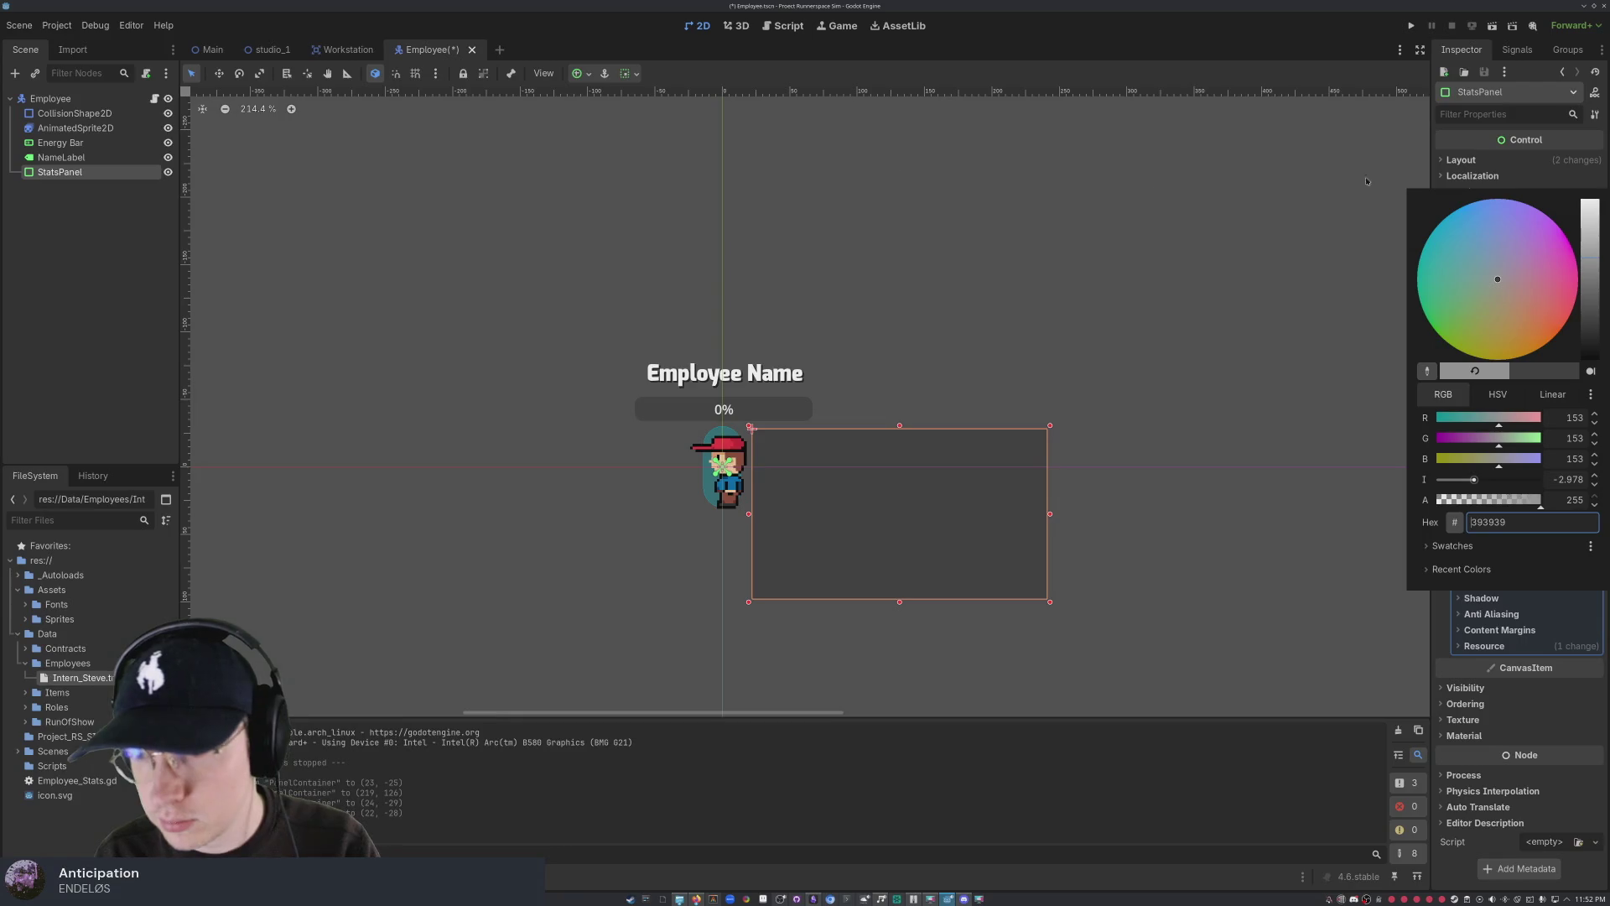
pyautogui.click(855, 490)
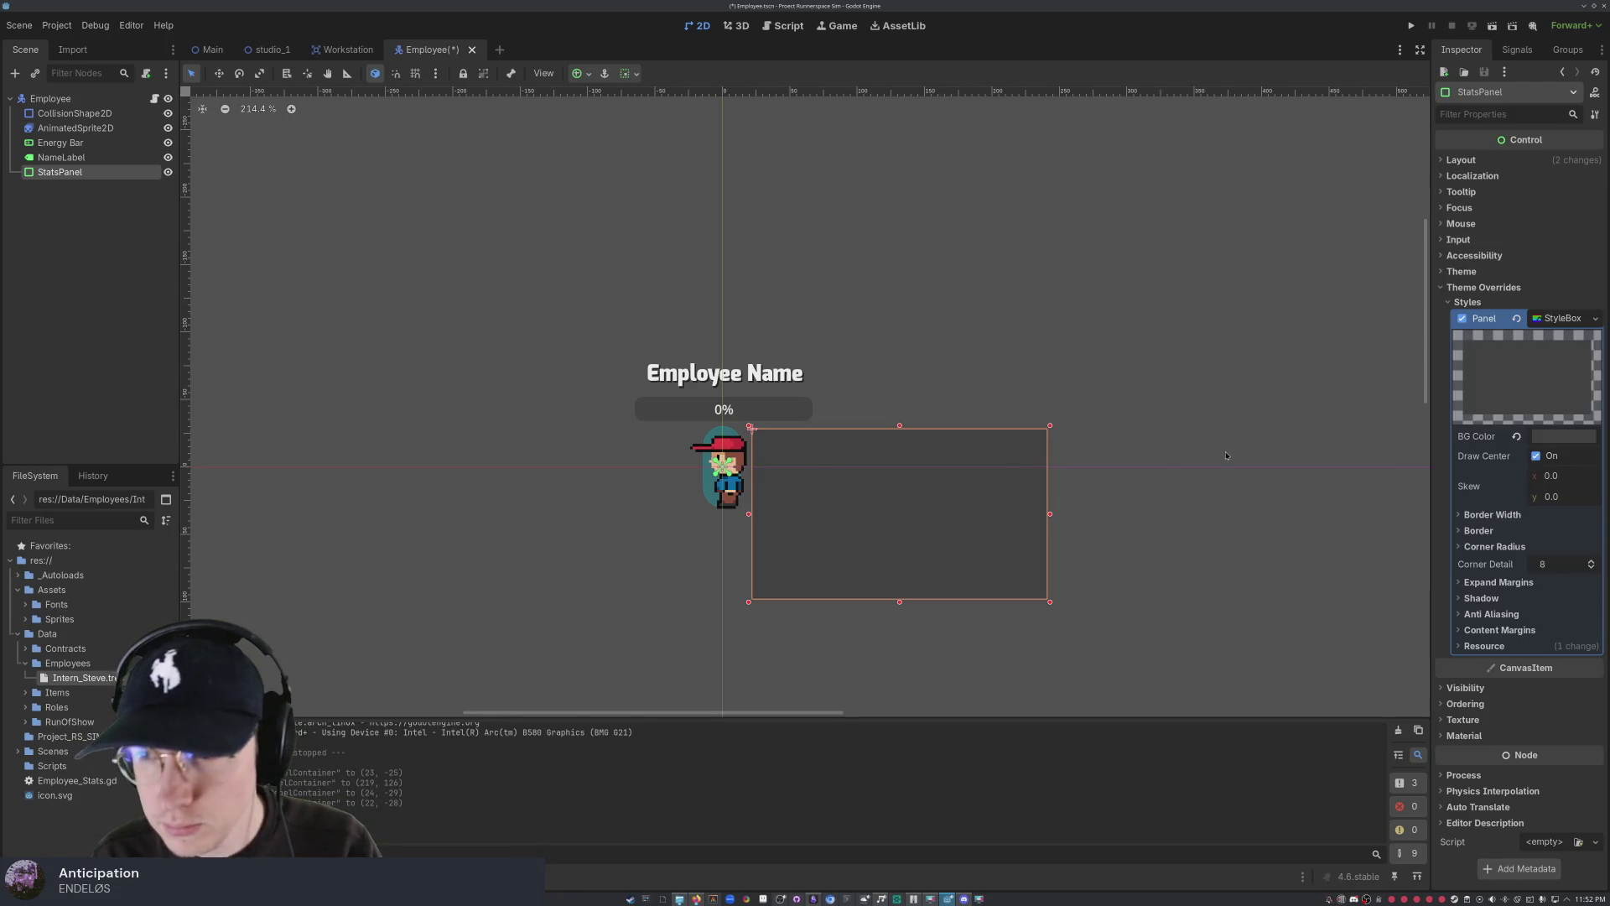
pyautogui.click(1448, 302)
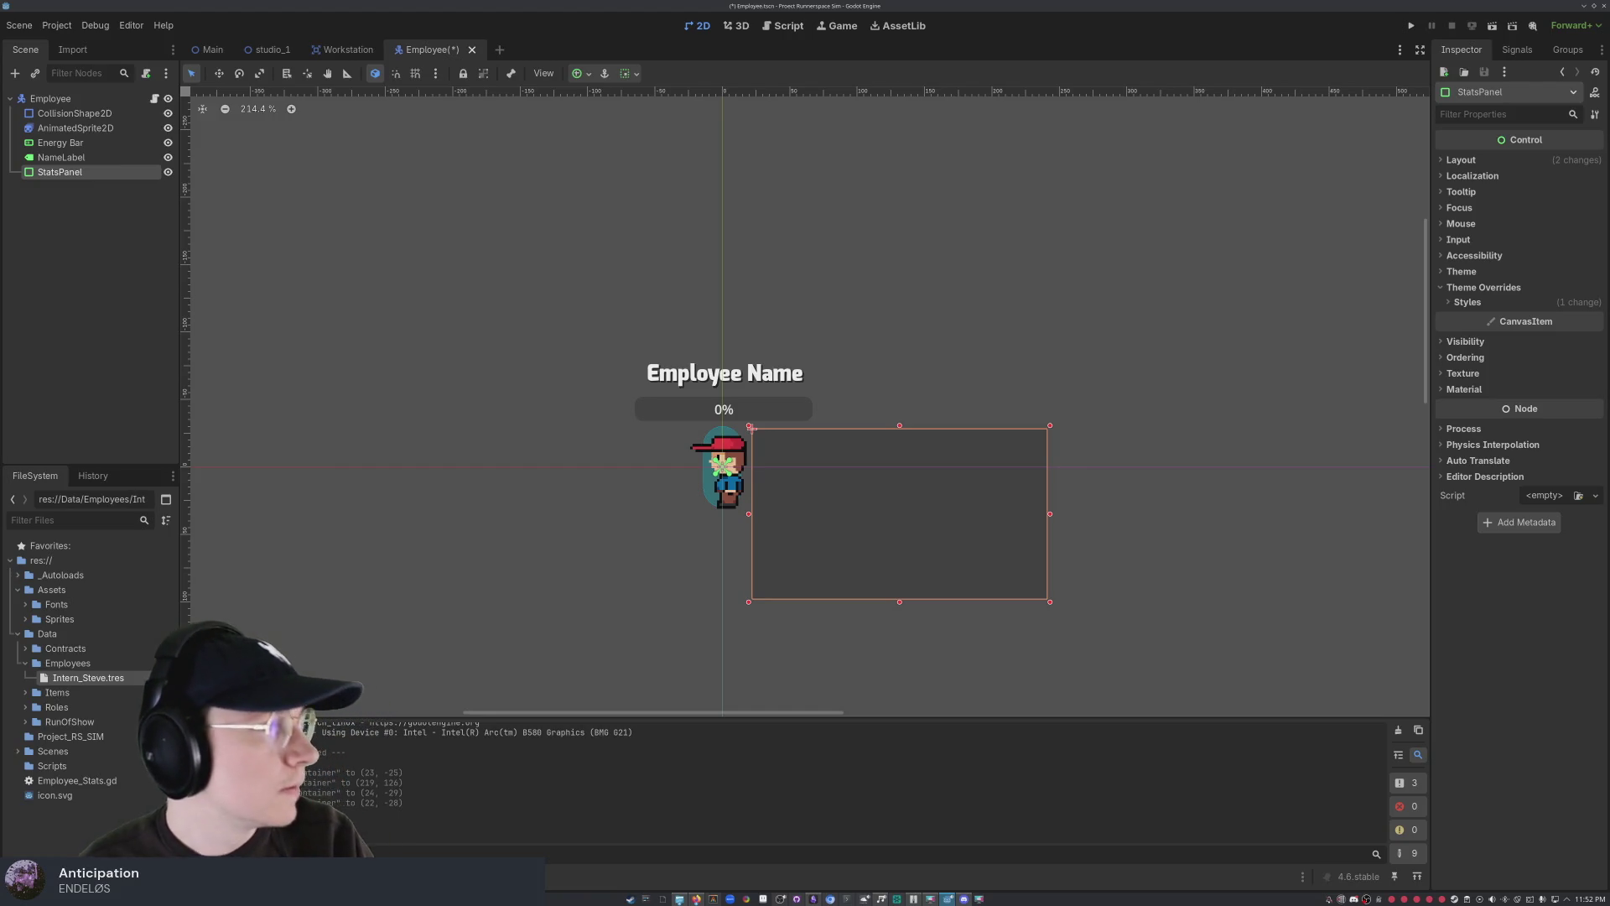
# - Open StatsPanel's flat style from its context menu, then bring the menu up again
pyautogui.rightClick(81, 175)
pyautogui.moveTo(125, 181)
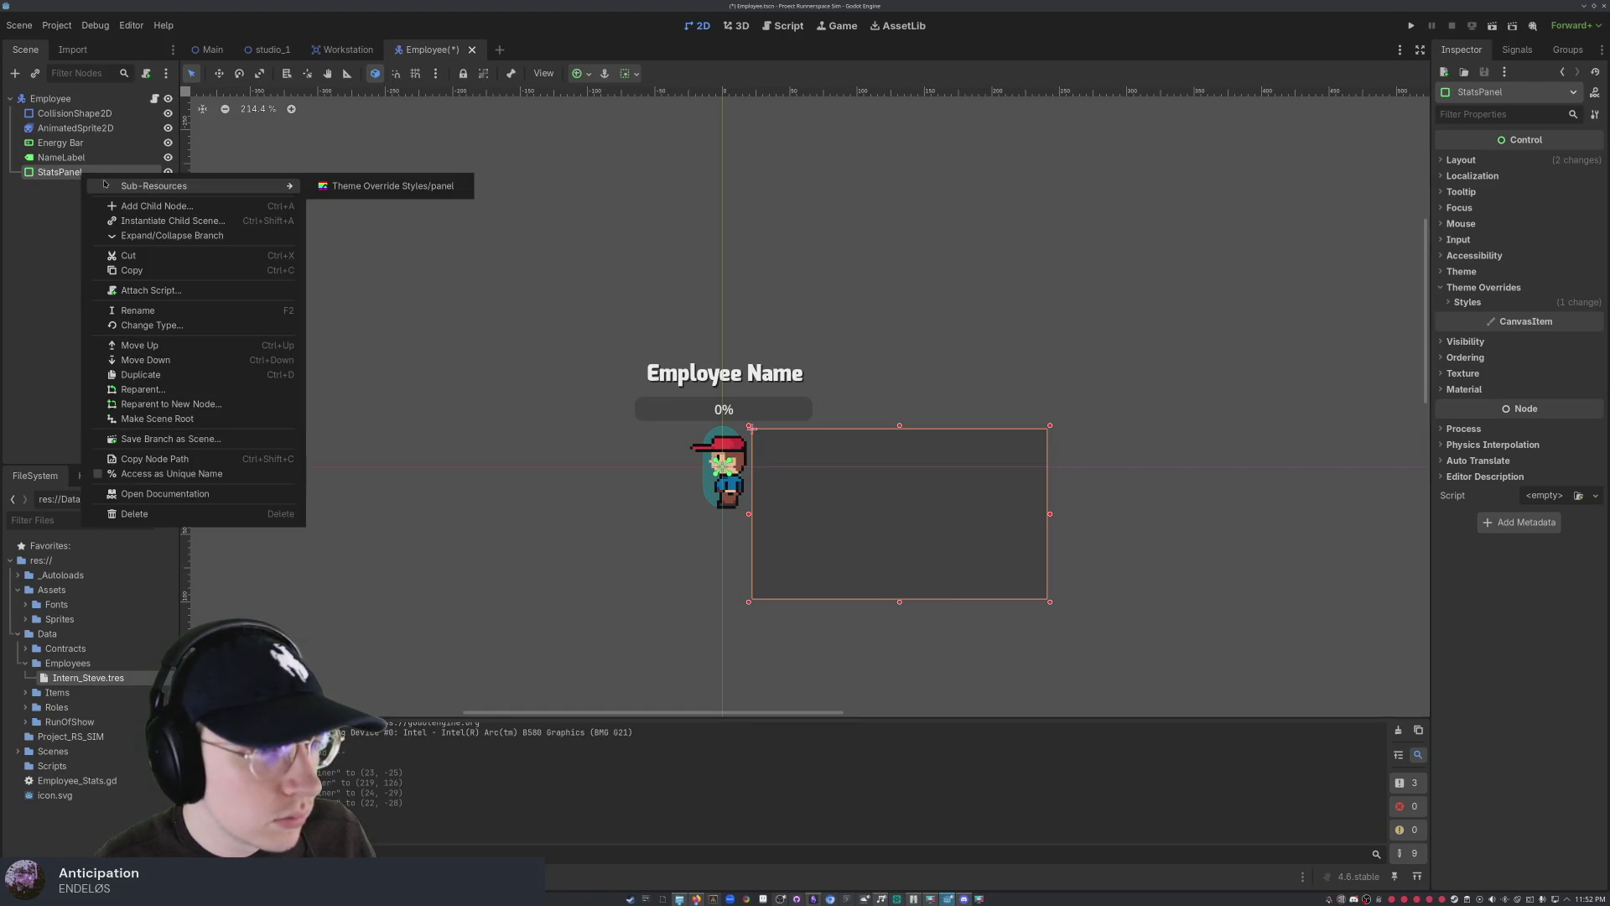
pyautogui.click(329, 190)
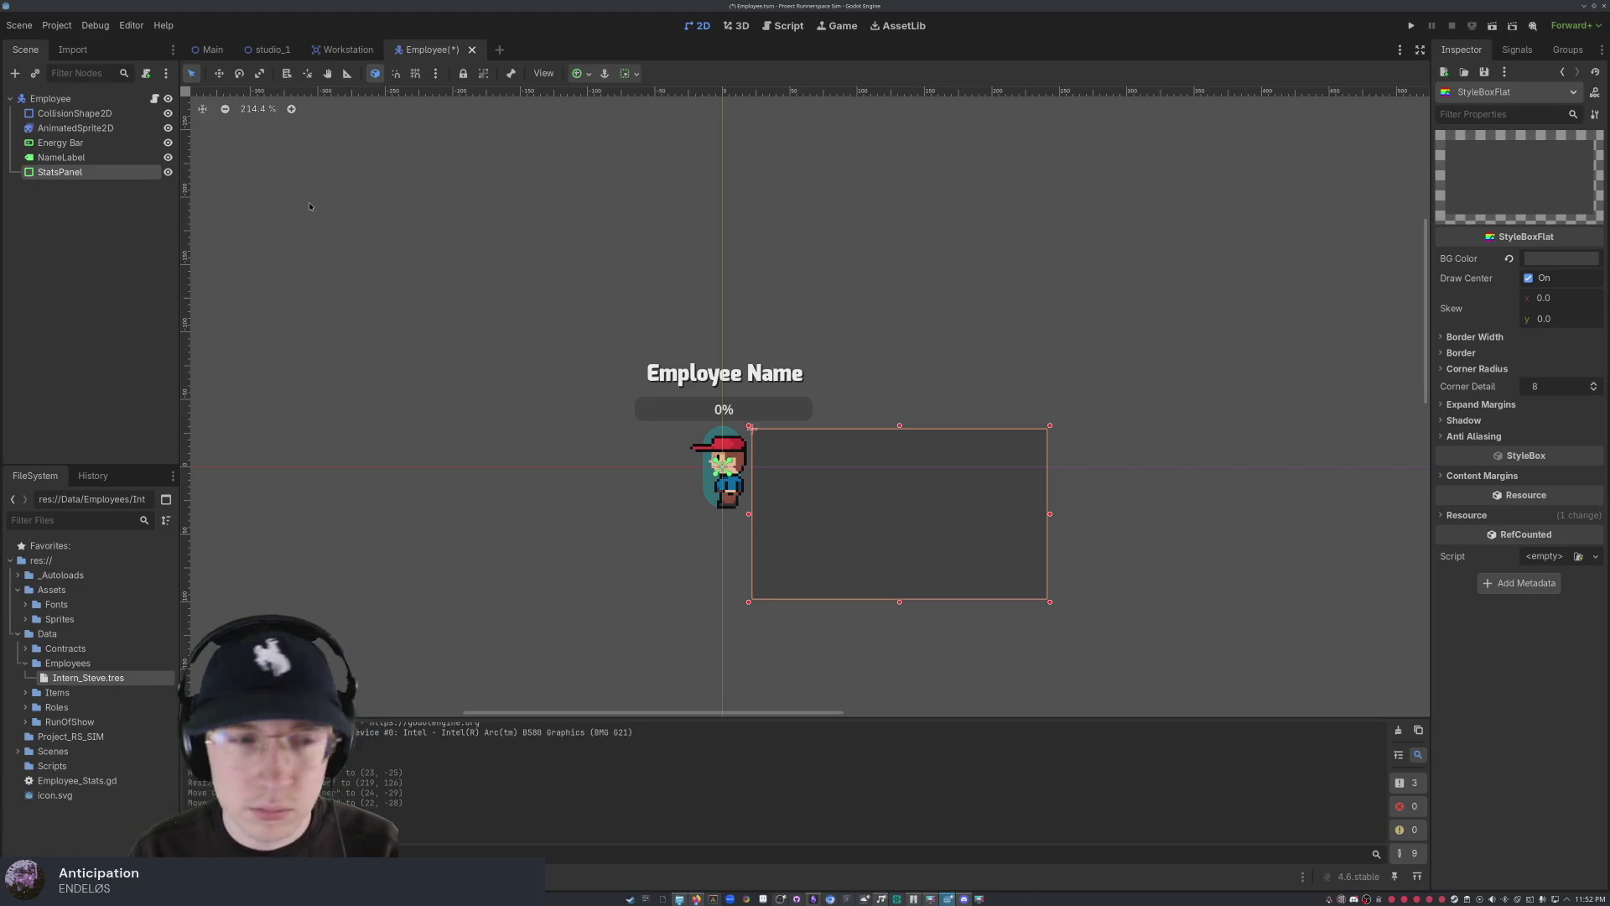
pyautogui.rightClick(61, 172)
pyautogui.moveTo(147, 185)
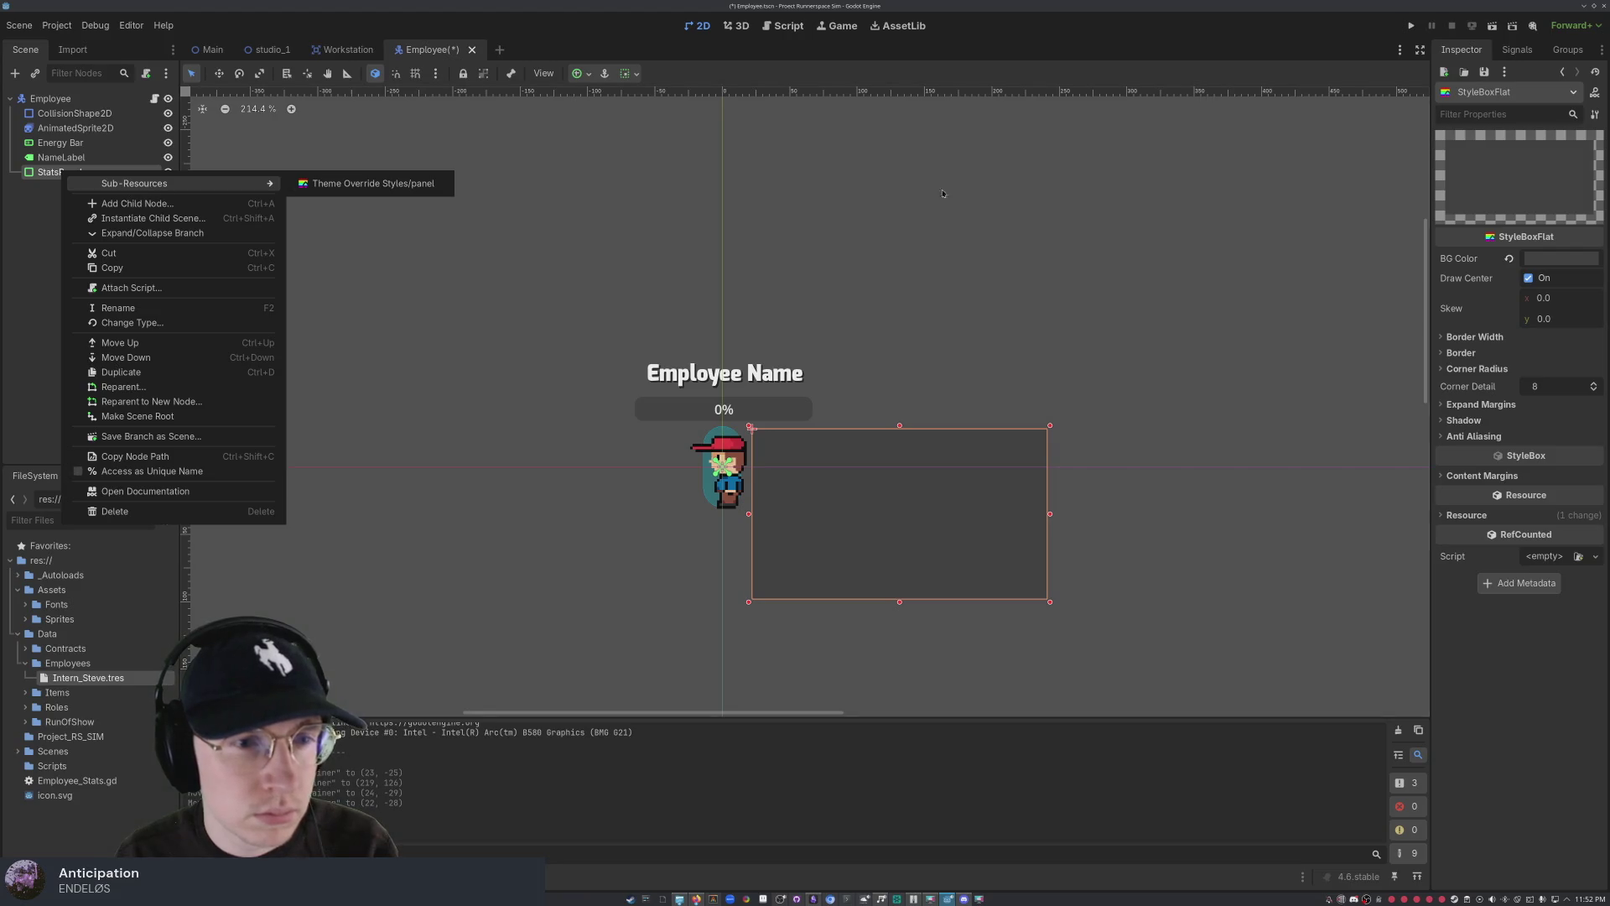
pyautogui.click(33, 296)
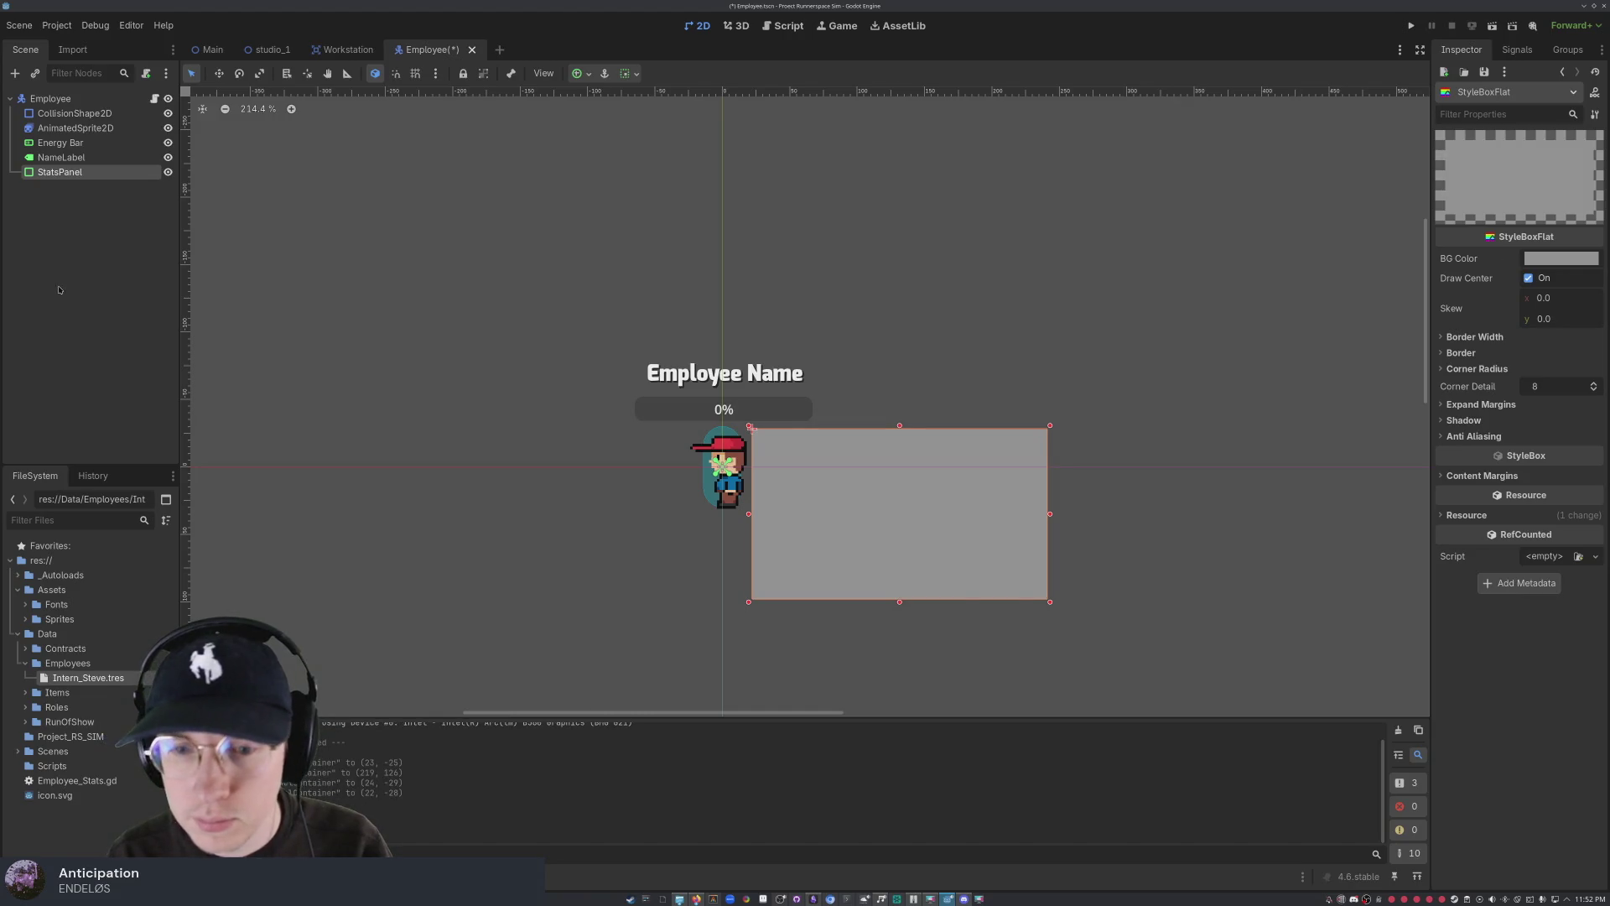
pyautogui.rightClick(60, 171)
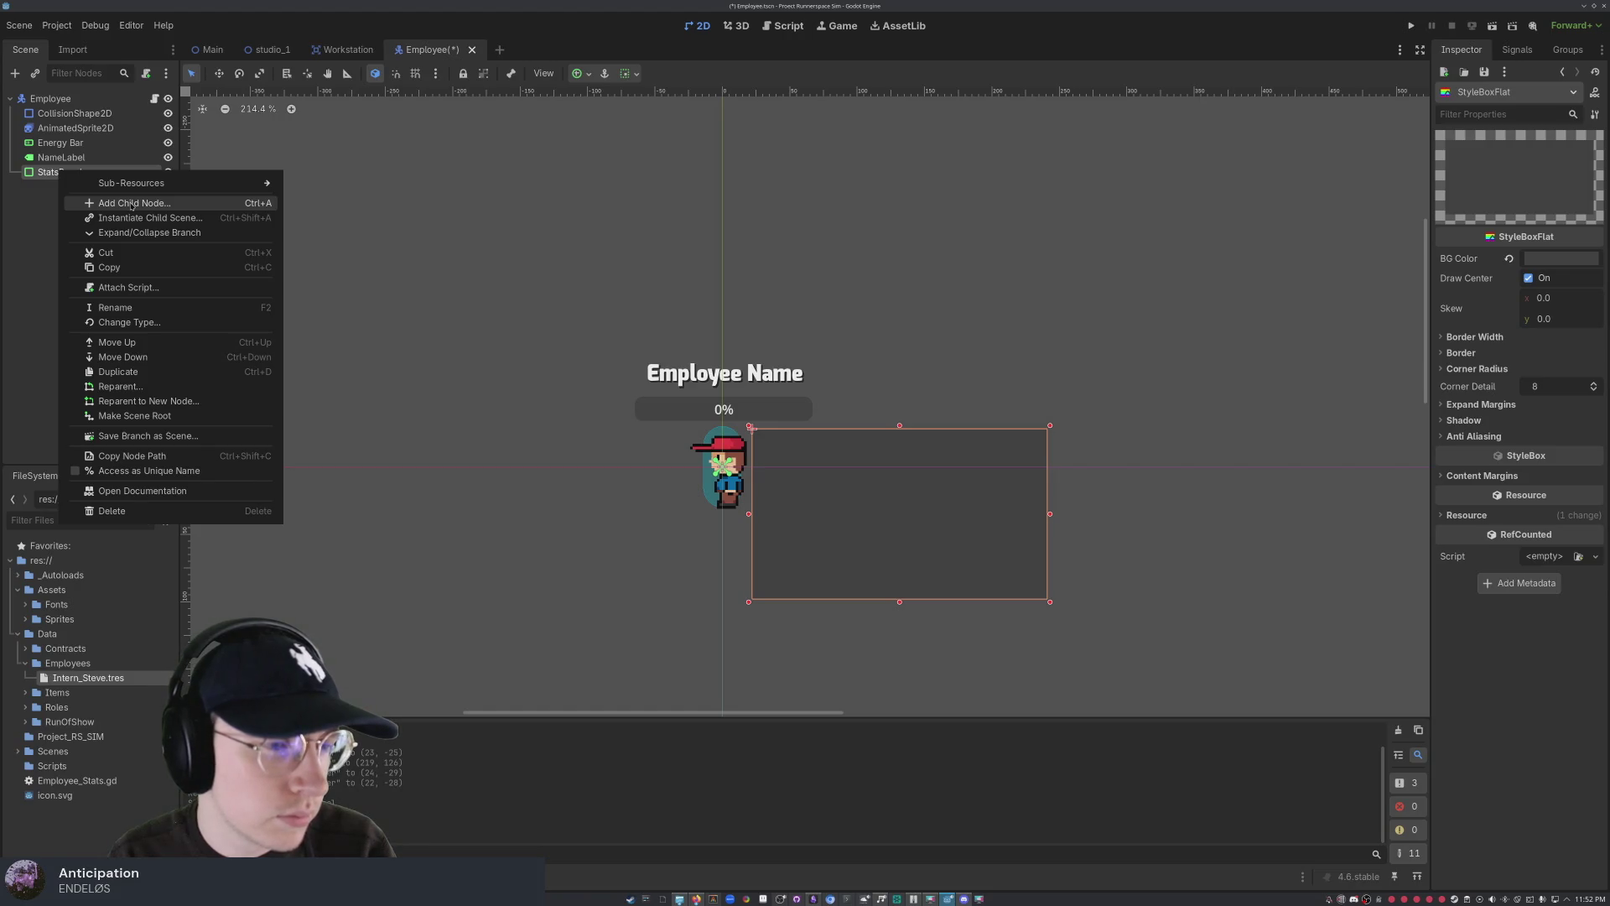
# - Create a VBoxContainer, found by searching 'vbox', and drag it under StatsPanel
pyautogui.click(131, 204)
pyautogui.write('vbox')
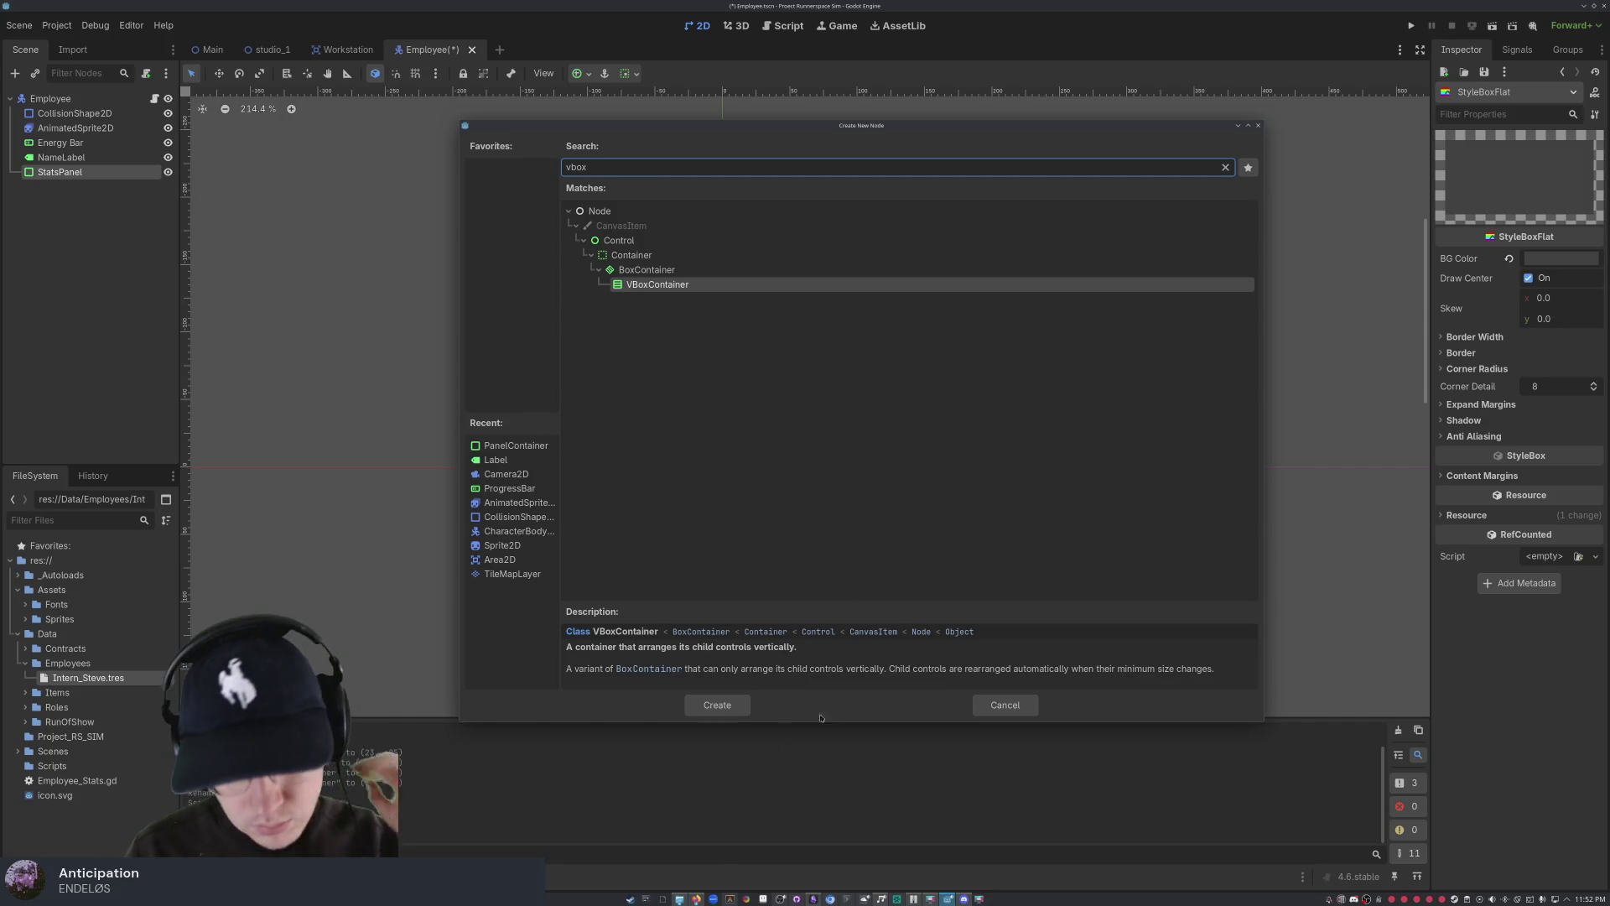
pyautogui.click(742, 706)
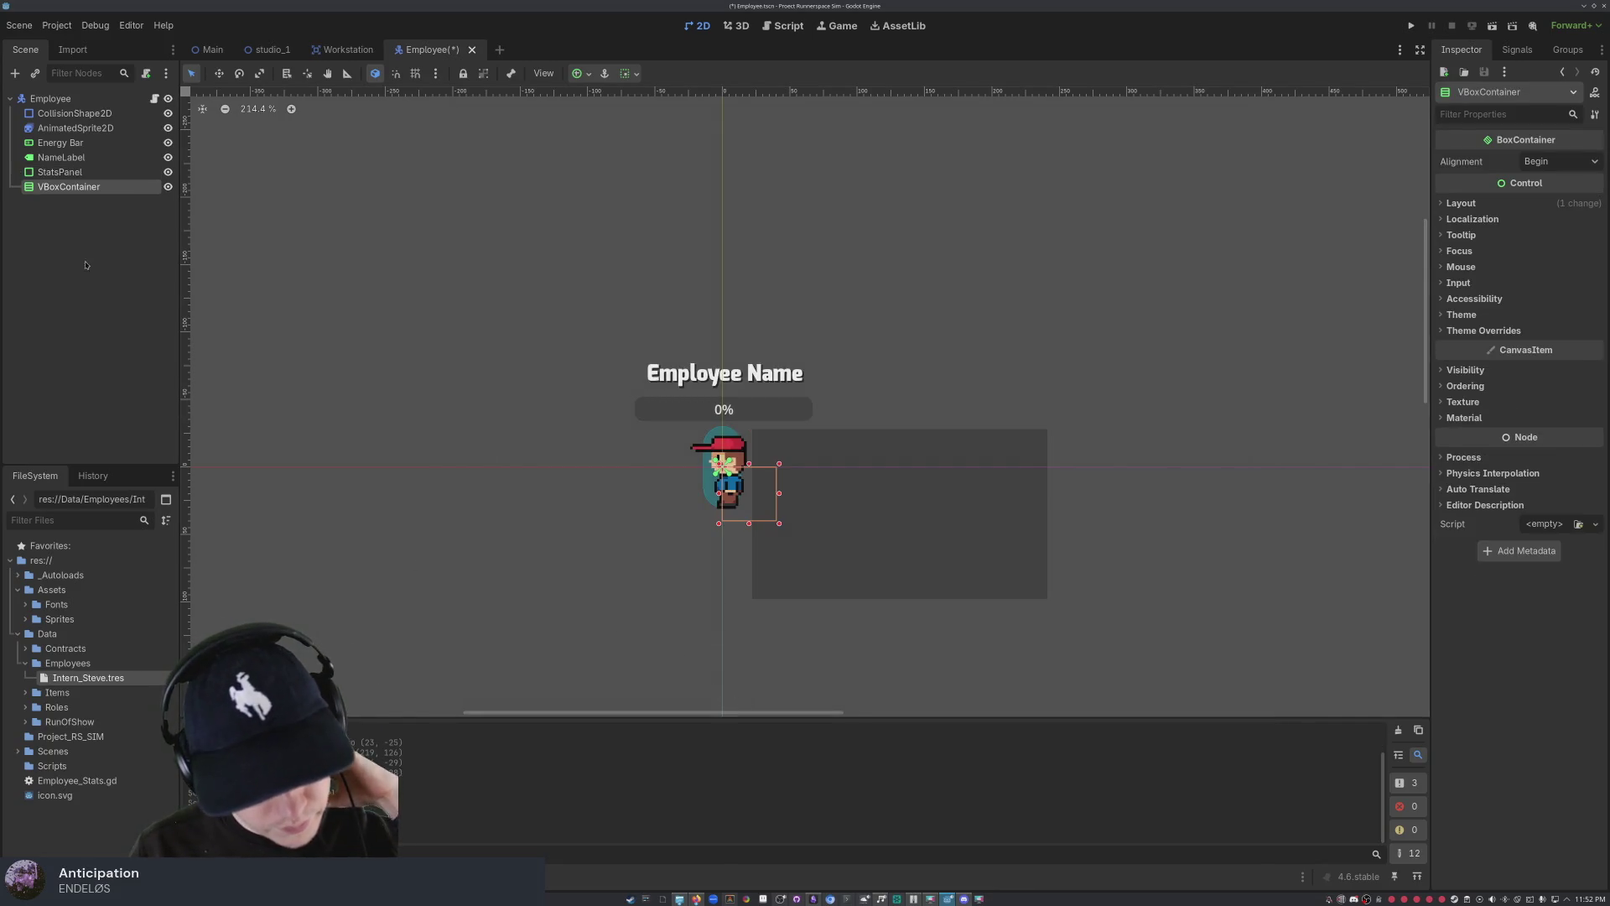
pyautogui.moveTo(79, 187); pyautogui.dragTo(71, 173)
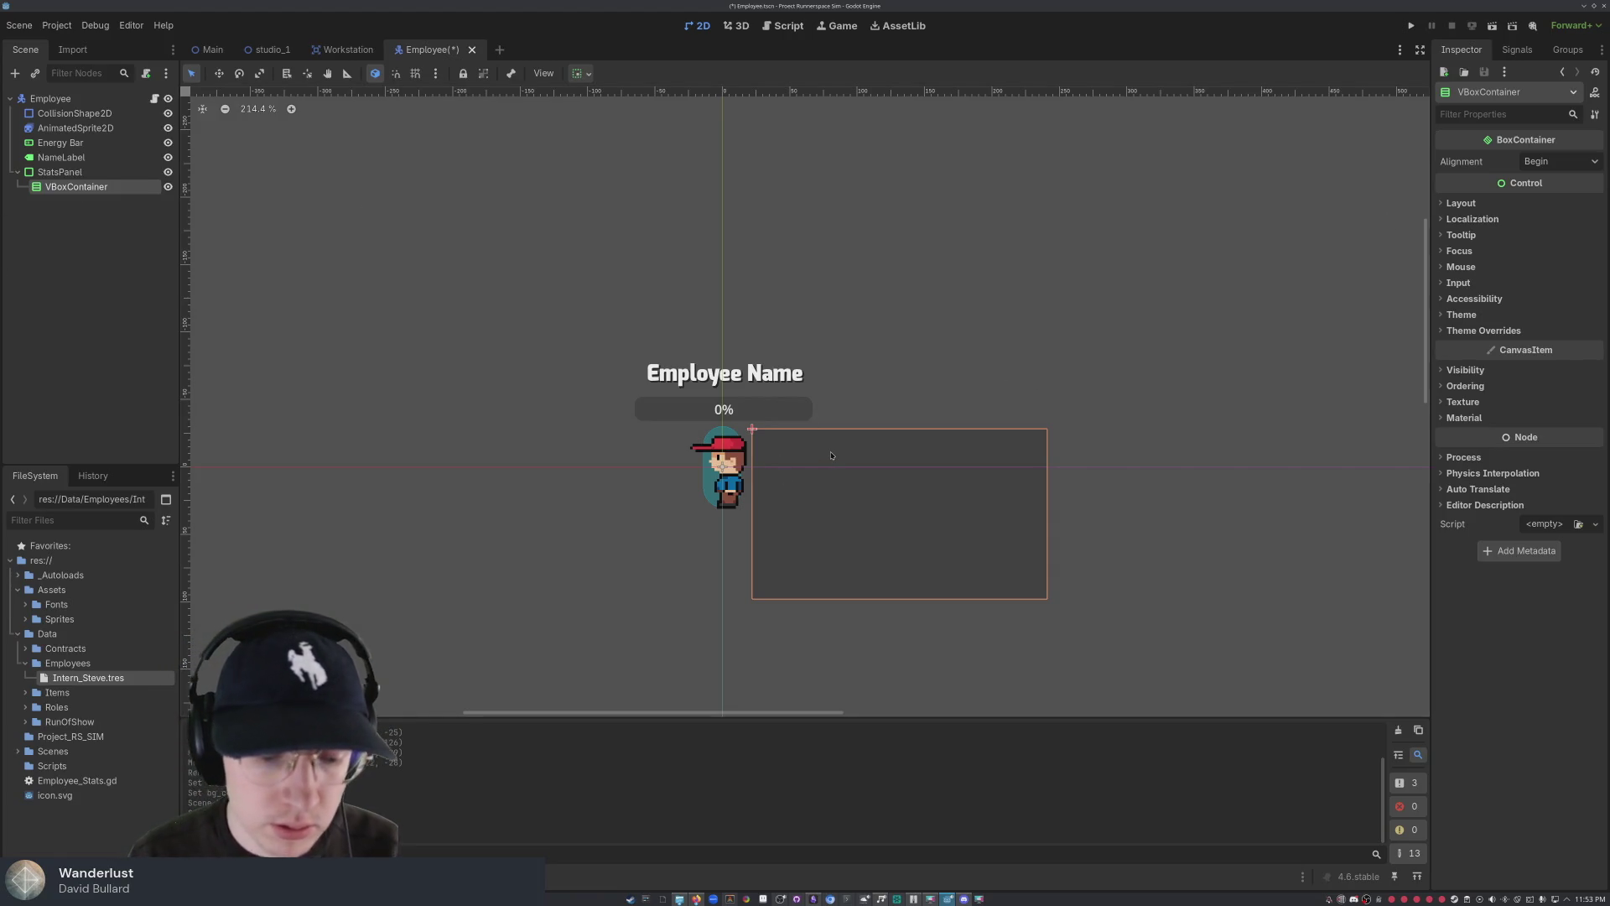
pyautogui.press('e')
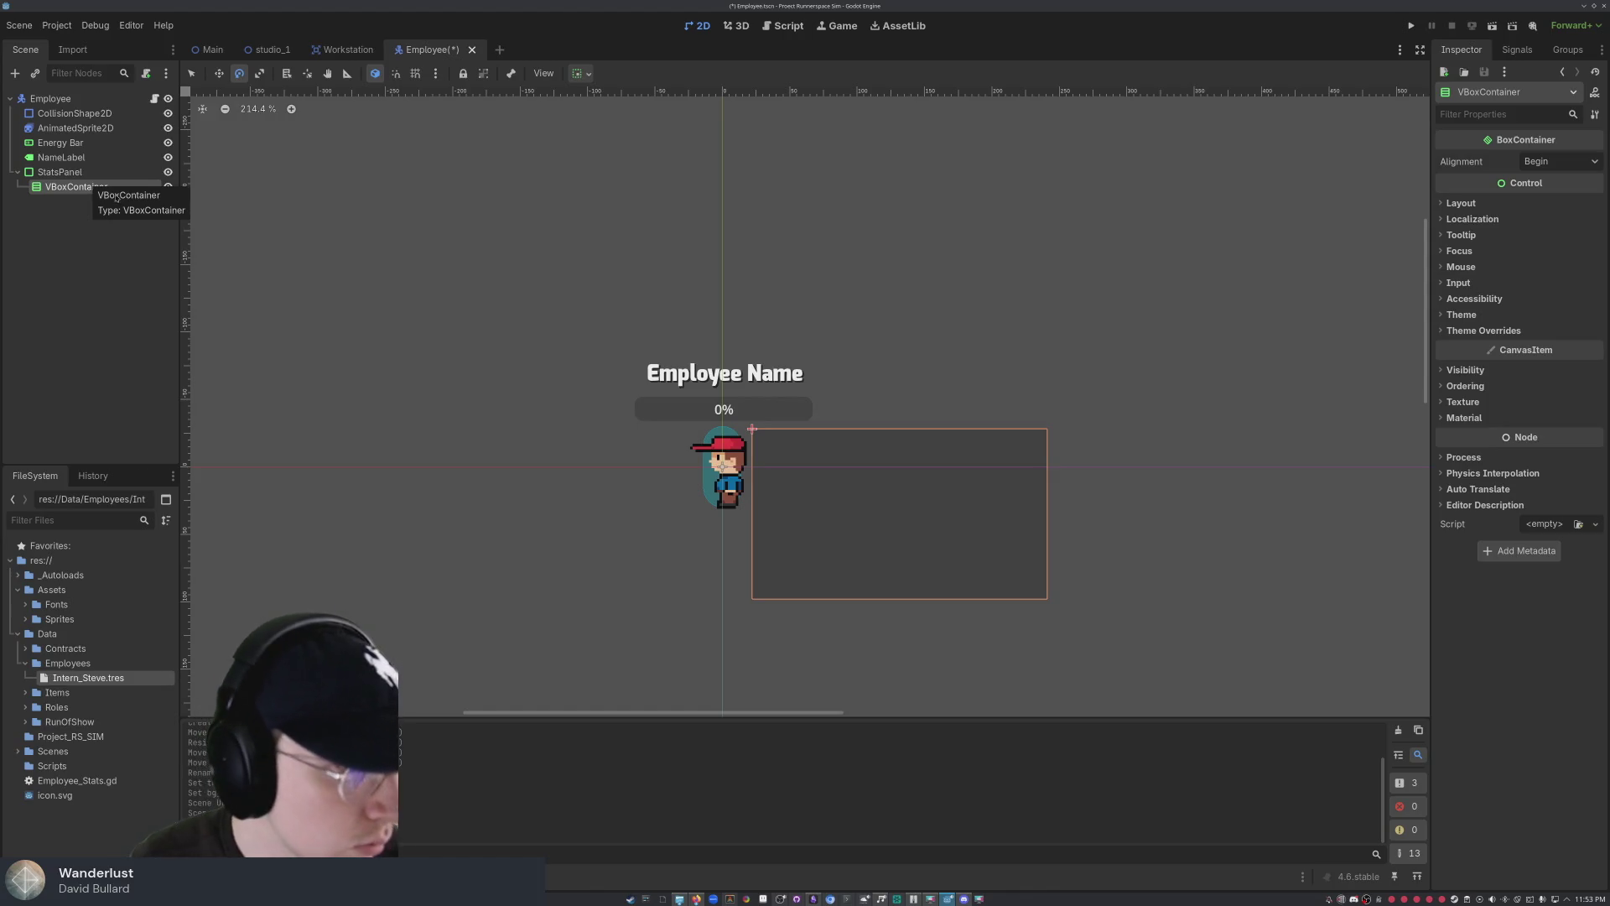
# - Duplicate the VBoxContainer under StatsPanel and rename the two copies RoleLabel and Speedlabel
pyautogui.hotkey('ctrl', 'v')
pyautogui.moveTo(84, 201); pyautogui.dragTo(62, 173)
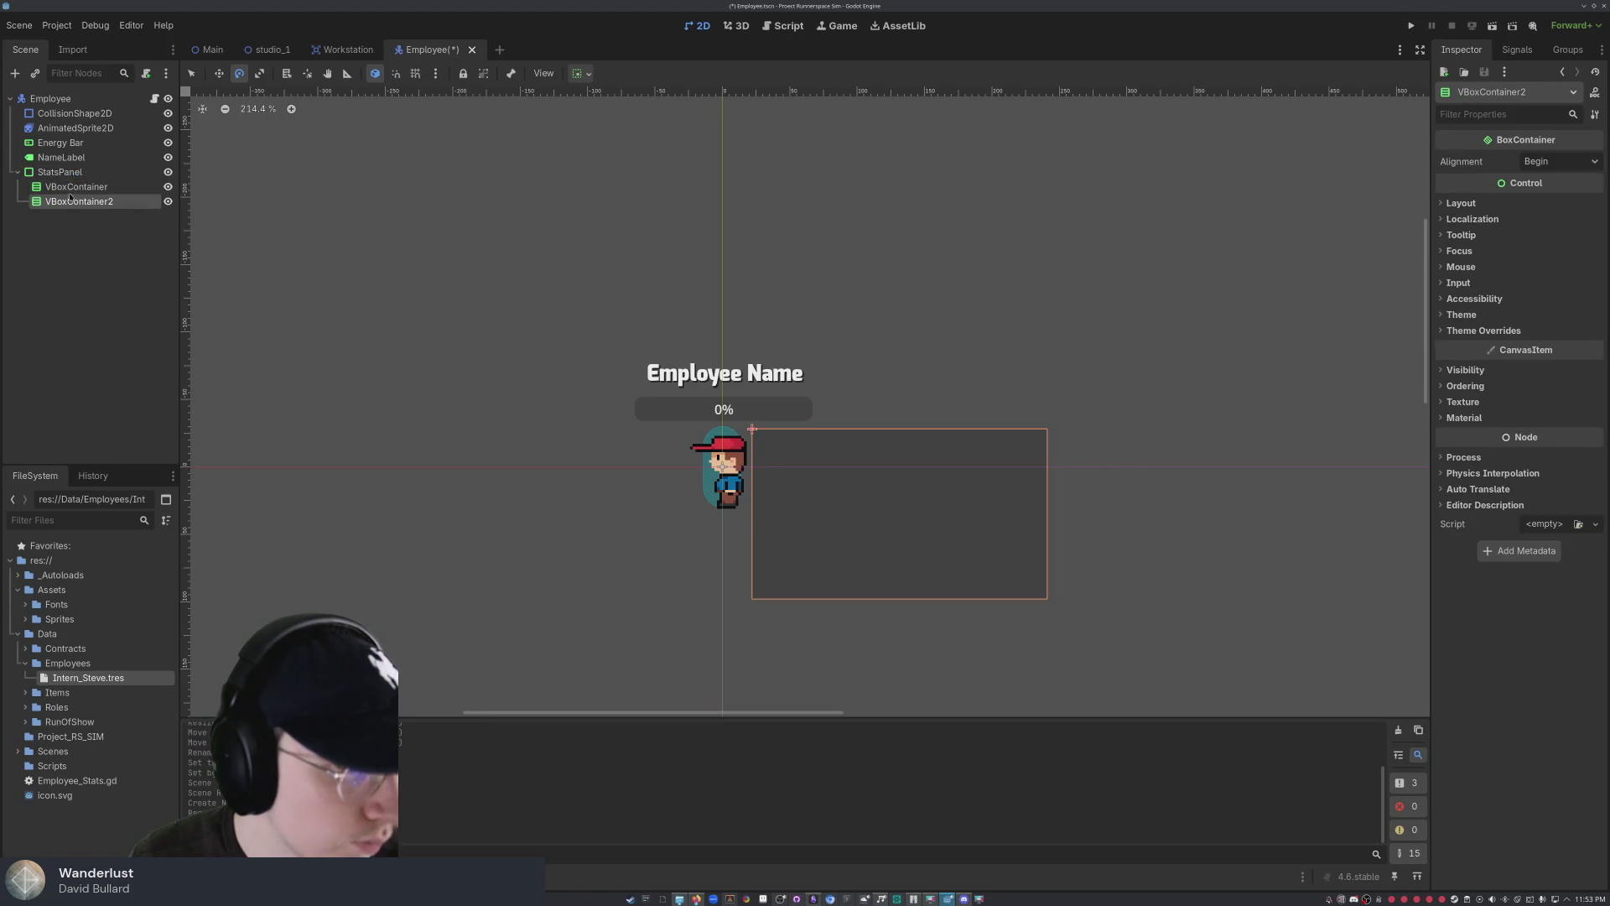
pyautogui.doubleClick(67, 188)
pyautogui.write('R')
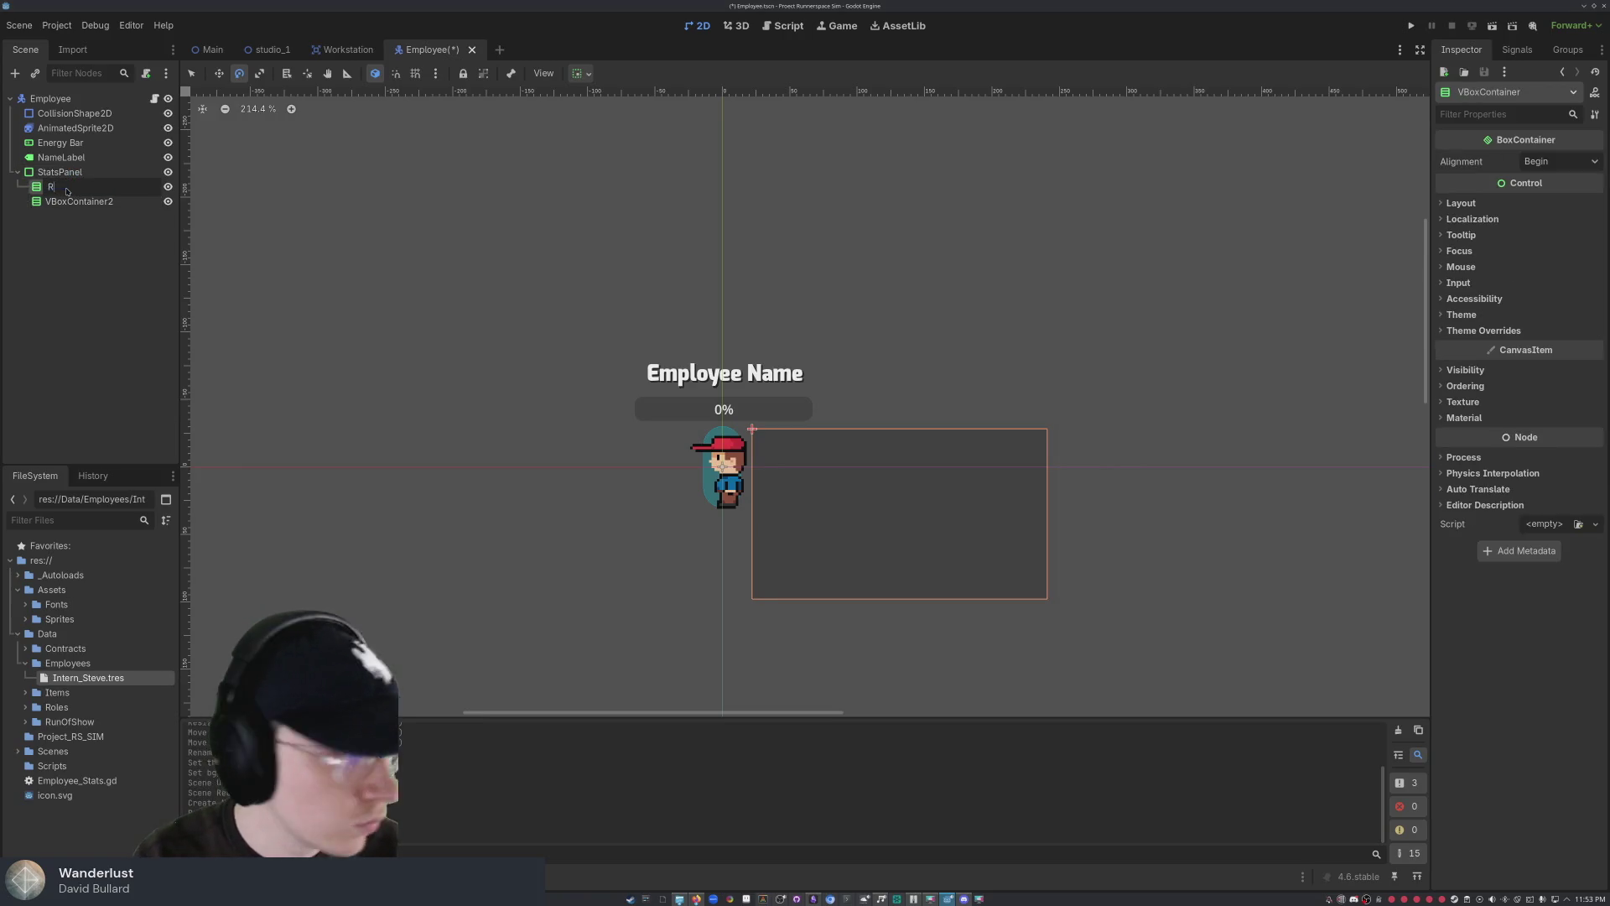
pyautogui.write('oleLabel')
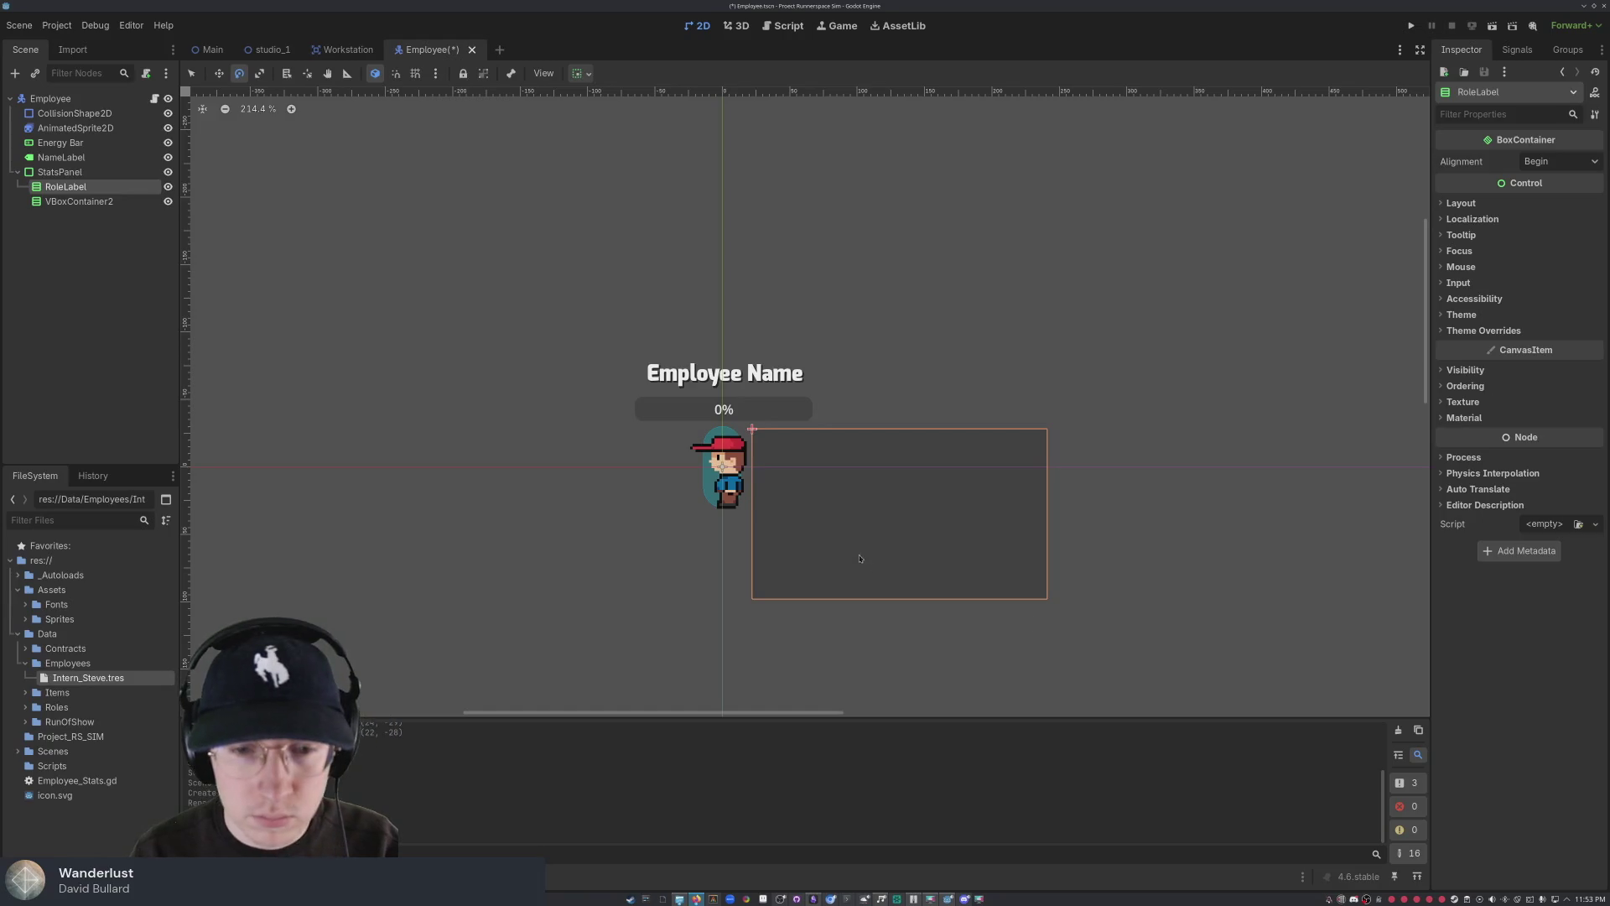
pyautogui.doubleClick(60, 202)
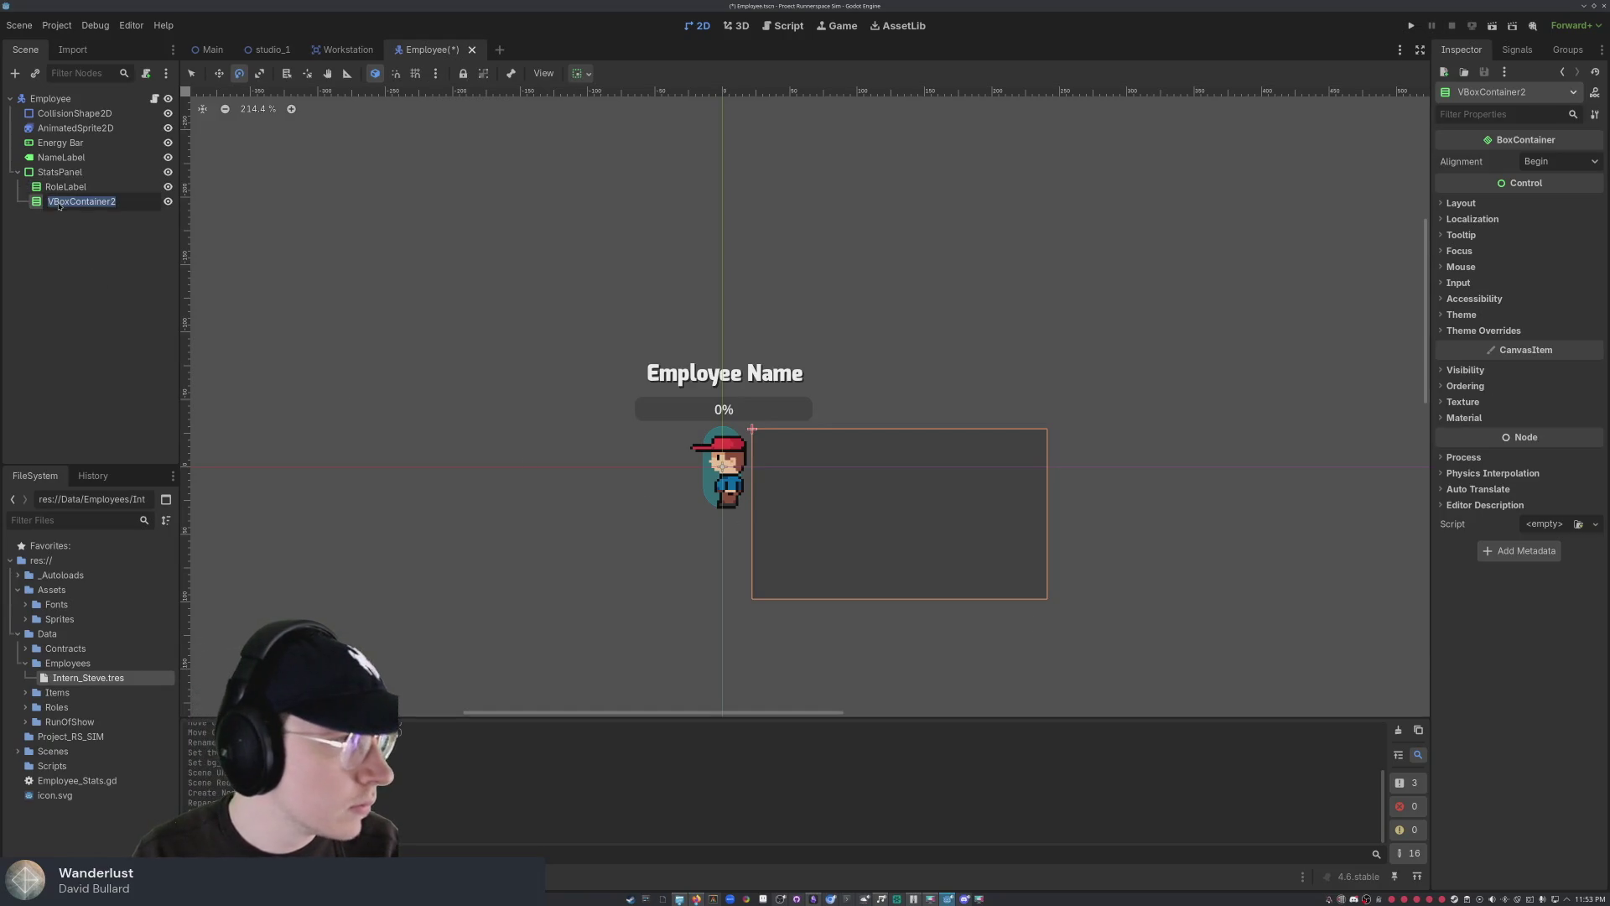
pyautogui.write('Speed')
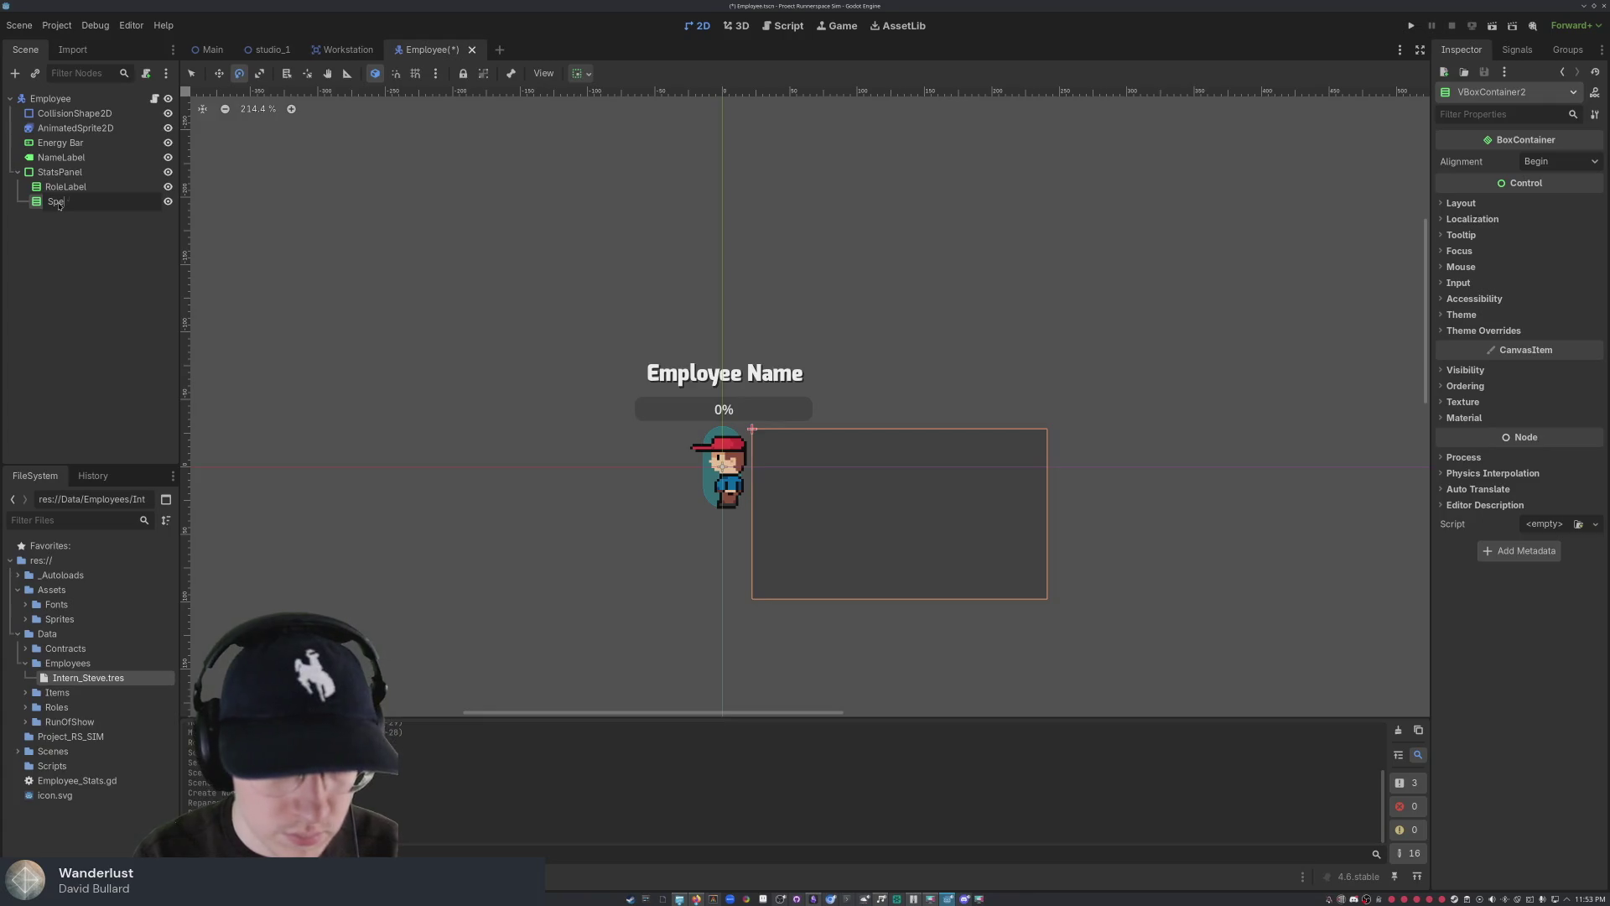
pyautogui.write('label')
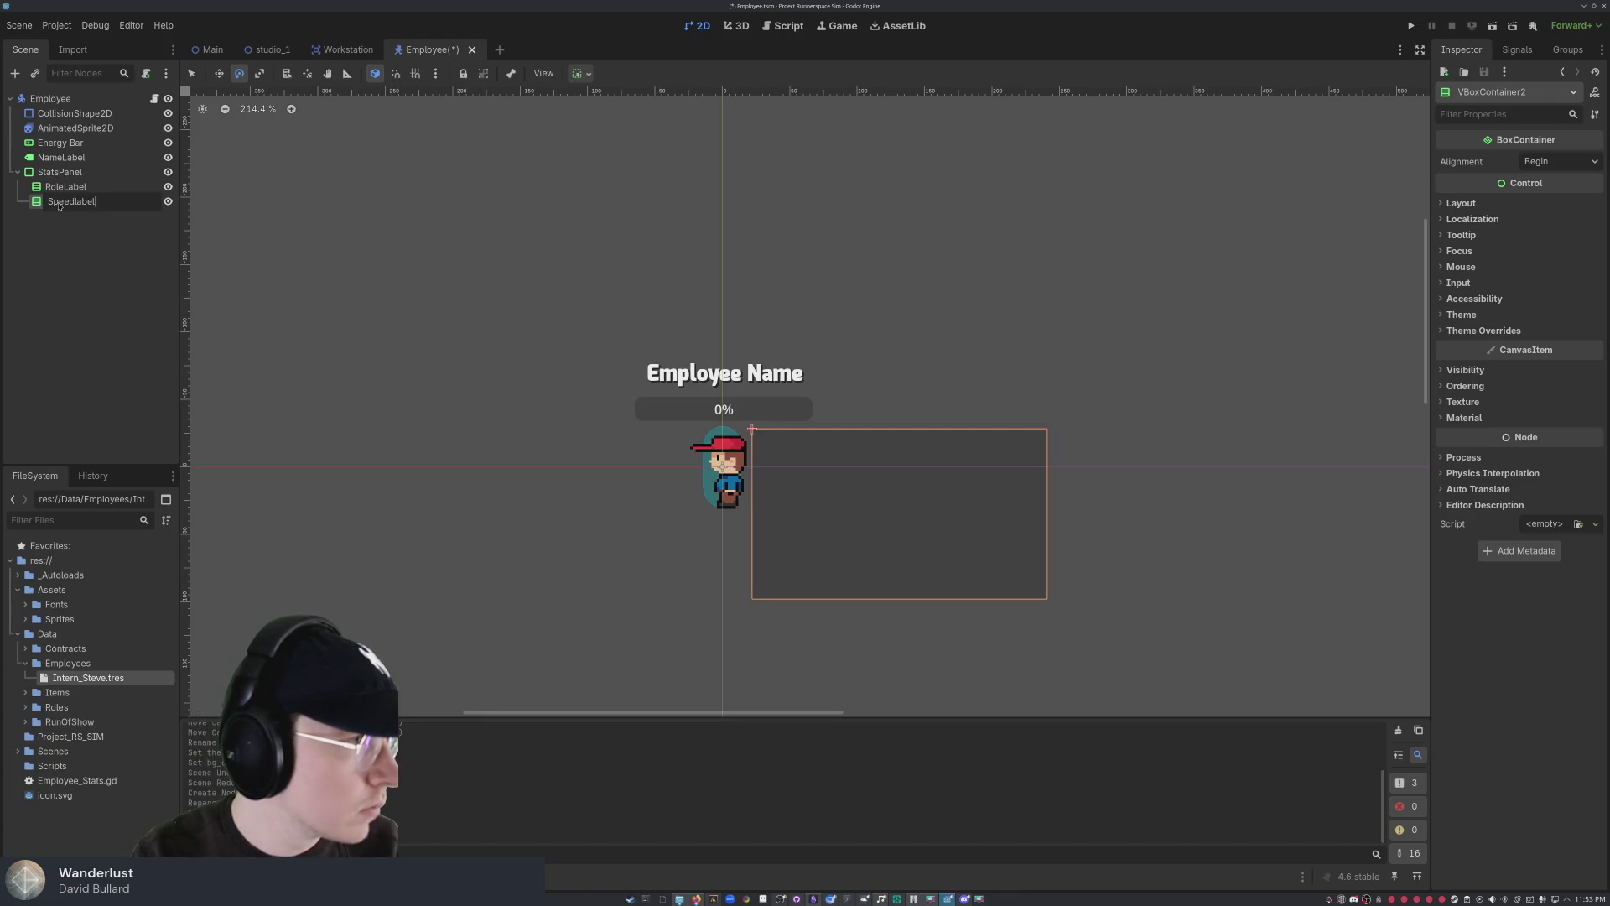
pyautogui.press('Return')
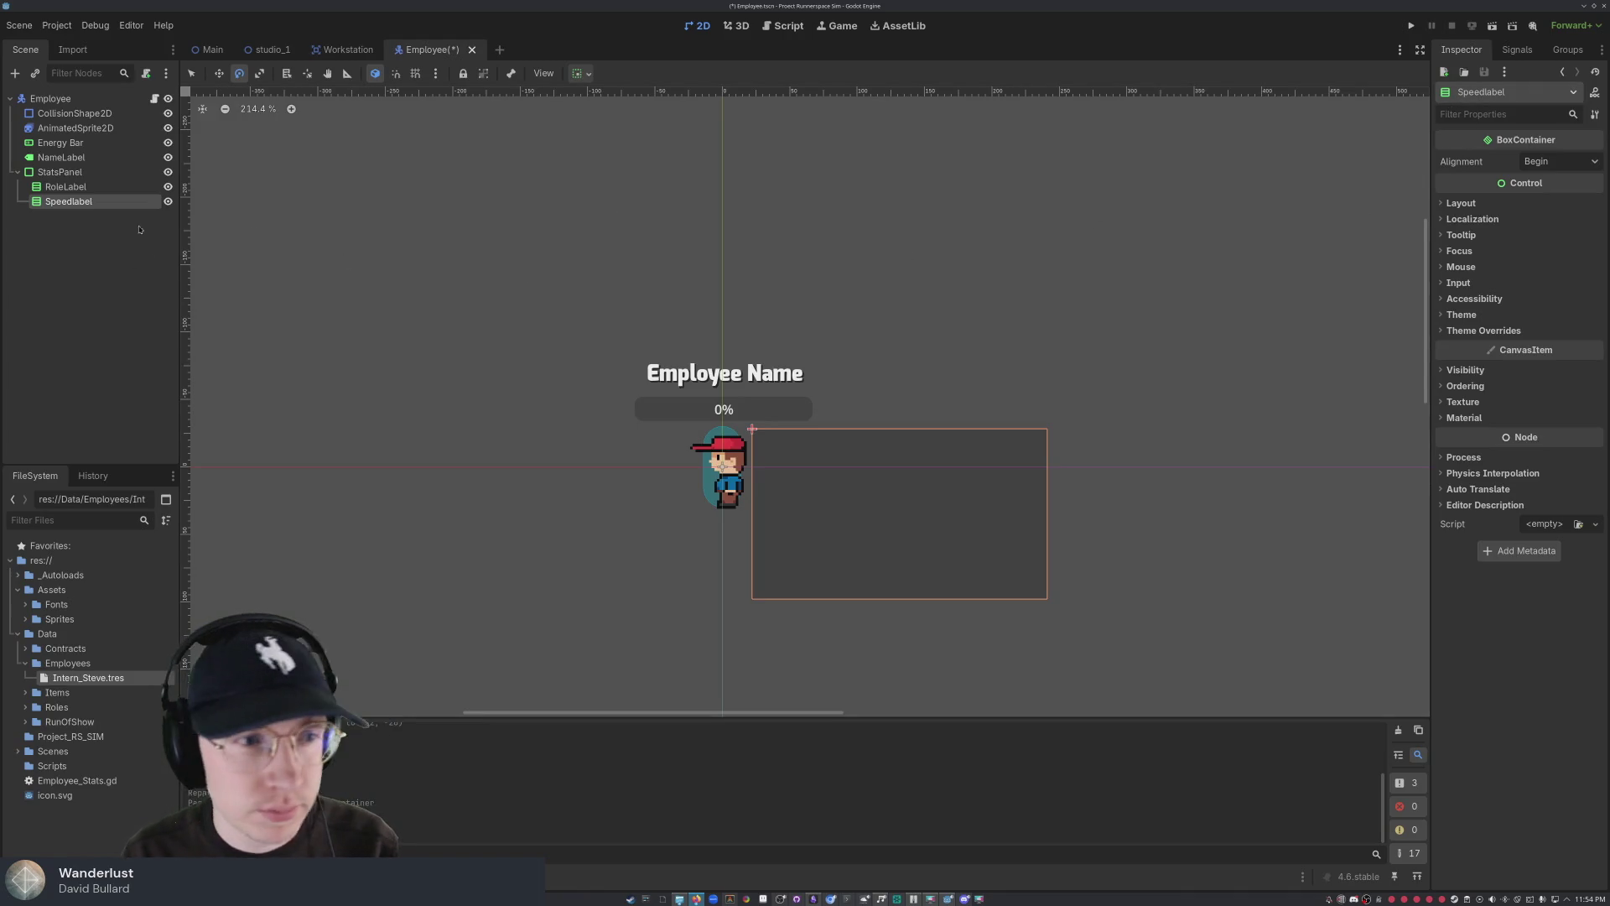
# - Inspect RoleLabel and Speedlabel, toggle RoleLabel's theme overrides, then select StatsPanel
pyautogui.click(101, 186)
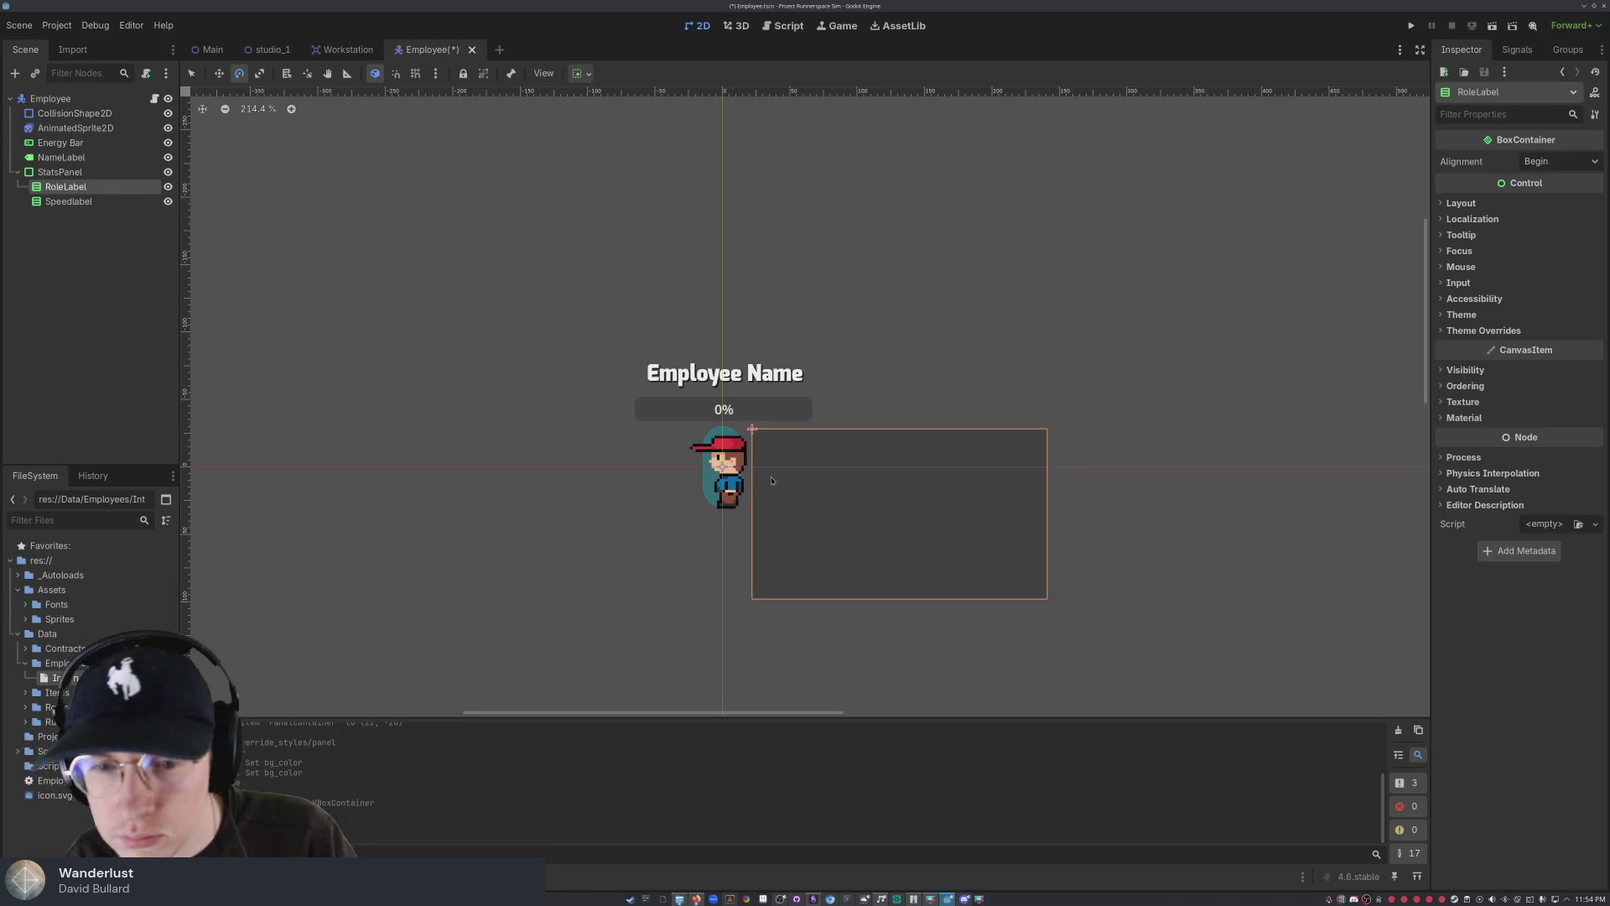
pyautogui.click(771, 480)
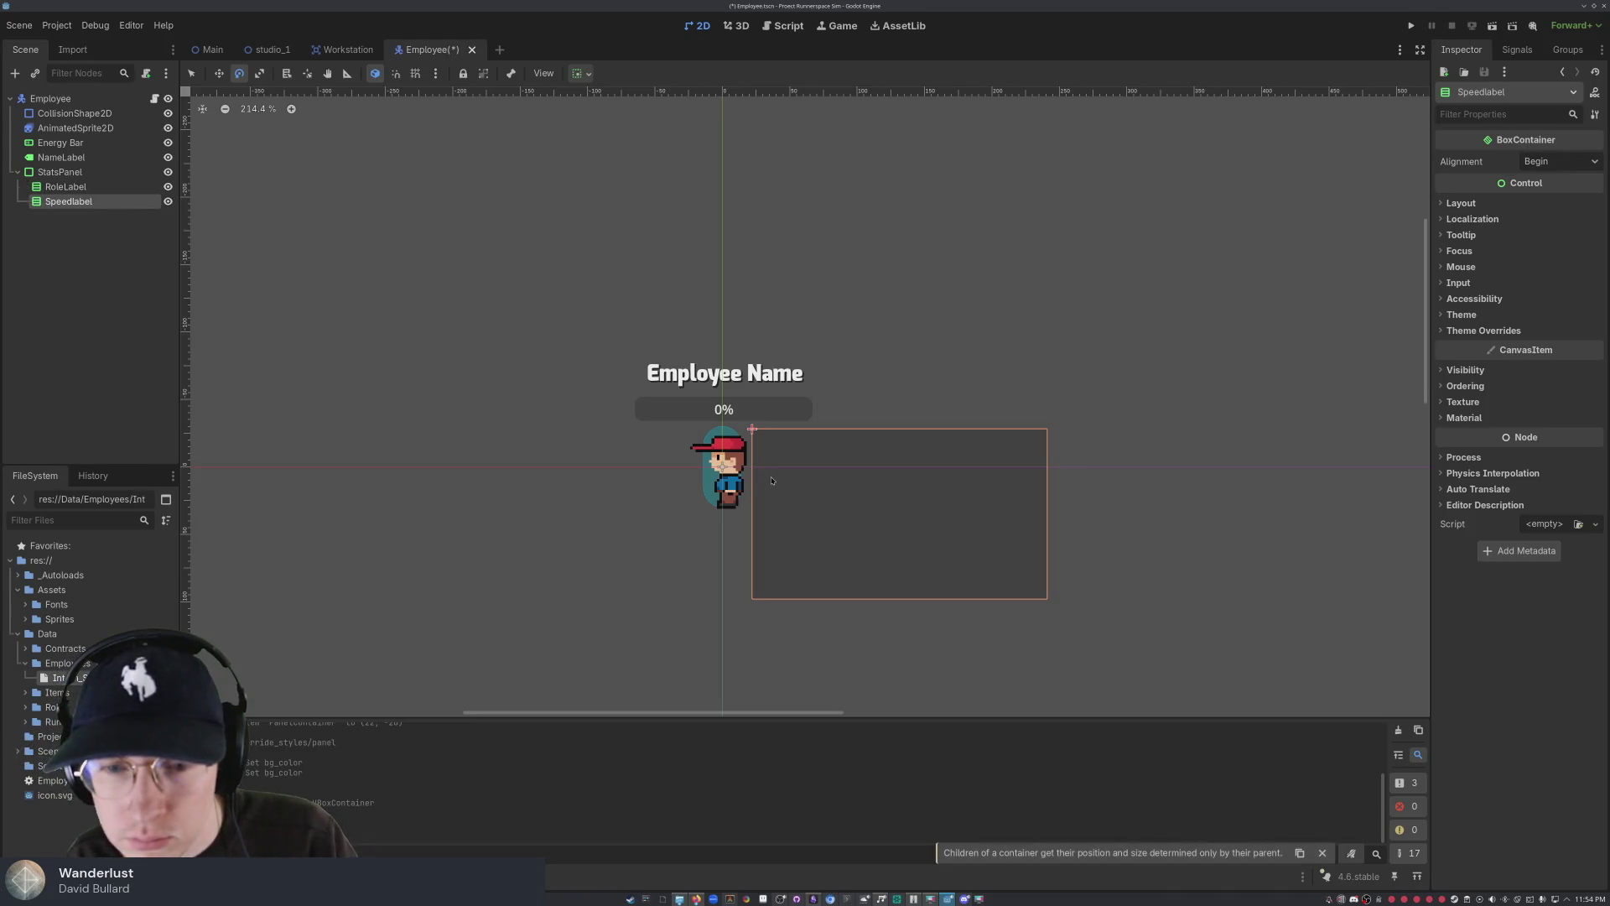
pyautogui.click(66, 188)
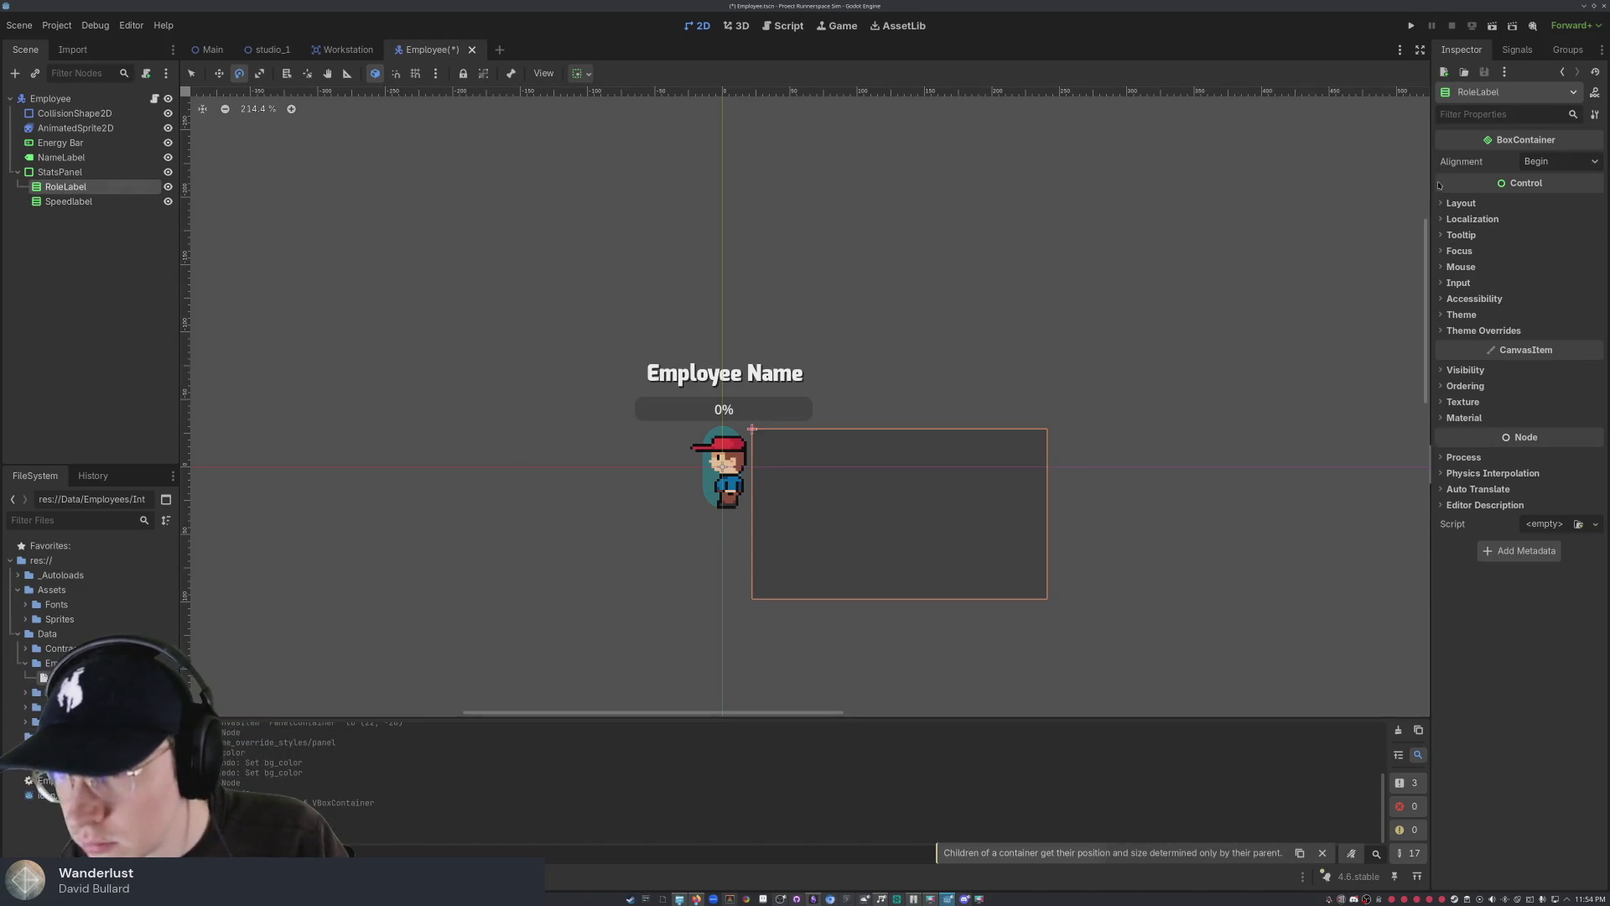
pyautogui.click(1457, 331)
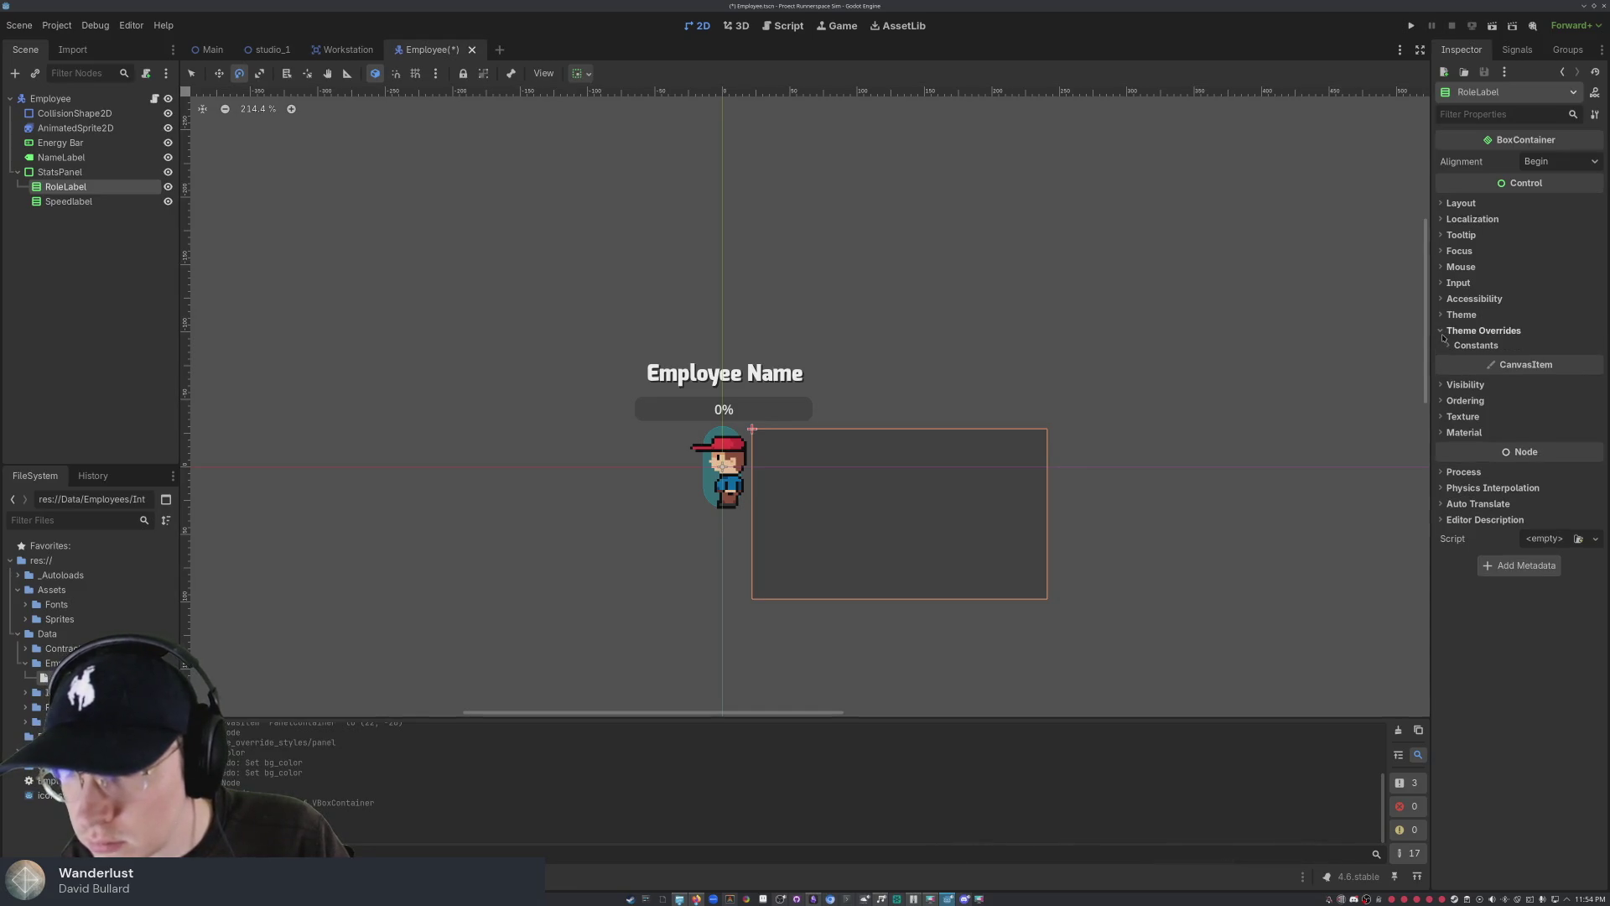
pyautogui.click(1461, 347)
pyautogui.click(1461, 347)
pyautogui.click(1481, 330)
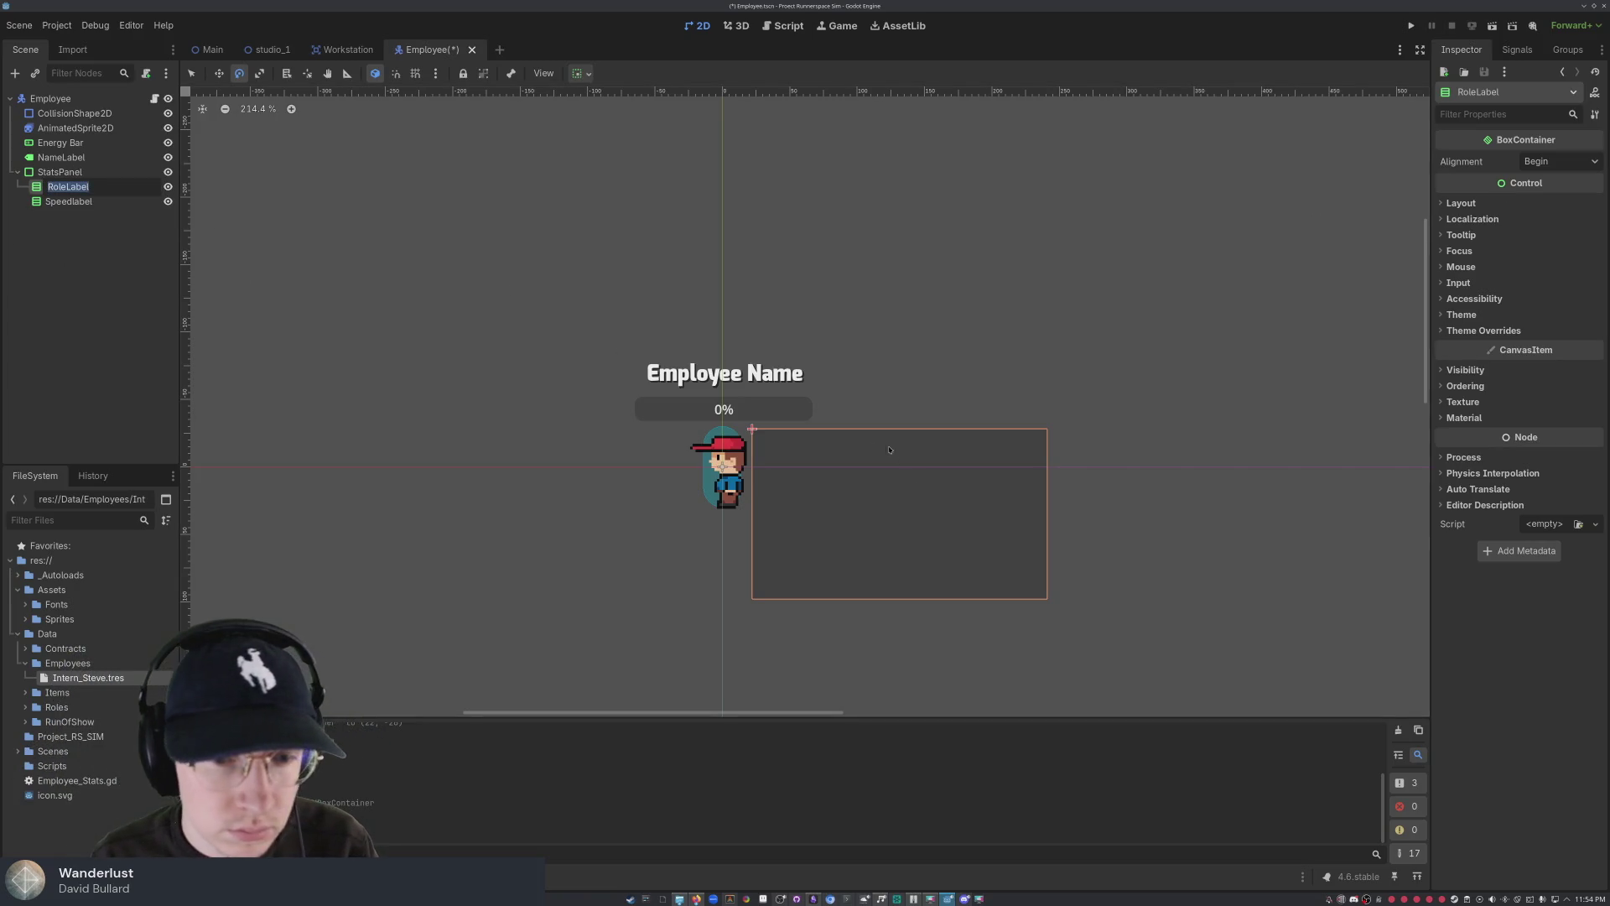
pyautogui.press('Down')
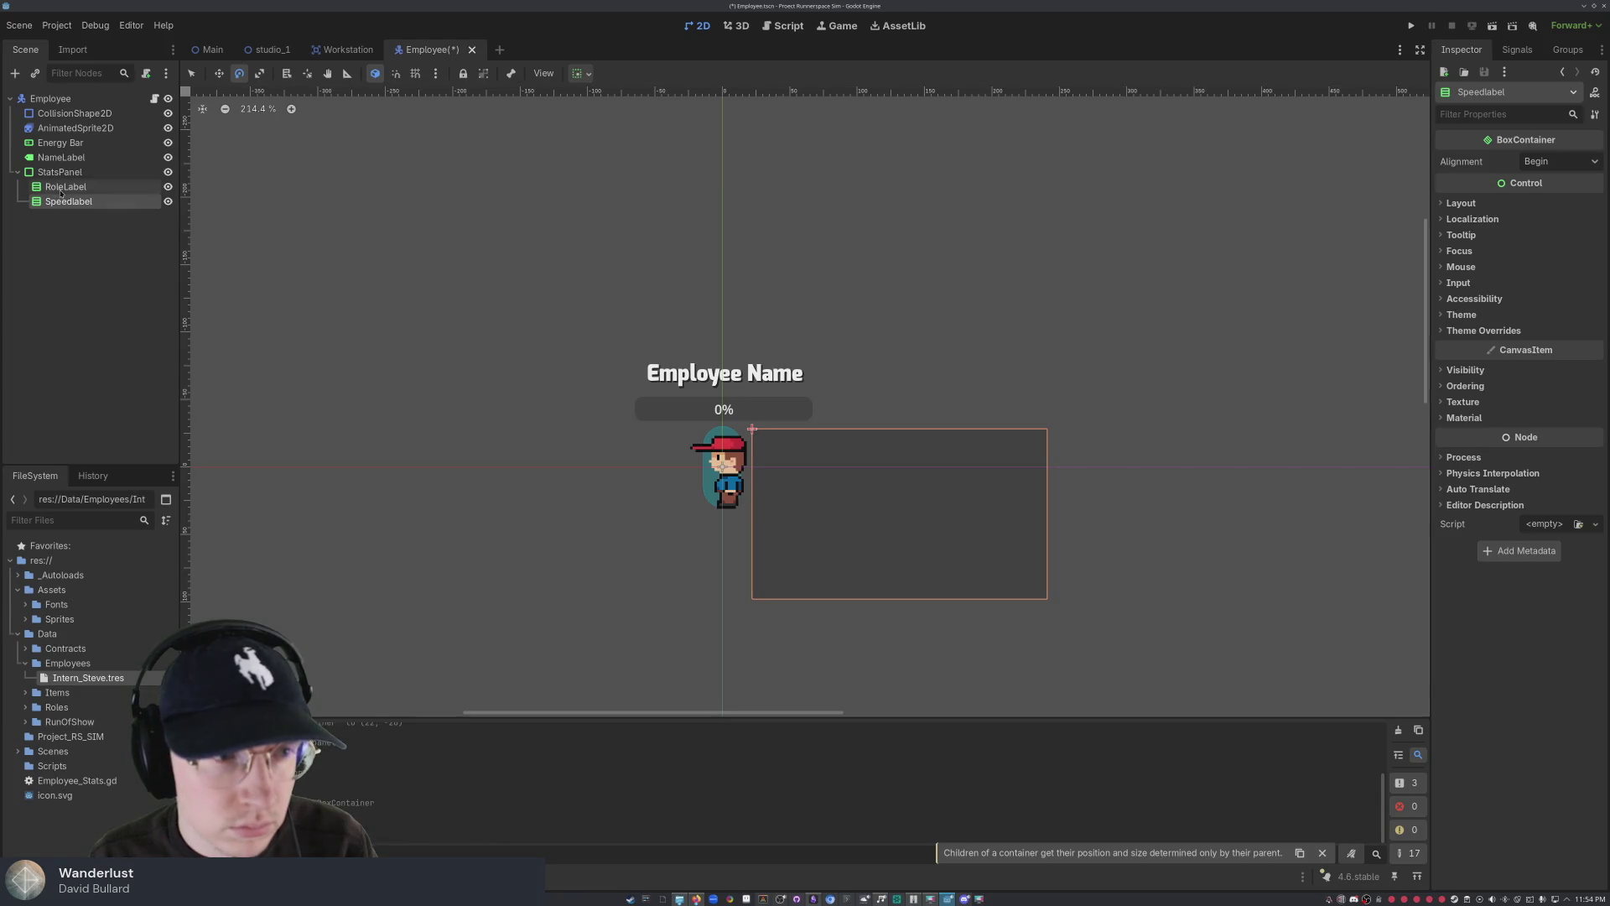
pyautogui.click(60, 188)
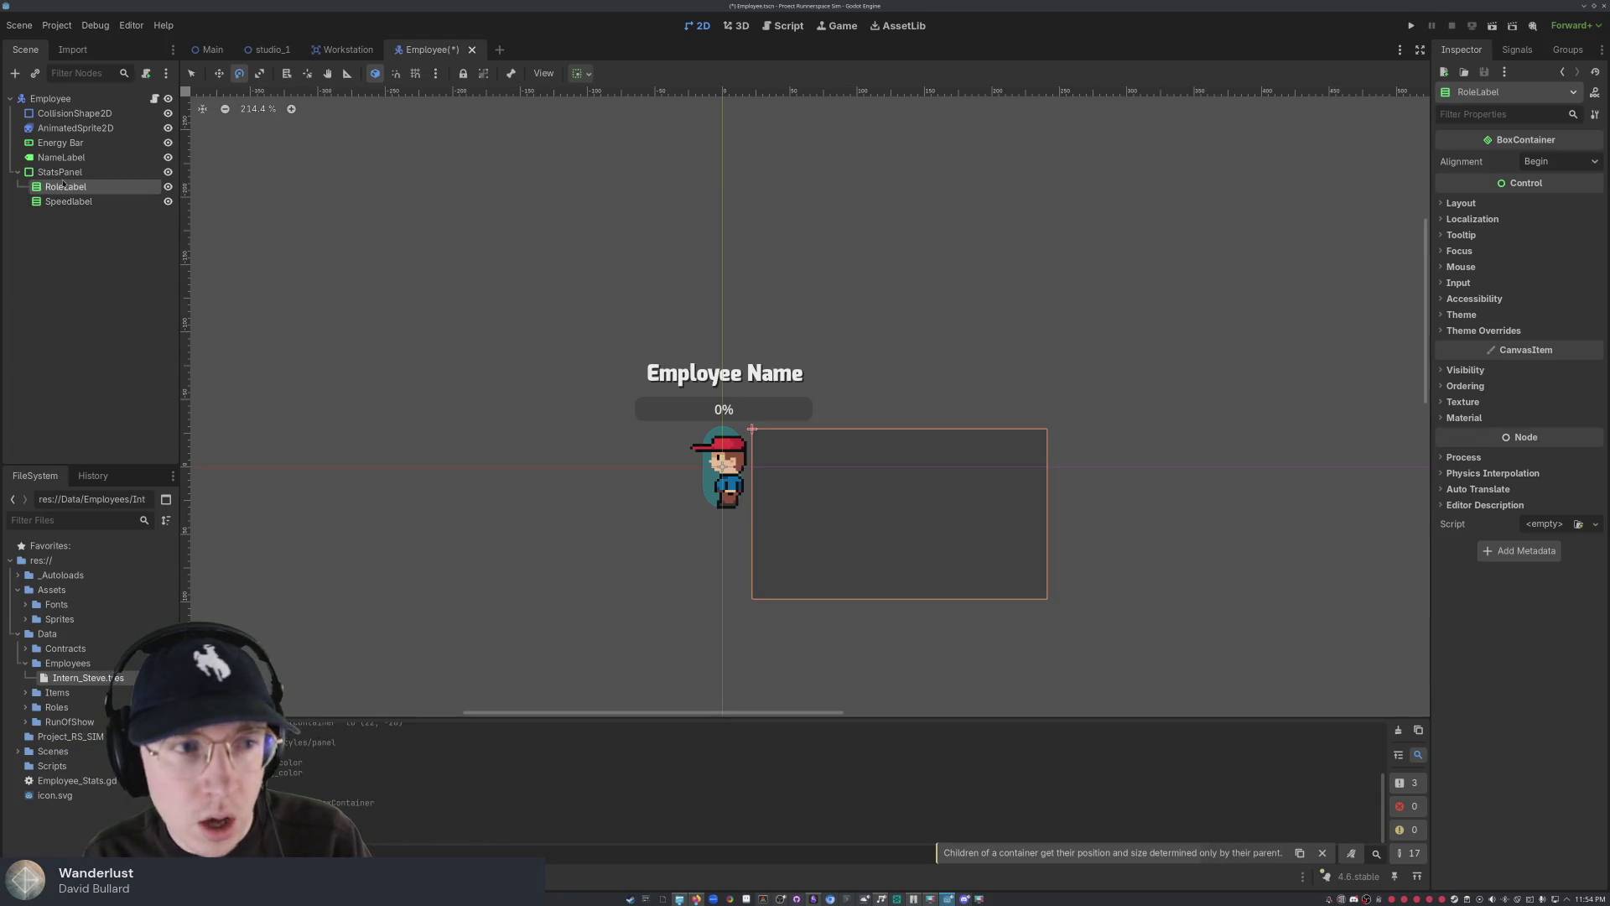
pyautogui.click(60, 172)
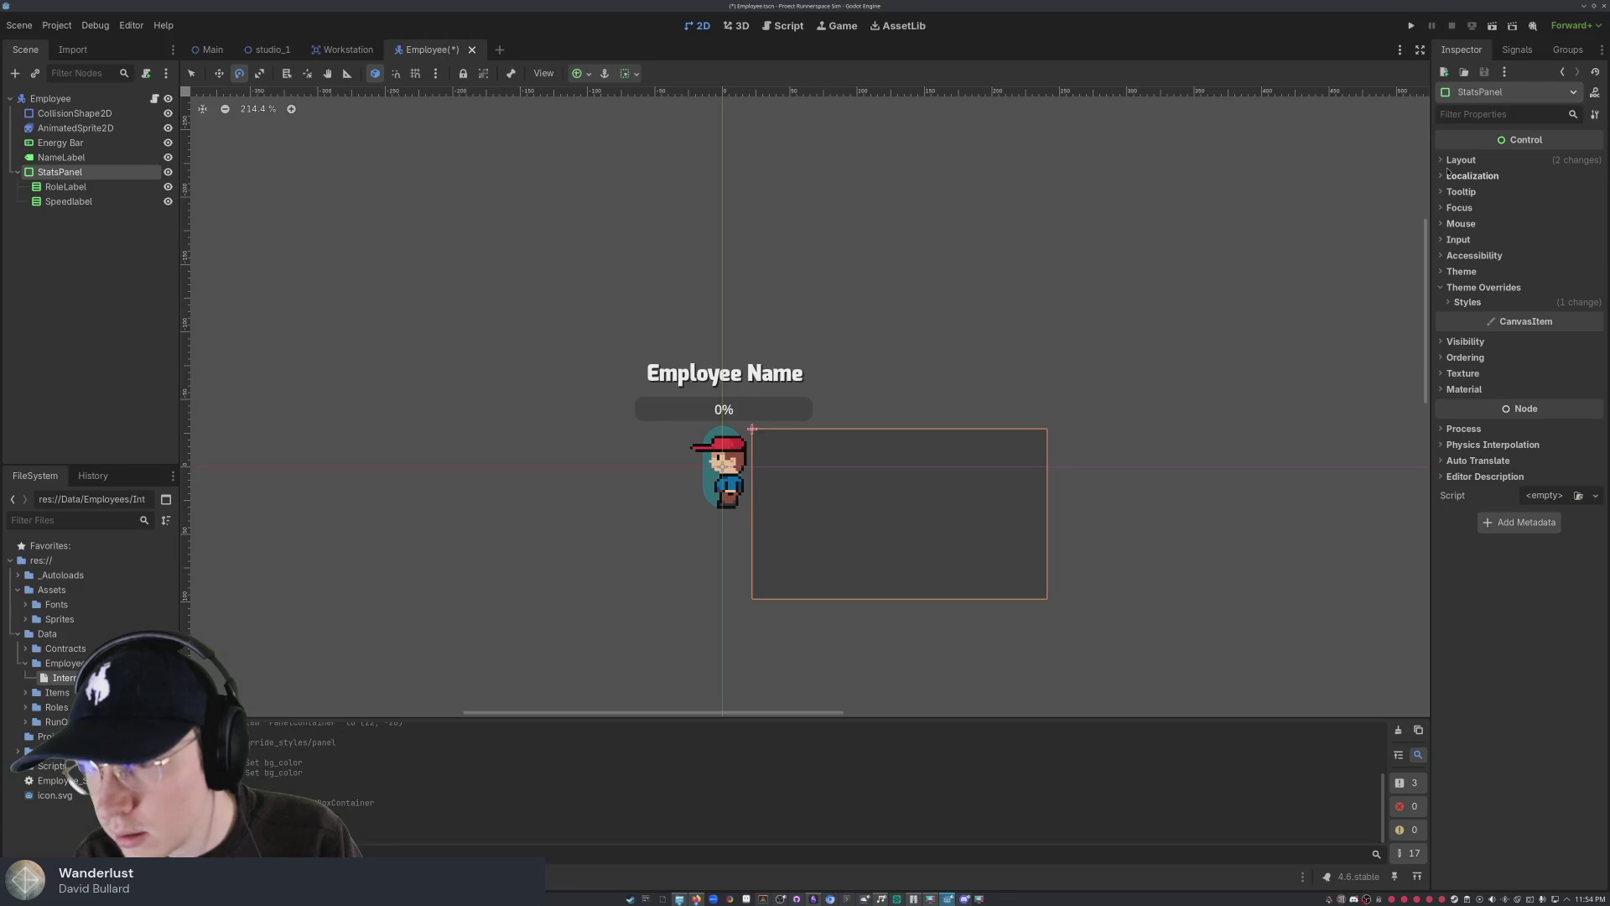
# - Check StatsPanel's StyleBoxFlat sub-resources, undo and redo the renames, and reselect StatsPanel
pyautogui.click(1480, 92)
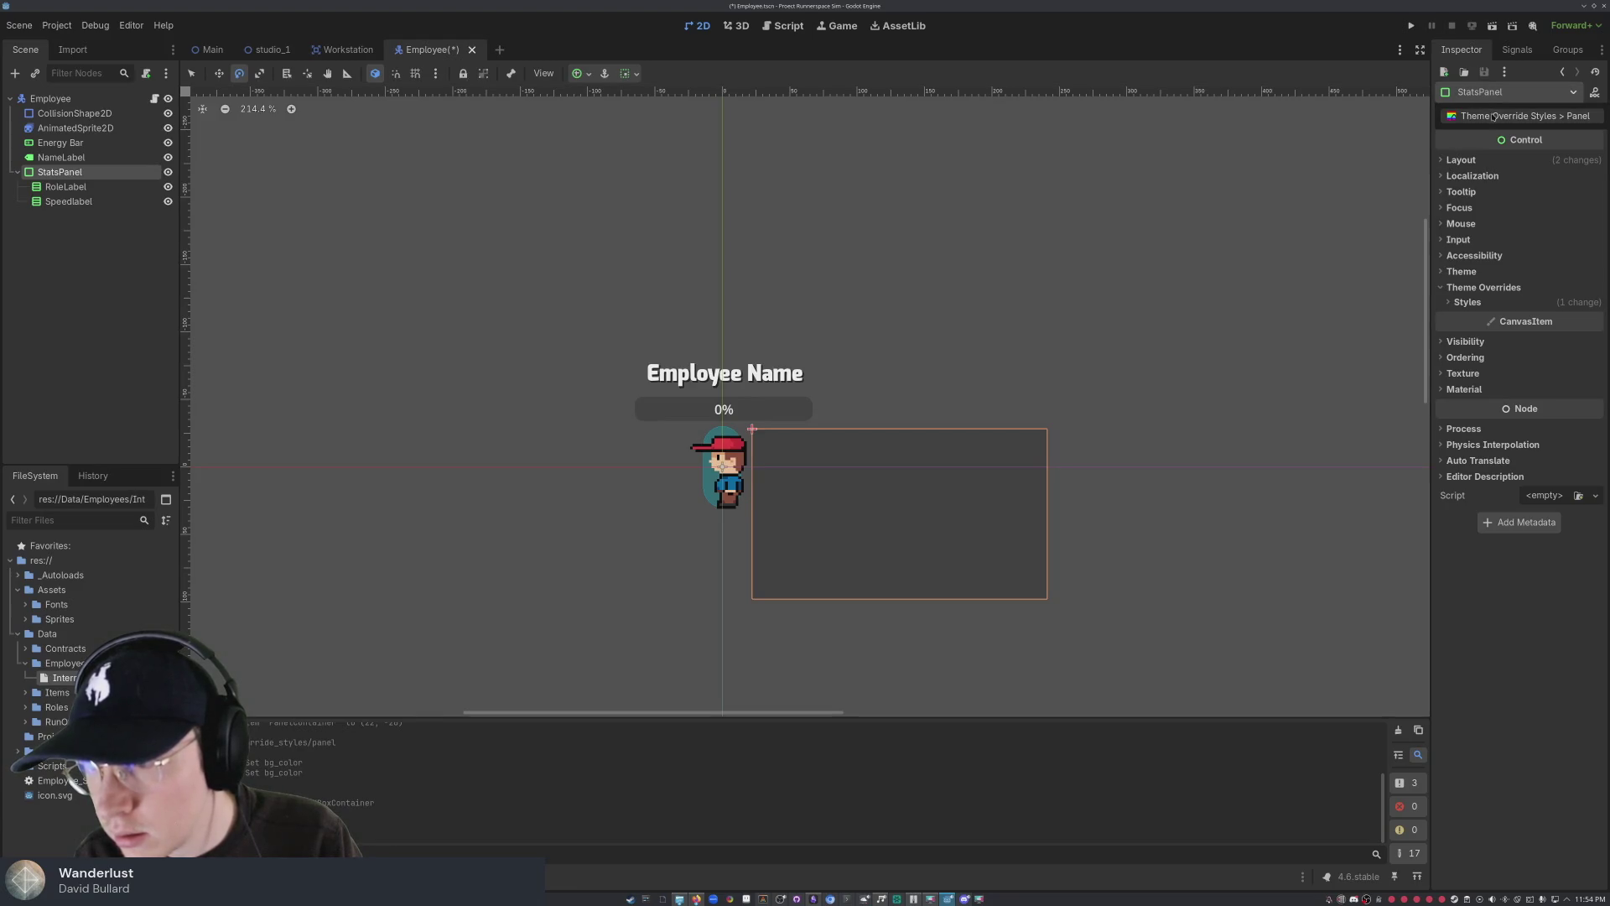
pyautogui.click(1497, 114)
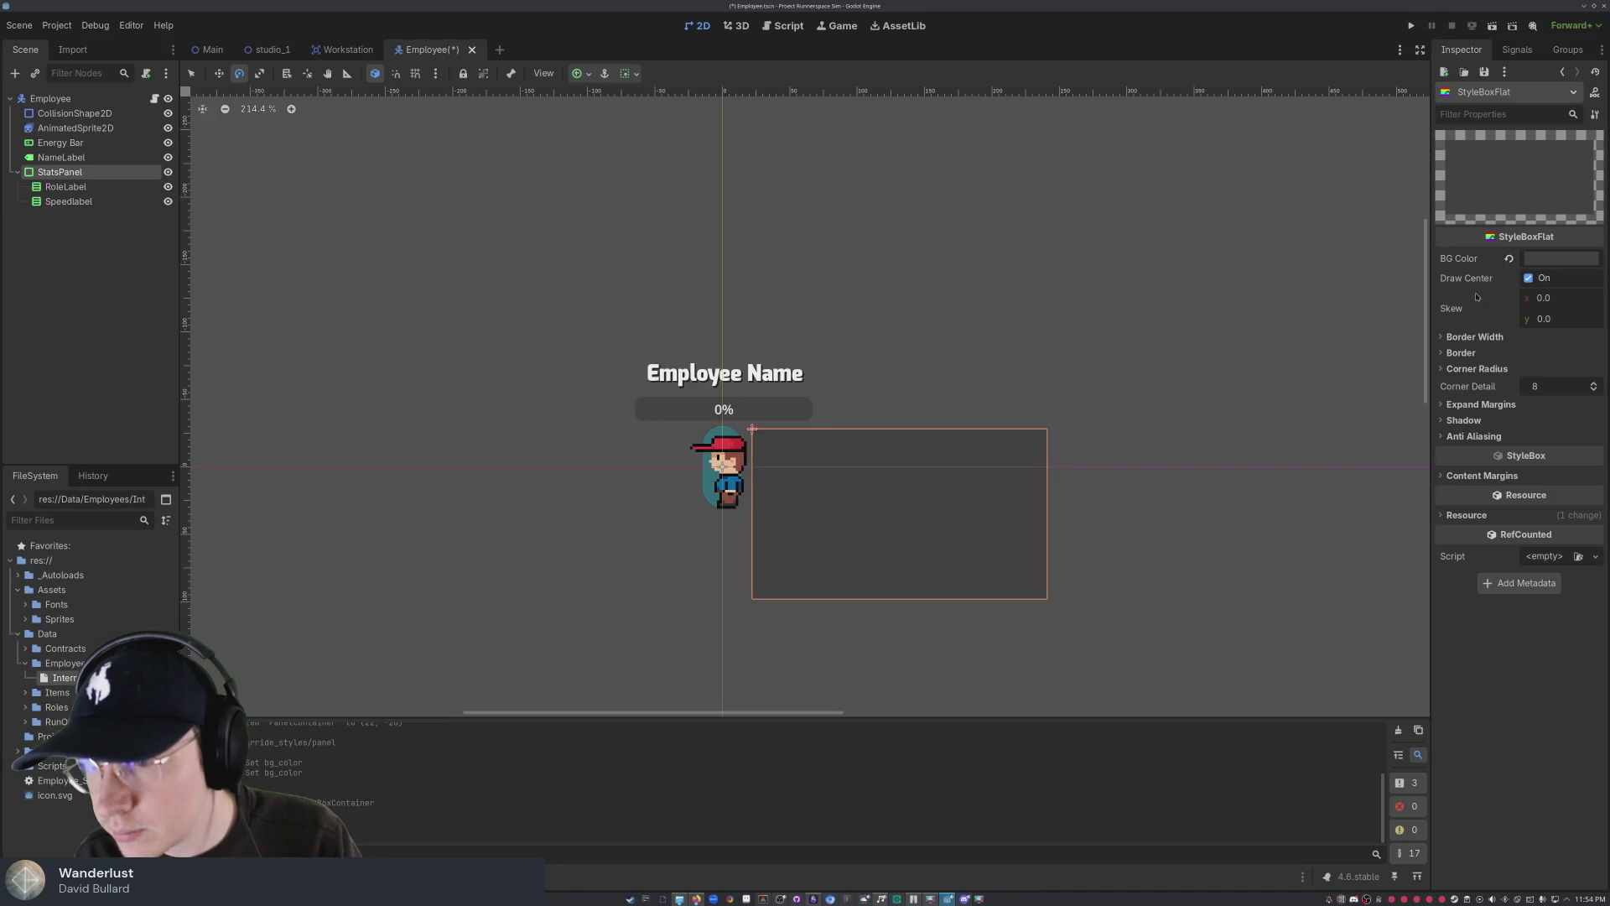
pyautogui.click(1487, 91)
pyautogui.click(1493, 94)
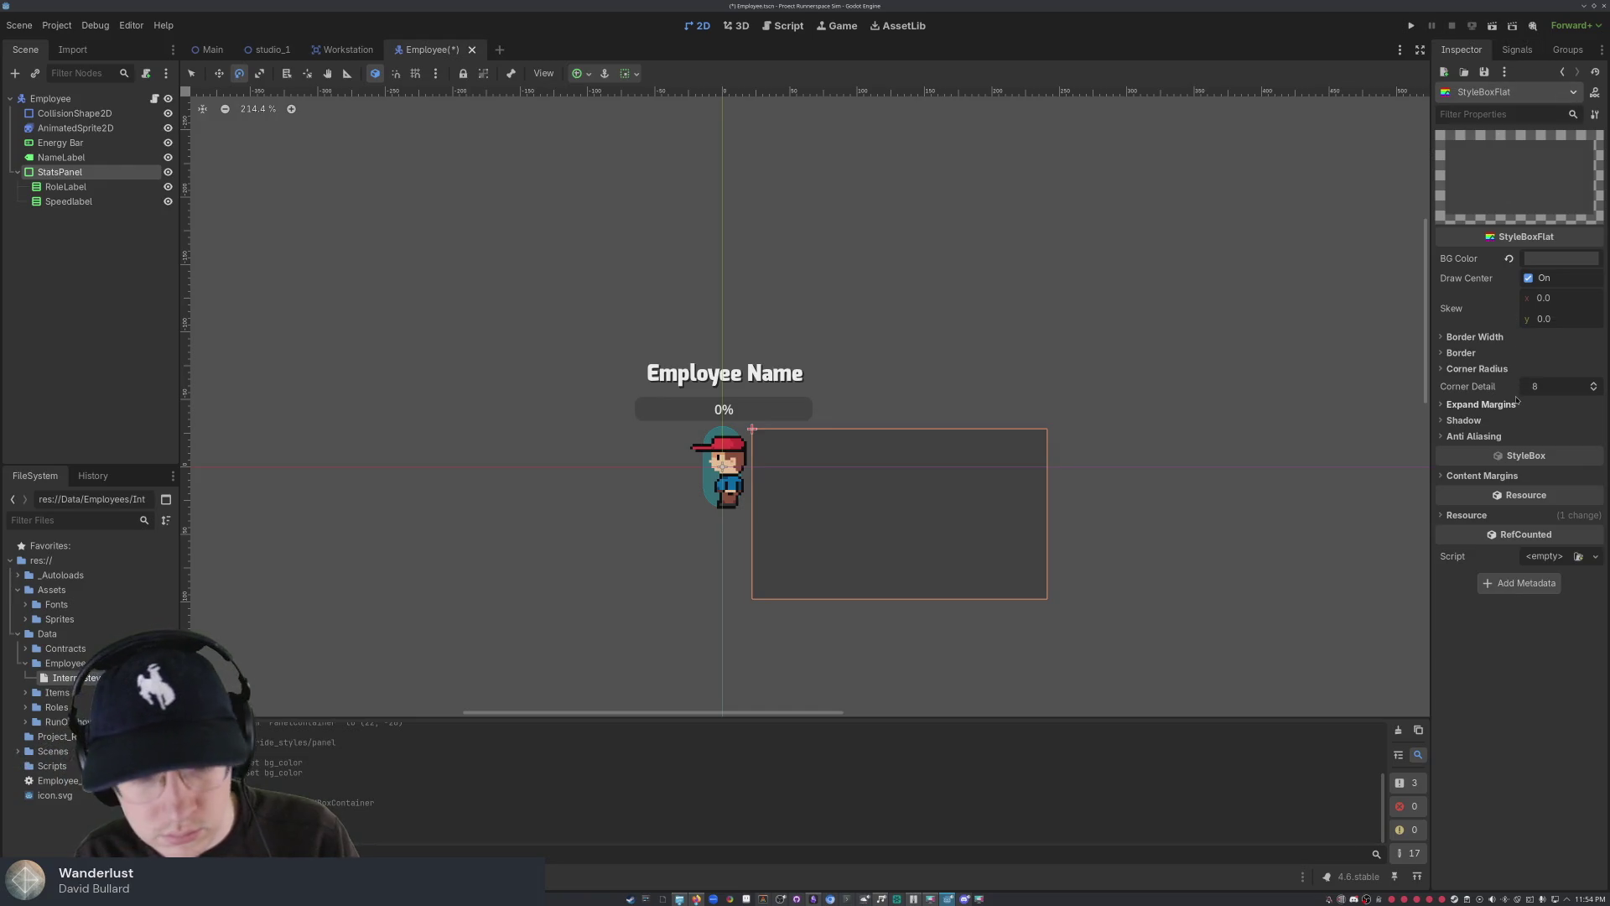
pyautogui.hotkey('ctrl', 'z')
pyautogui.hotkey('ctrl', 'z')
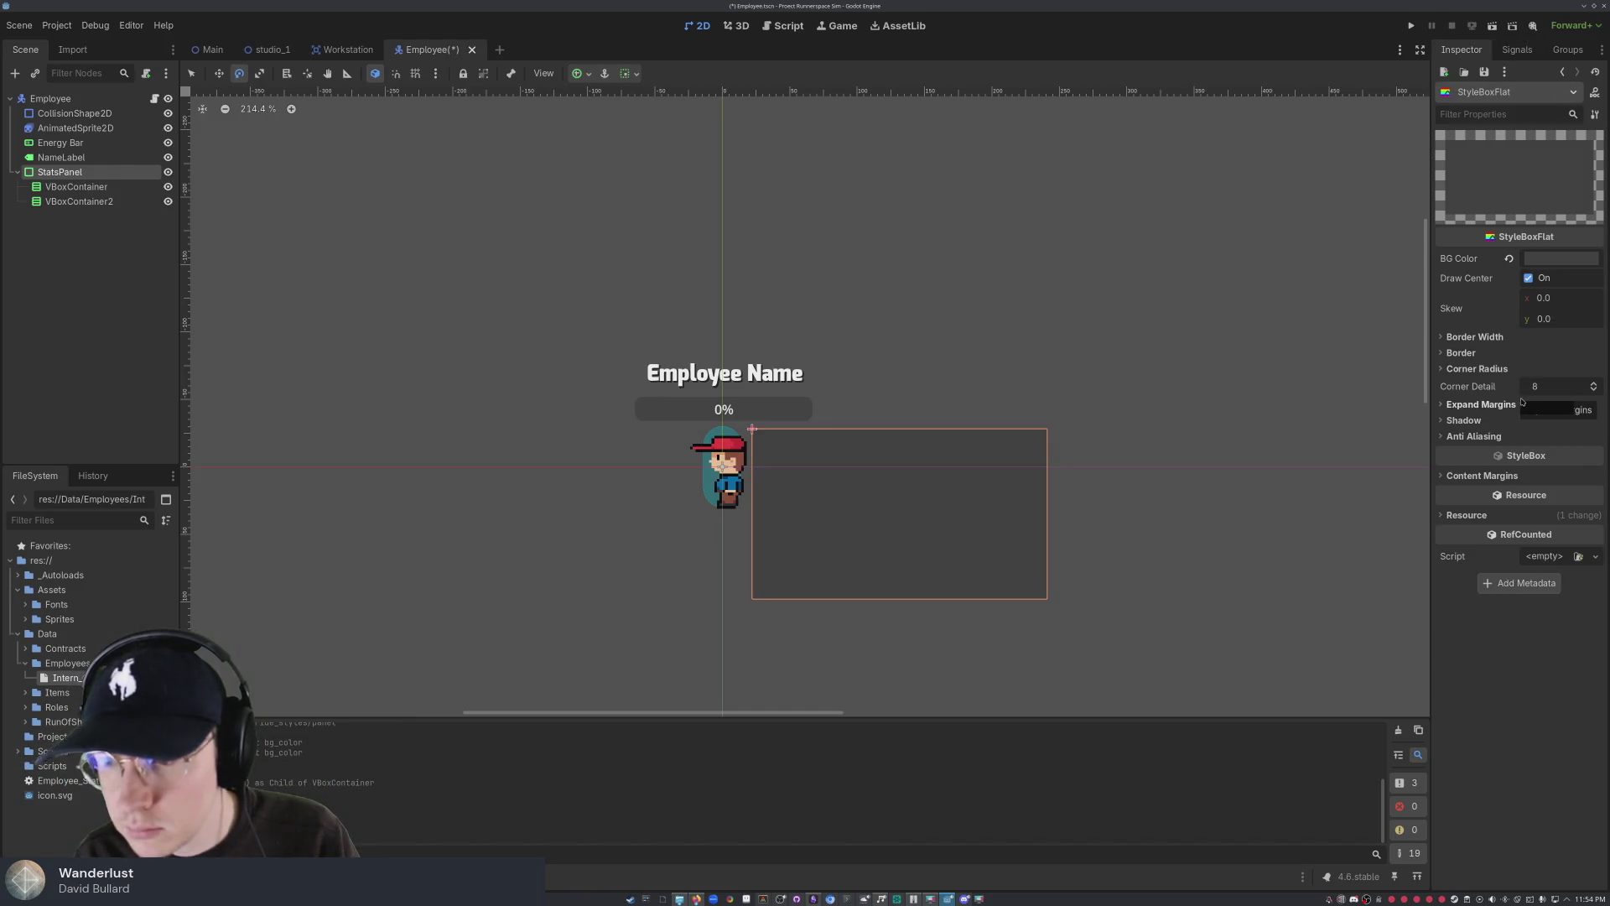
pyautogui.hotkey('ctrl', 'shift', 'z')
pyautogui.hotkey('ctrl', 'shift', 'z')
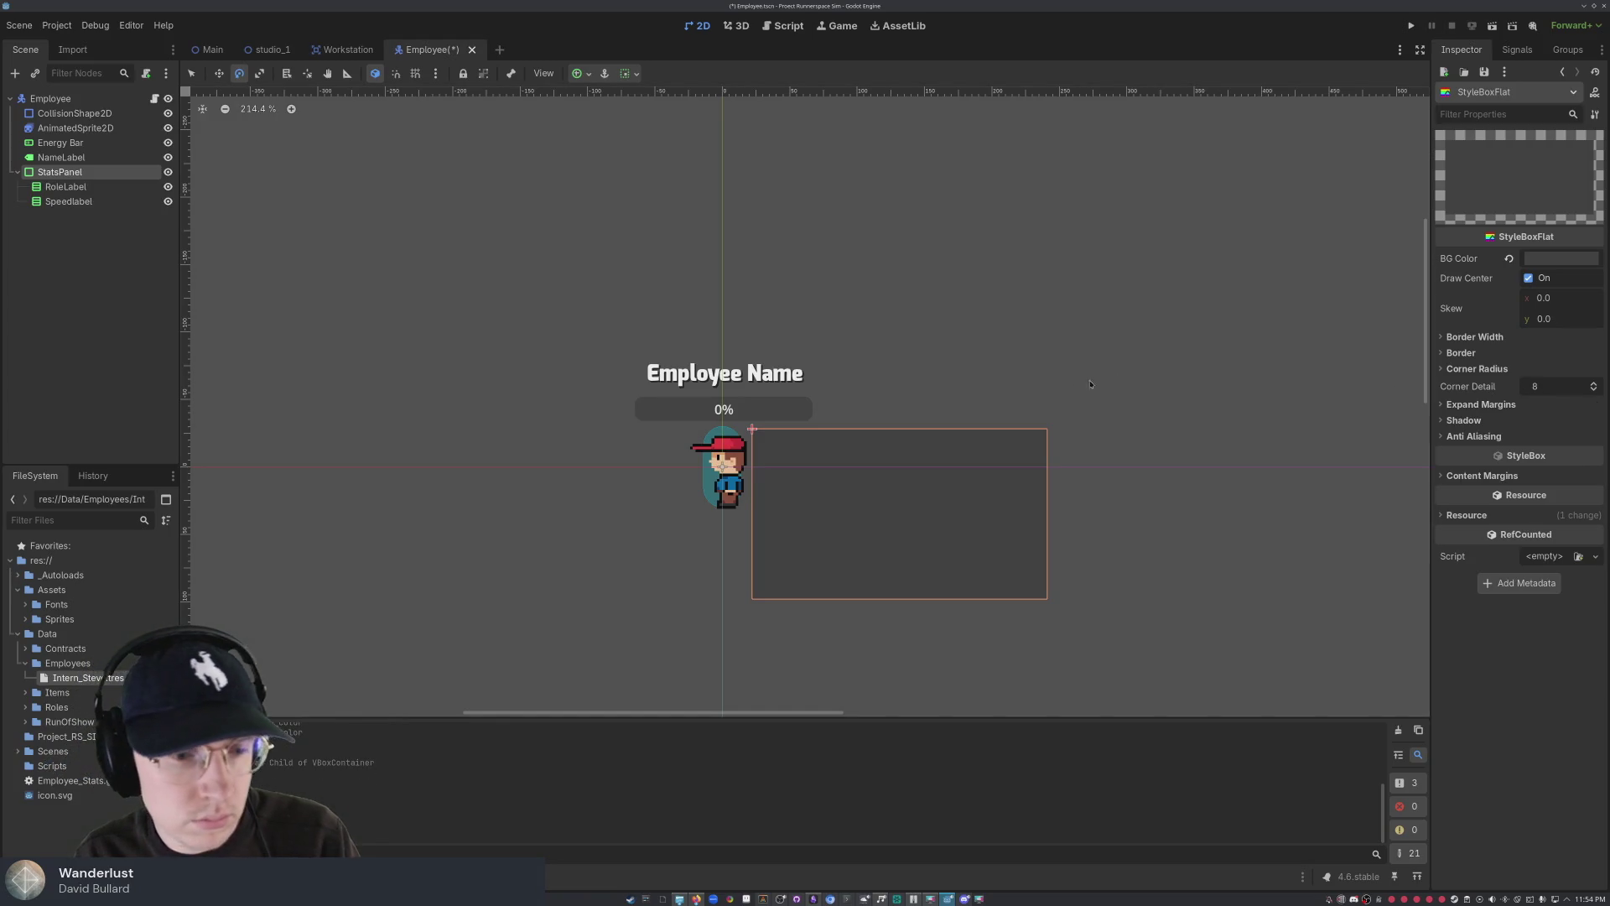
pyautogui.scroll(-1, 1090, 384)
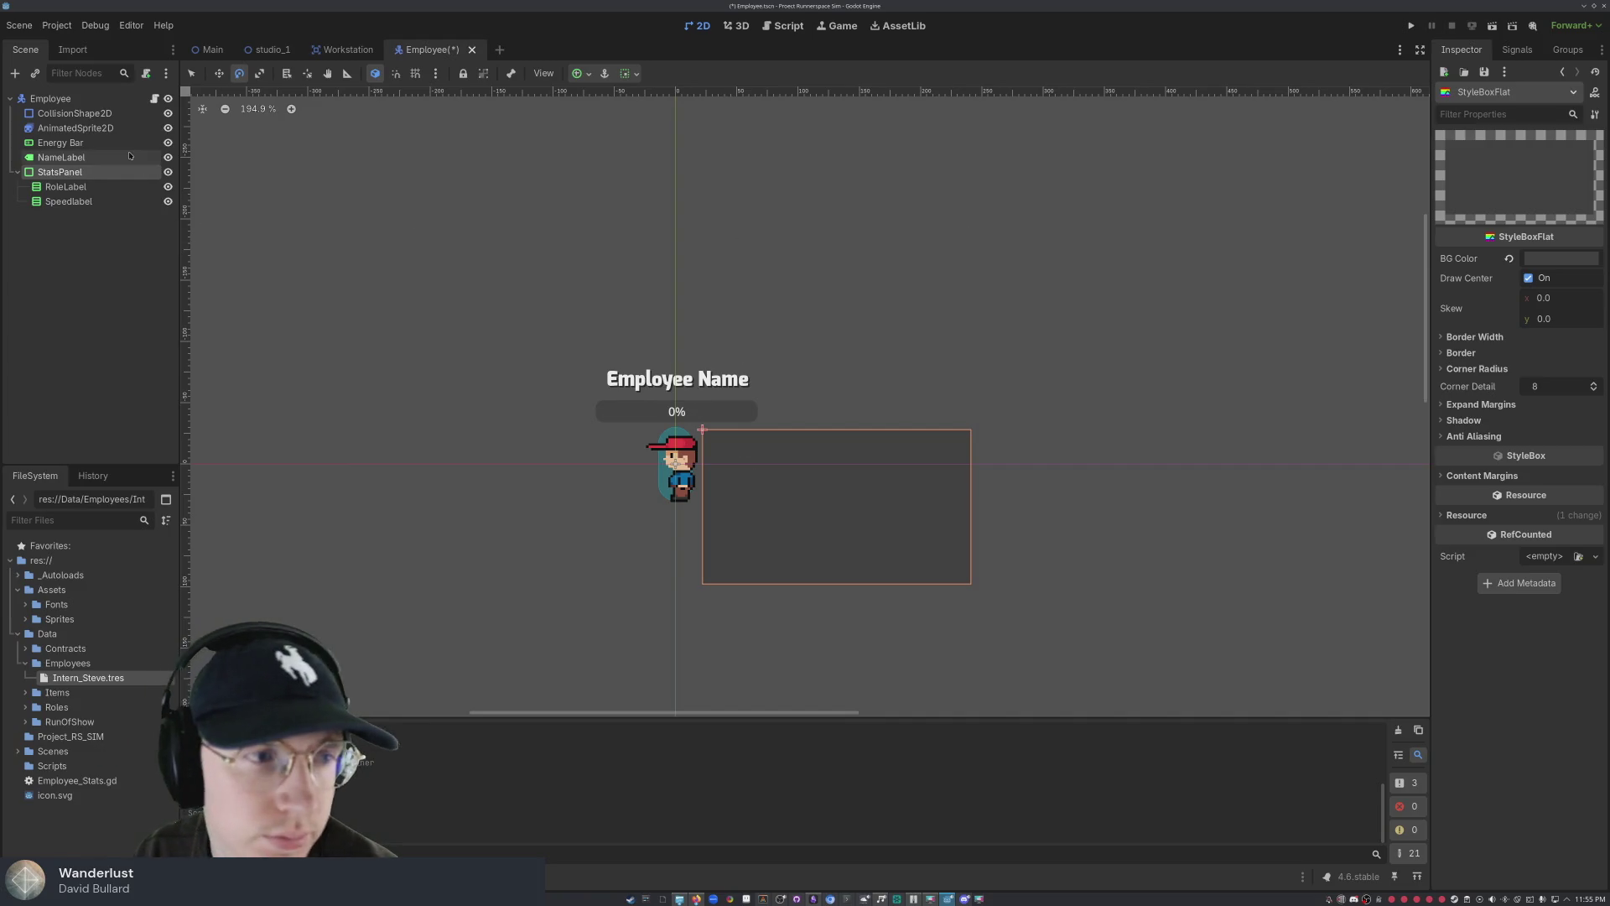
pyautogui.click(109, 175)
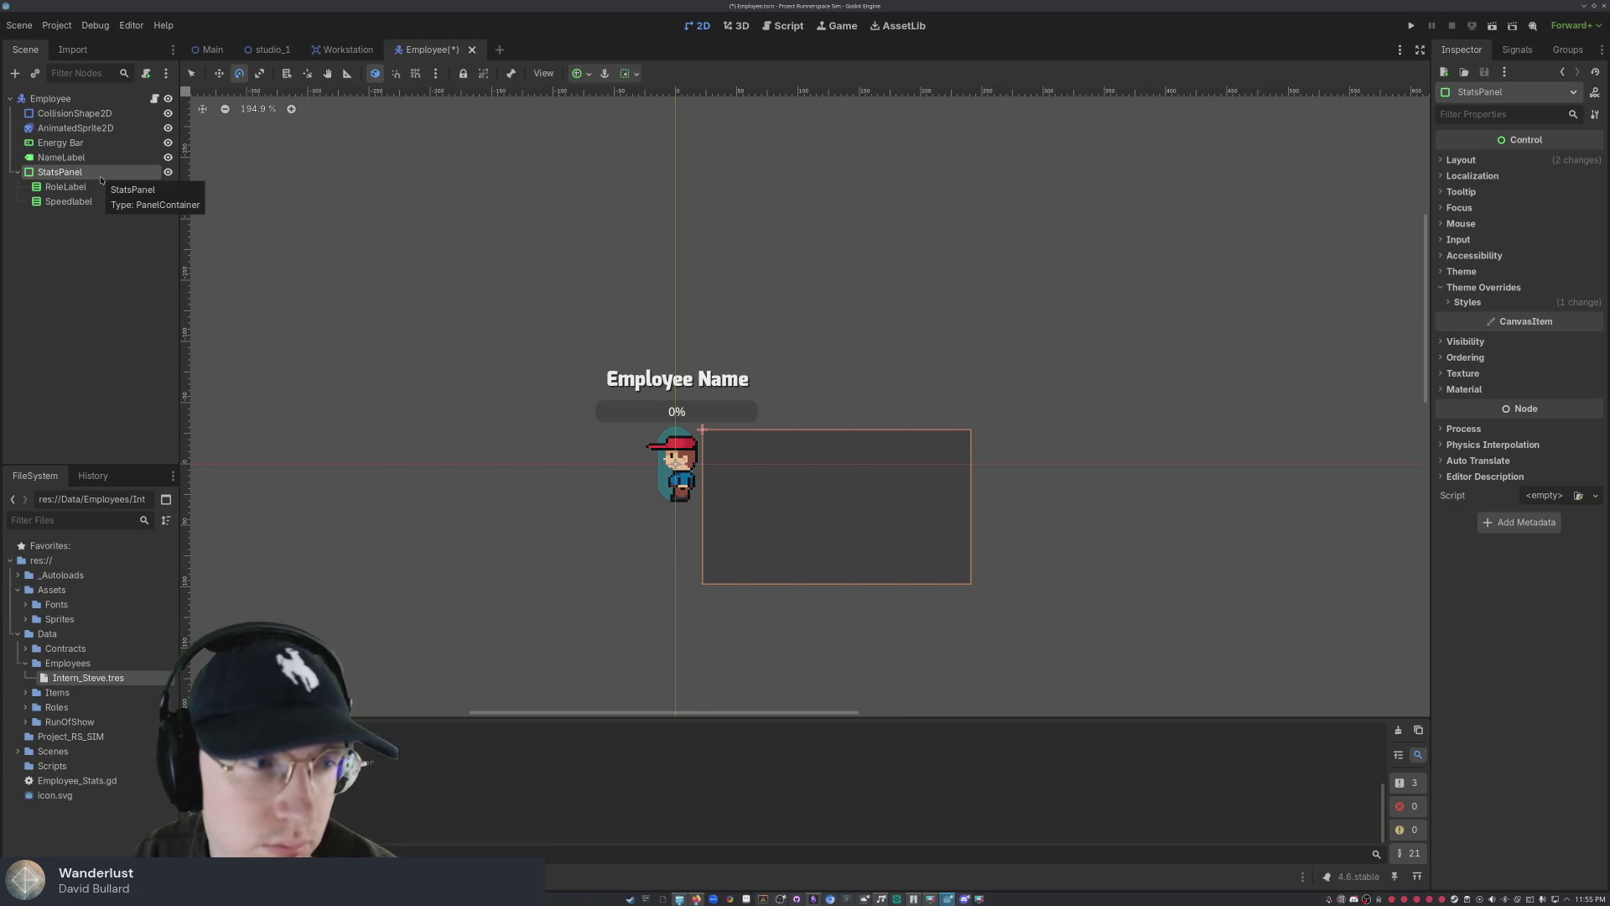
pyautogui.click(86, 188)
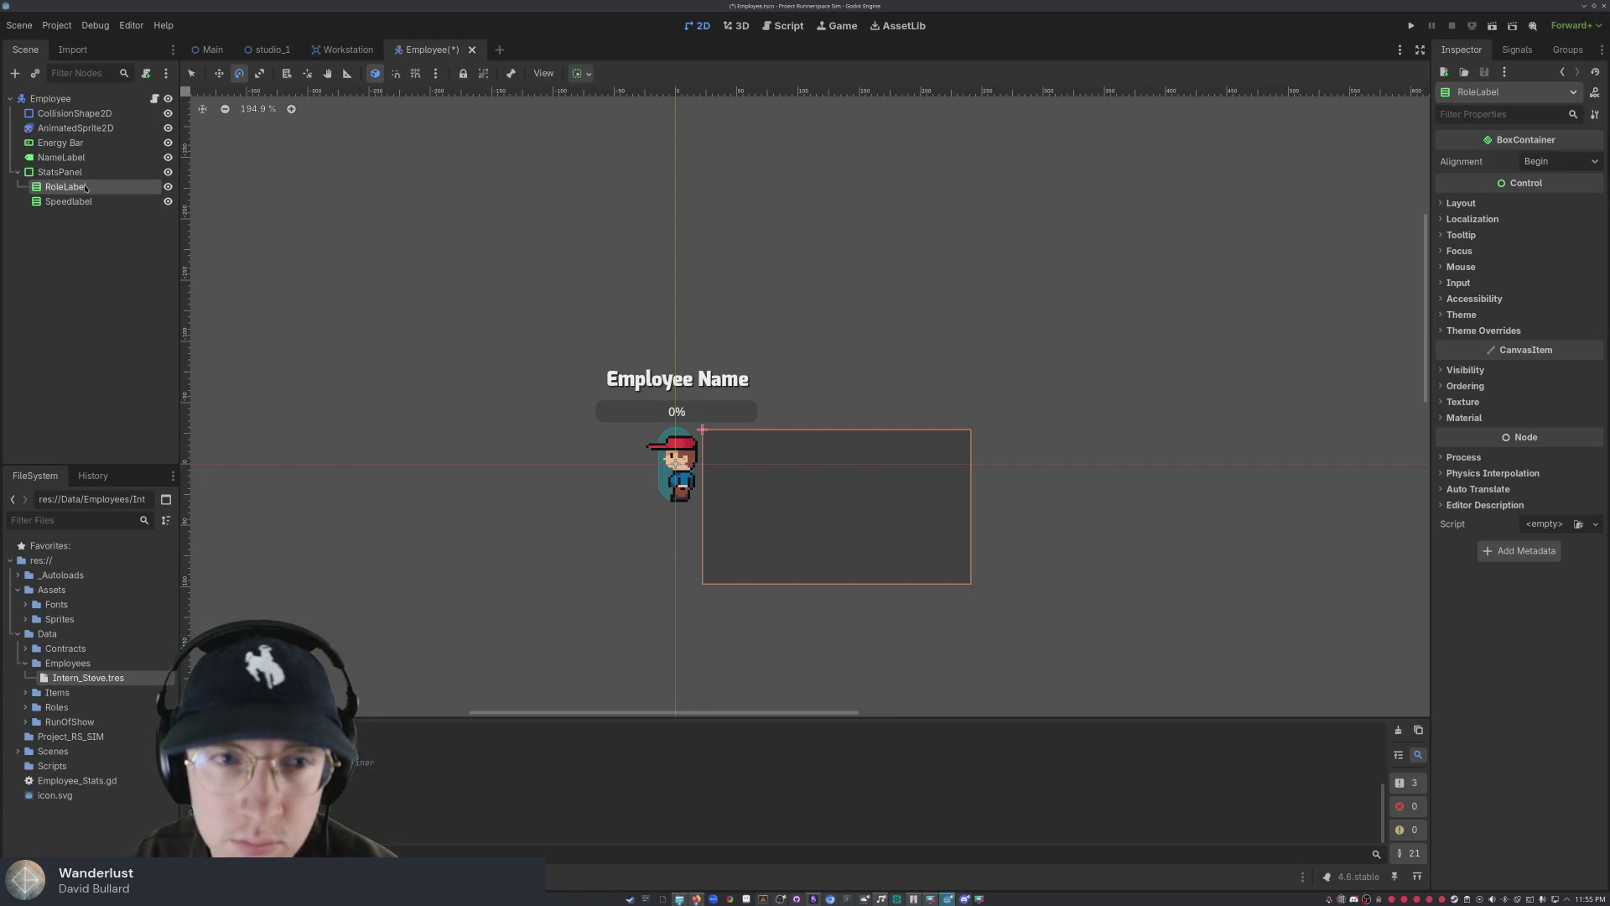
pyautogui.click(100, 186)
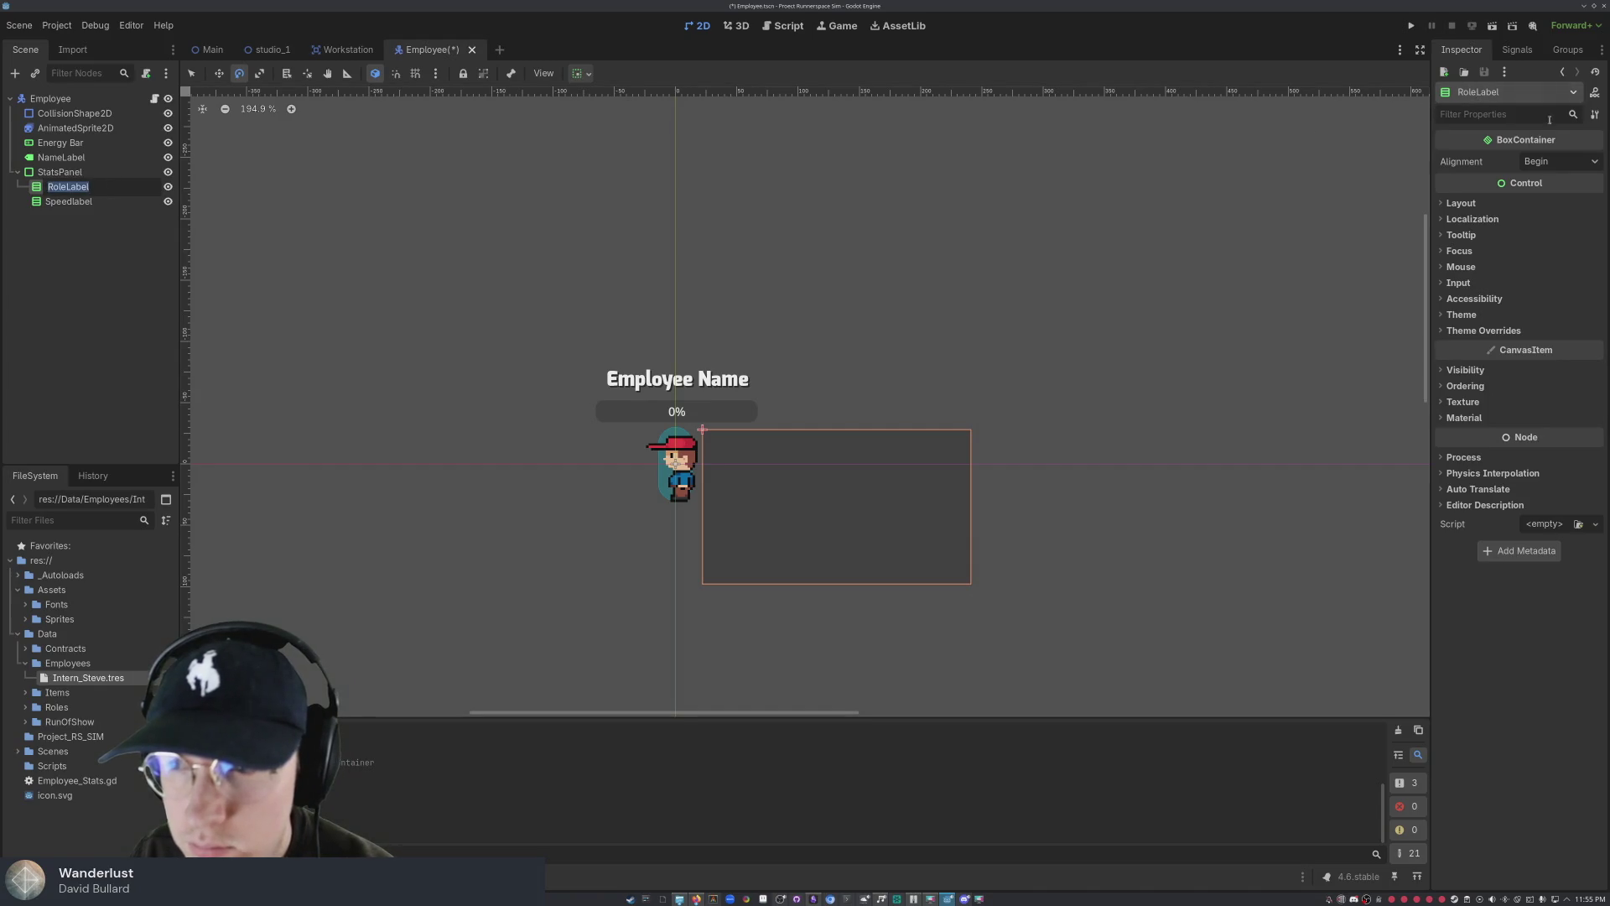
pyautogui.click(1533, 88)
pyautogui.click(1533, 87)
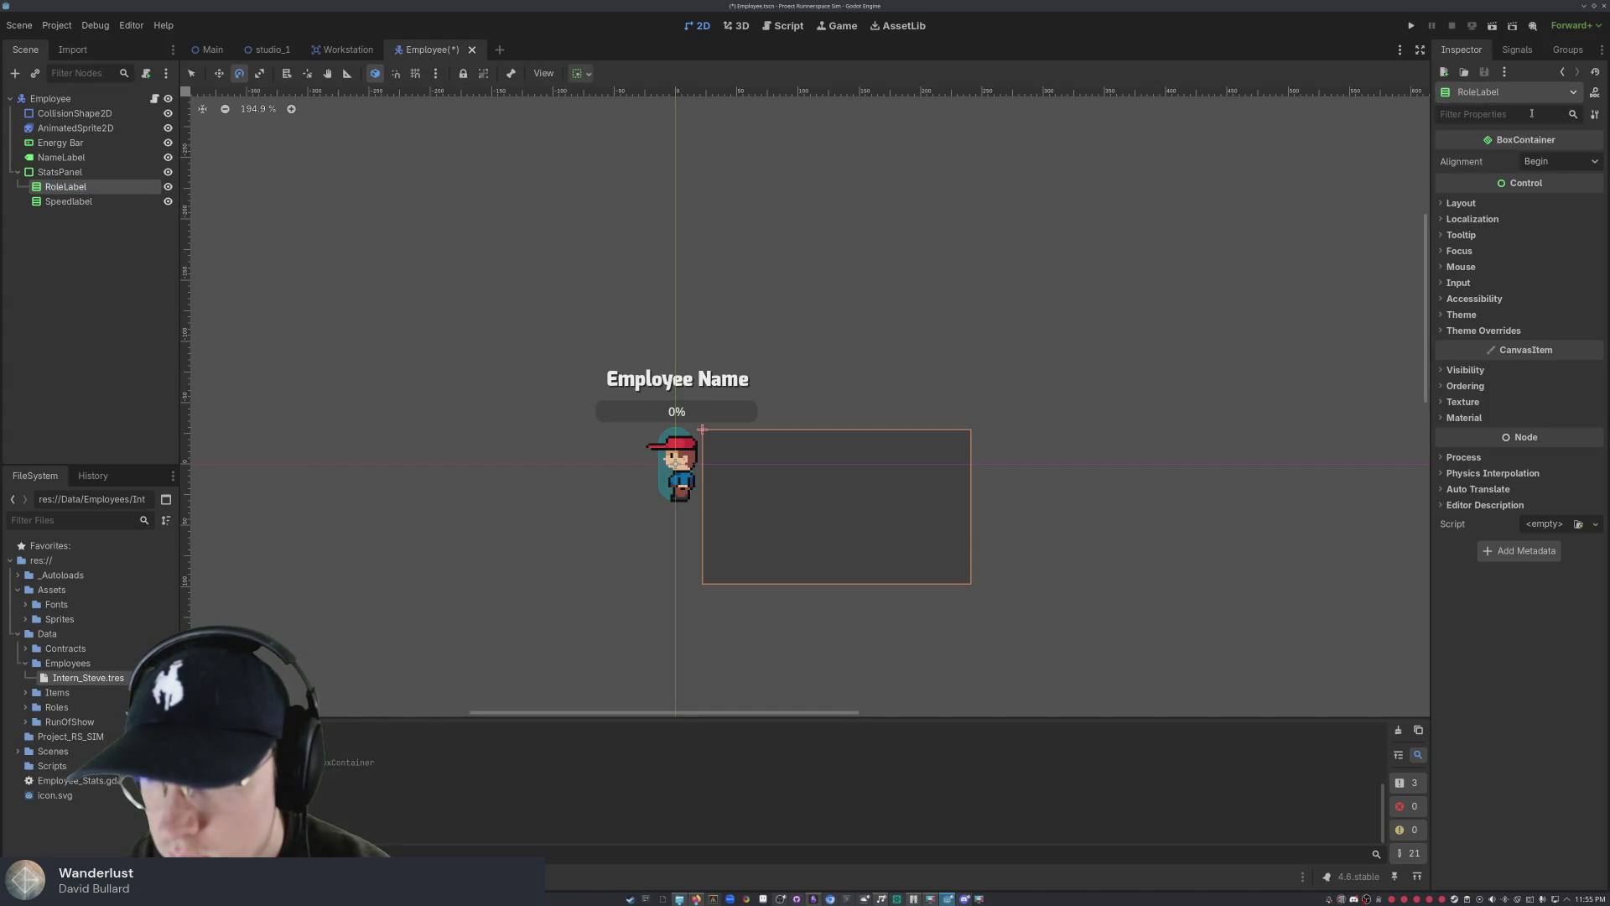
pyautogui.click(1460, 204)
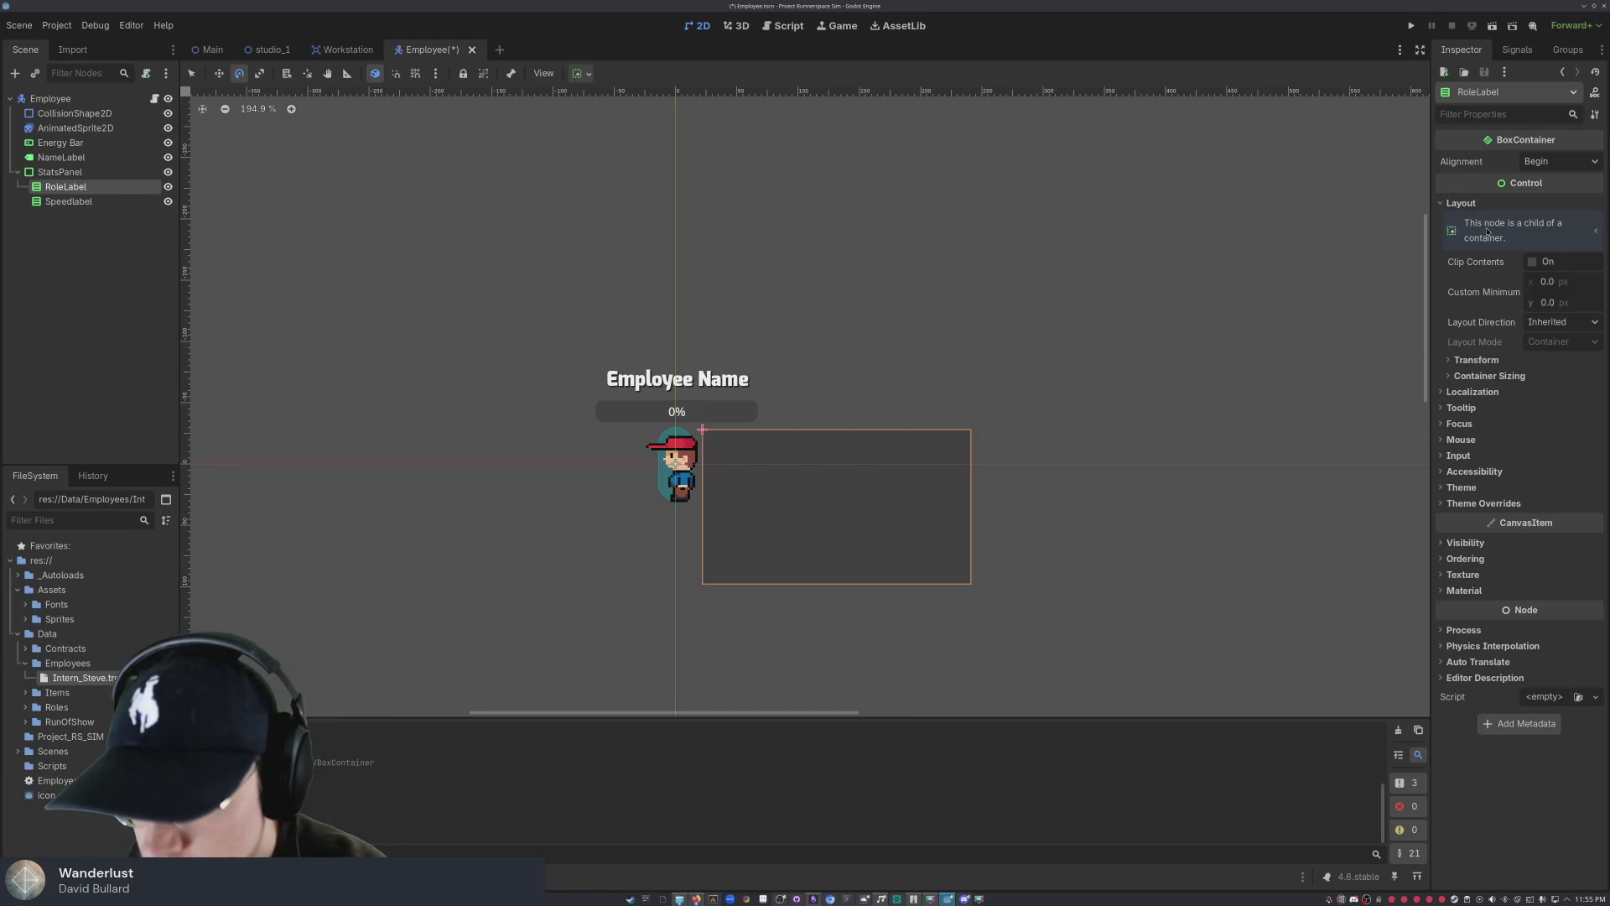
pyautogui.click(1534, 262)
pyautogui.click(1534, 263)
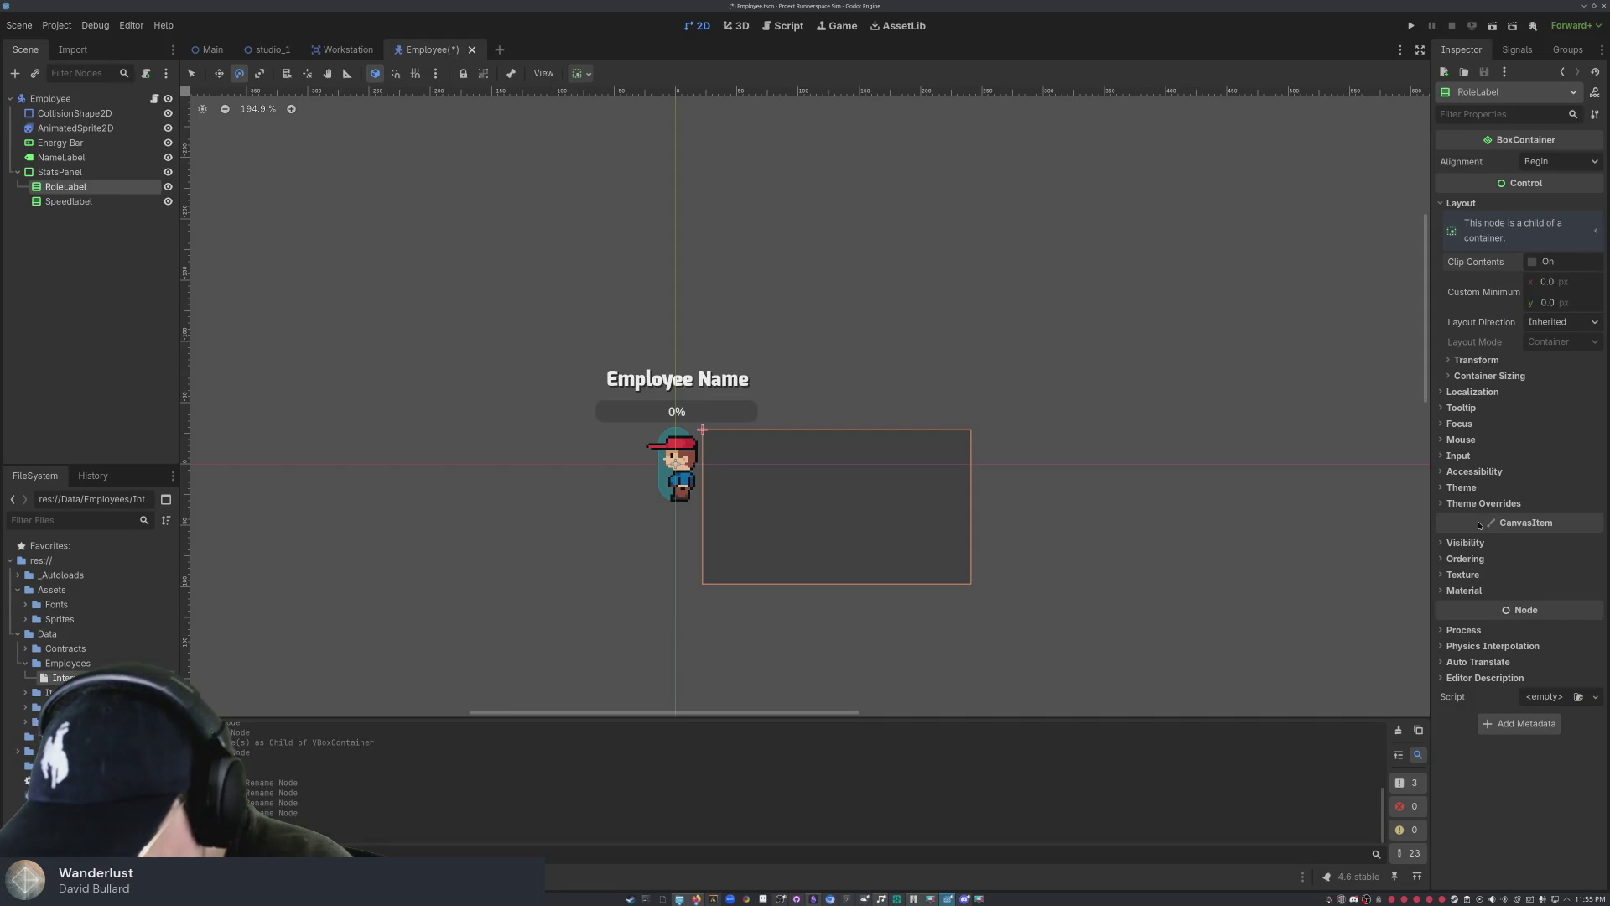
pyautogui.click(1451, 543)
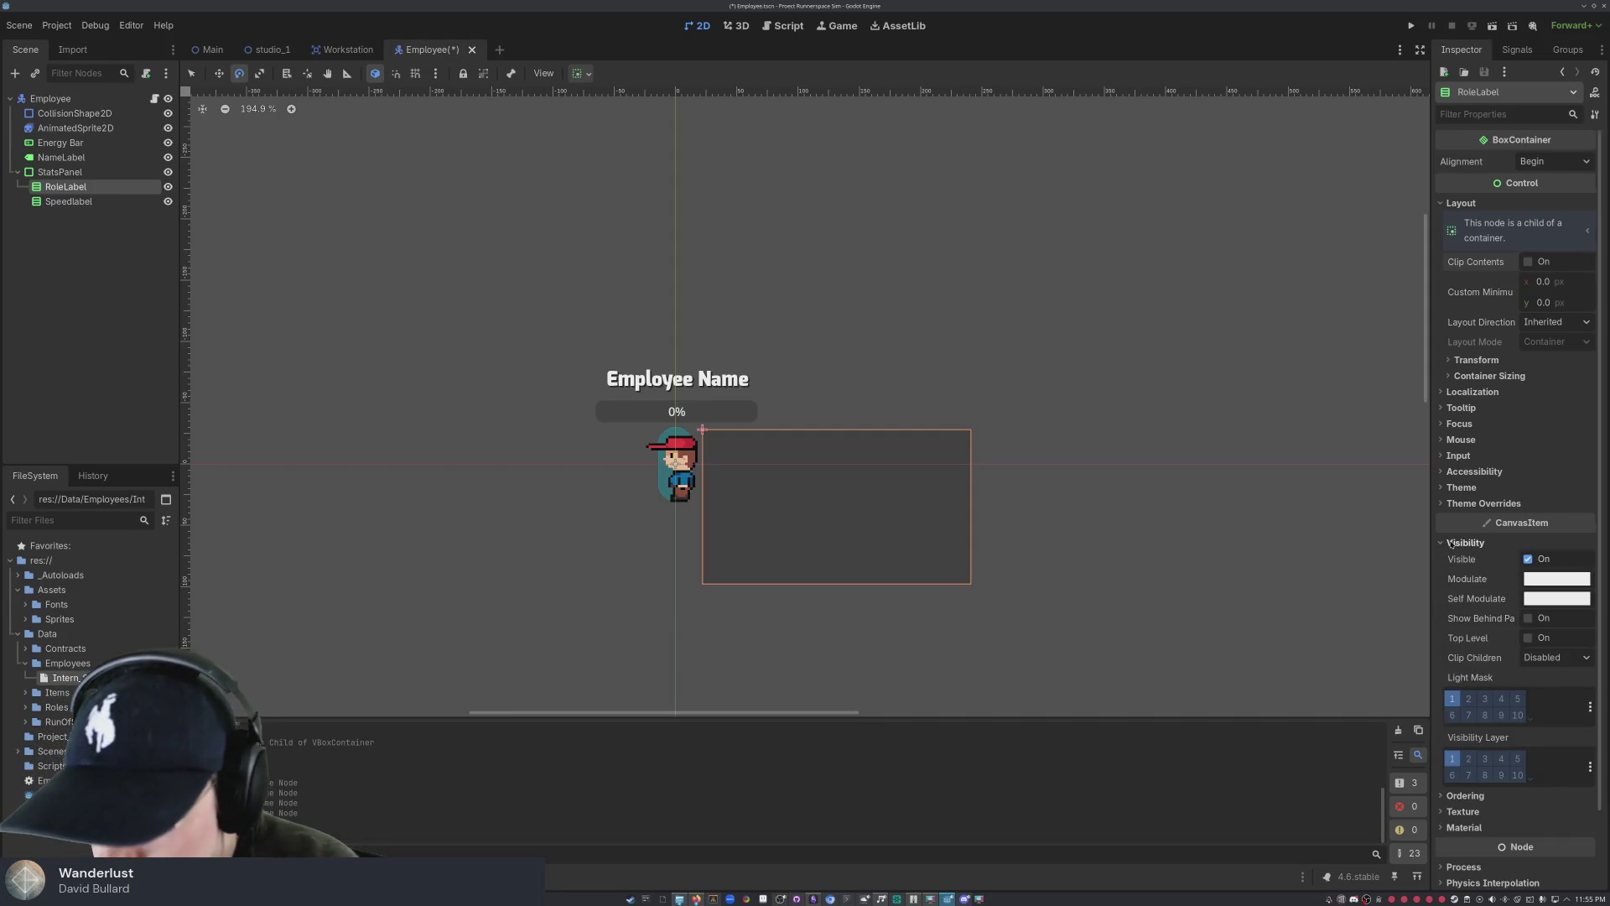
pyautogui.click(1451, 544)
pyautogui.click(1489, 220)
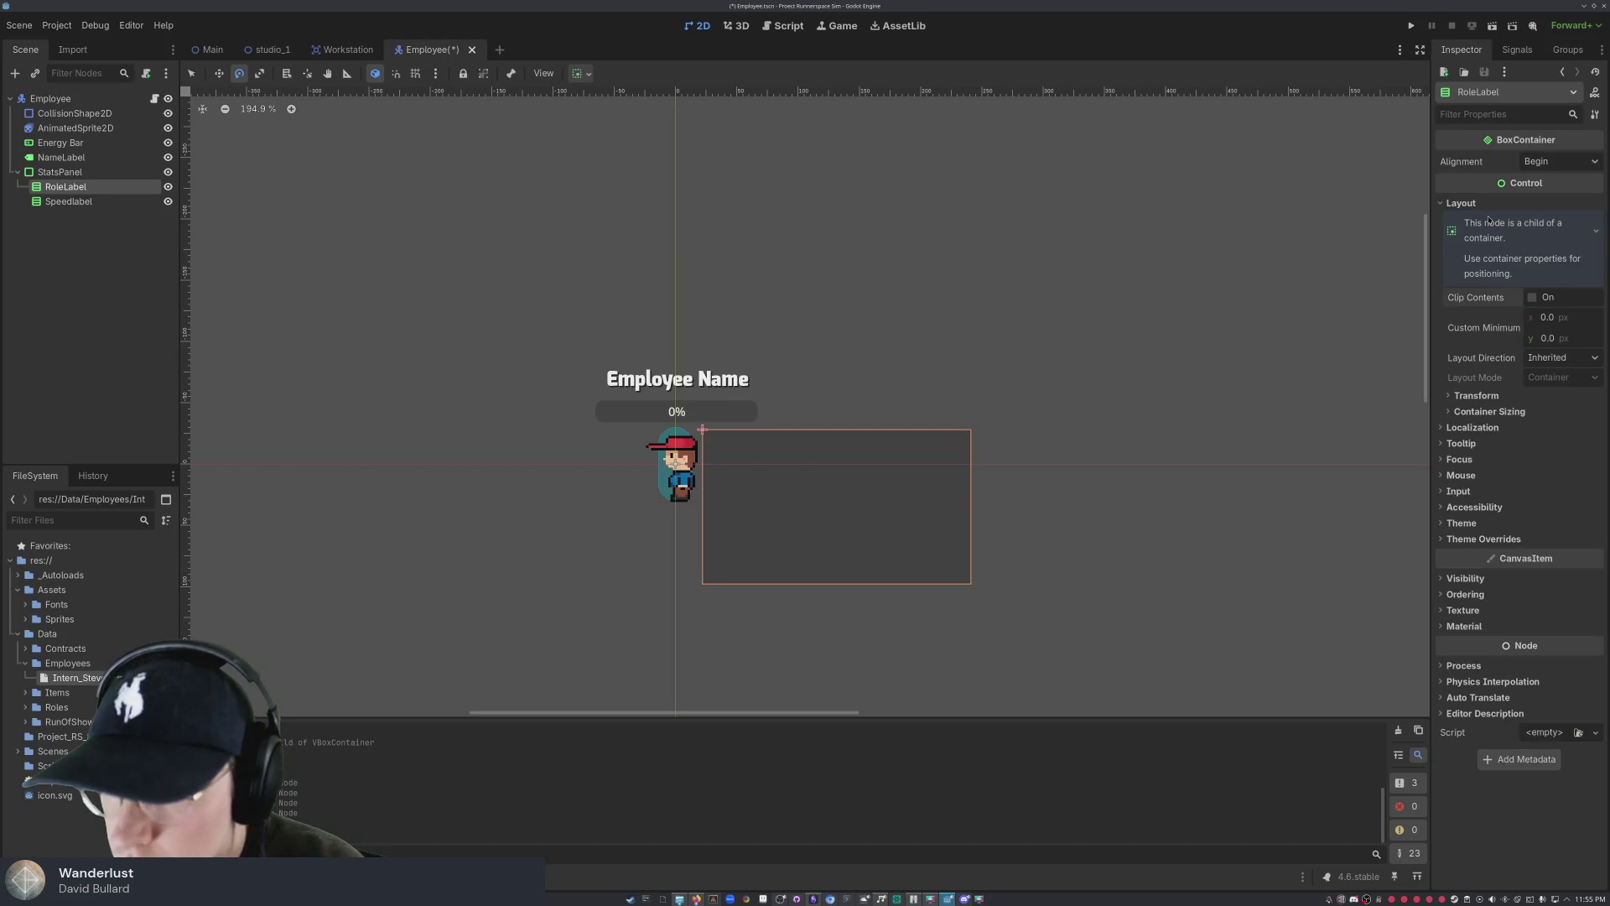
pyautogui.click(1505, 269)
pyautogui.click(1461, 203)
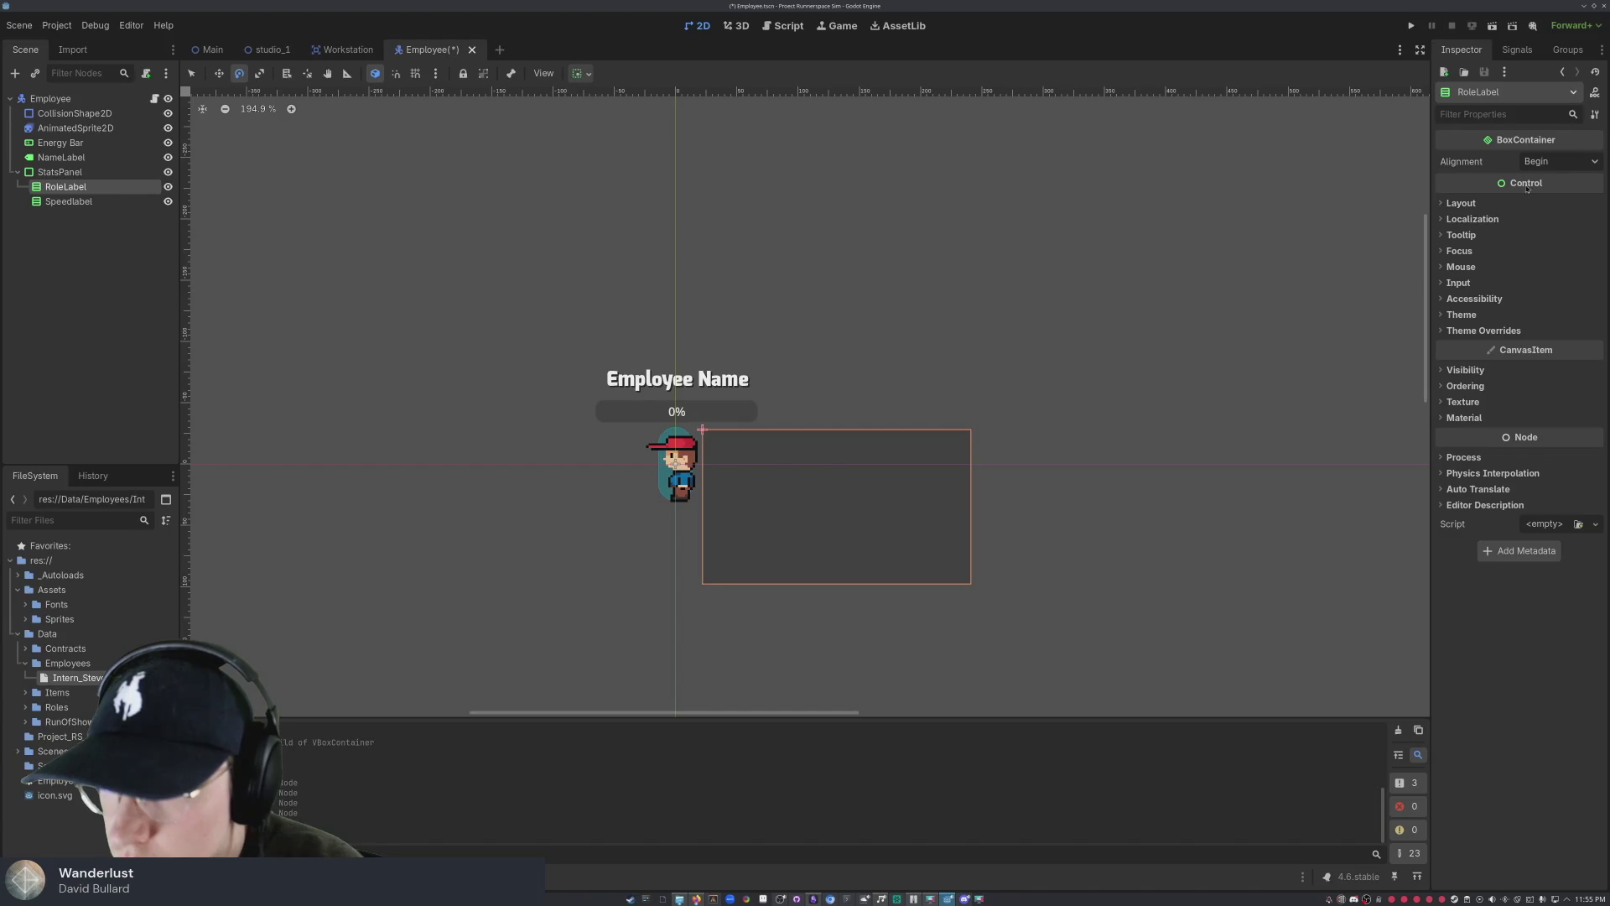
pyautogui.click(1548, 162)
pyautogui.click(1535, 145)
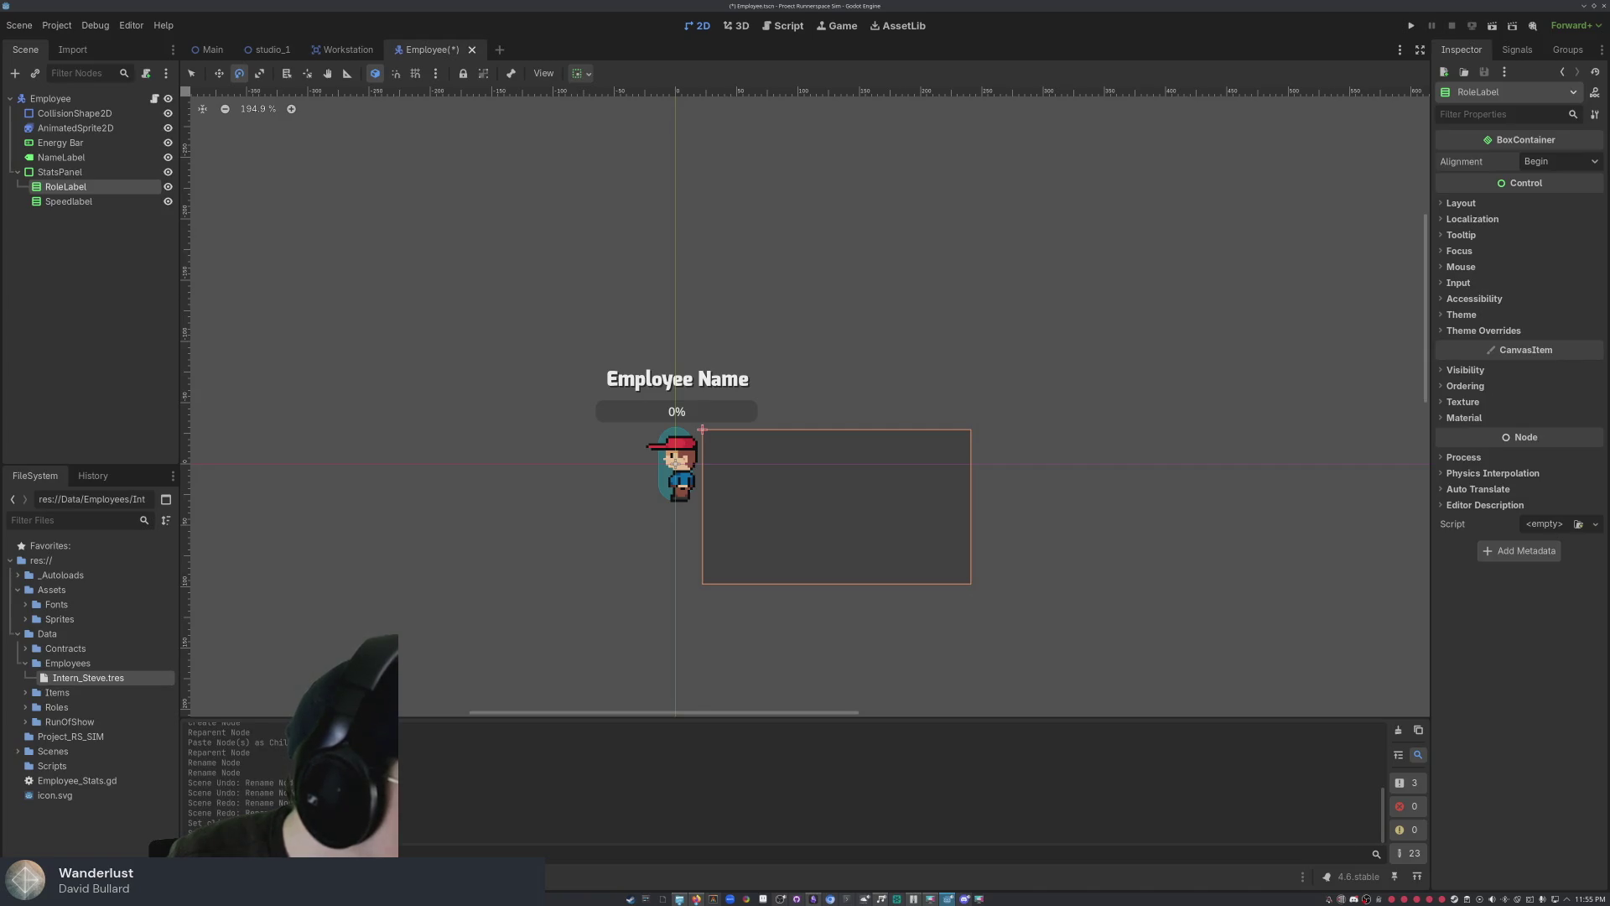
pyautogui.click(89, 203)
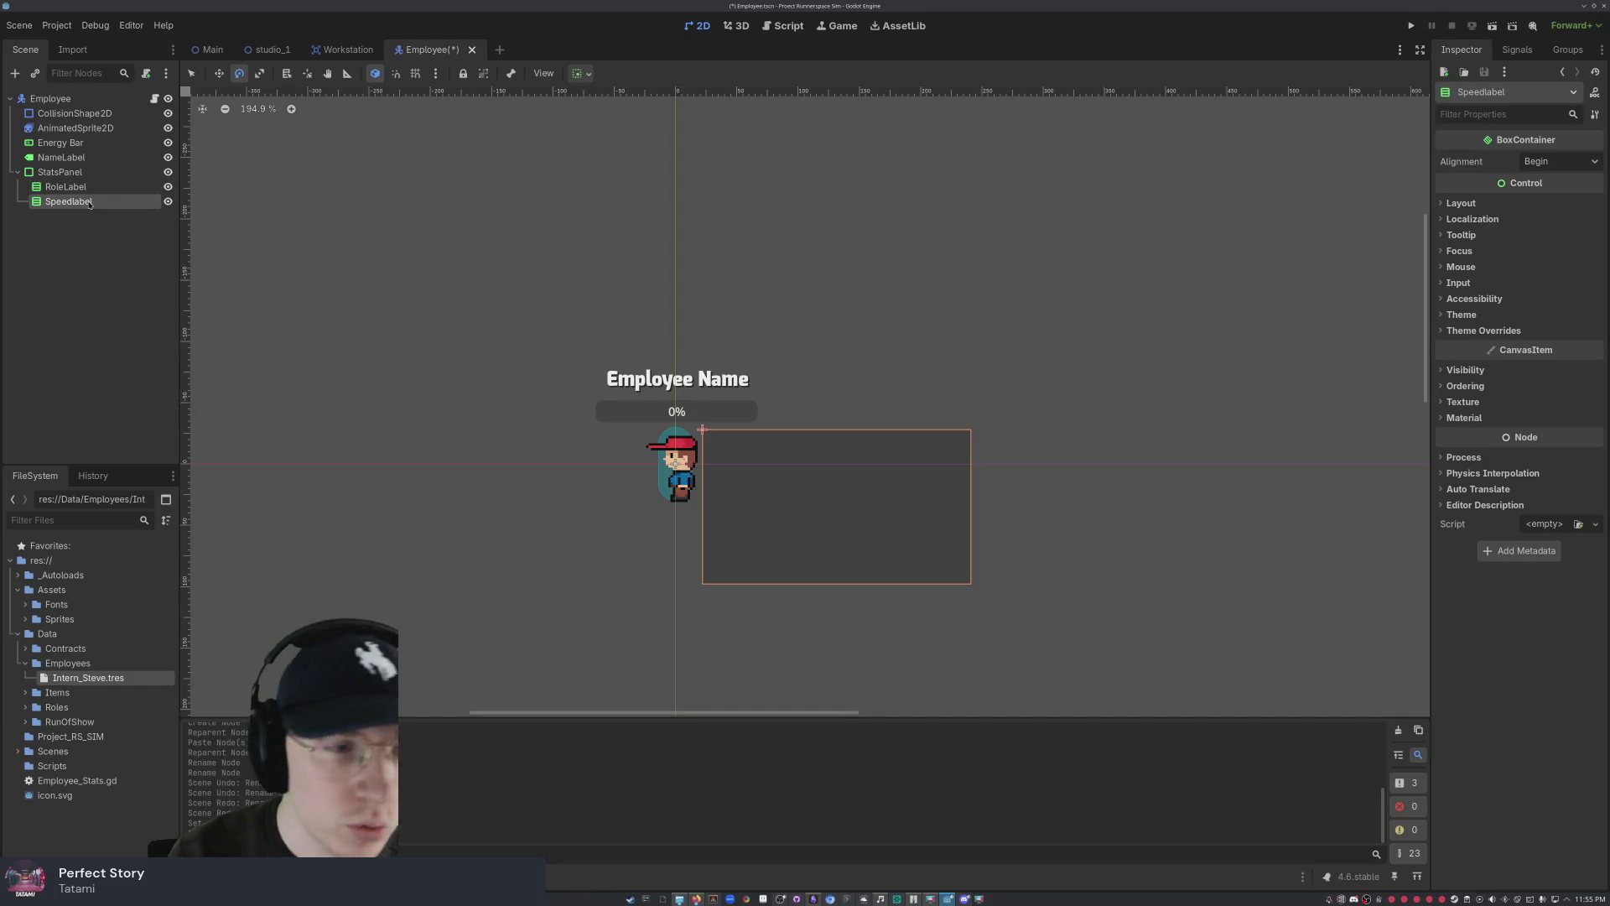
# - Delete the Speedlabel node after one cancelled attempt, then select RoleLabel
pyautogui.rightClick(89, 202)
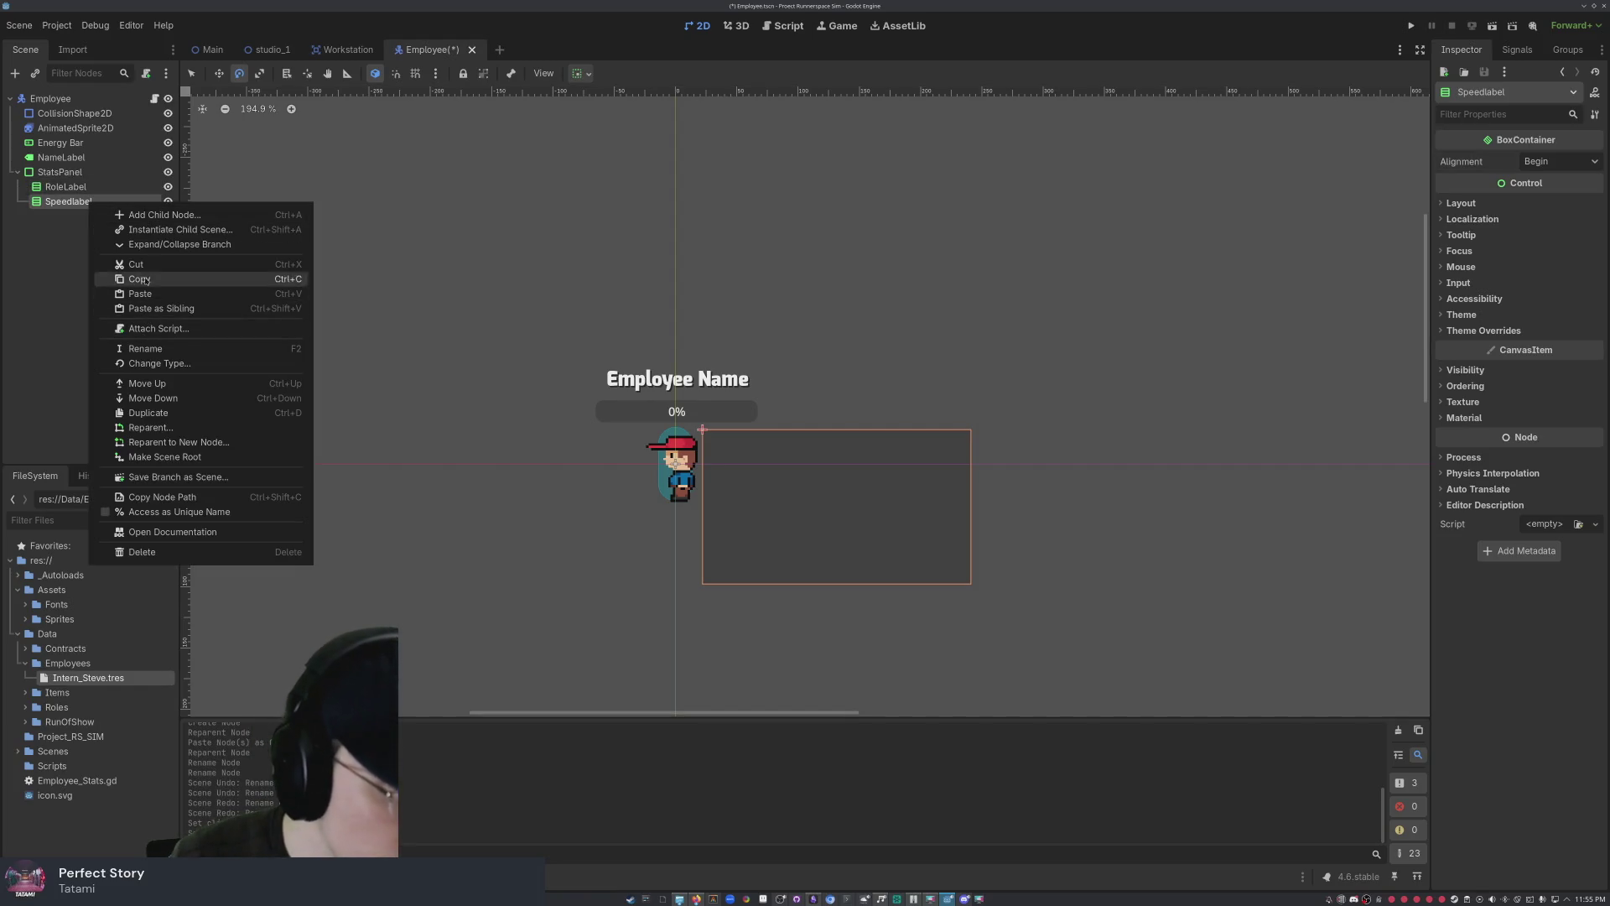
pyautogui.click(140, 552)
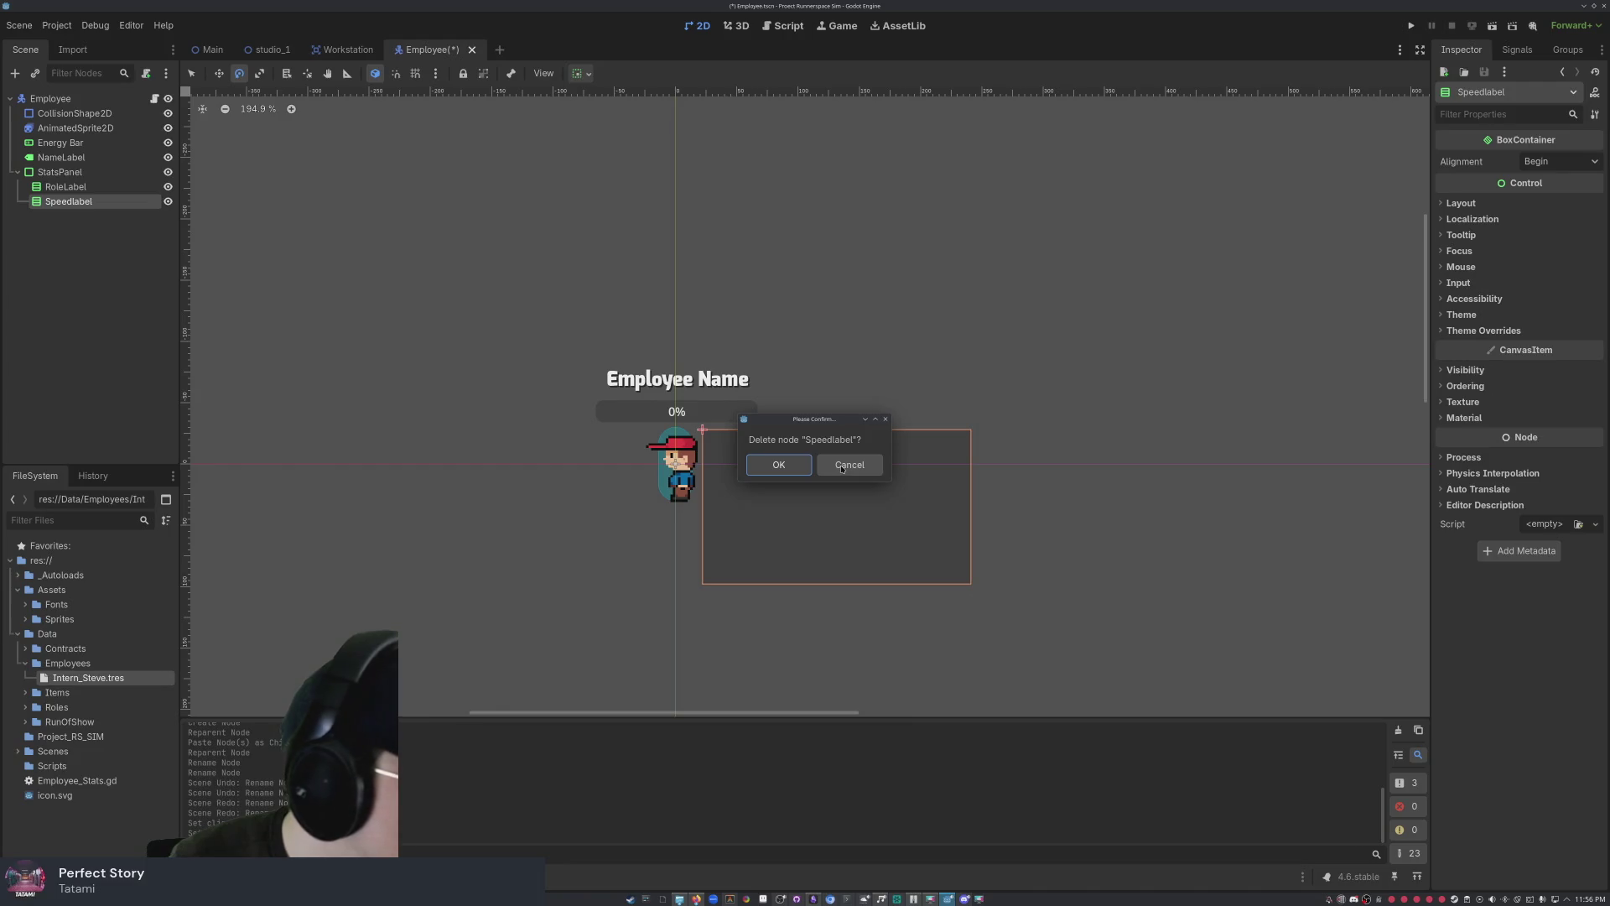
pyautogui.click(842, 468)
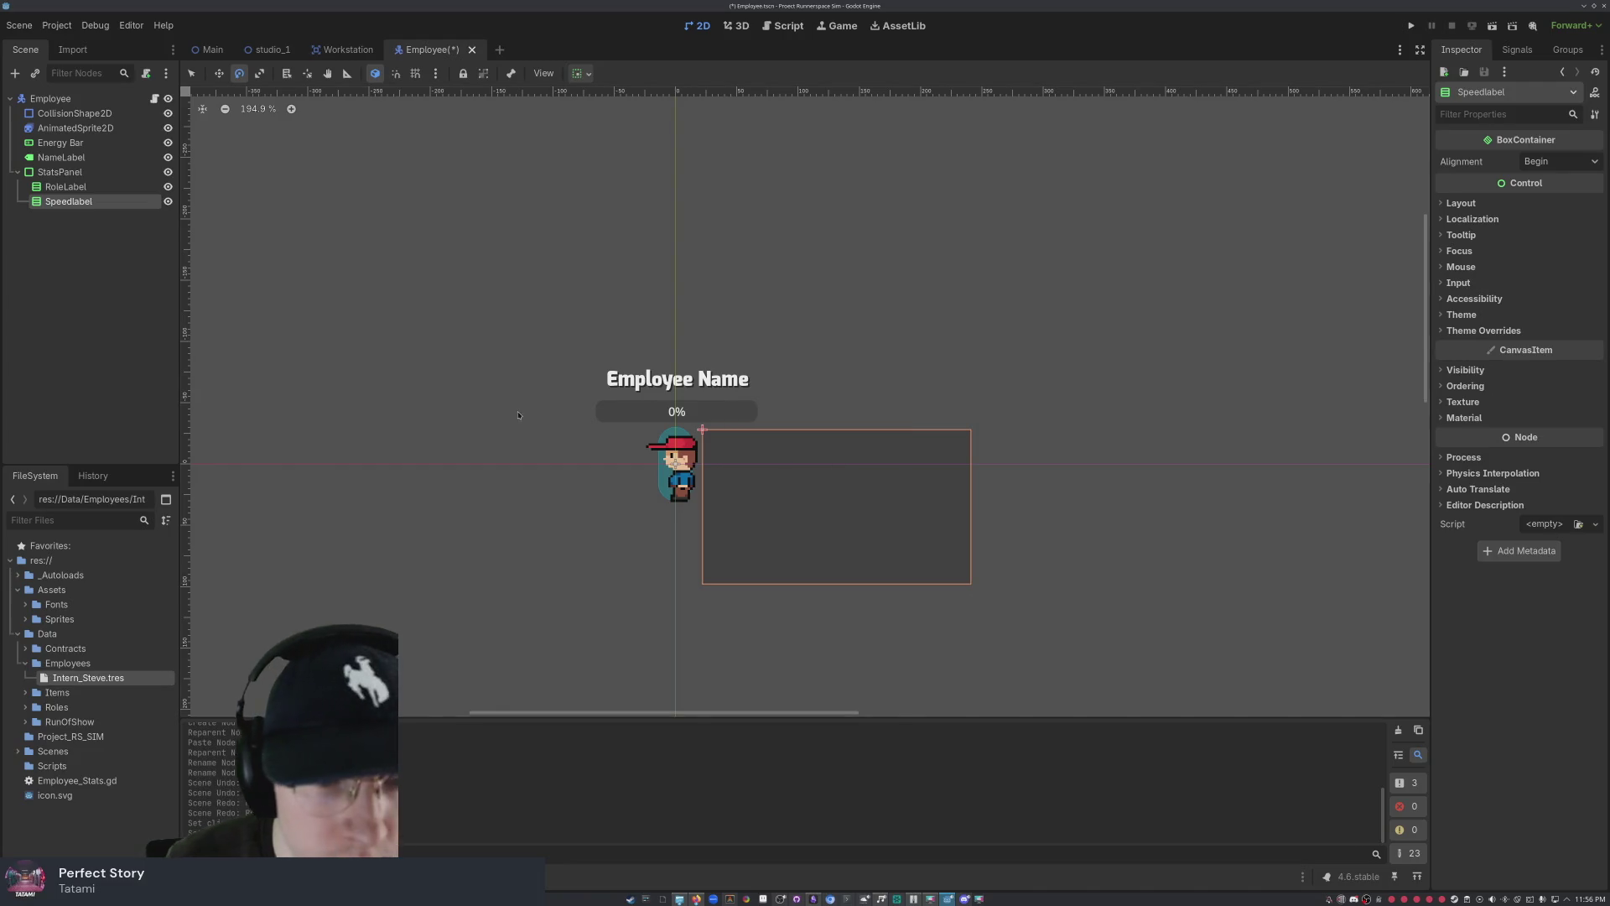
pyautogui.rightClick(87, 207)
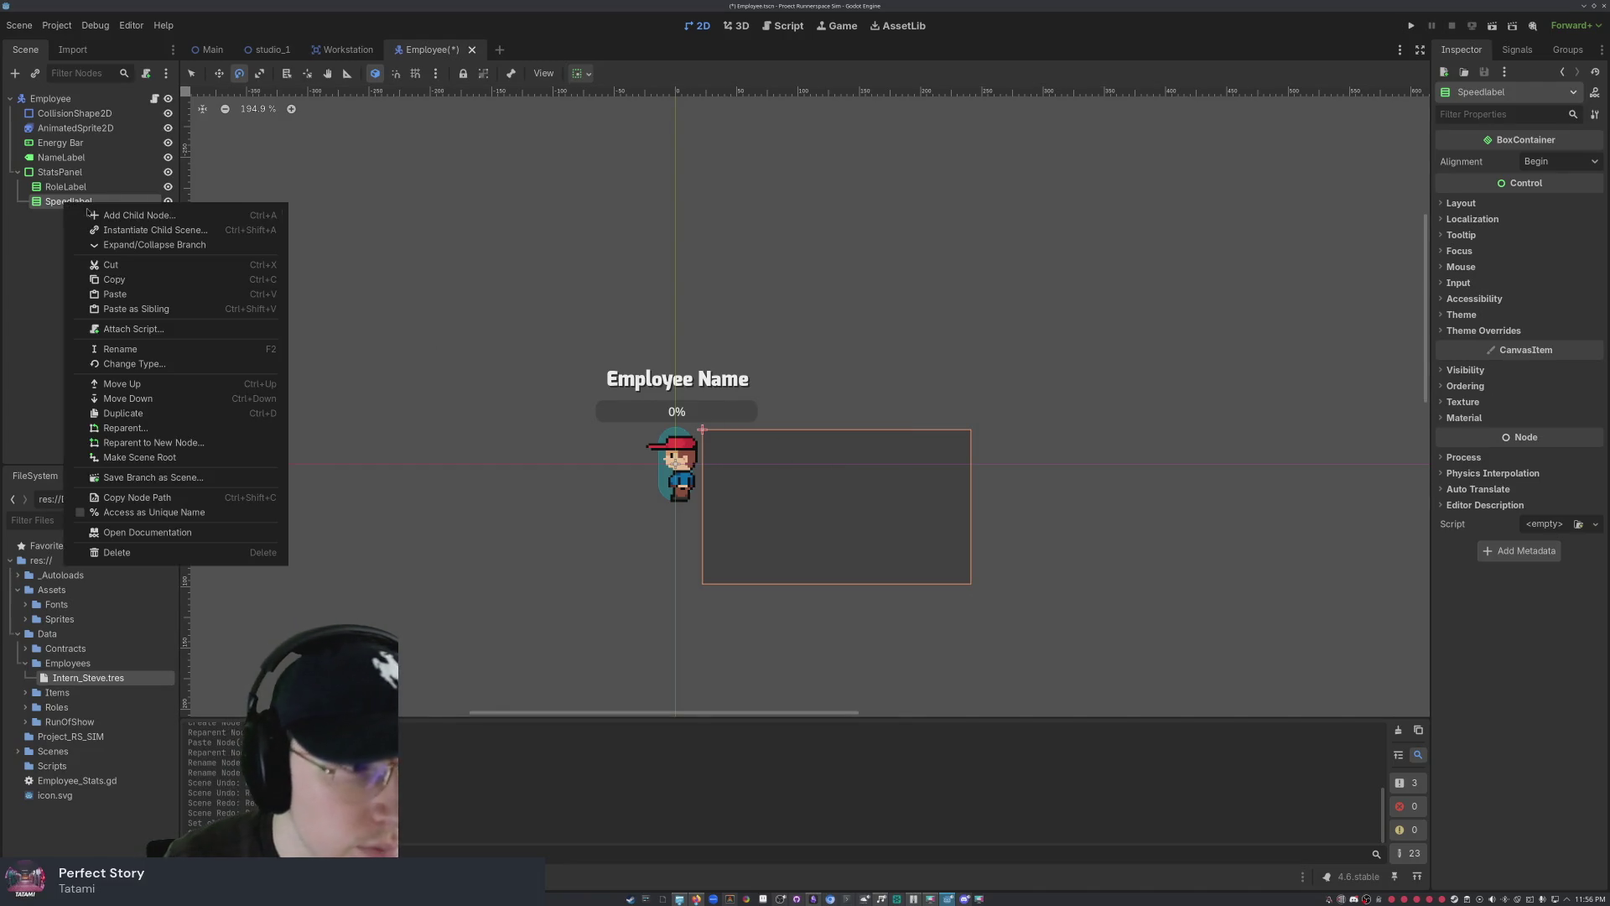
pyautogui.click(126, 552)
pyautogui.click(769, 464)
pyautogui.click(73, 187)
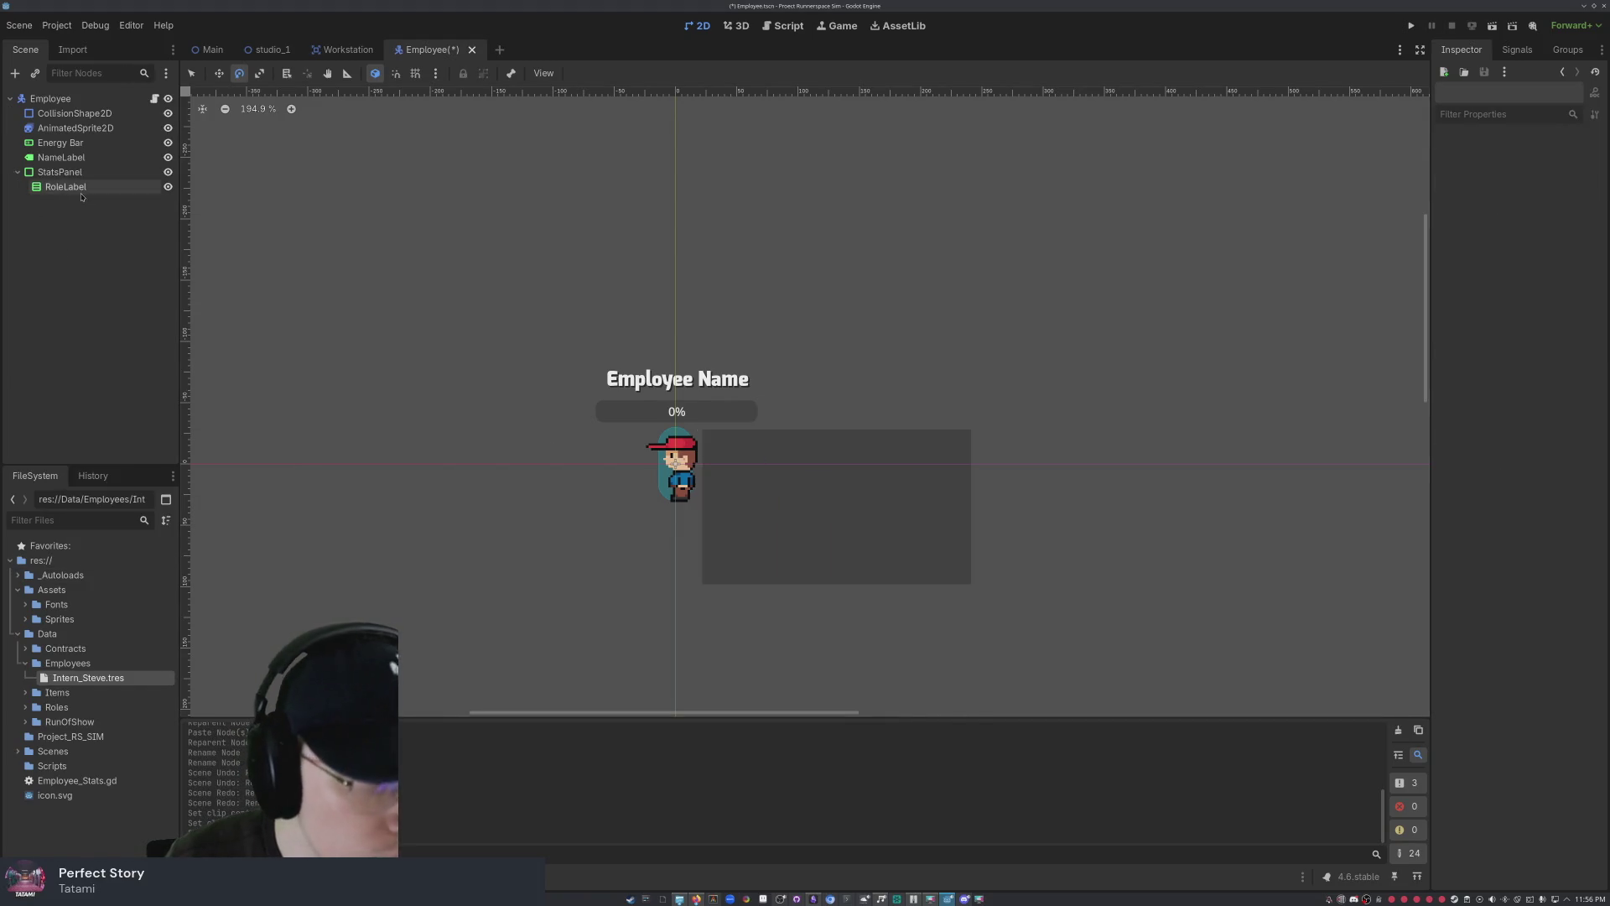
# - Rename the container node inside StatsPanel to VBoxContainer
pyautogui.click(73, 188)
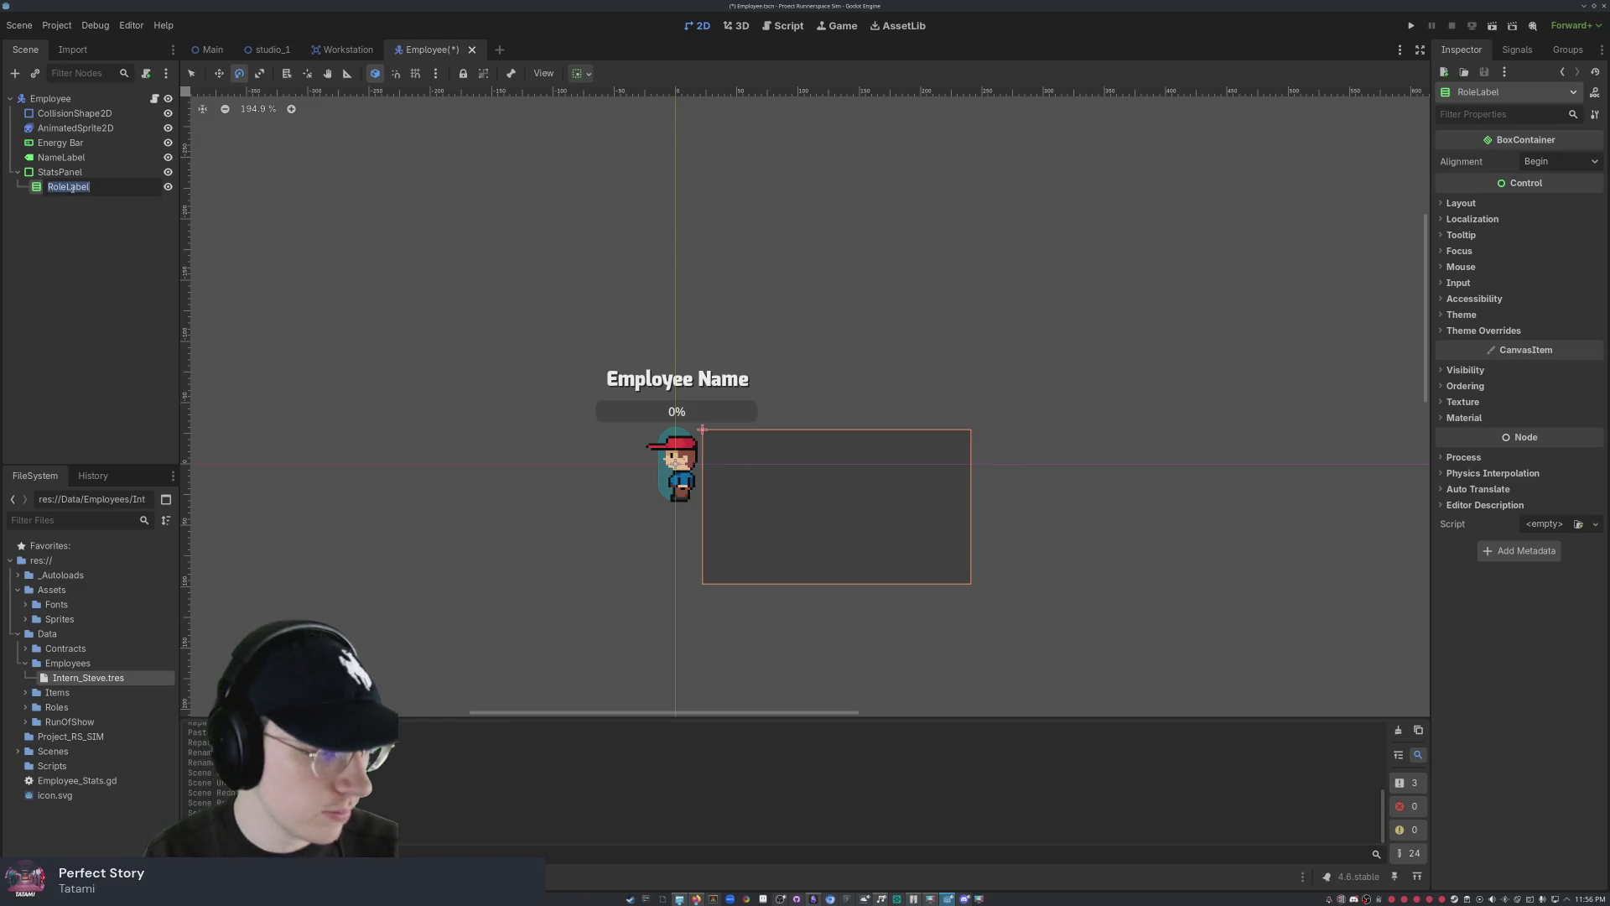
pyautogui.write('vBoxC')
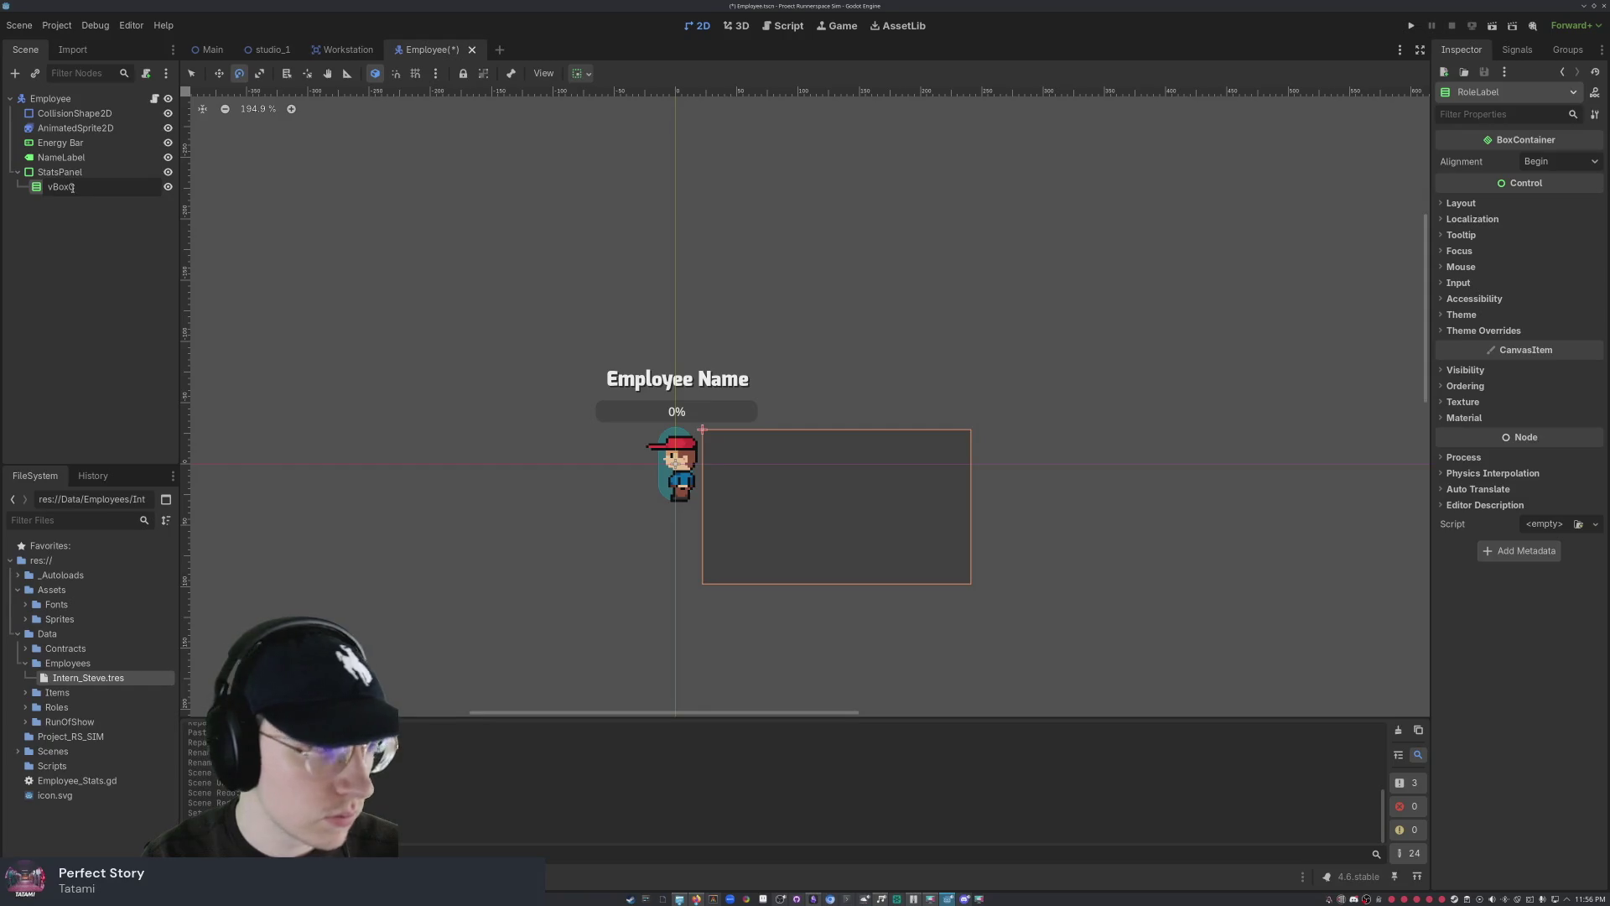
pyautogui.press('BackSpace')
pyautogui.press('BackSpace')
pyautogui.press('BackSpace')
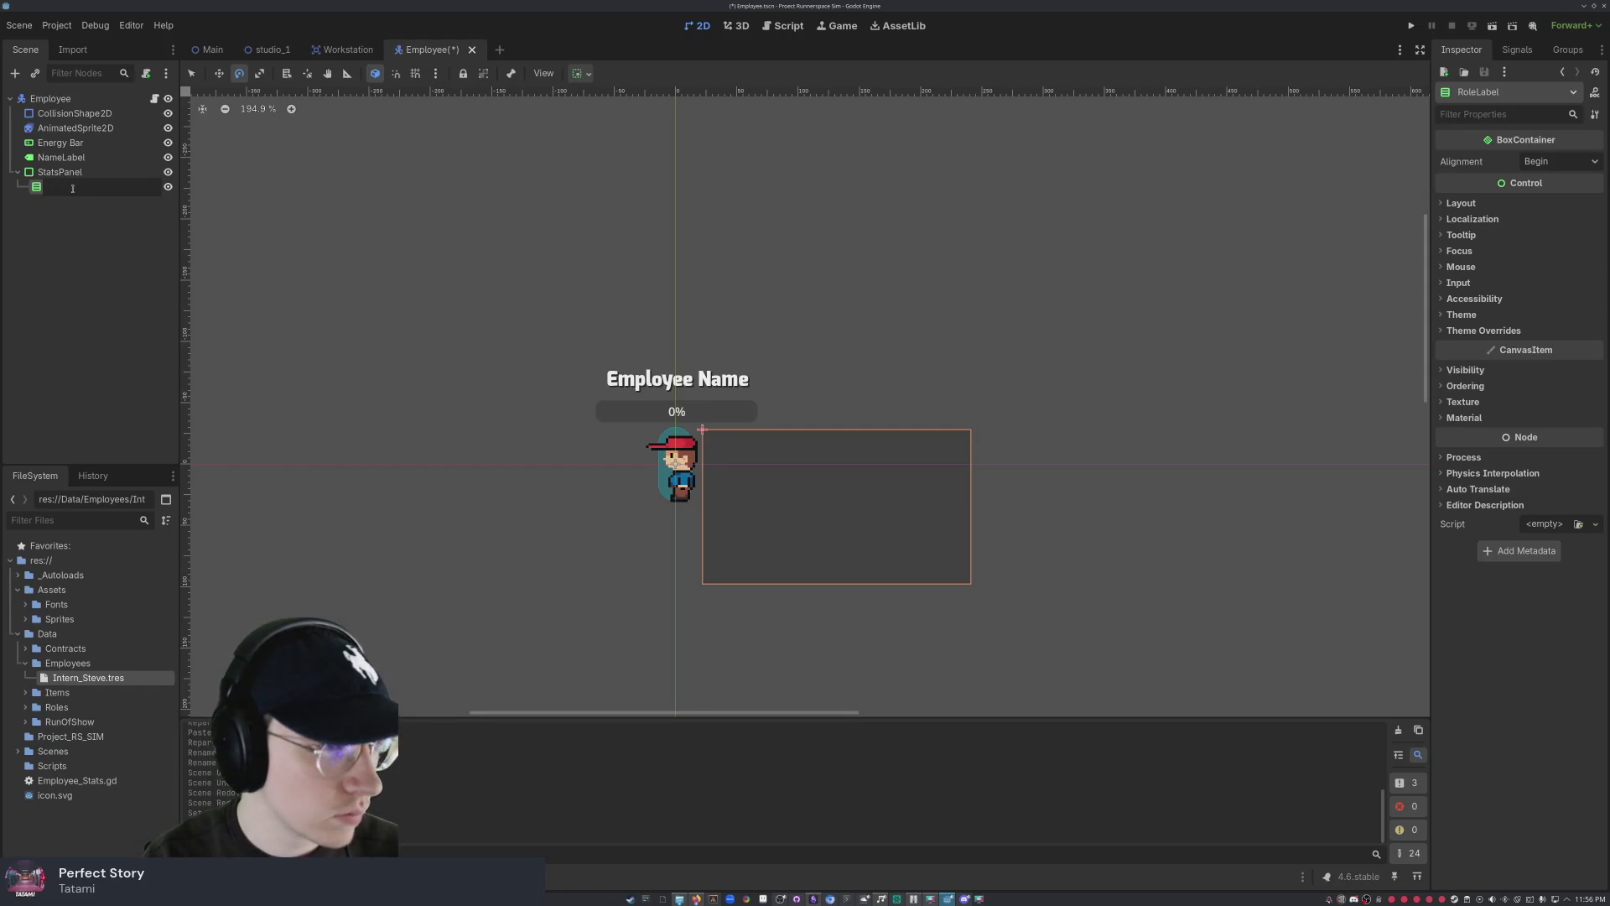
pyautogui.press('Return')
pyautogui.doubleClick(79, 190)
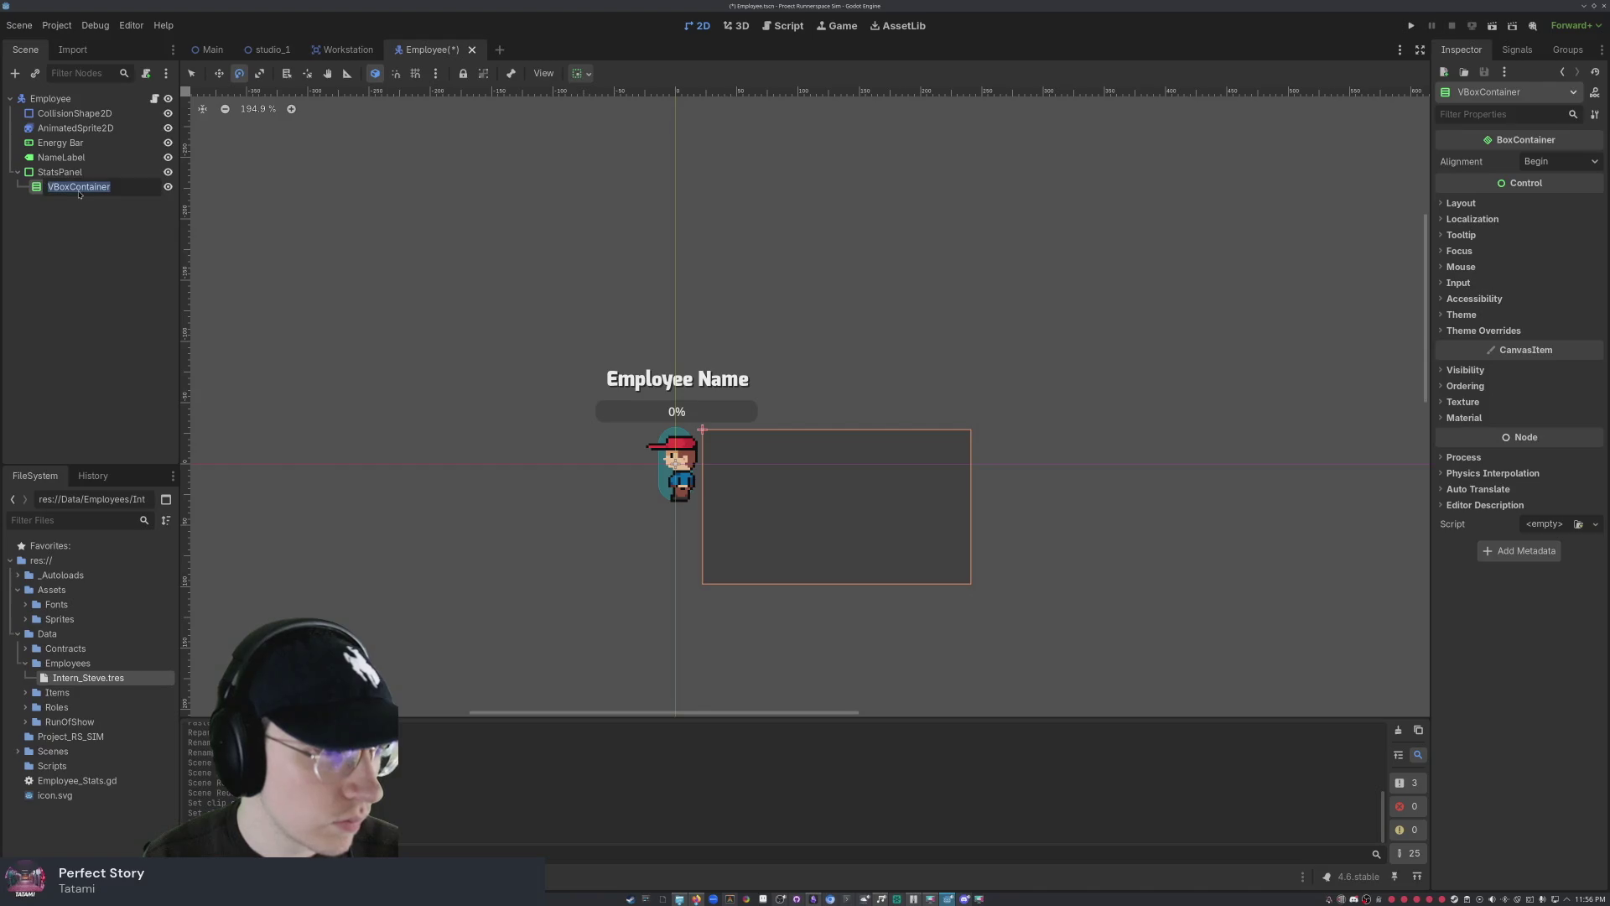
pyautogui.press('Escape')
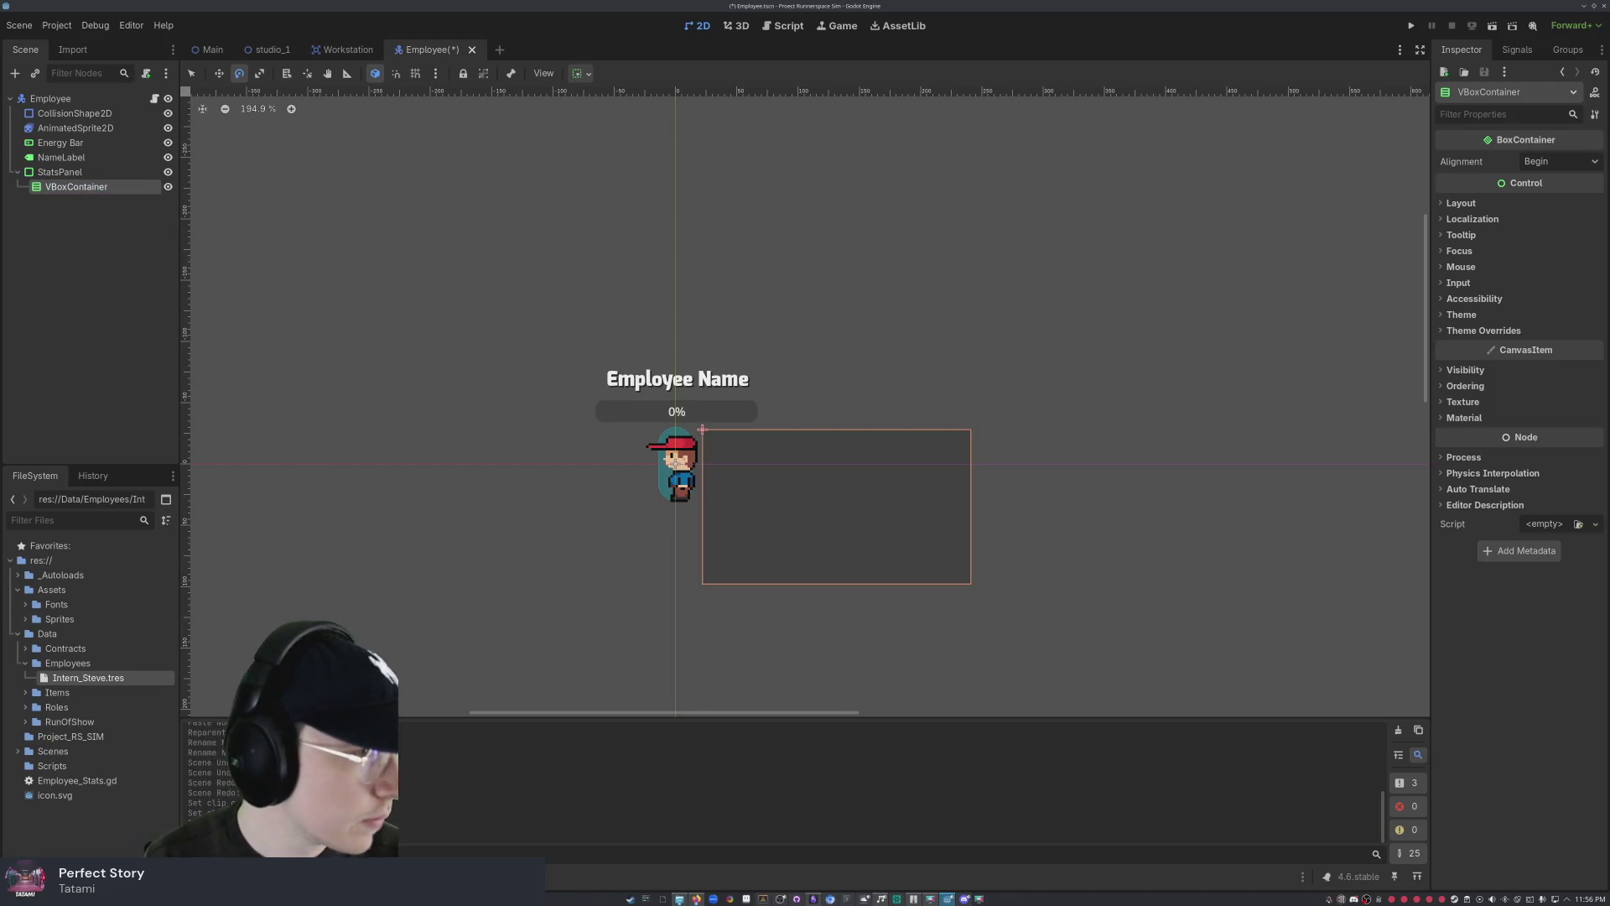
# - Add two Label children, Label and Label2, under the VBoxContainer
pyautogui.rightClick(107, 228)
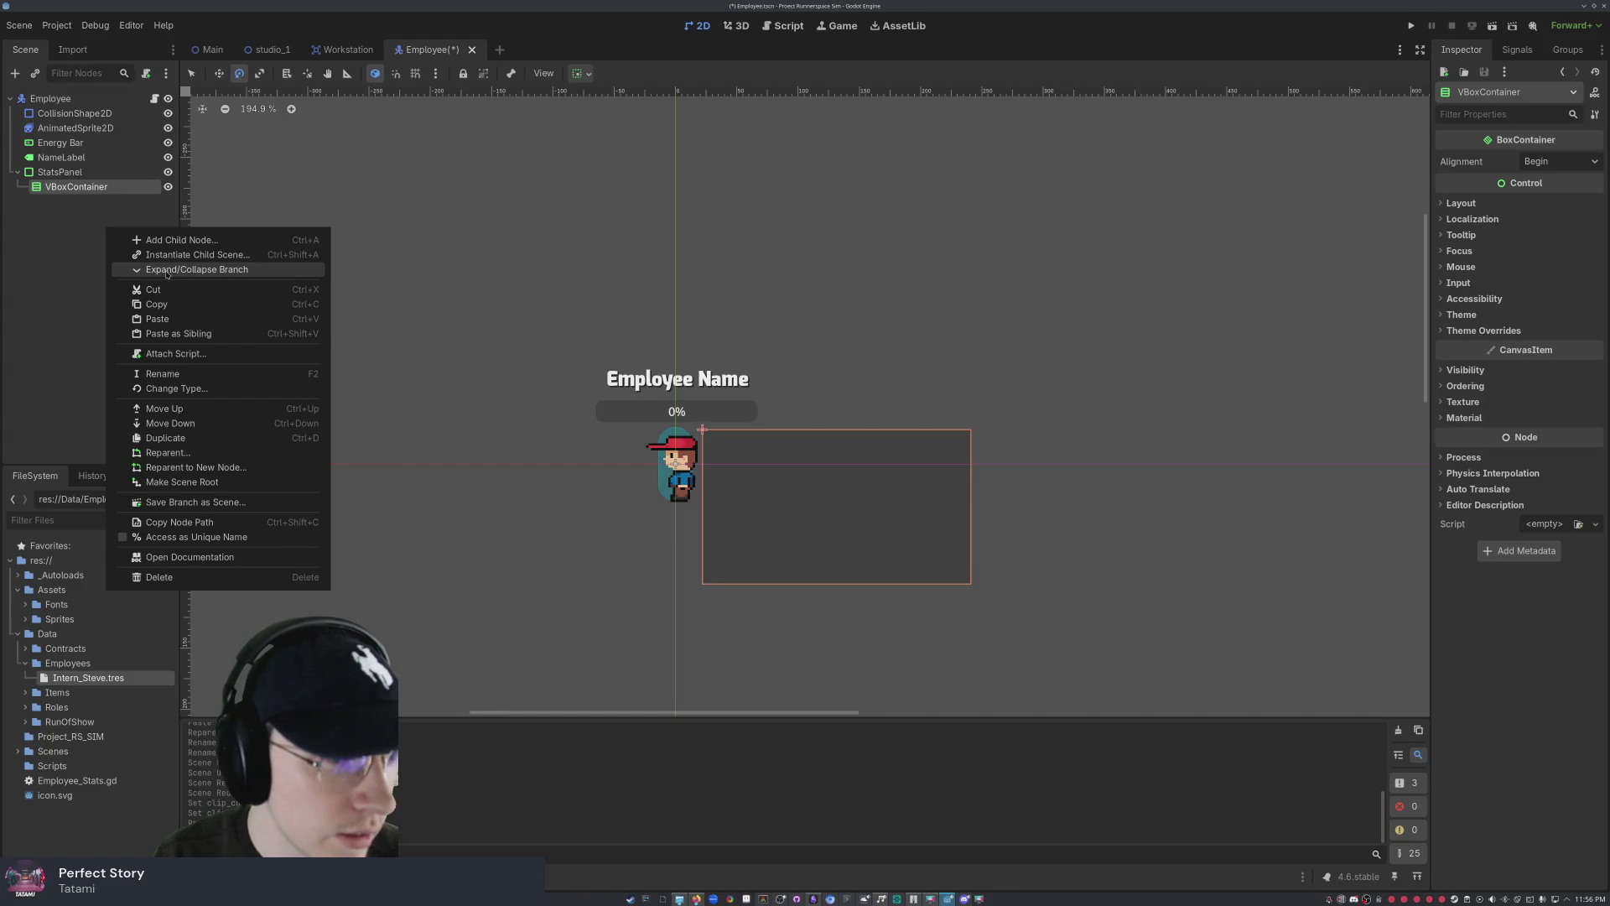
pyautogui.click(182, 241)
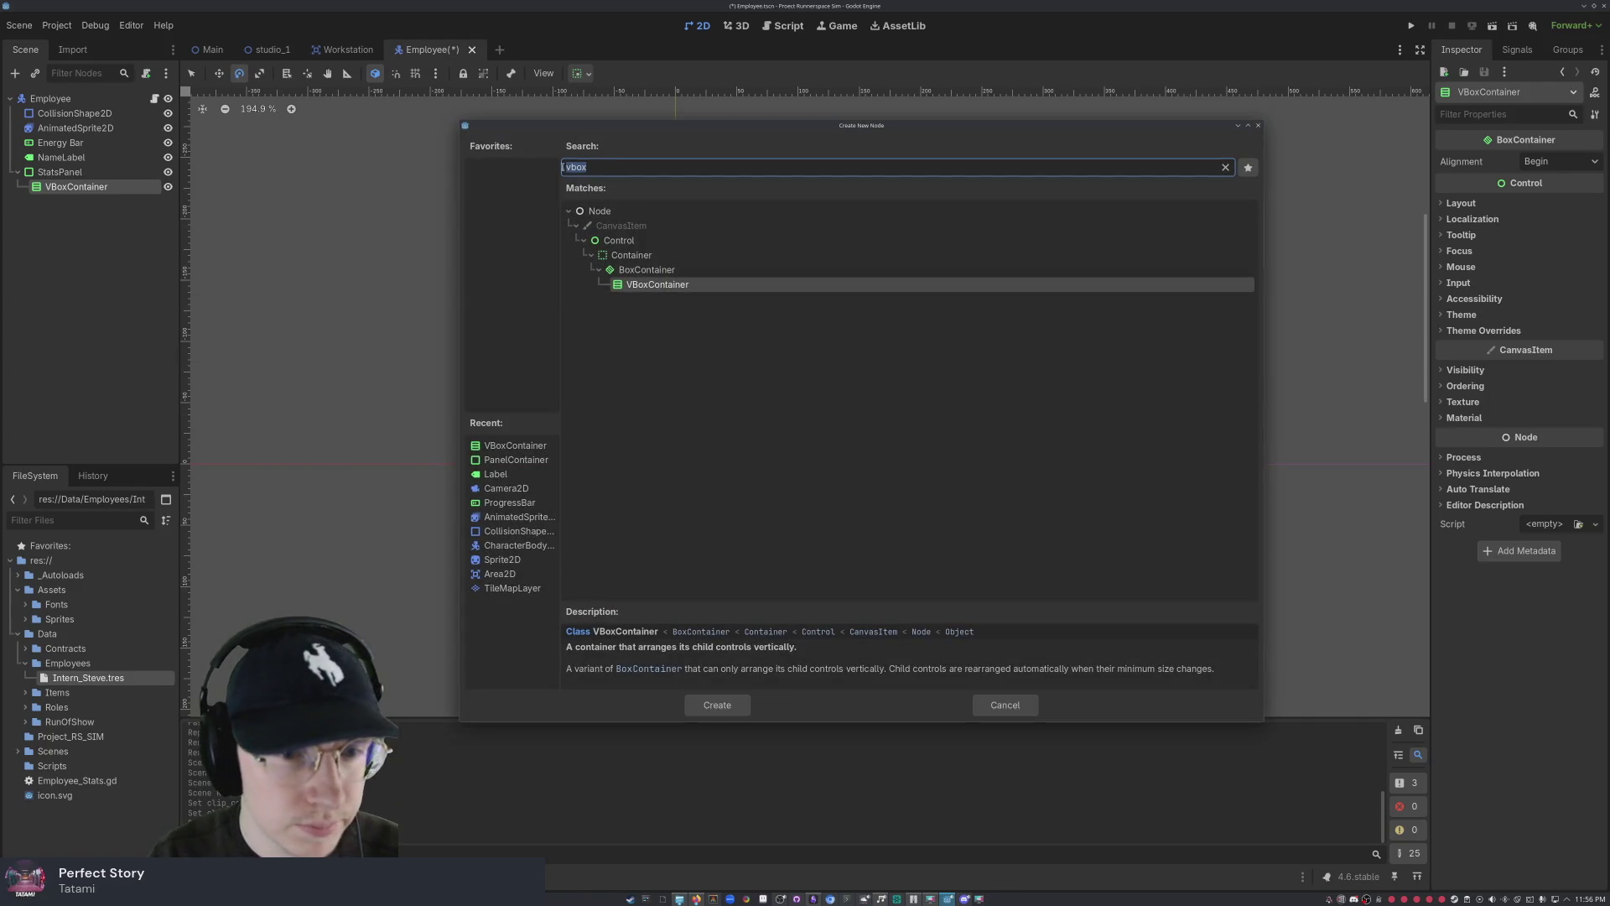
pyautogui.write('label')
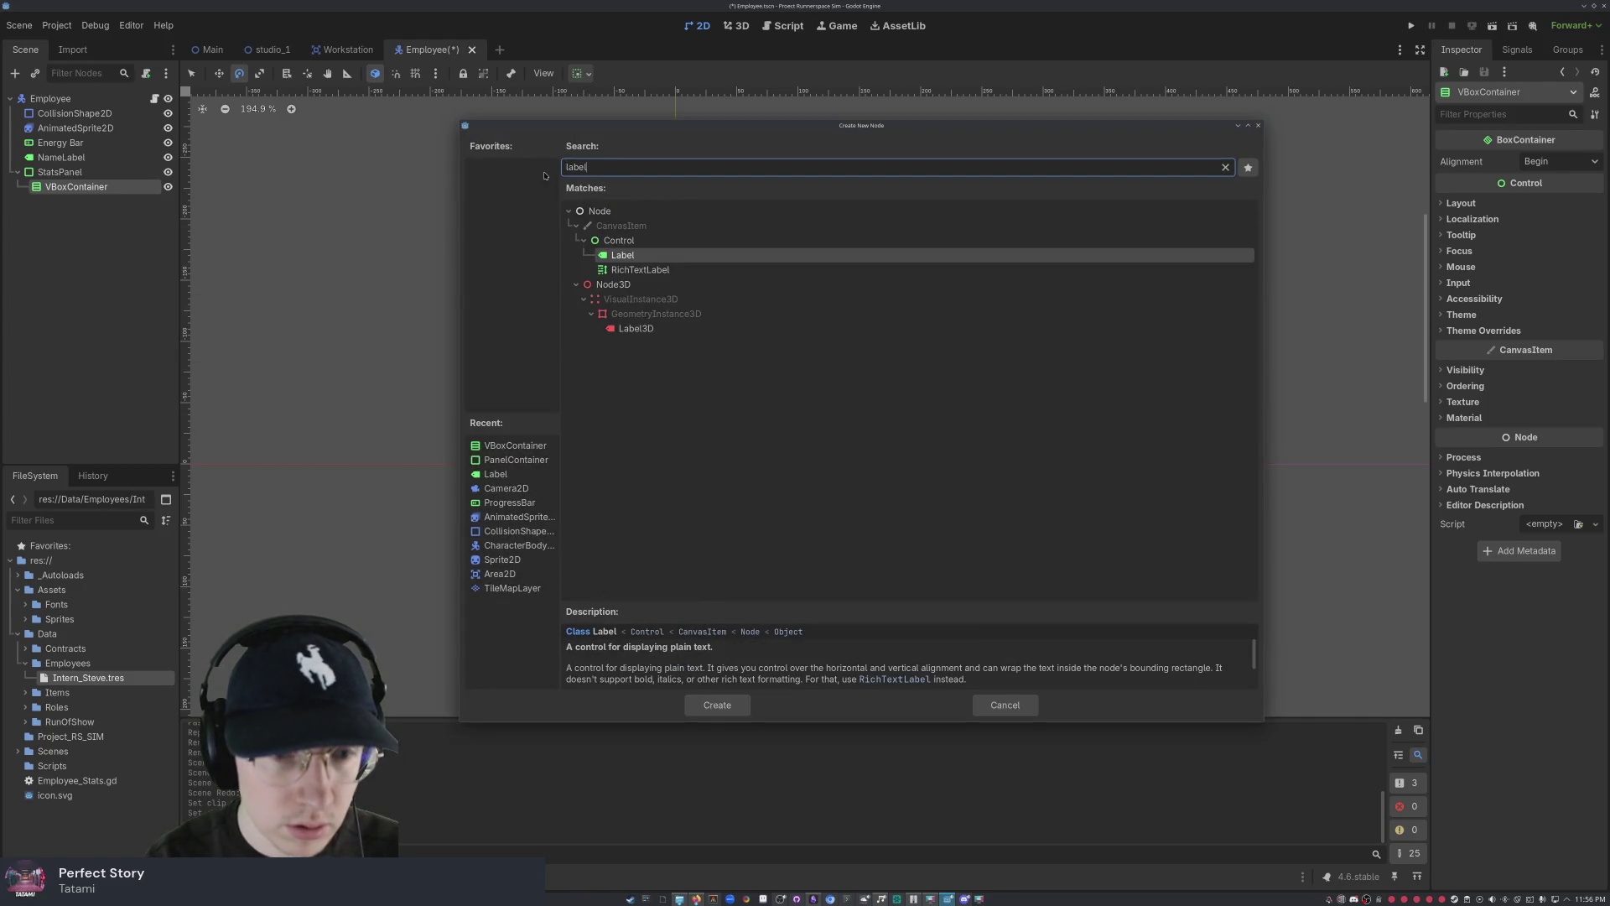
pyautogui.doubleClick(676, 256)
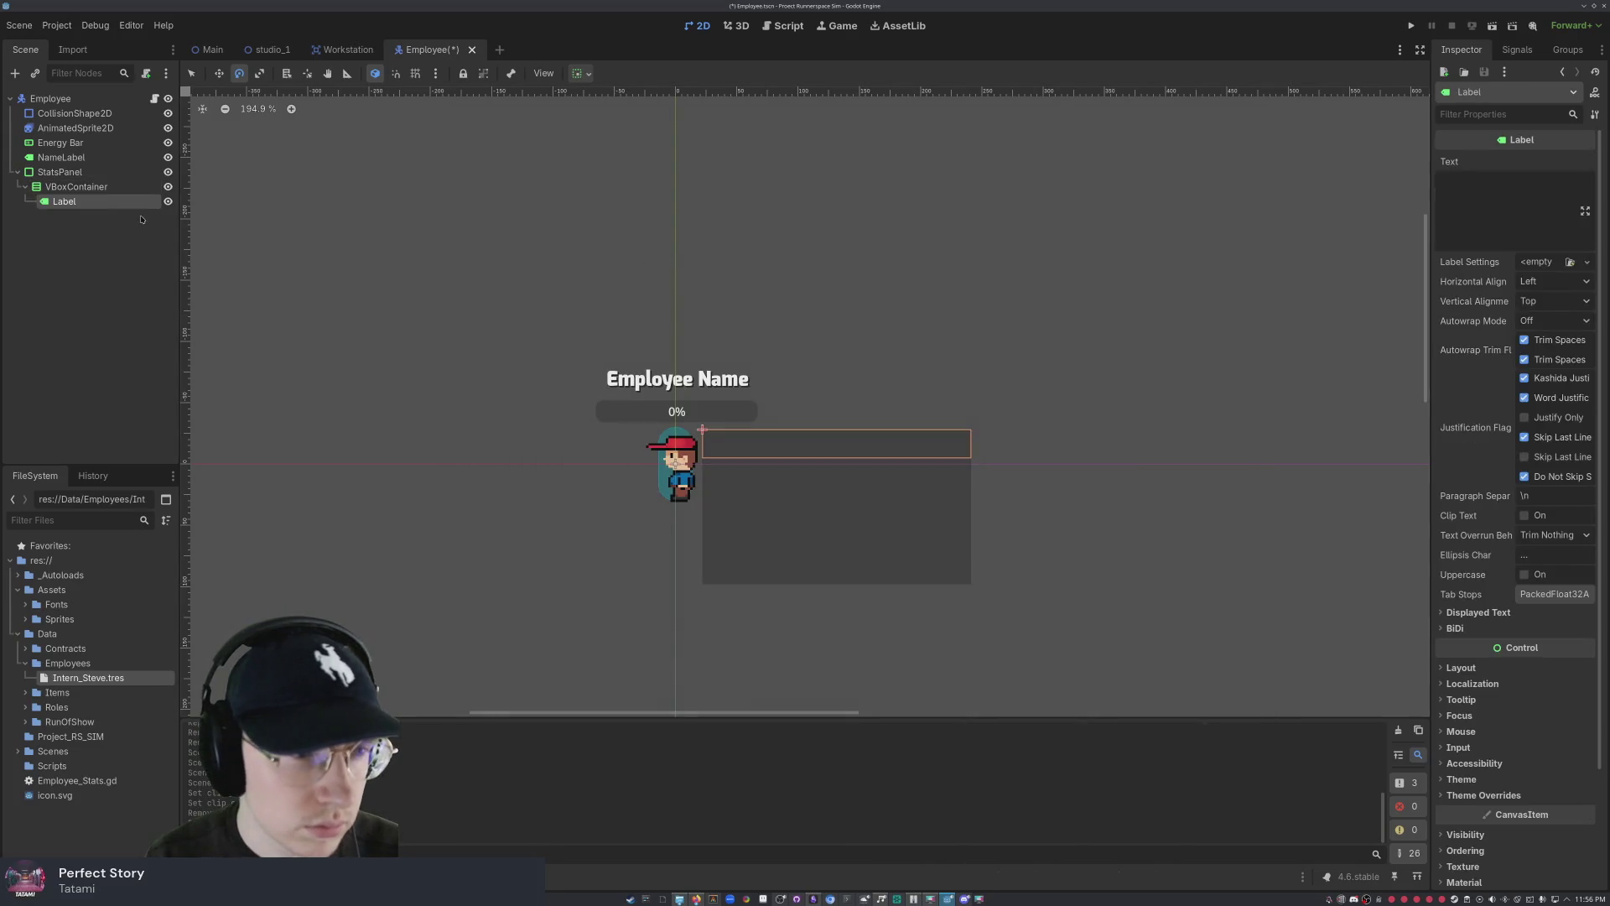
pyautogui.click(72, 187)
pyautogui.rightClick(71, 186)
pyautogui.click(92, 194)
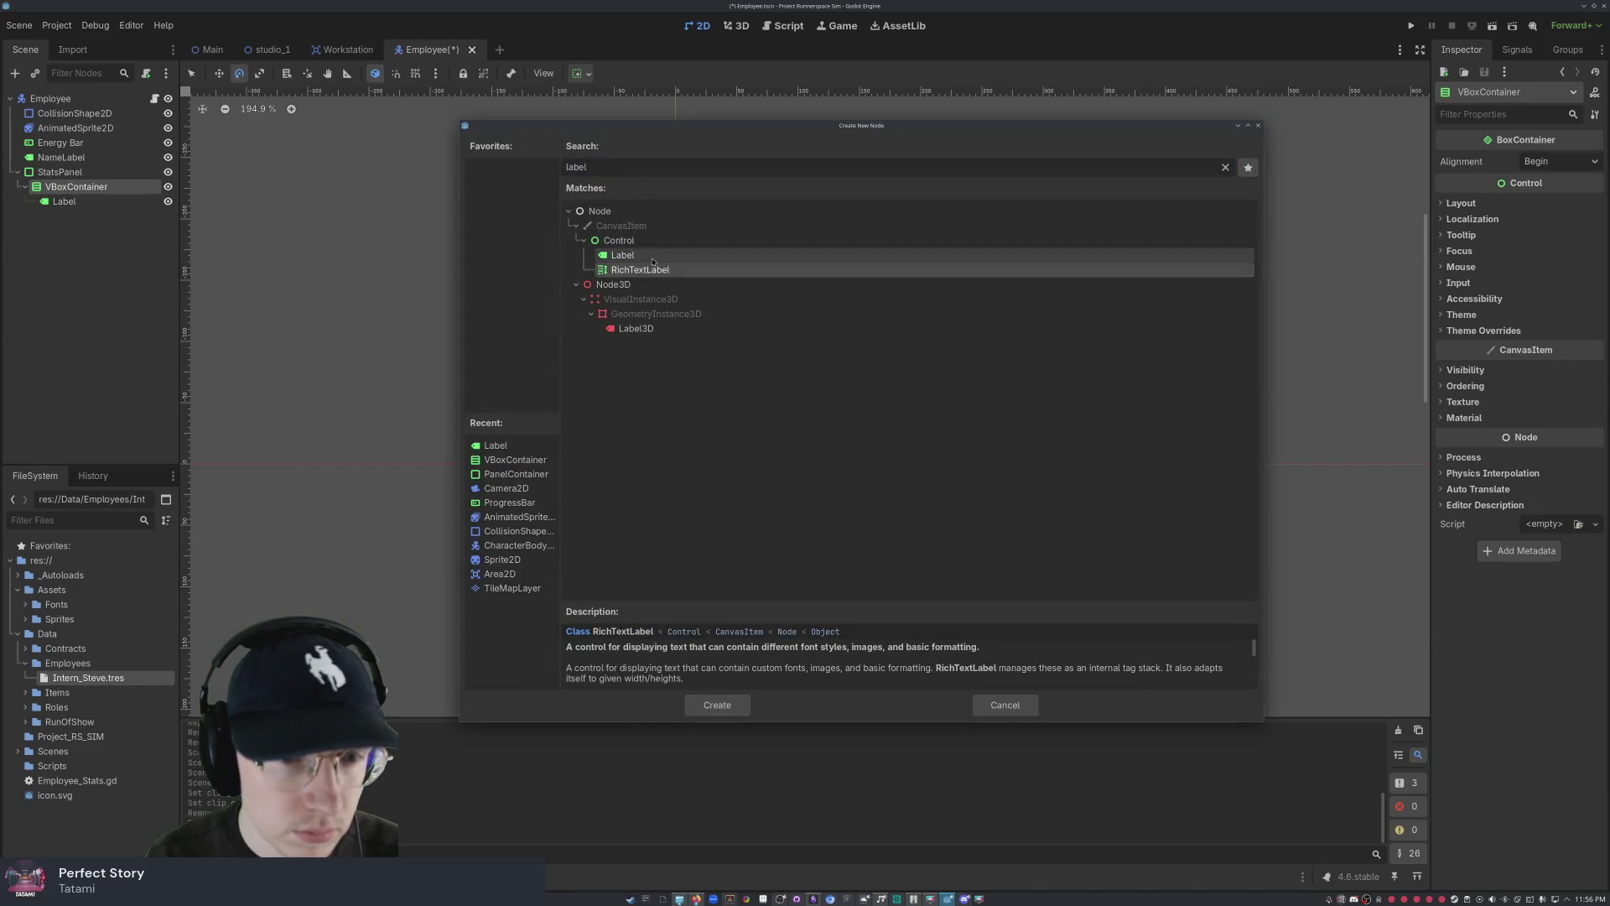
pyautogui.doubleClick(622, 255)
pyautogui.click(61, 201)
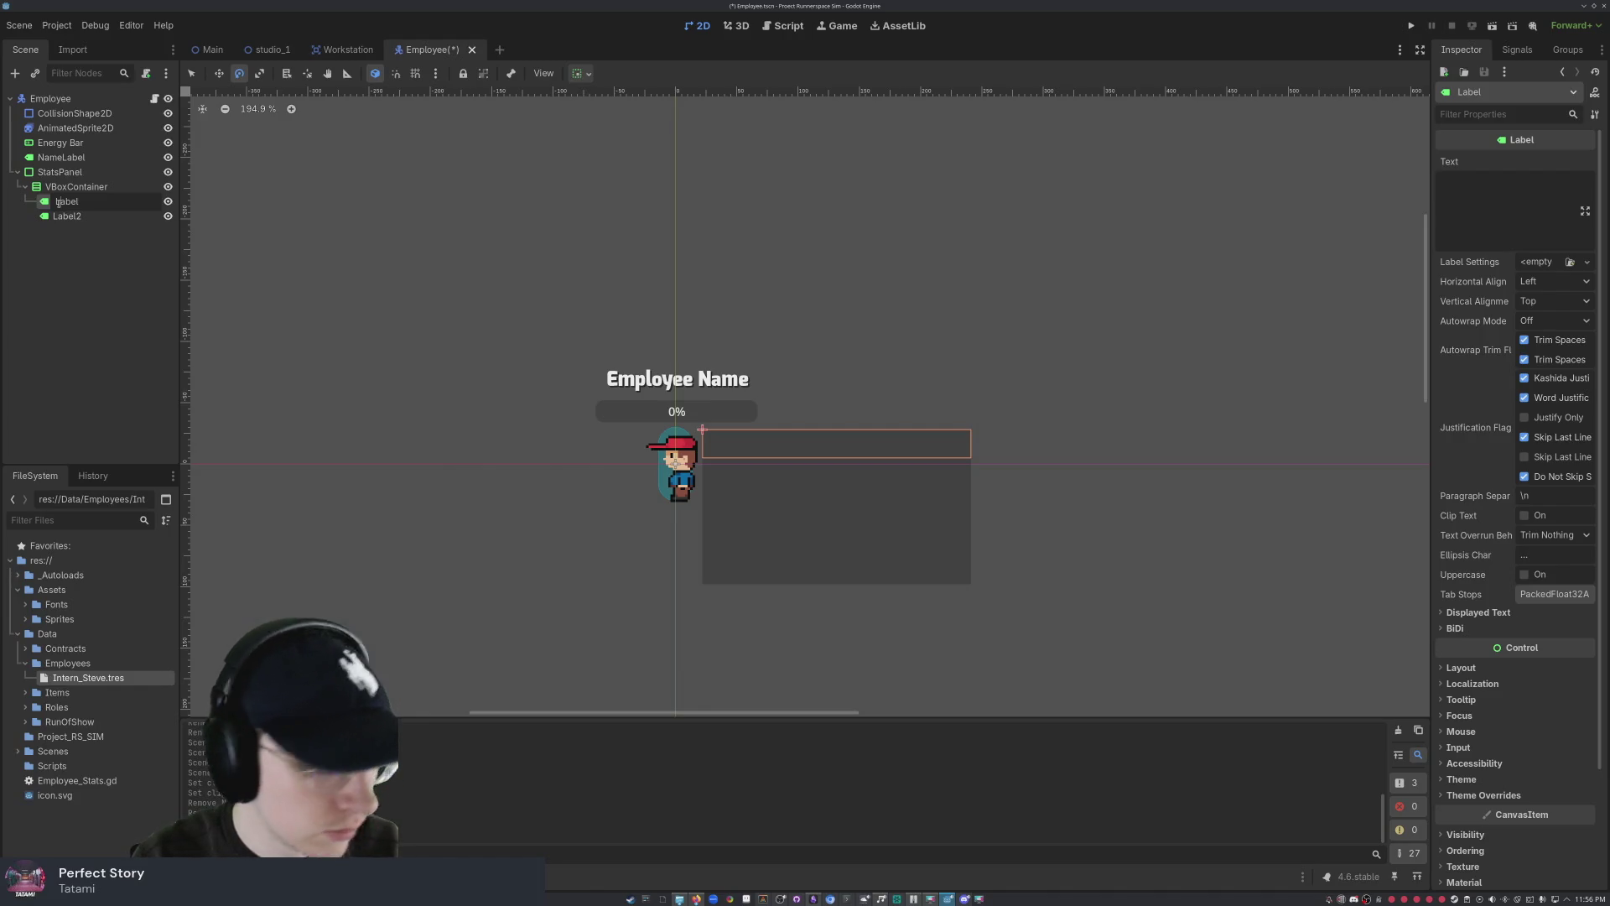
# - Rename the first Label to RoleLabel
pyautogui.write('RoleLabel')
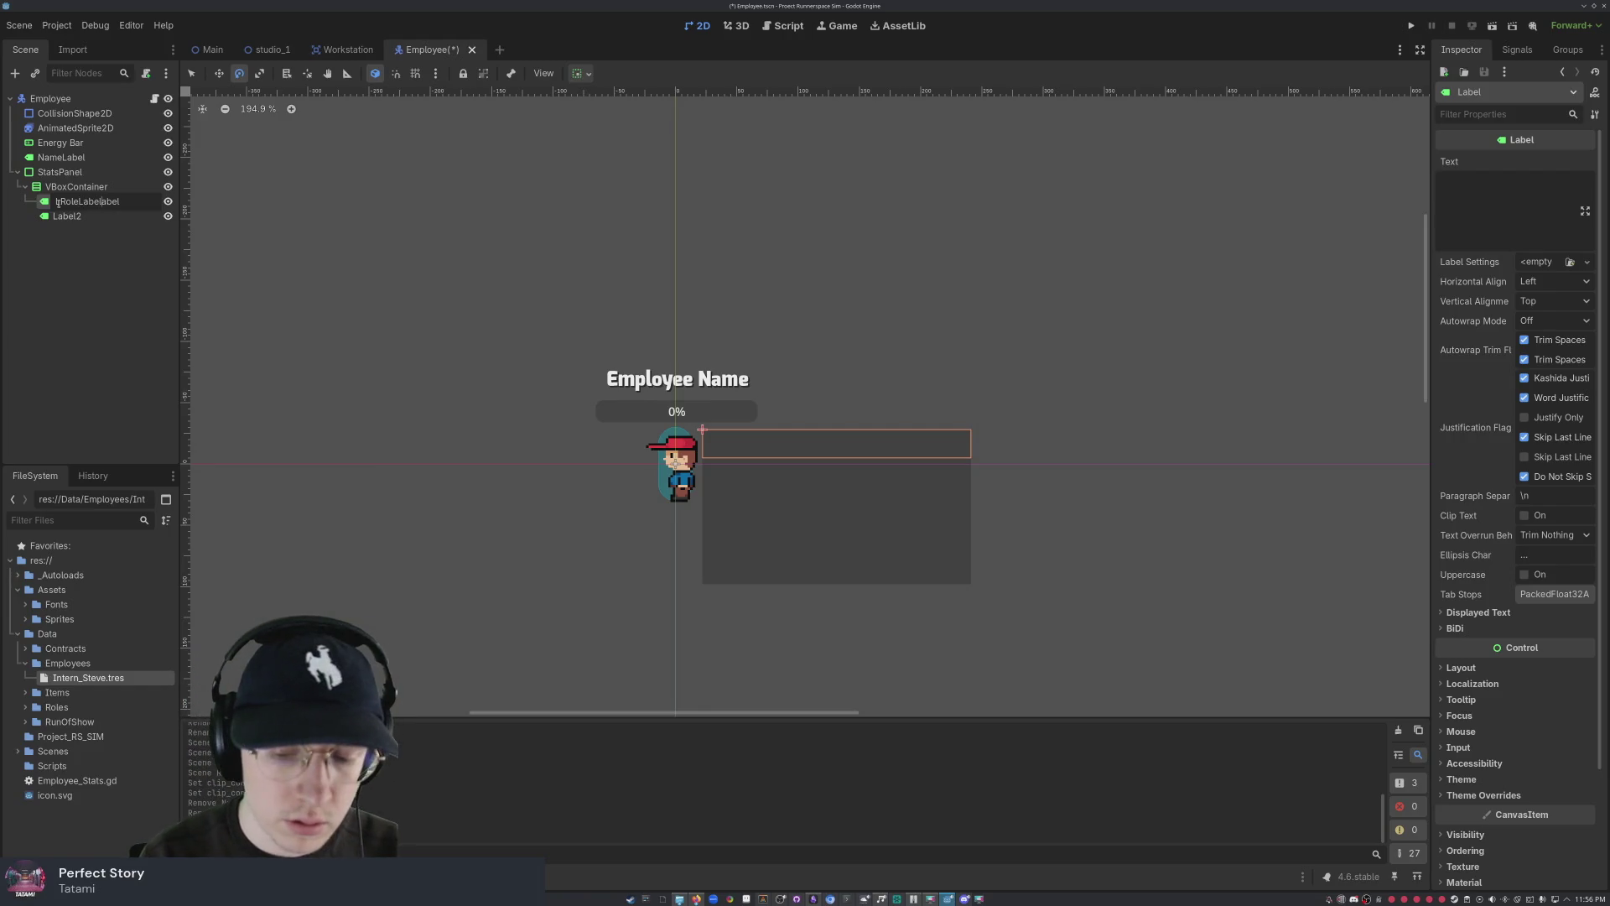
pyautogui.press('BackSpace')
pyautogui.press('BackSpace')
pyautogui.press('BackSpace')
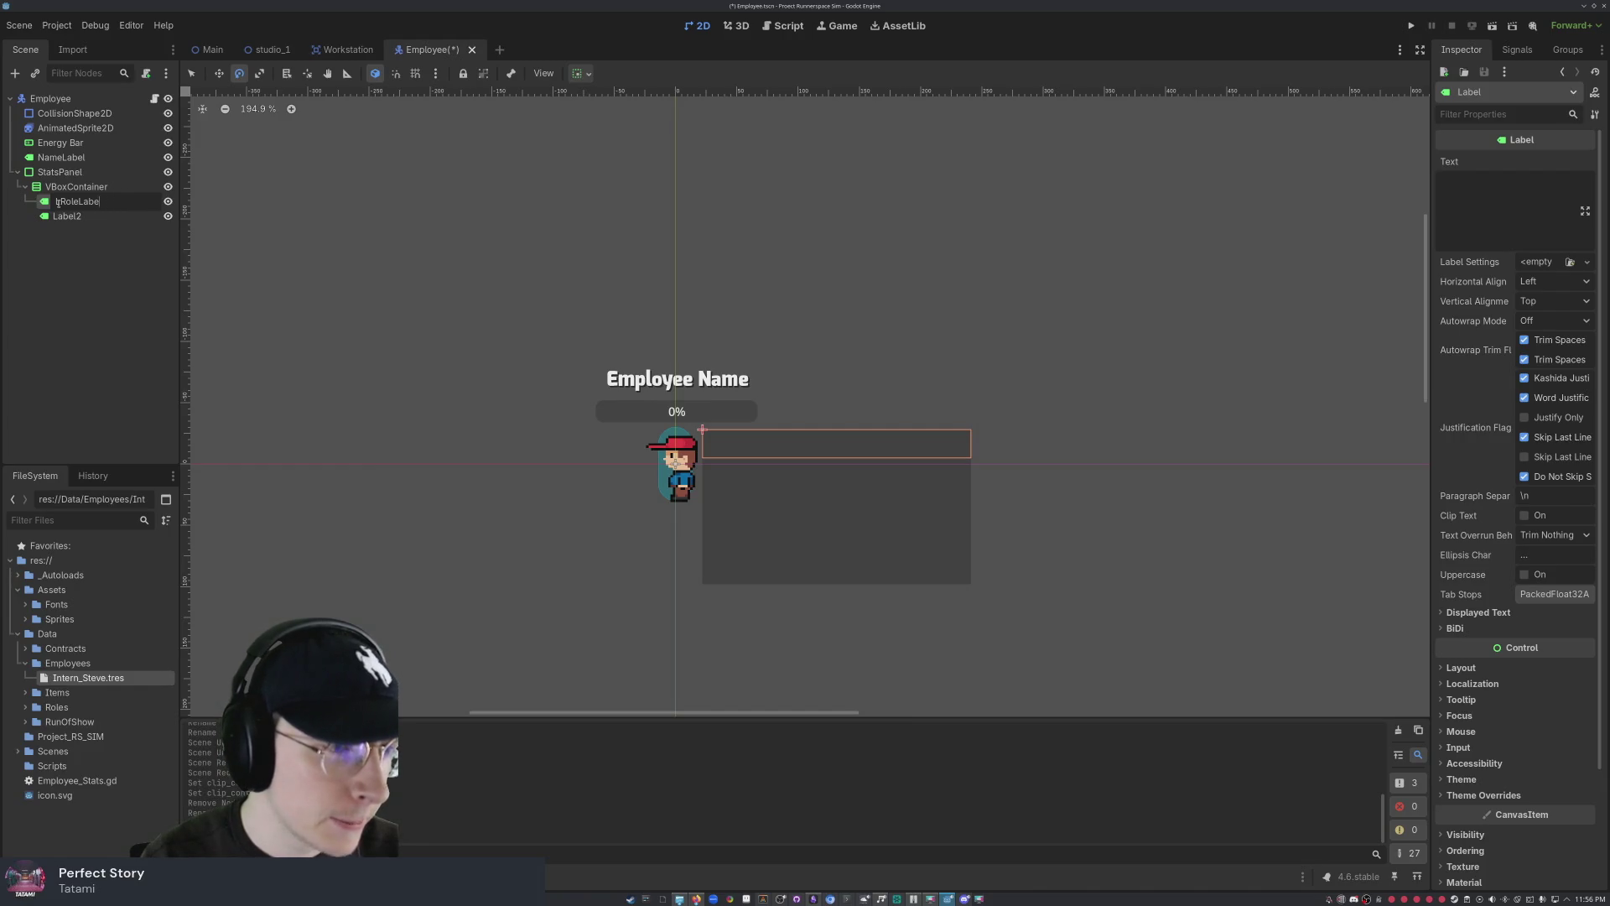
pyautogui.write('l')
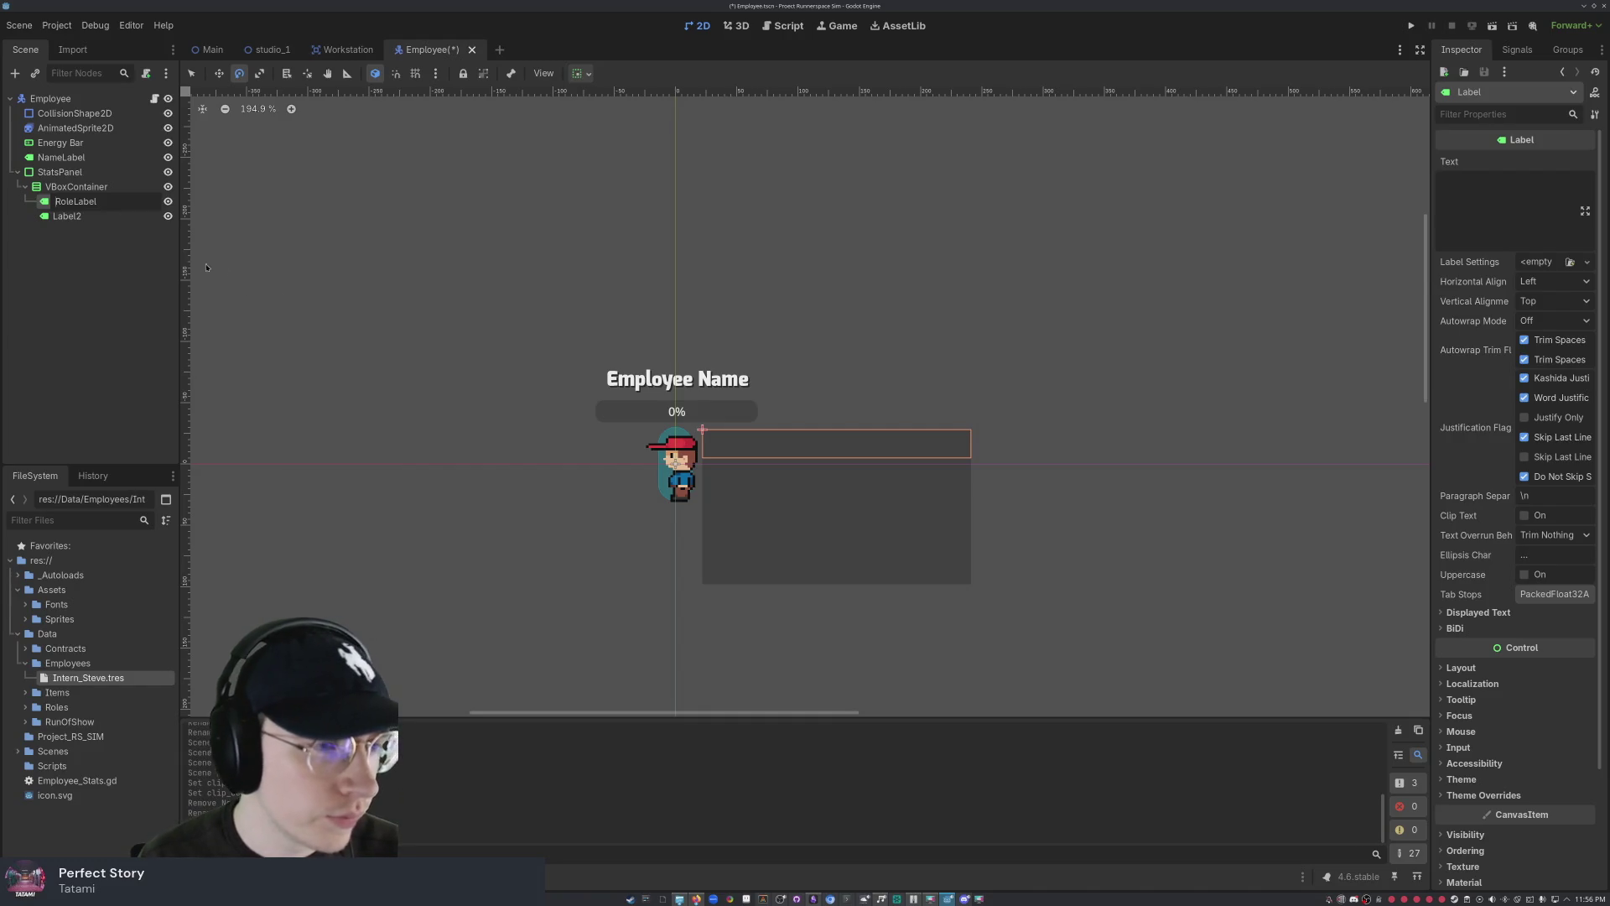
# - Rename Label2 to SpeedLabel using F2
pyautogui.click(69, 216)
pyautogui.rightClick(71, 219)
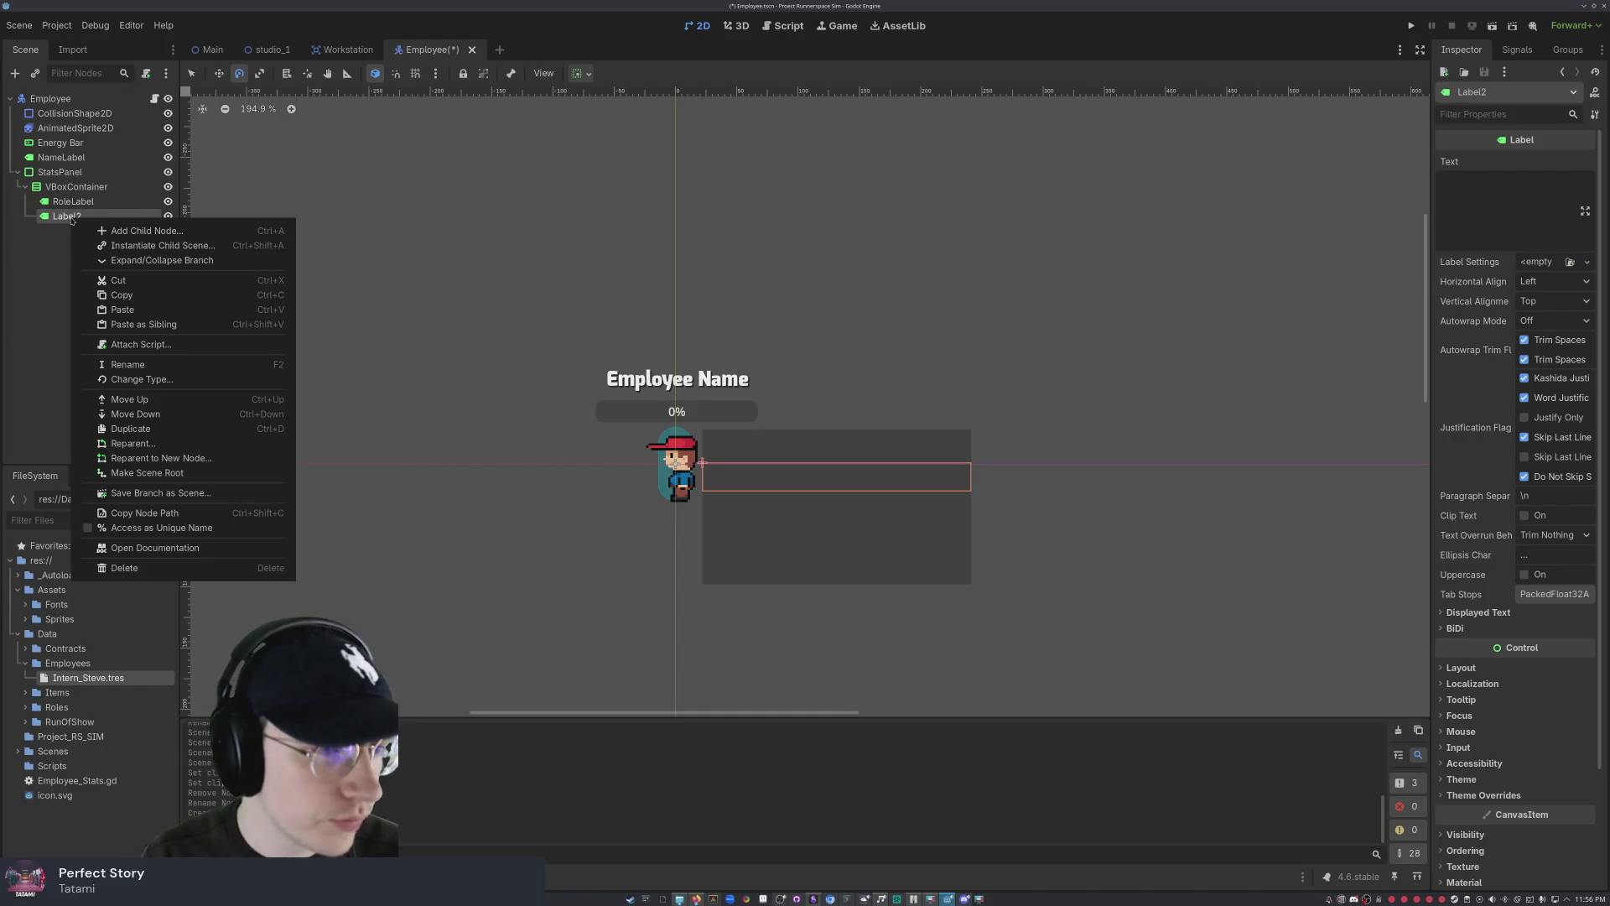
pyautogui.press('F2')
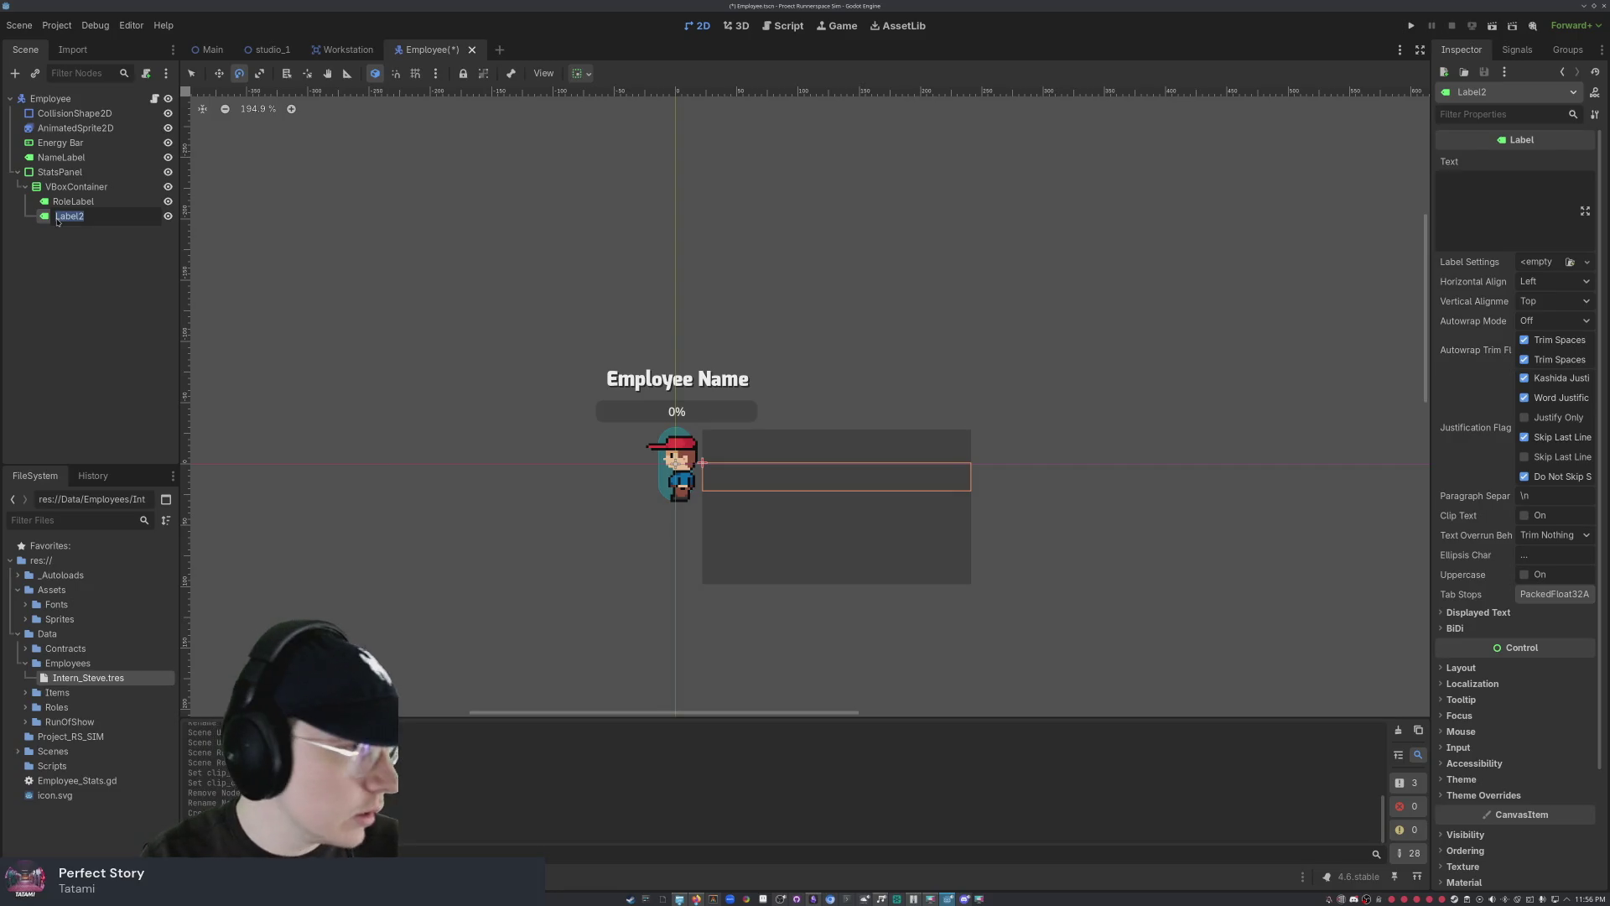
pyautogui.write('Speed')
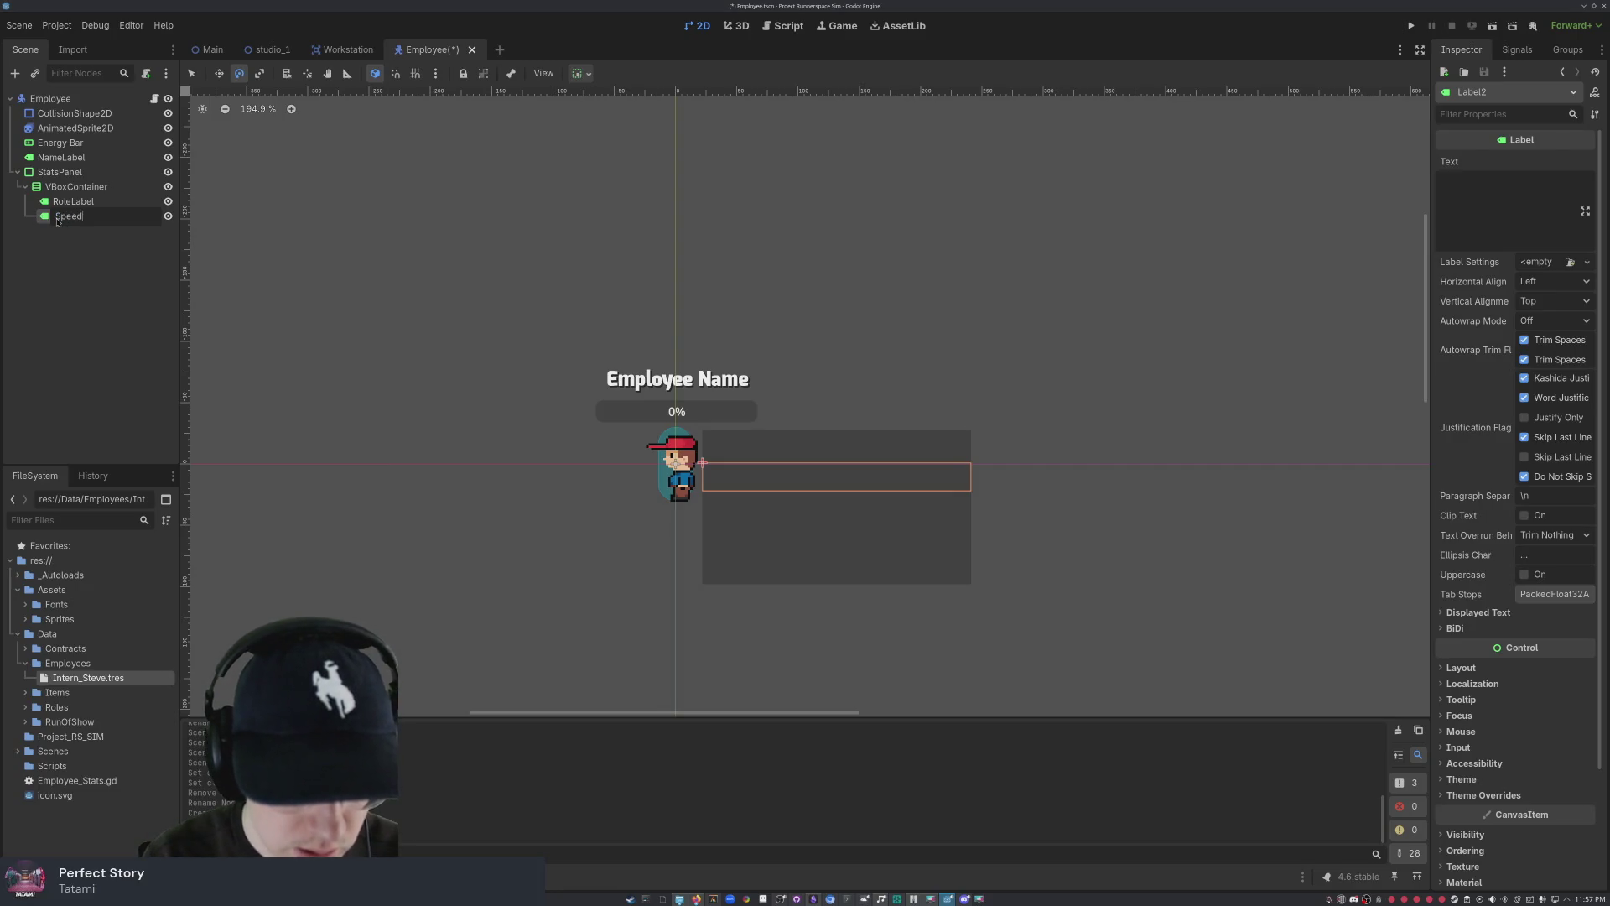
pyautogui.write('Label')
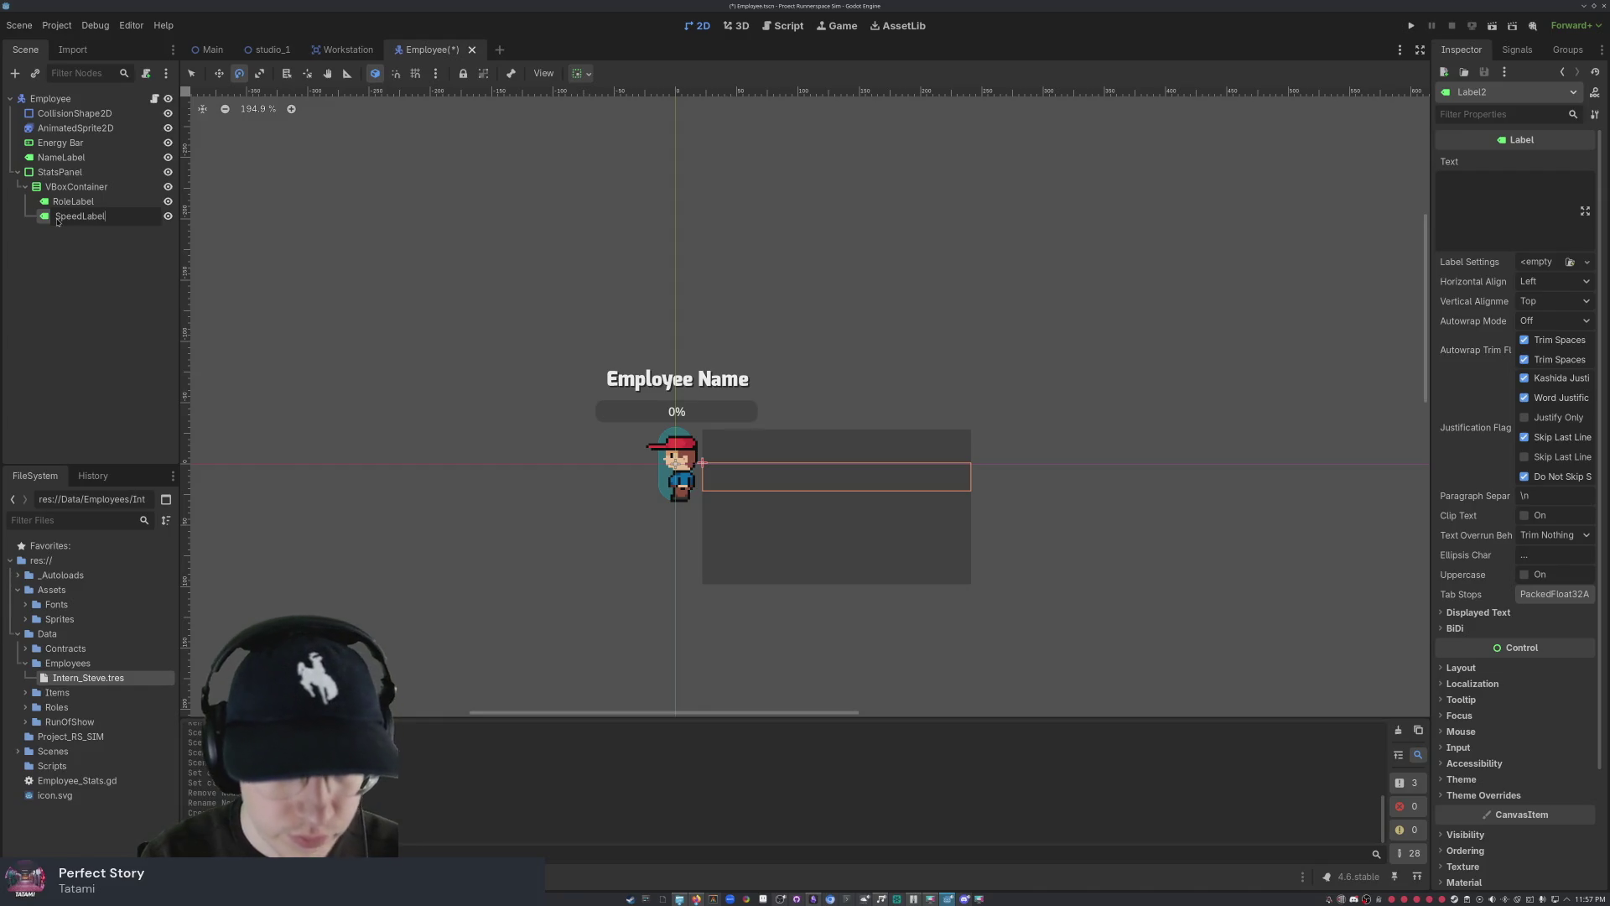
pyautogui.press('Return')
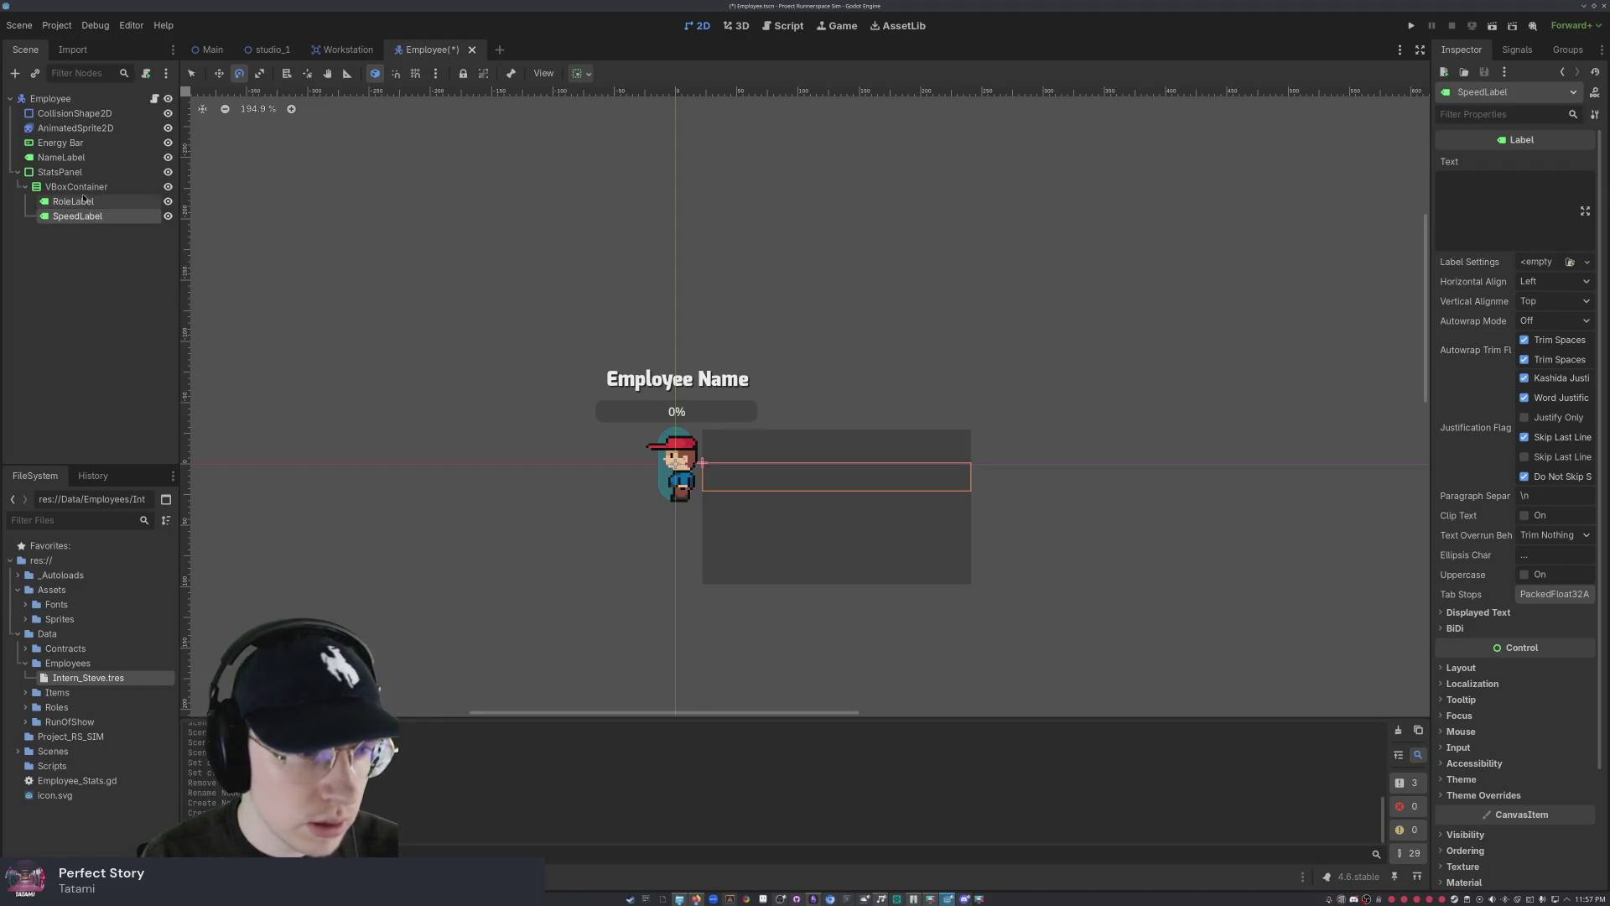
pyautogui.click(83, 201)
pyautogui.click(107, 217)
pyautogui.click(75, 201)
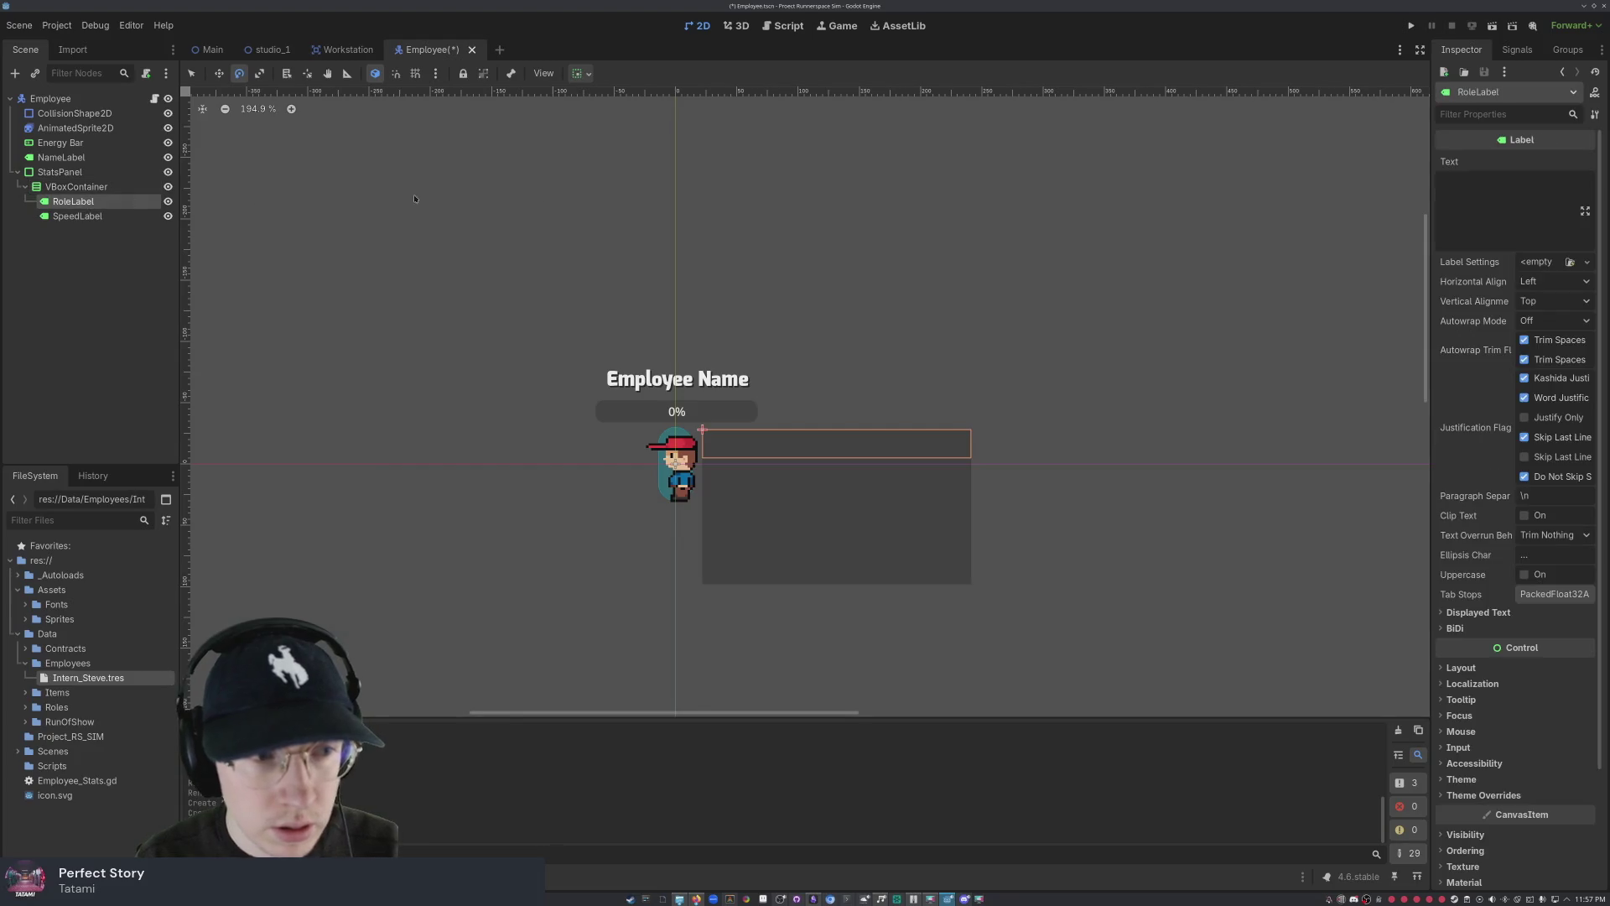
# - Set RoleLabel's Text to 'Role: Intern' and SpeedLabel's Text to 'Speed: 19'
pyautogui.click(1482, 200)
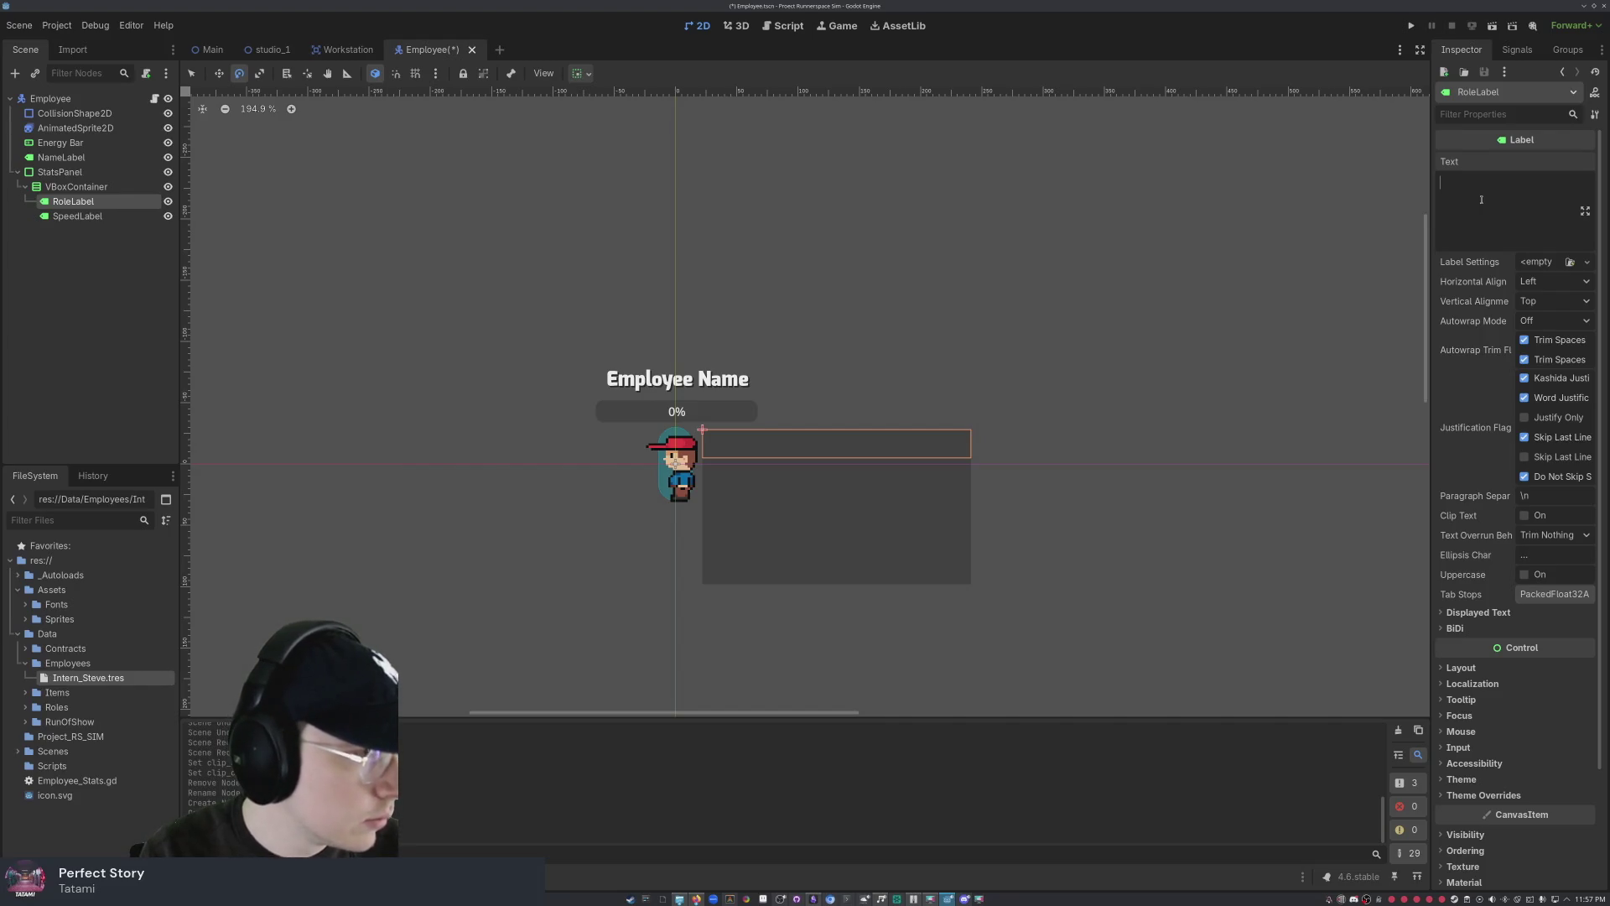
pyautogui.write('R')
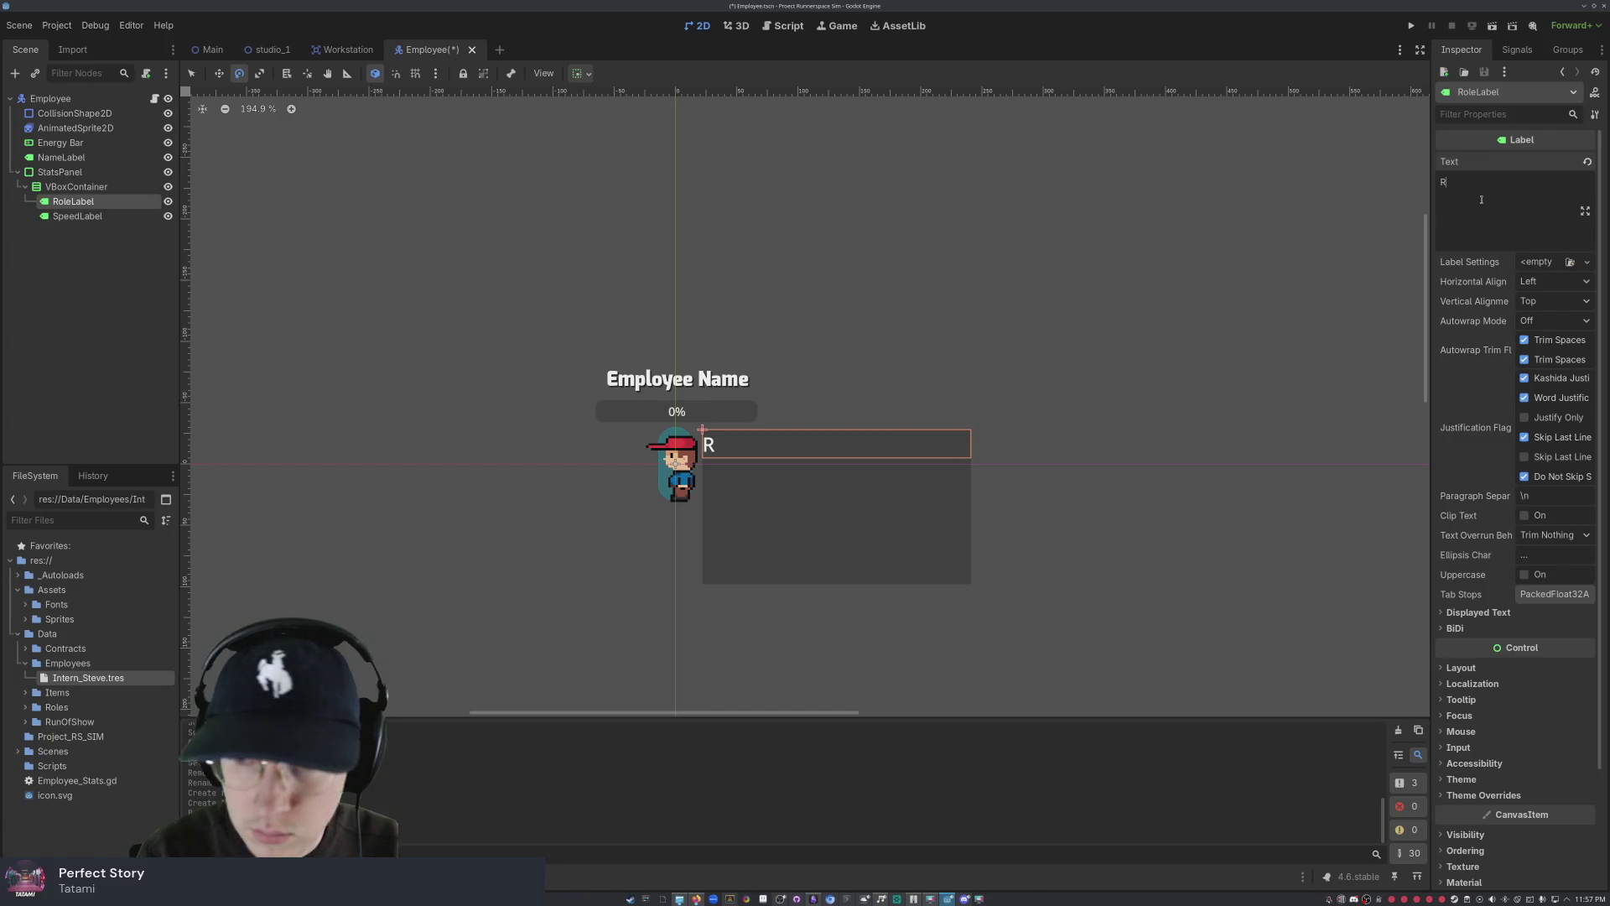
pyautogui.write('ole')
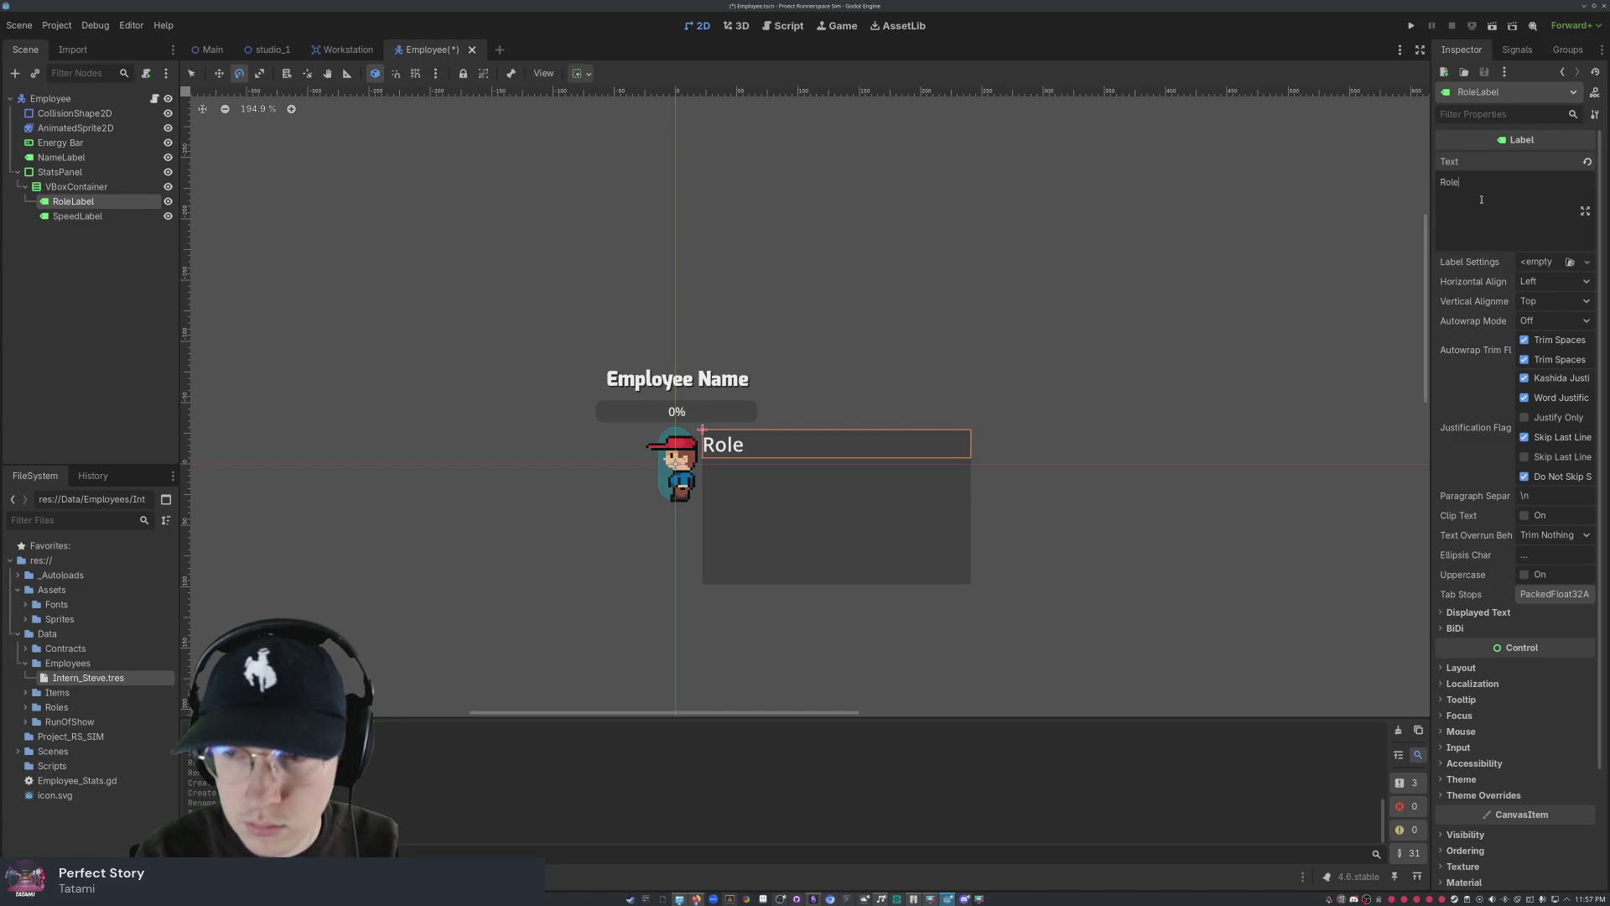
pyautogui.write(': Intern')
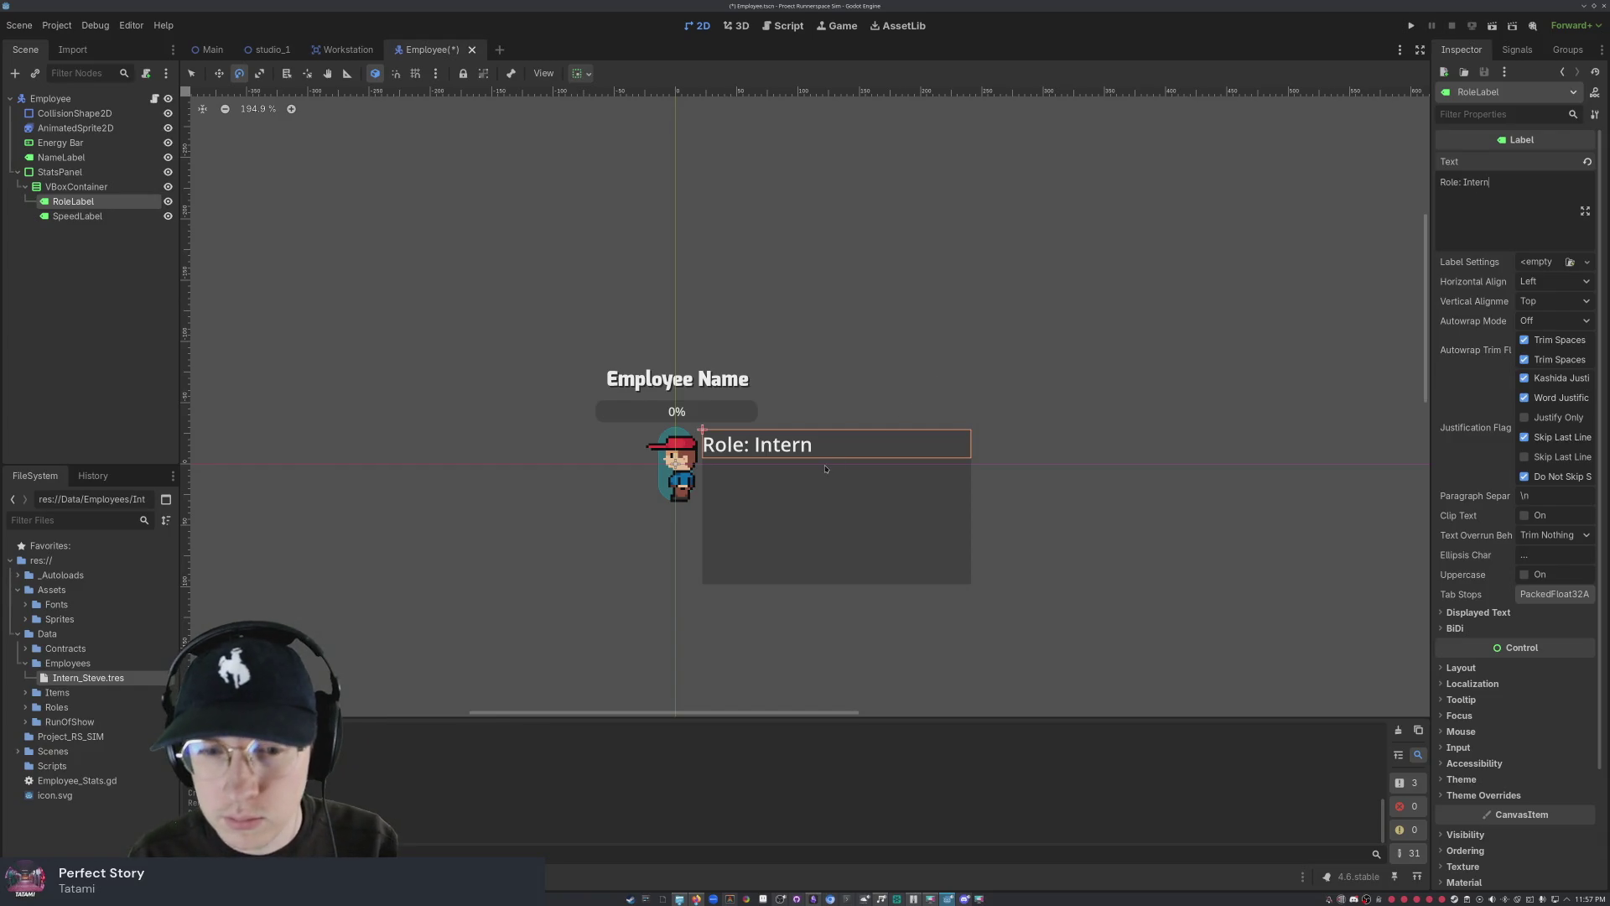
pyautogui.click(77, 216)
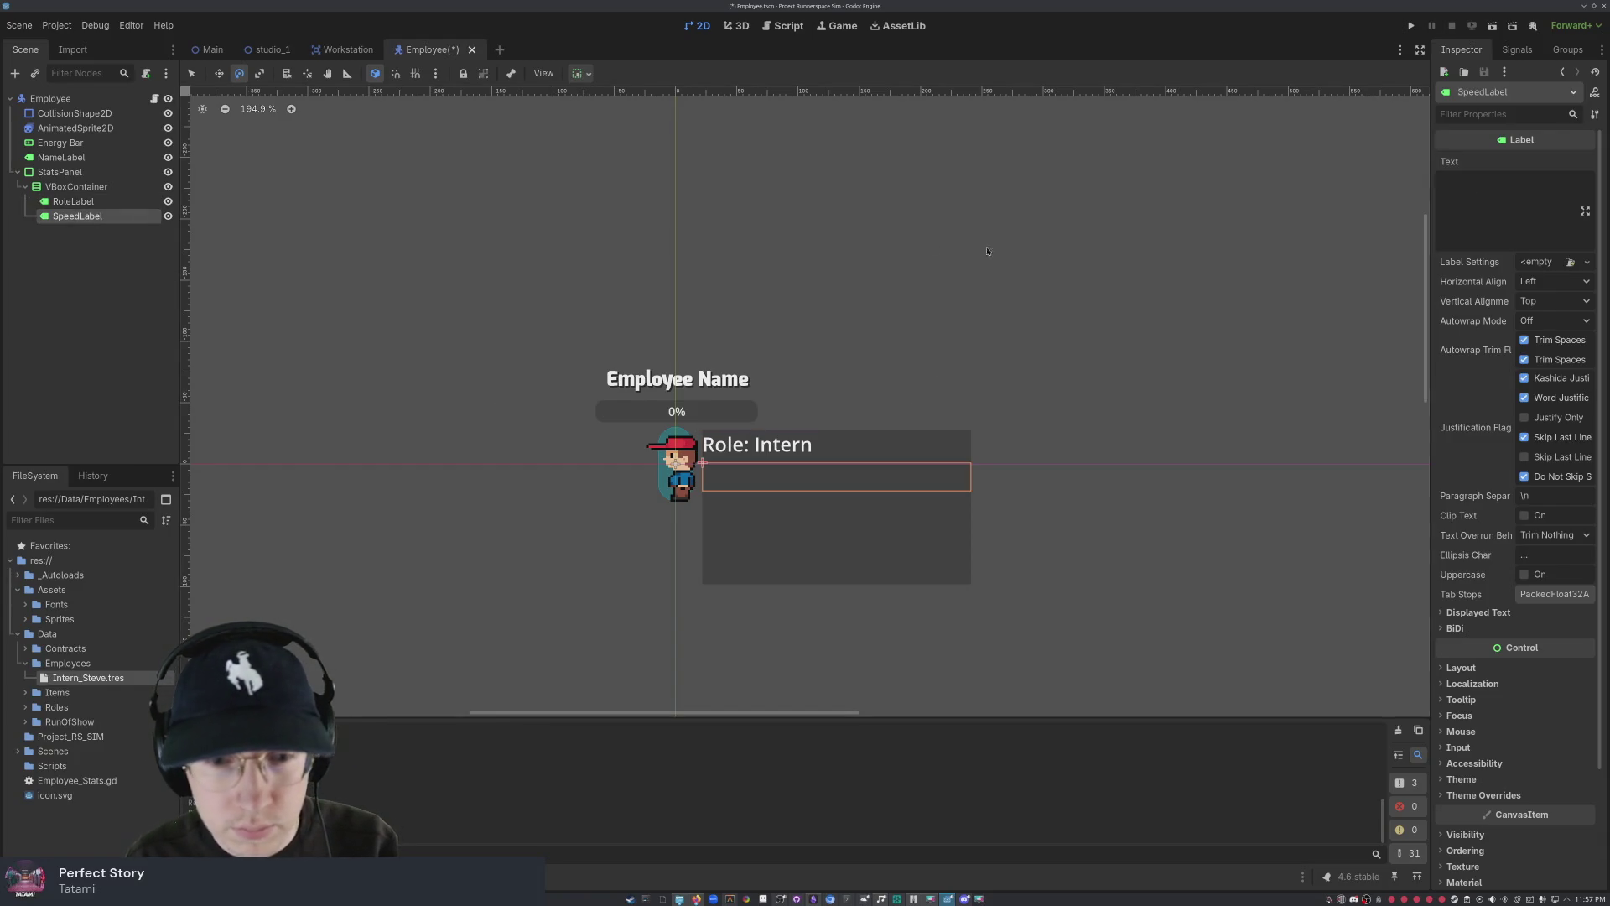
pyautogui.click(1507, 190)
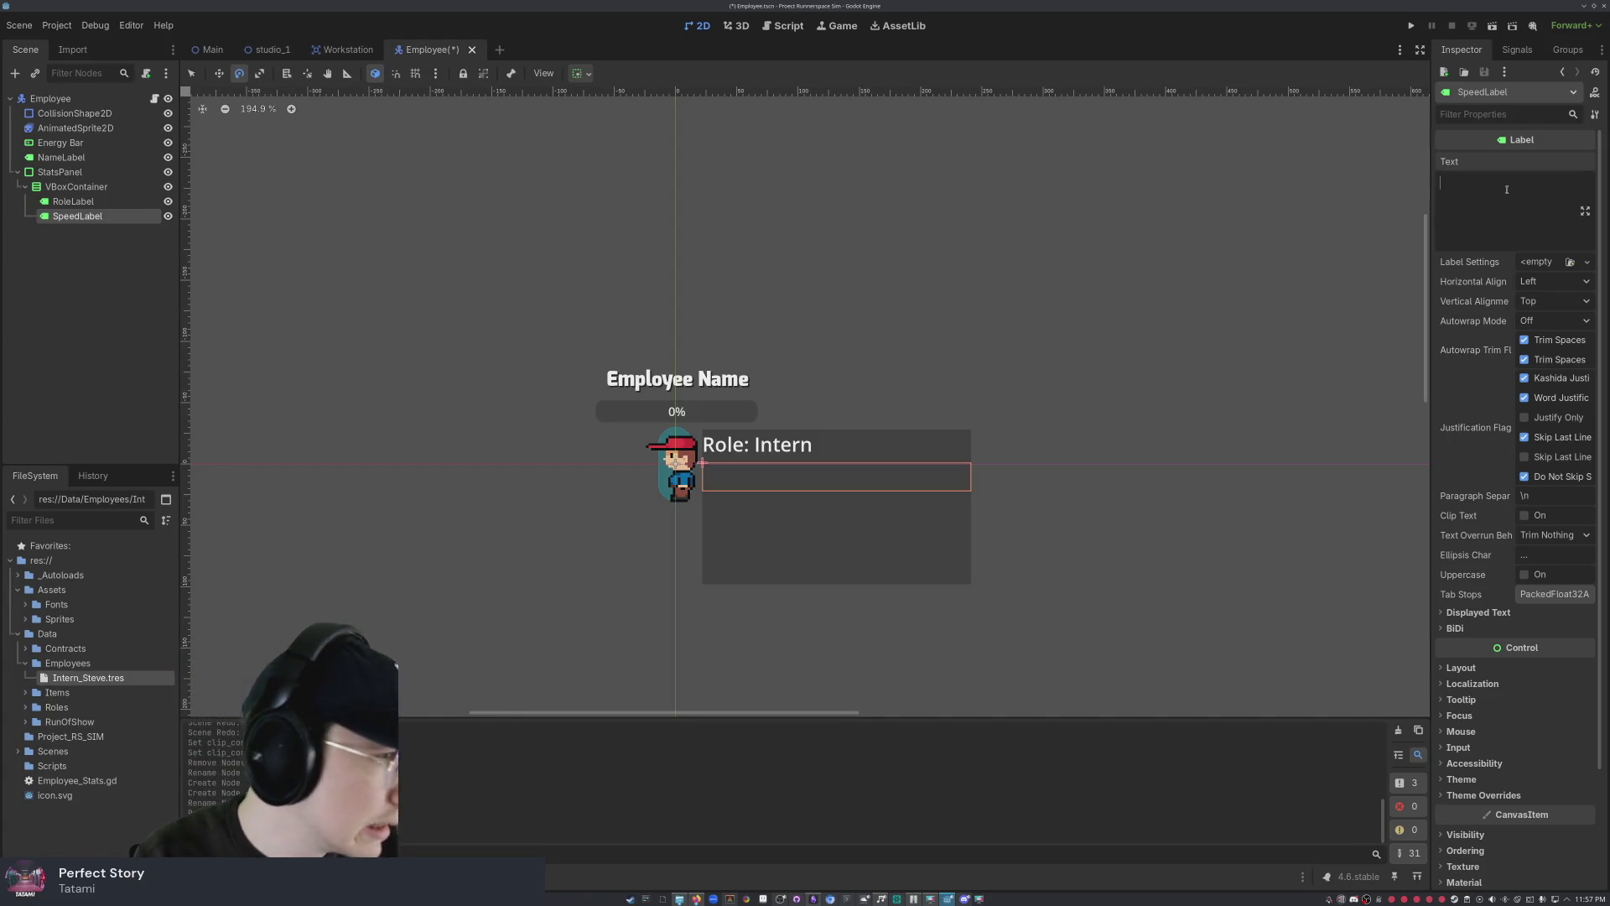
pyautogui.write('S')
pyautogui.press('BackSpace')
pyautogui.write('Speed:')
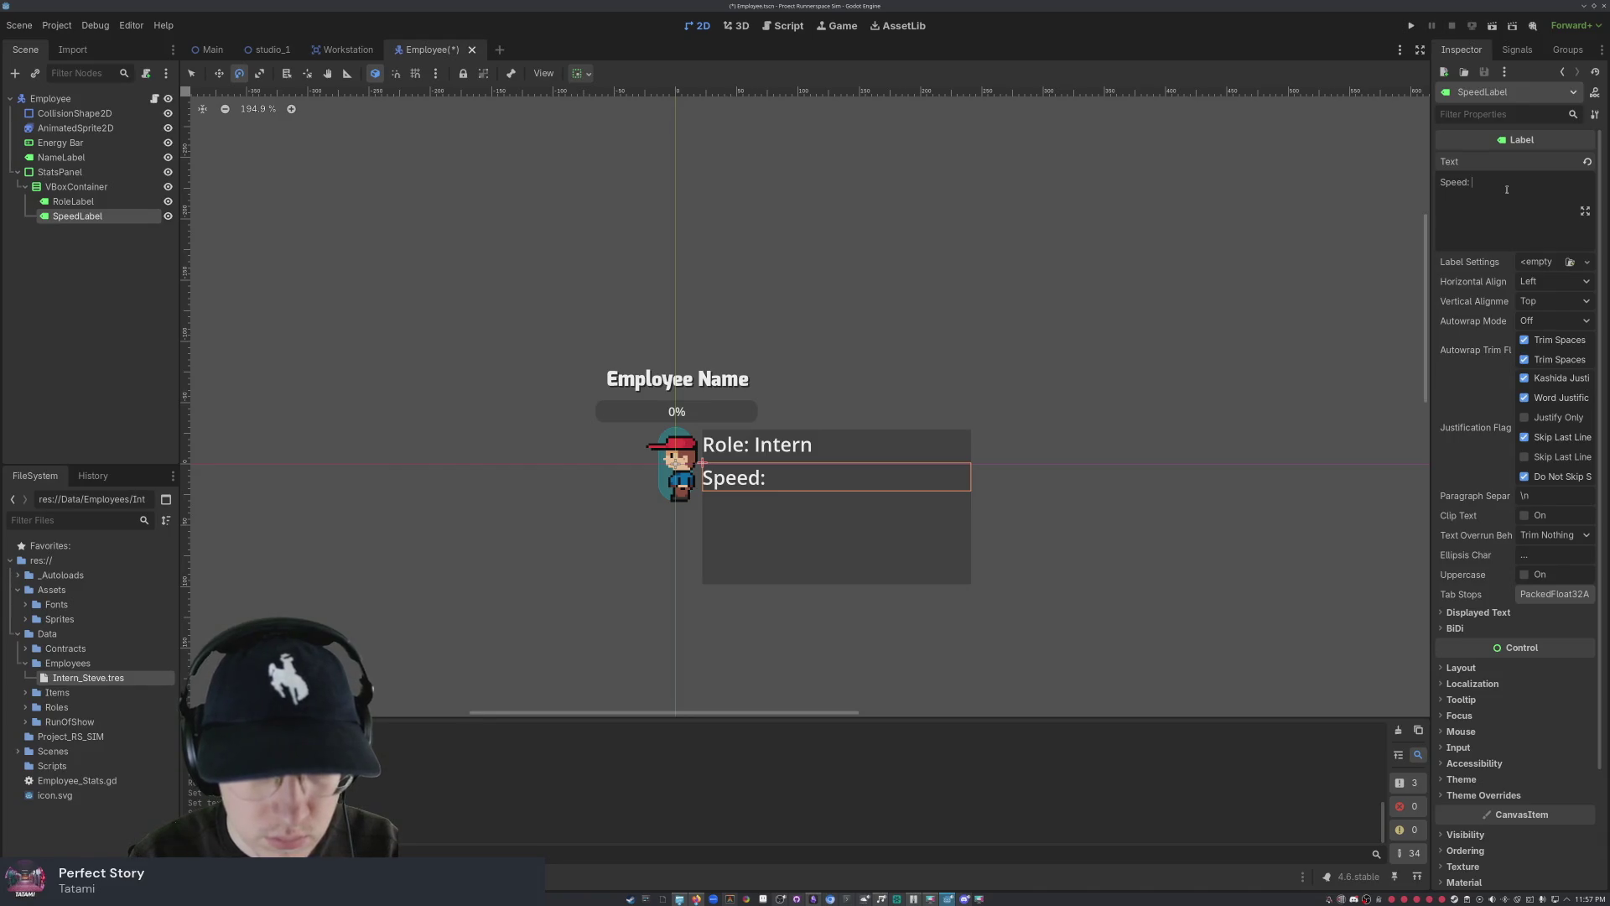
pyautogui.write('19')
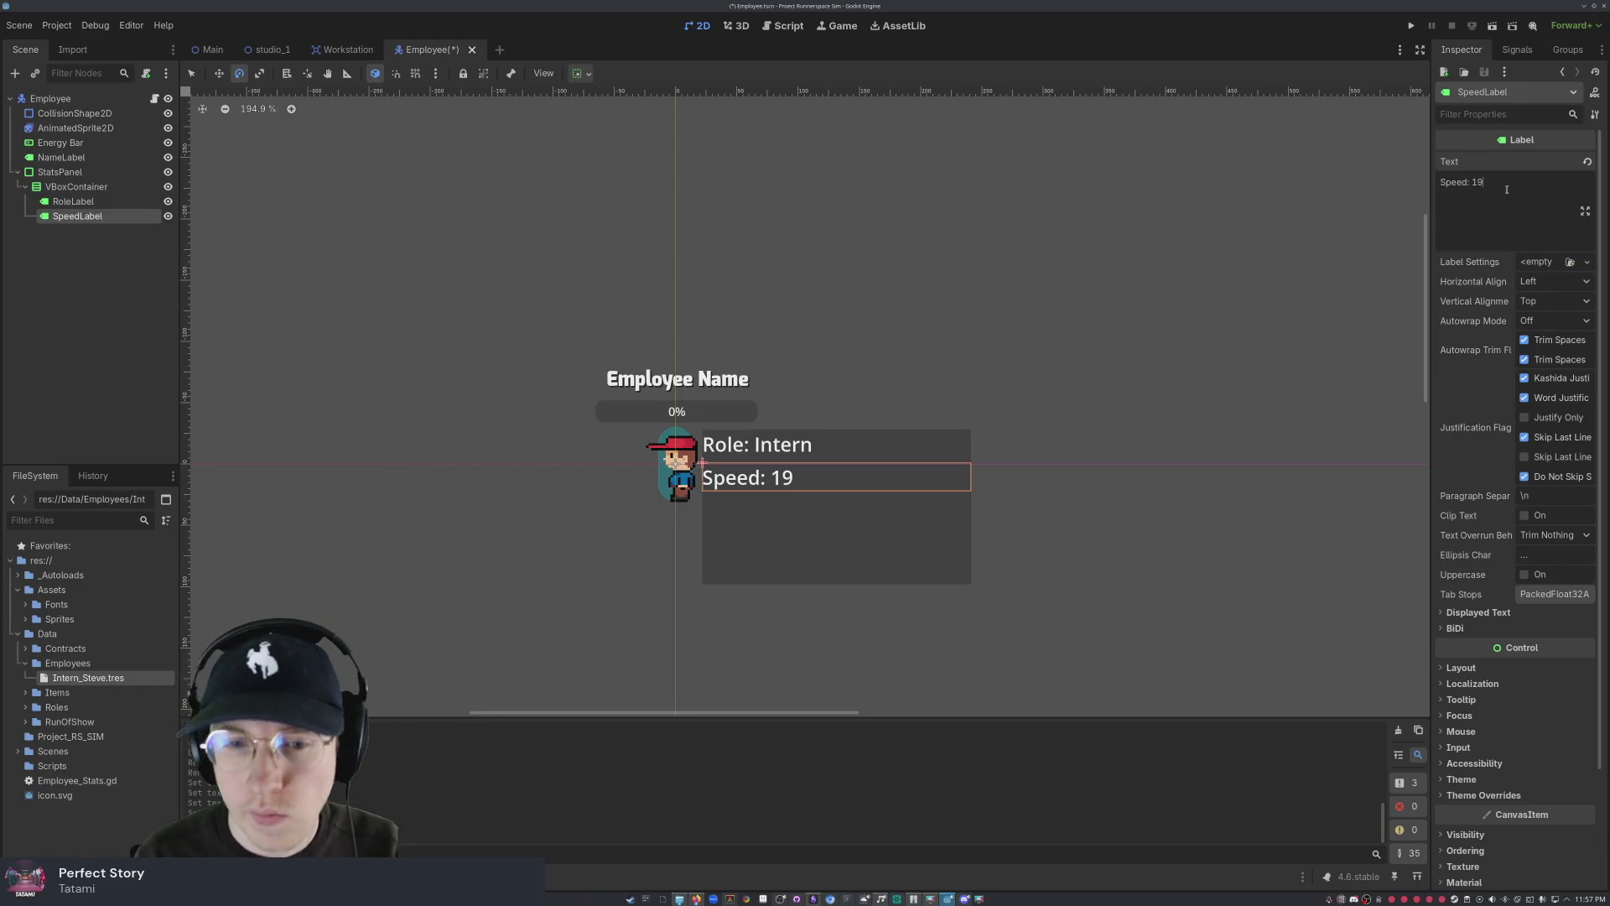
pyautogui.press('Escape')
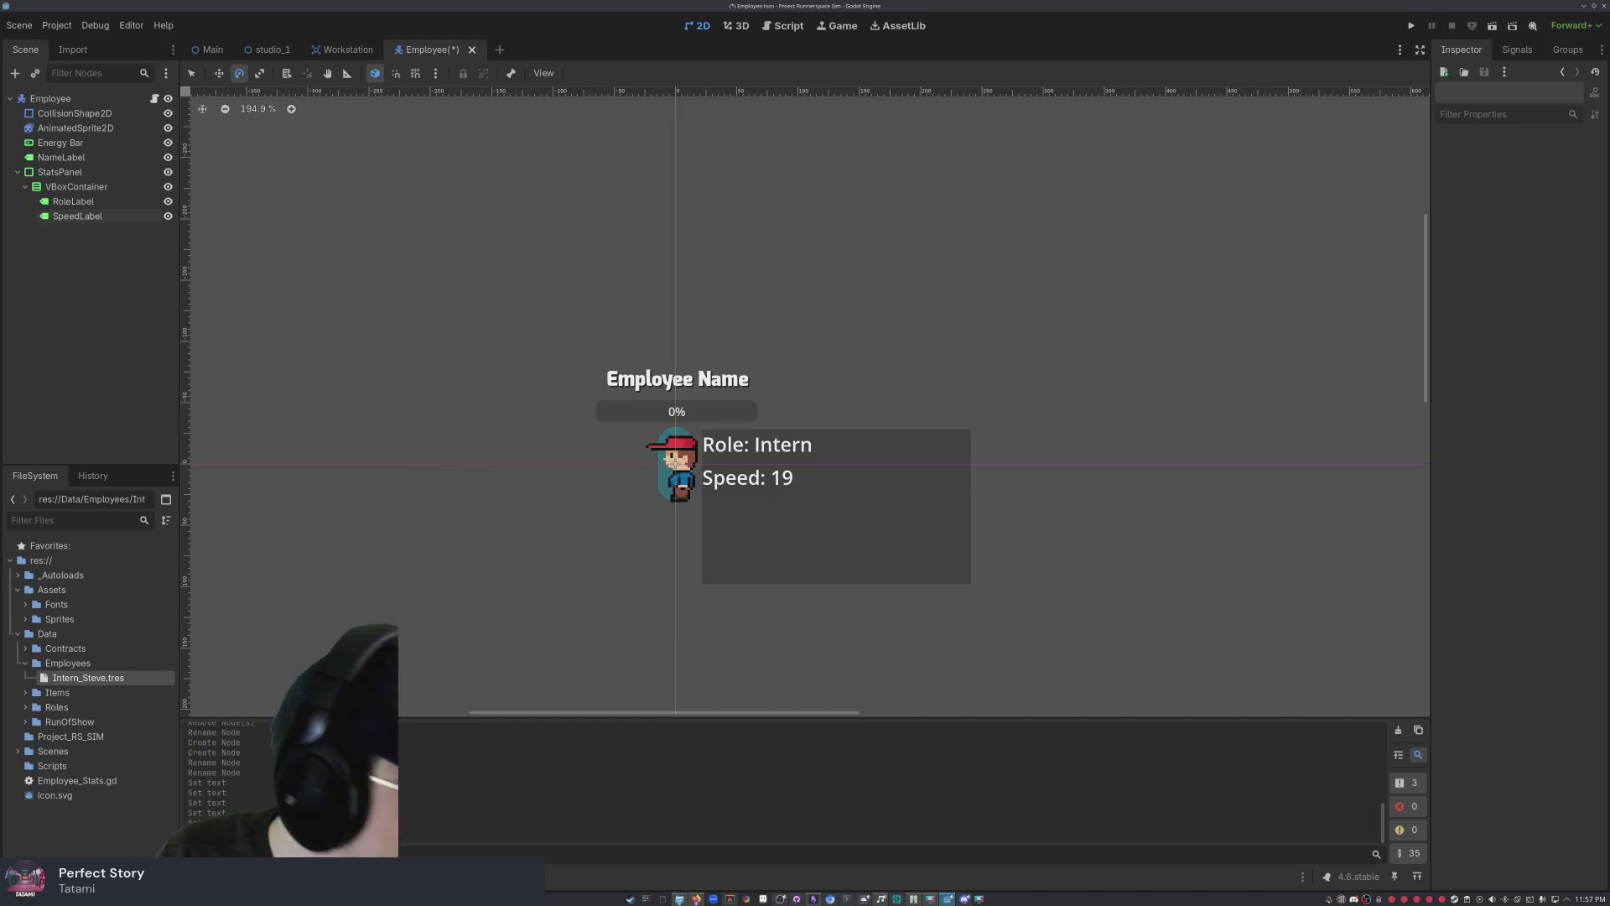
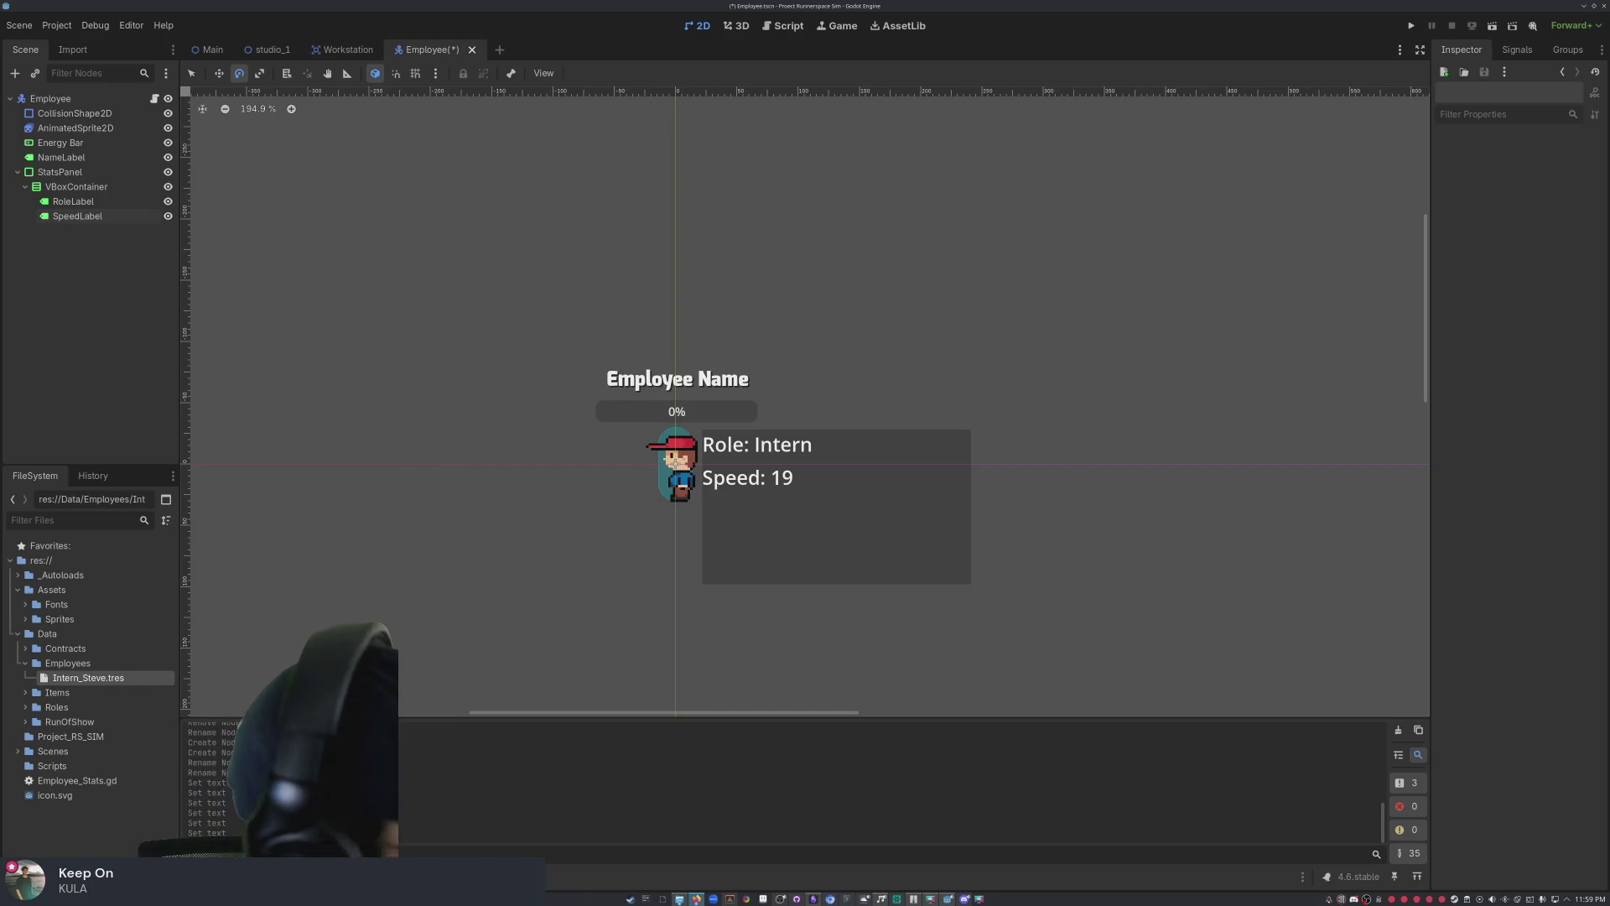
# - Add a PopupMenu child under the Employee node and start renaming it ContextMenu
pyautogui.press('super+w')
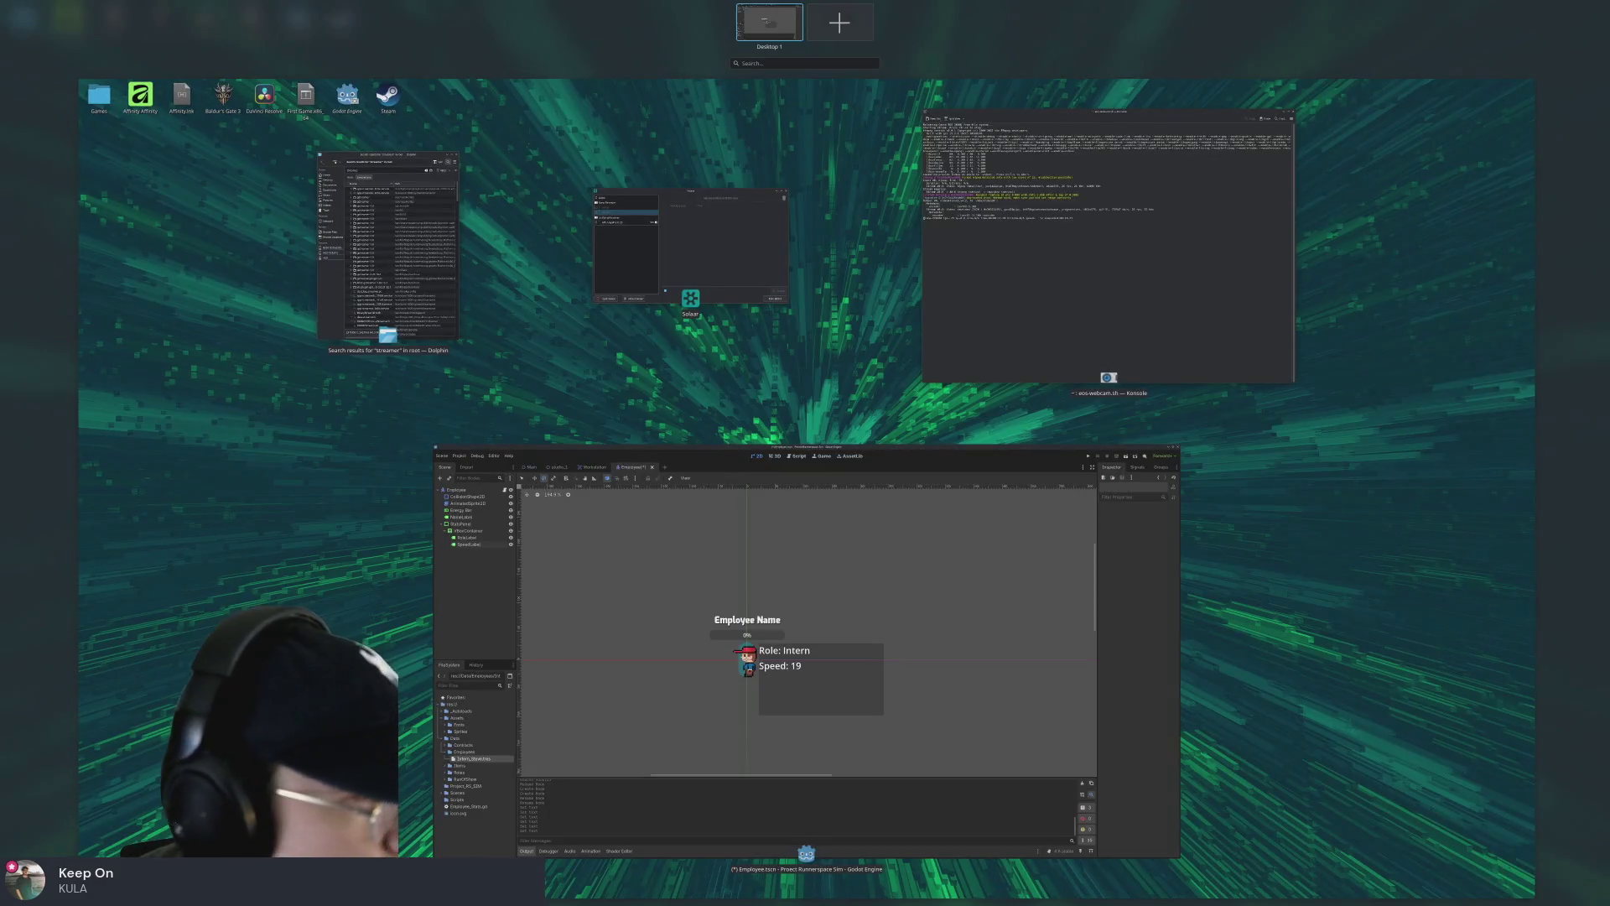
pyautogui.press('super+w')
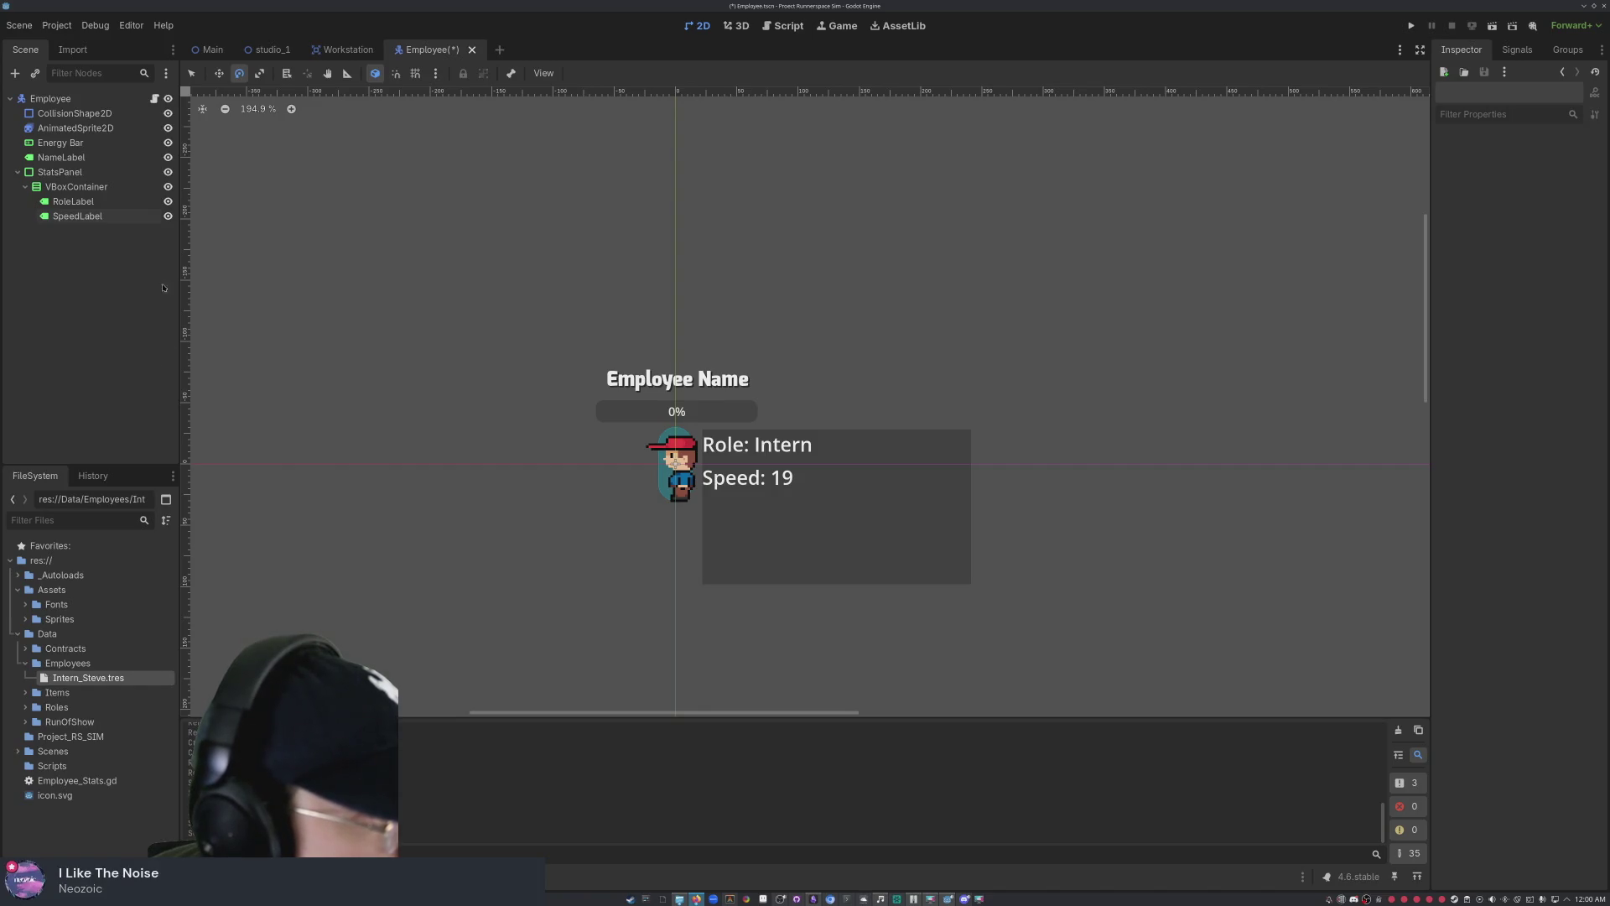
pyautogui.rightClick(82, 101)
pyautogui.click(141, 136)
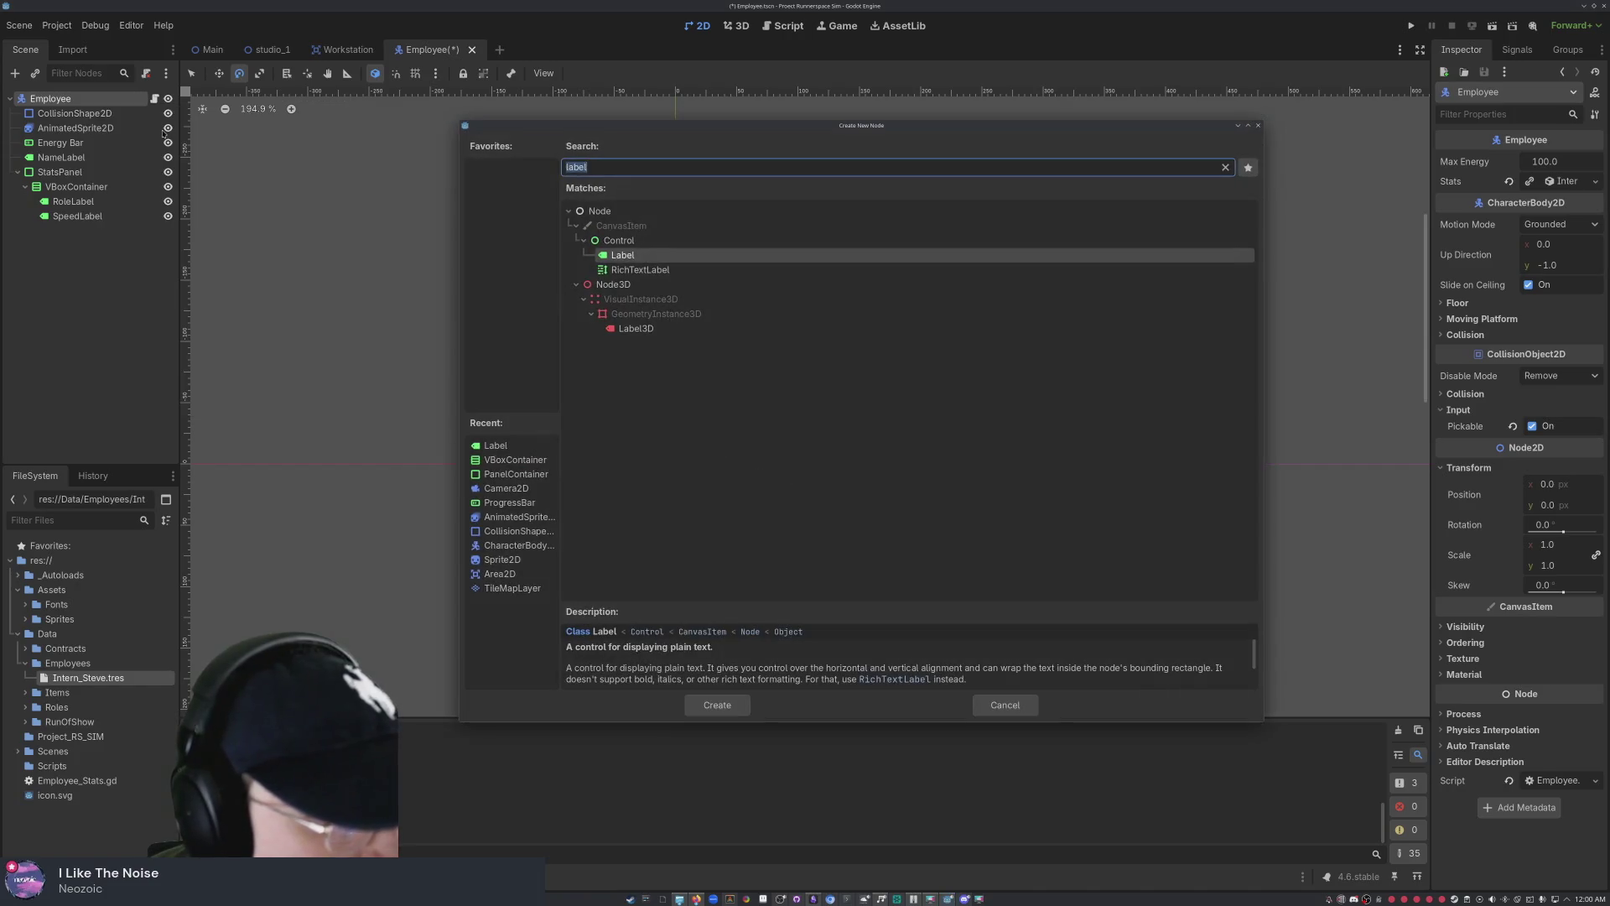
pyautogui.write('popmenu')
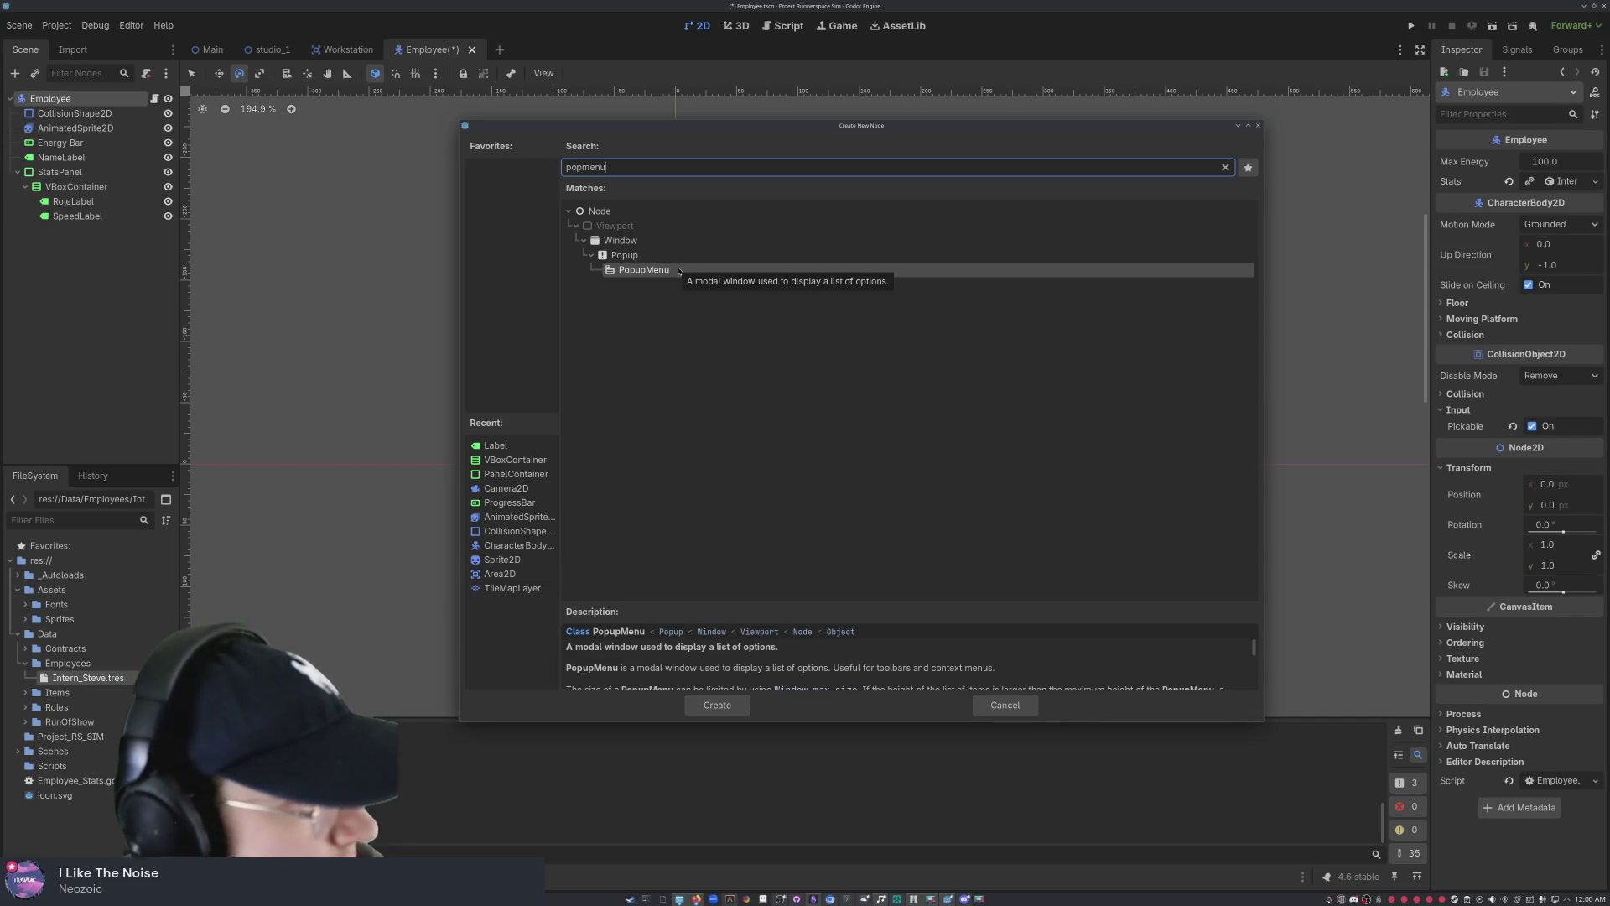
pyautogui.doubleClick(679, 270)
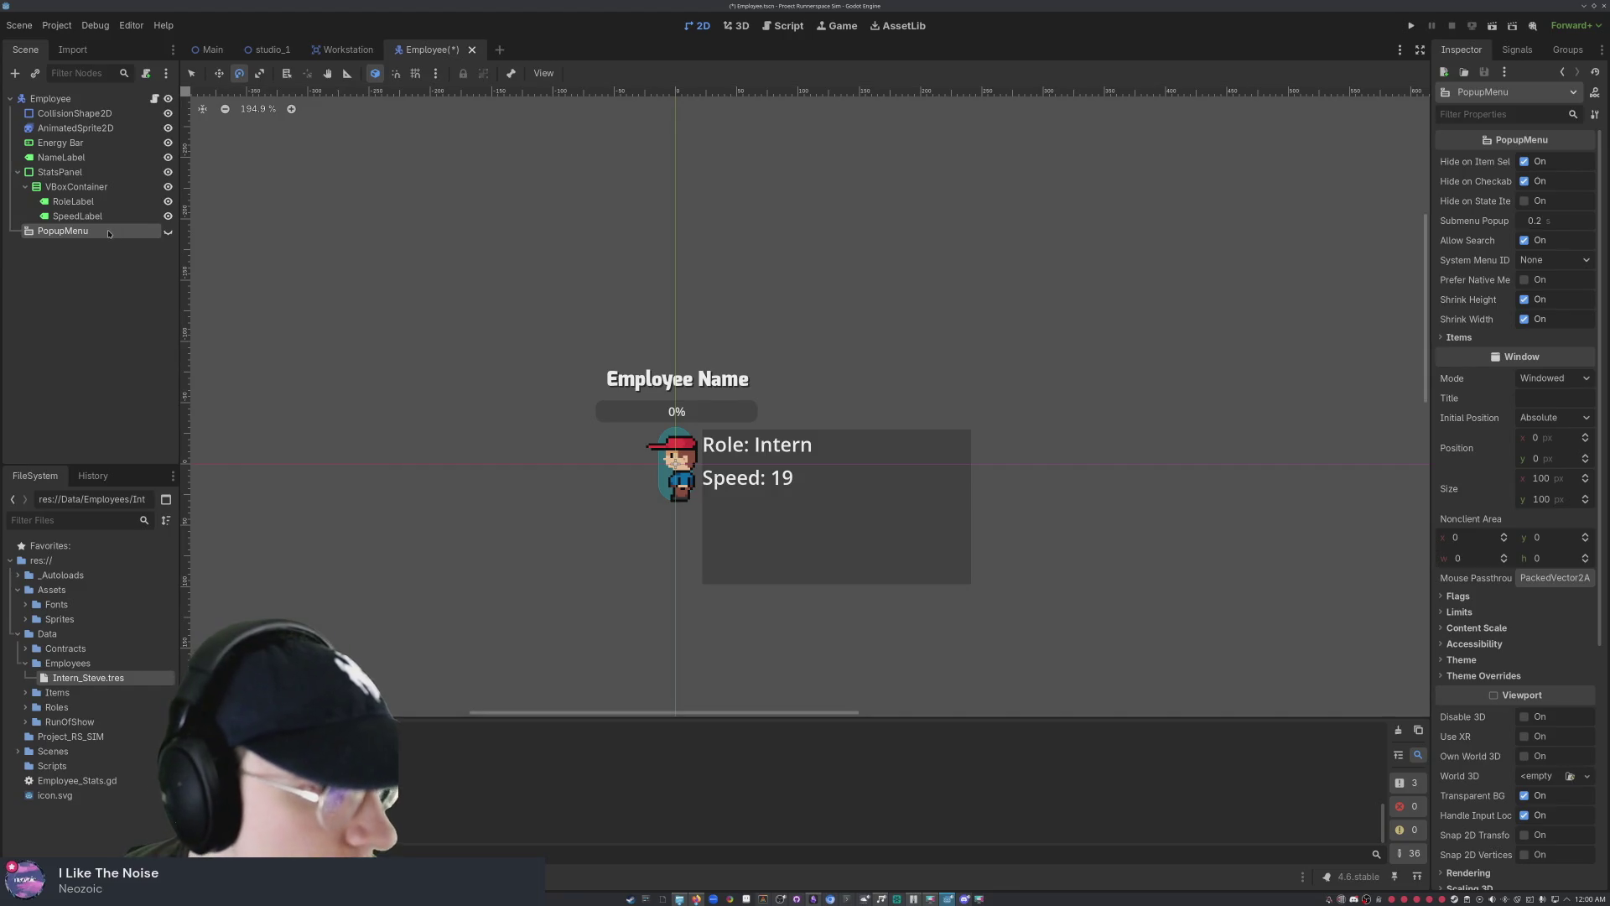
pyautogui.doubleClick(78, 236)
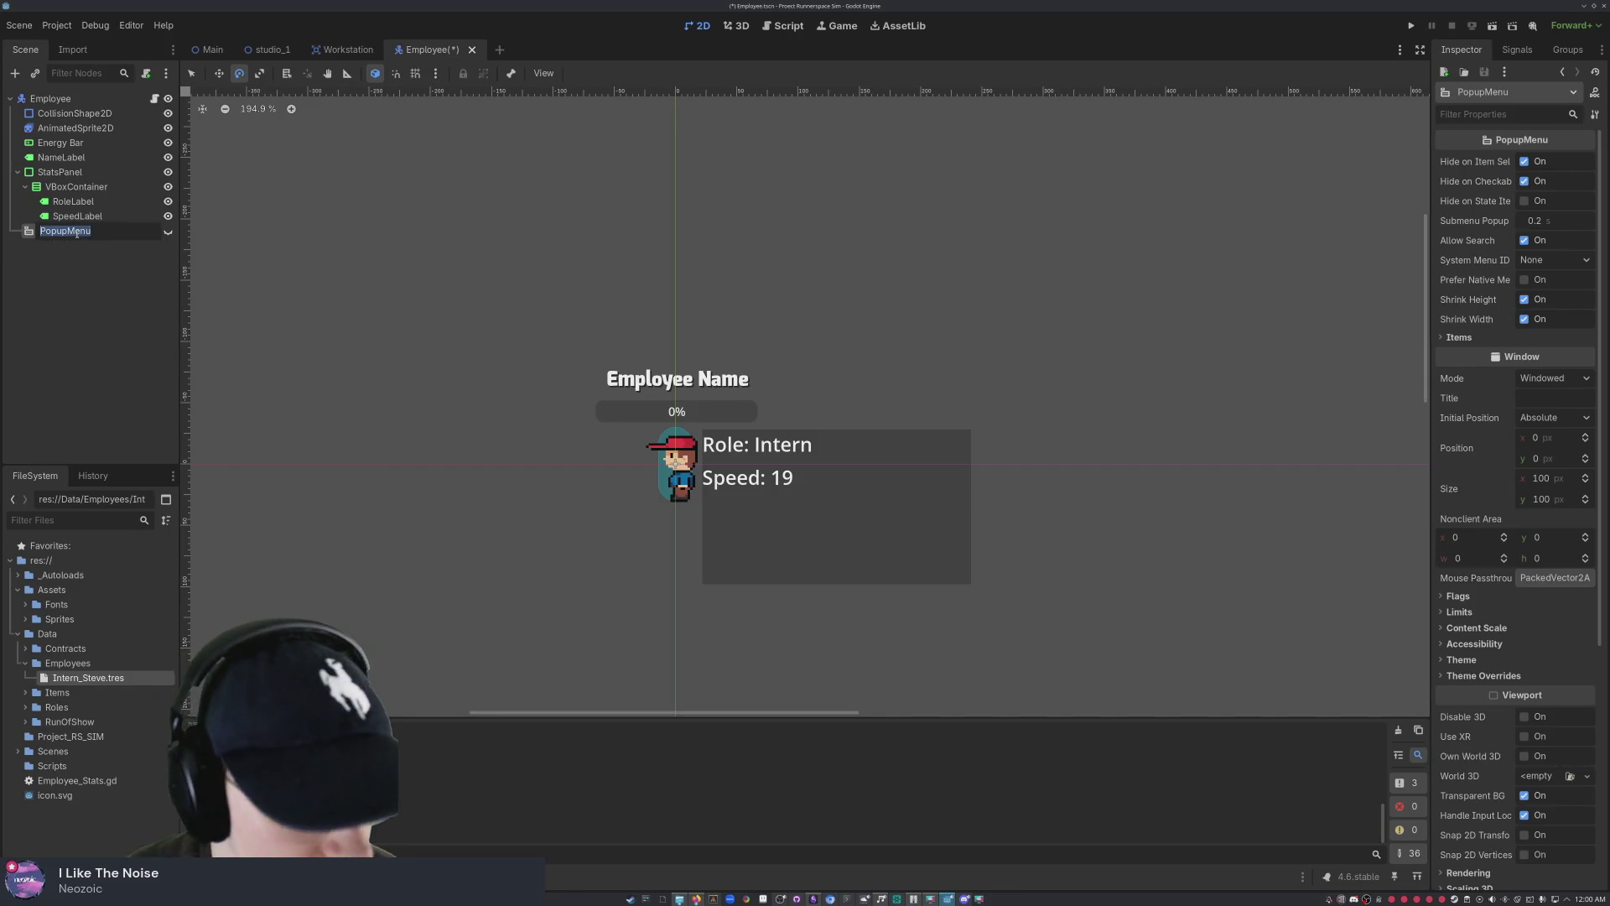
pyautogui.write('O')
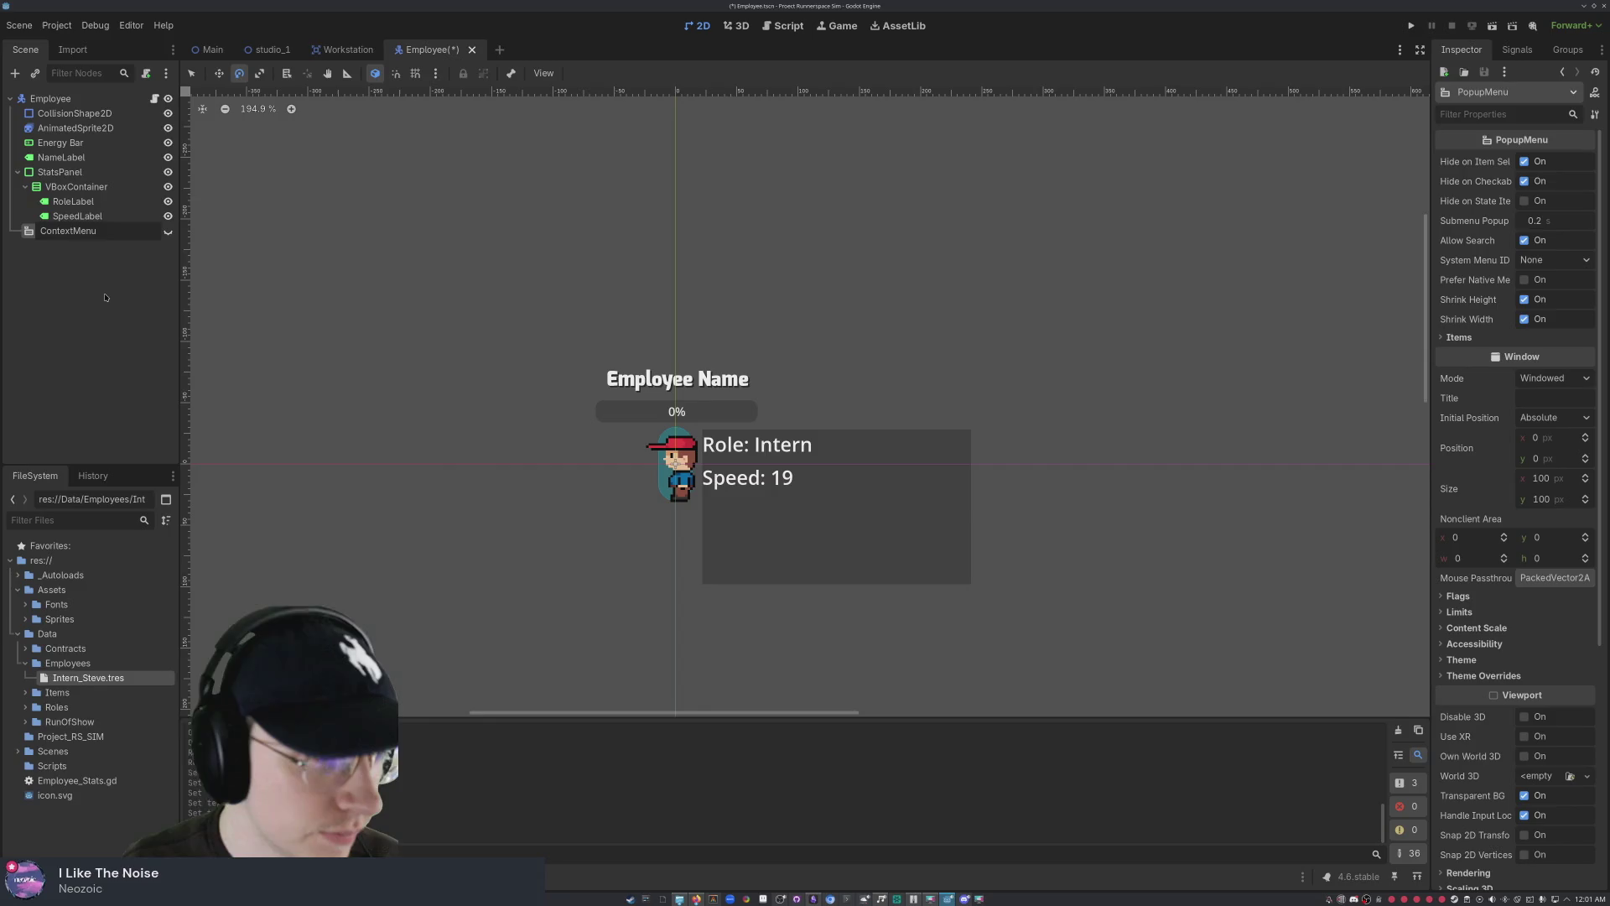
# - Confirm the ContextMenu name and expand its Items list in the Inspector
pyautogui.press('Return')
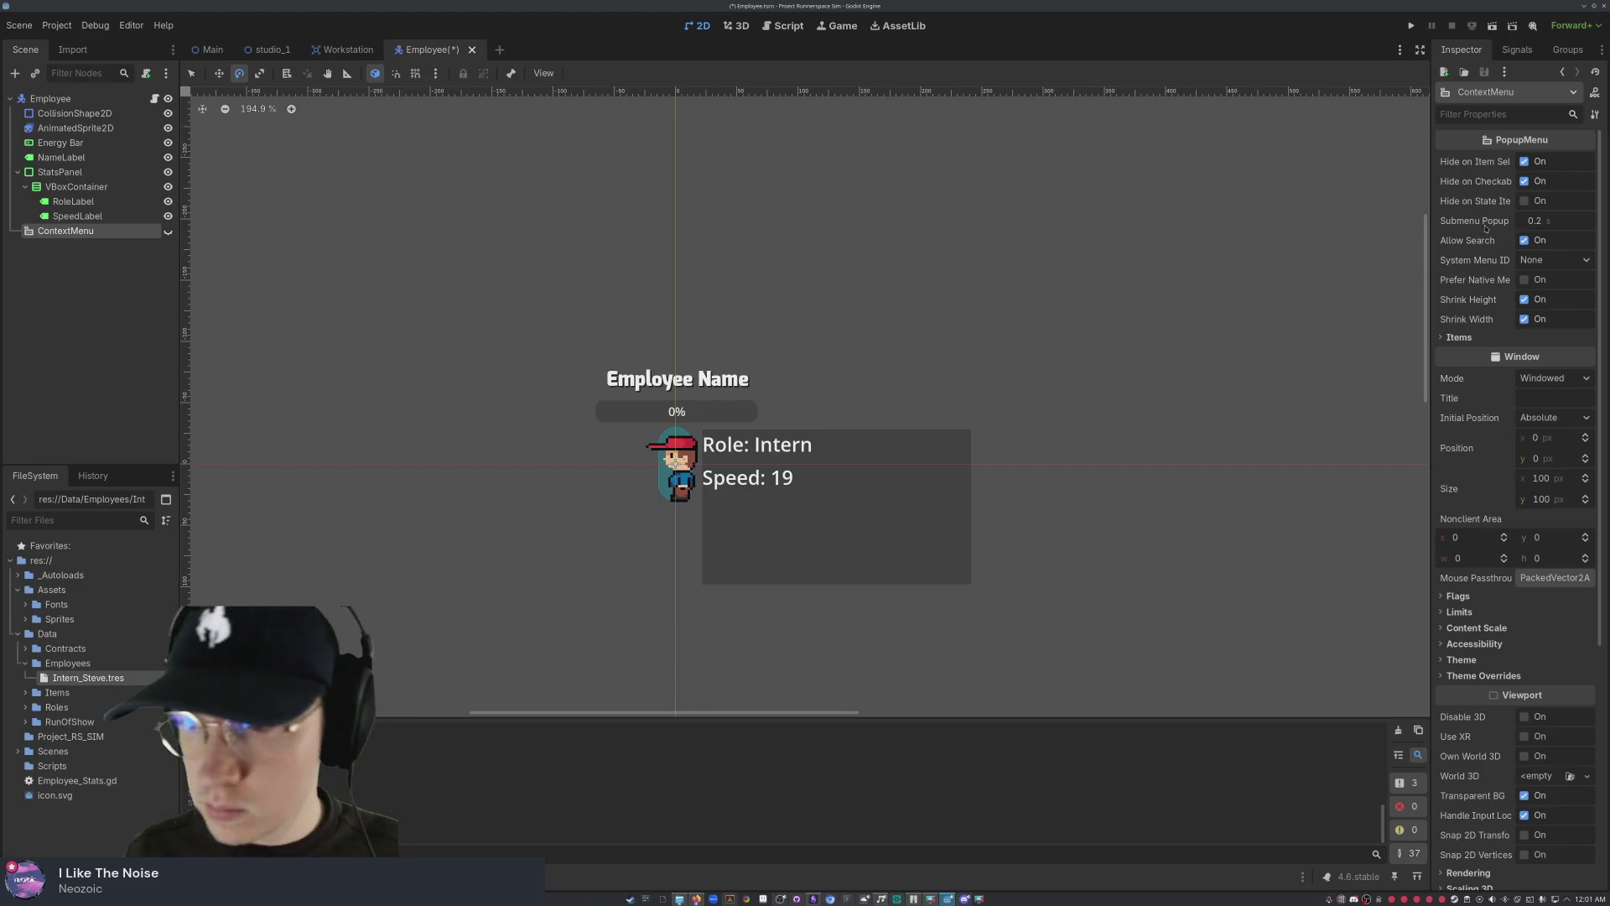
pyautogui.click(1443, 338)
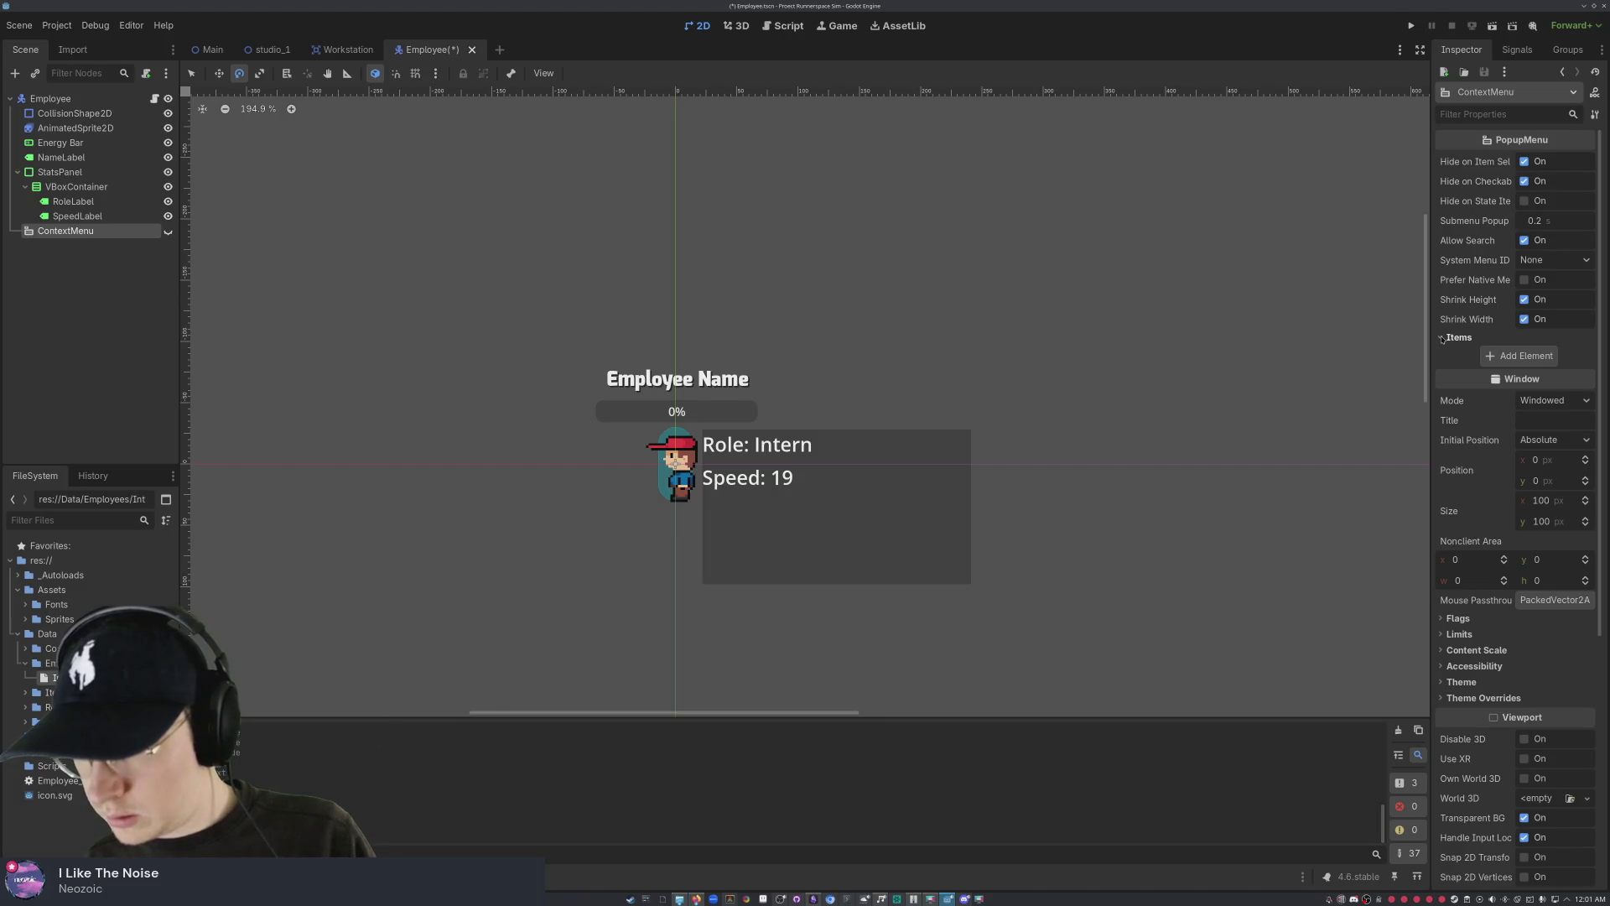
pyautogui.click(1442, 338)
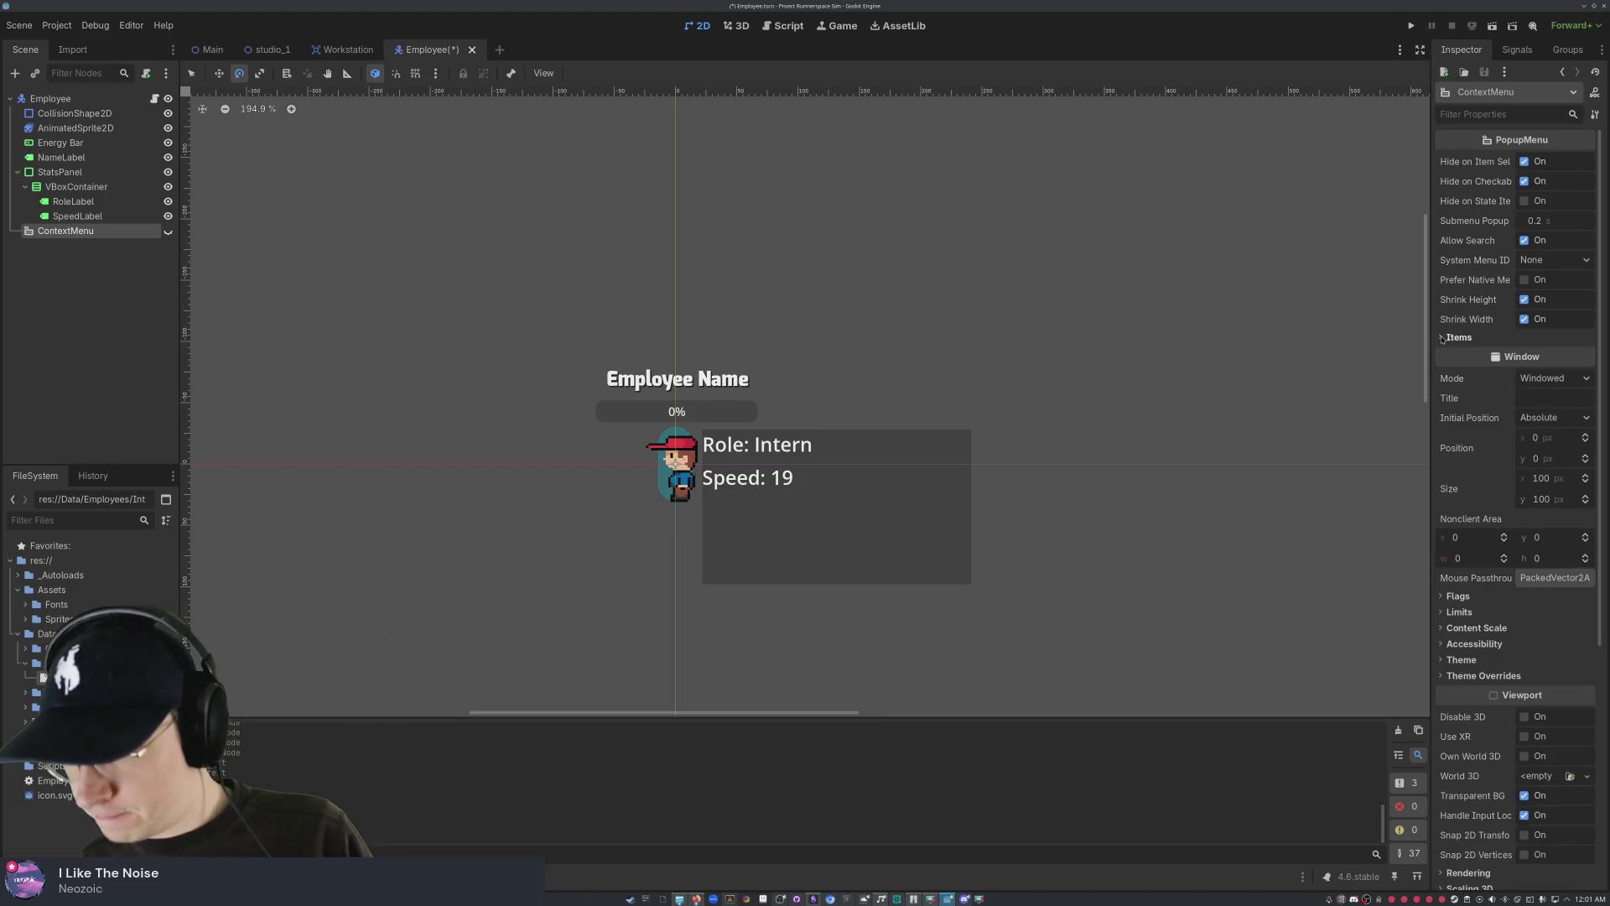
pyautogui.scroll(-5, 1505, 352)
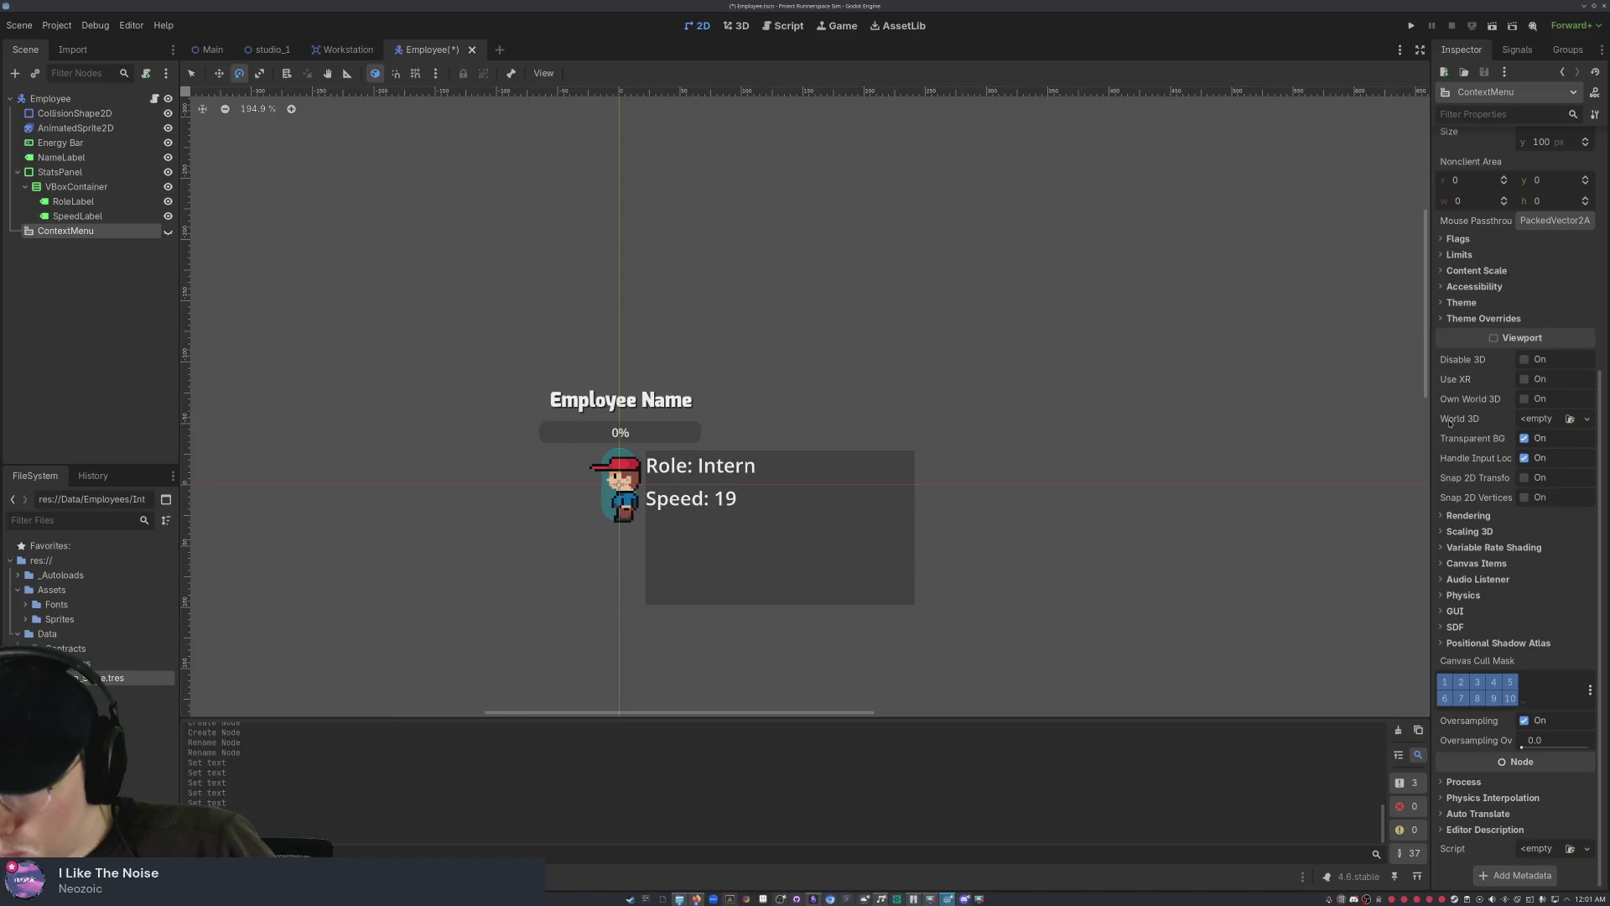
pyautogui.scroll(5, 1455, 421)
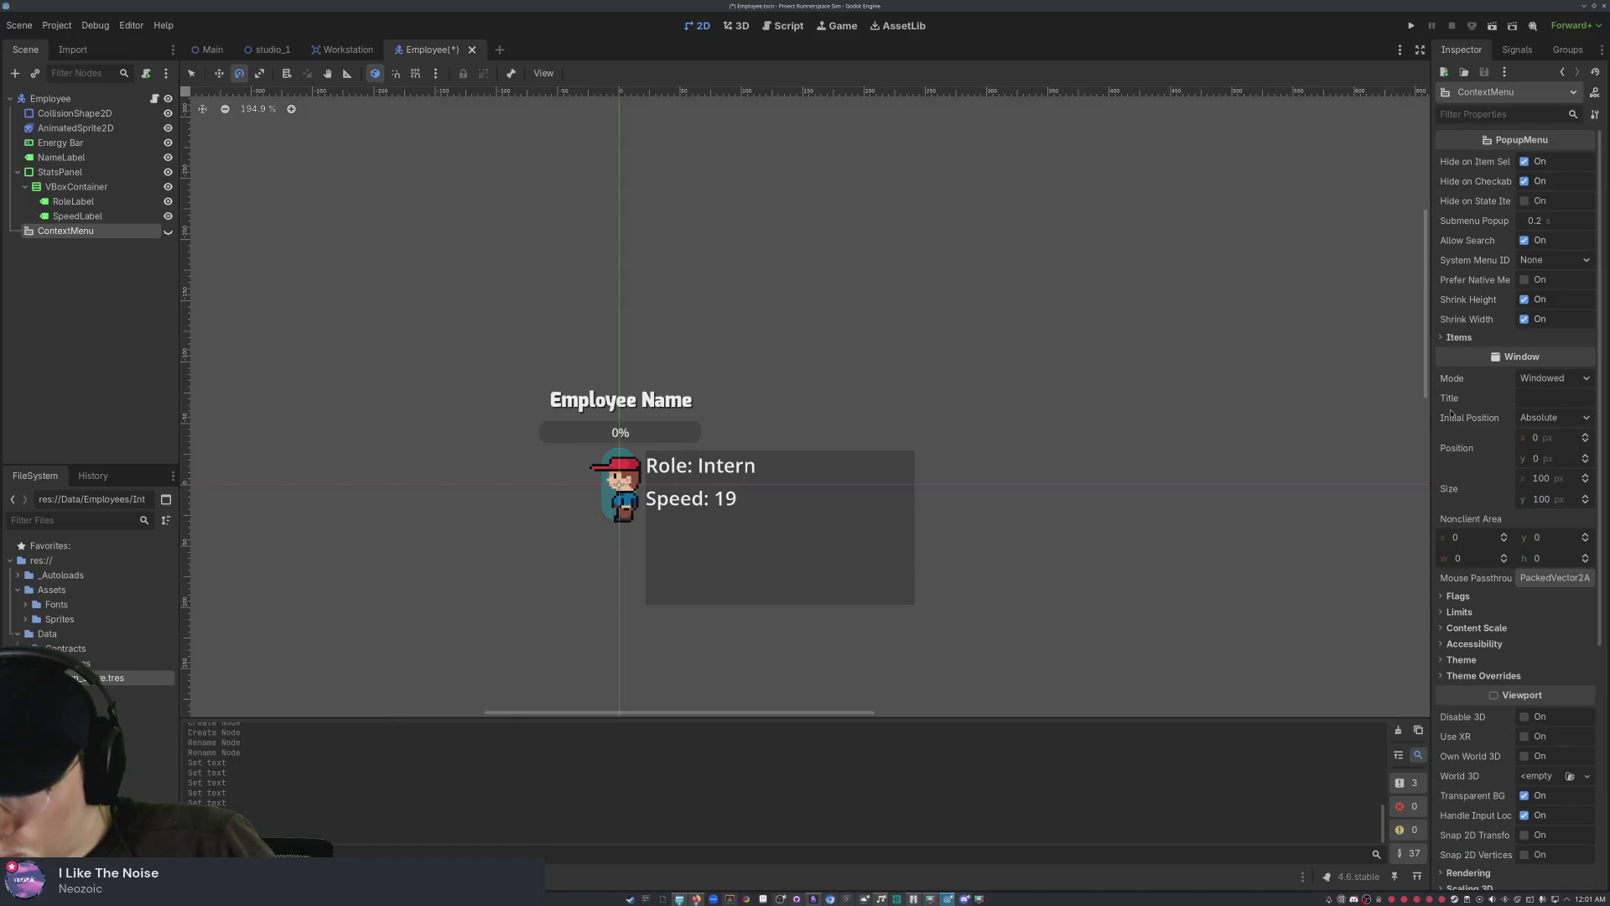
pyautogui.click(1439, 339)
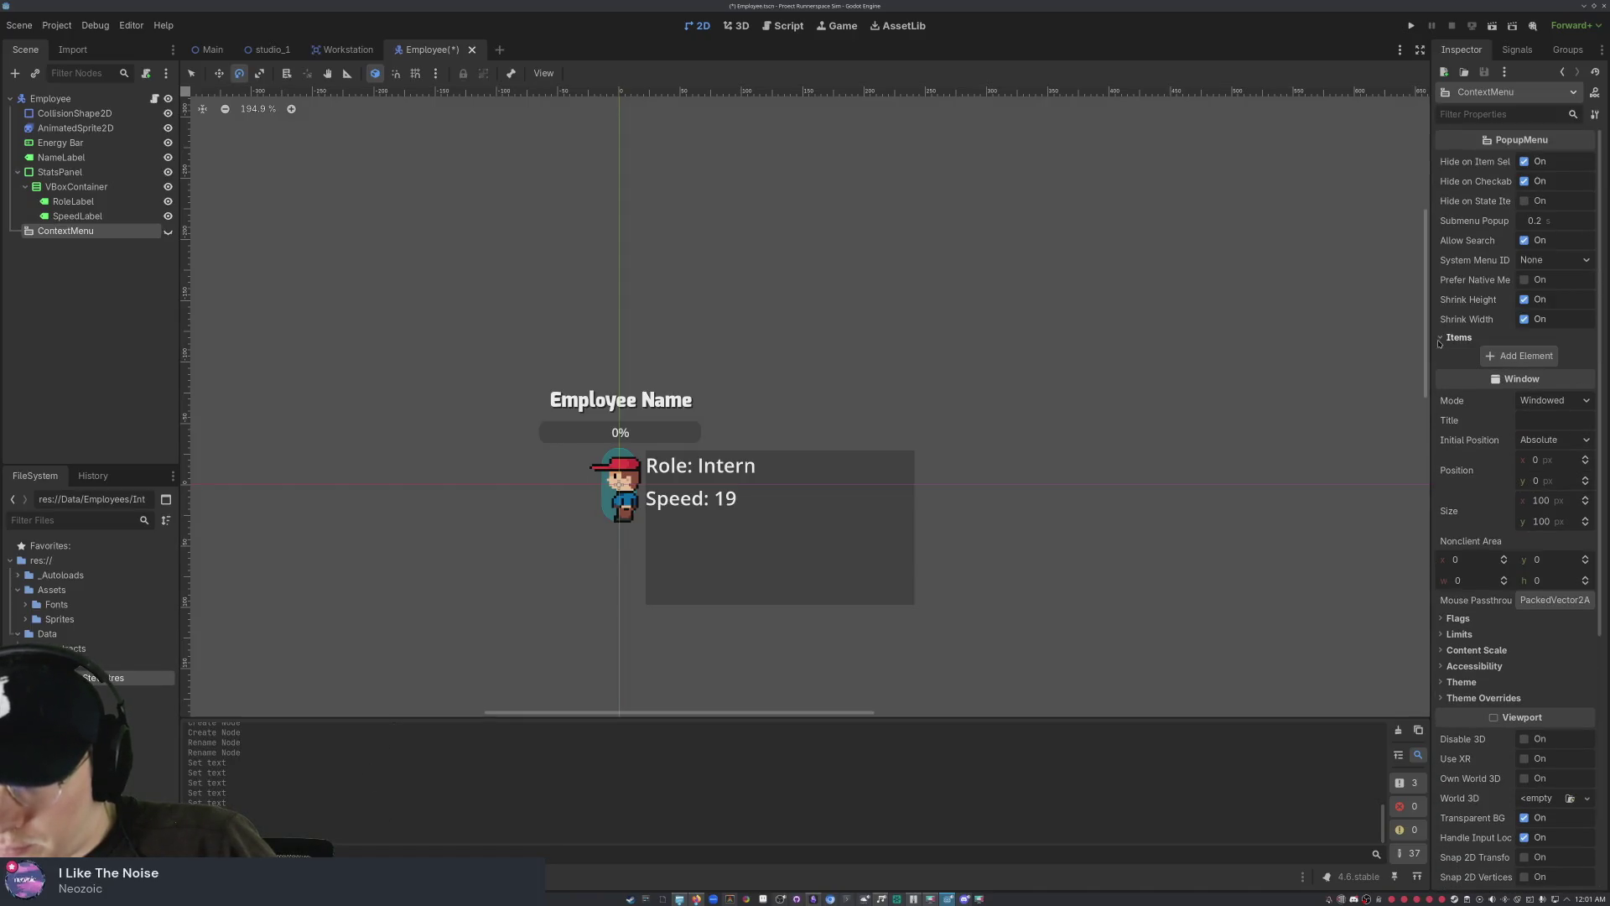
# - Add the first menu item and enter ViewStats as its text
pyautogui.click(1501, 356)
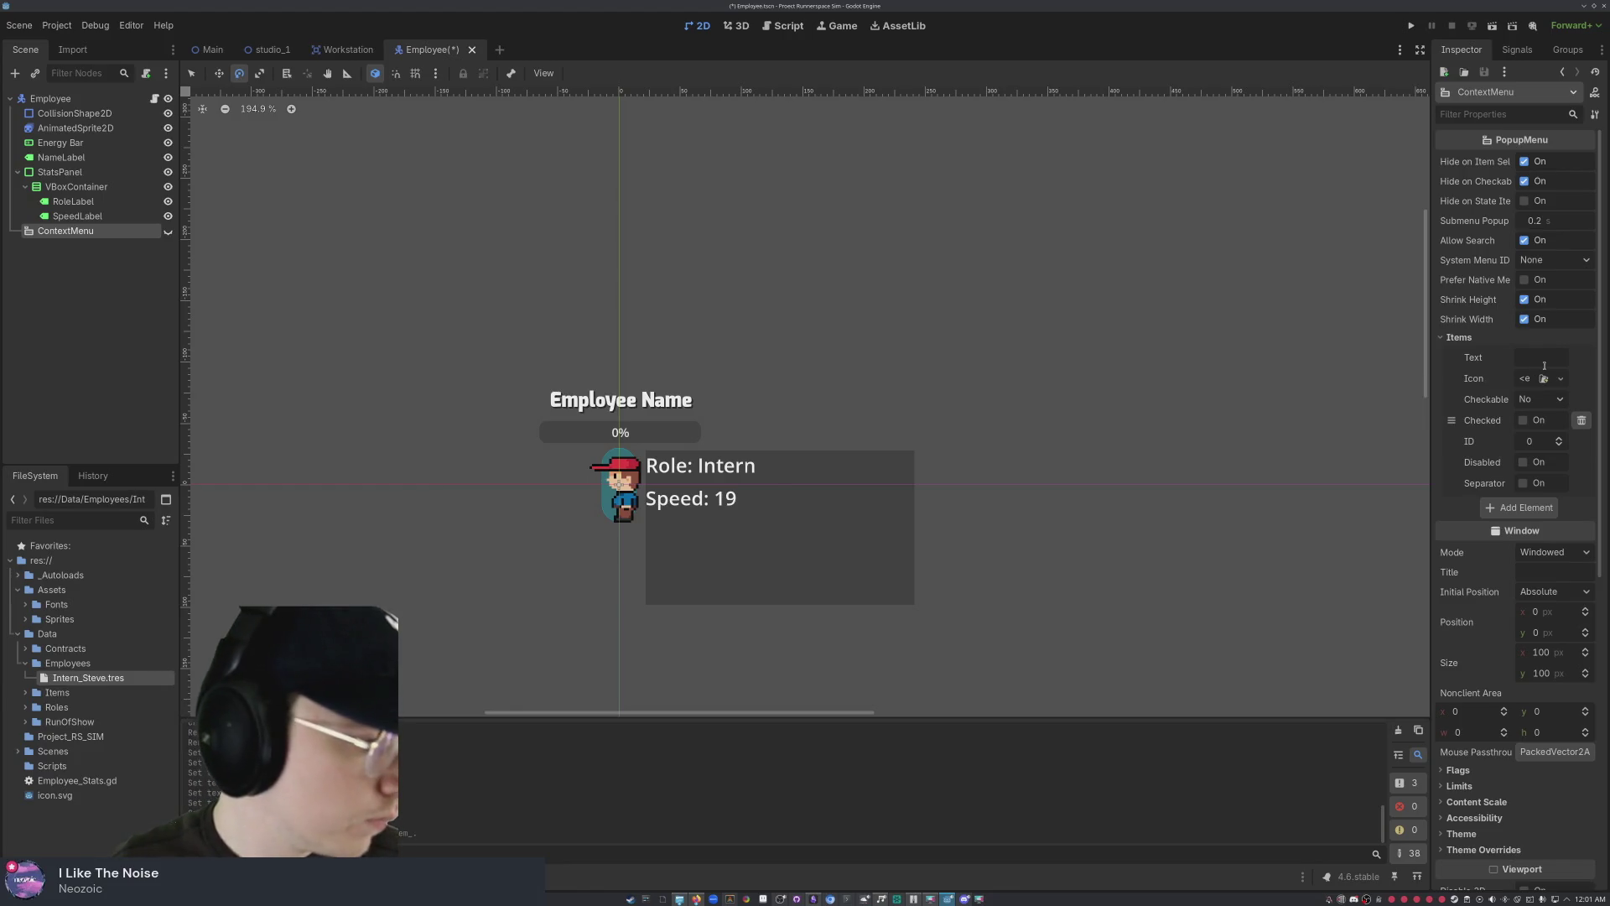
pyautogui.click(1539, 359)
pyautogui.write('View')
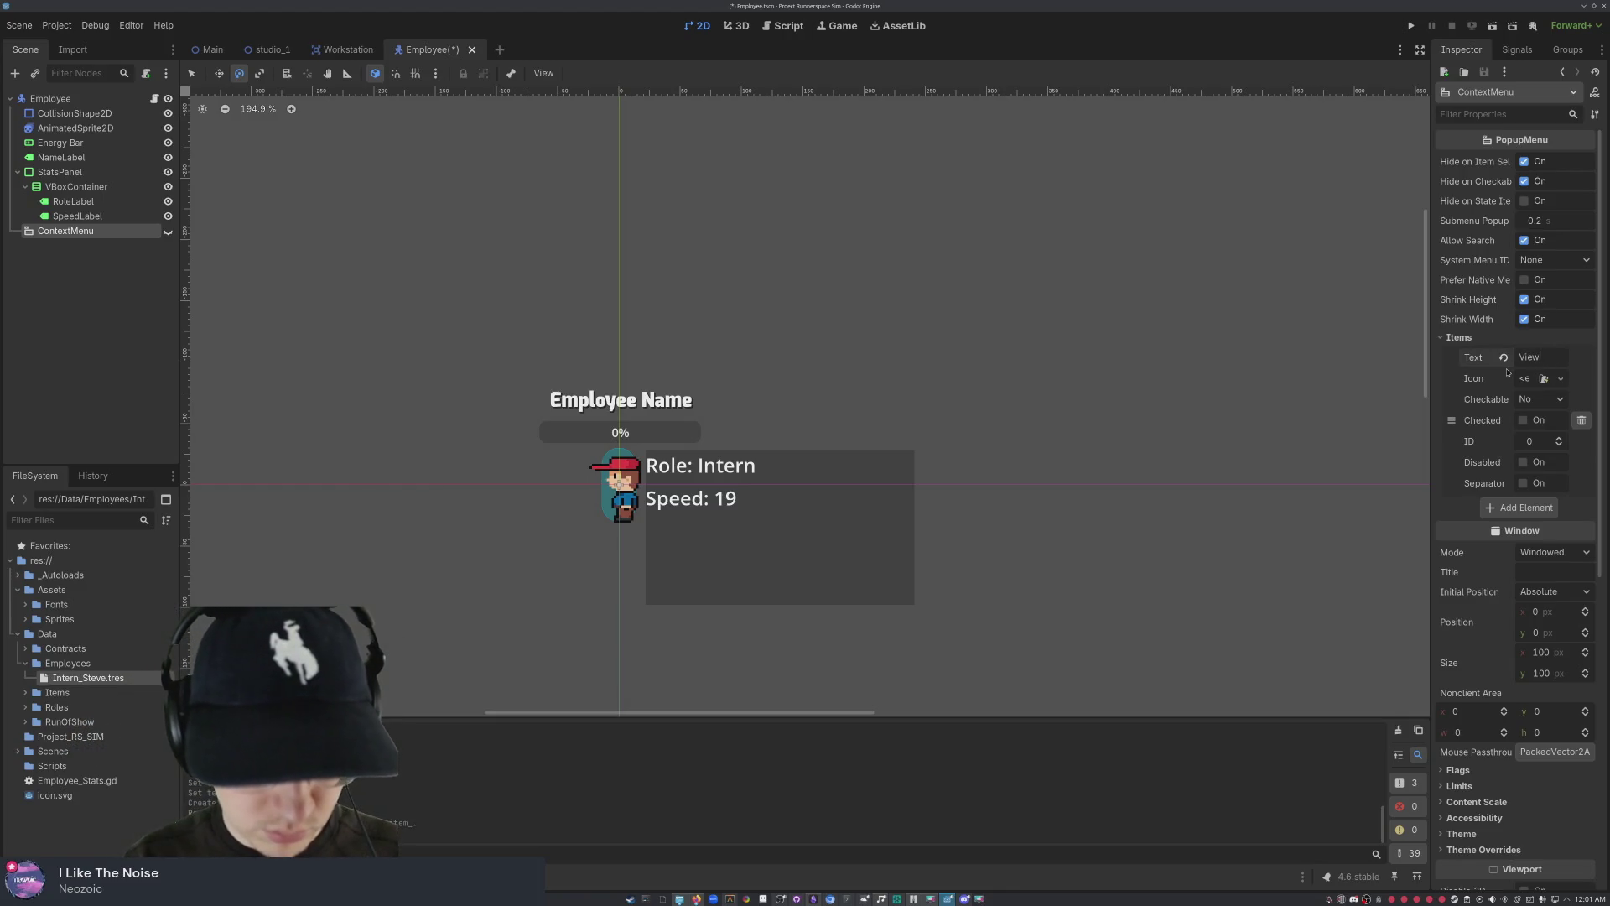
pyautogui.write('Stats')
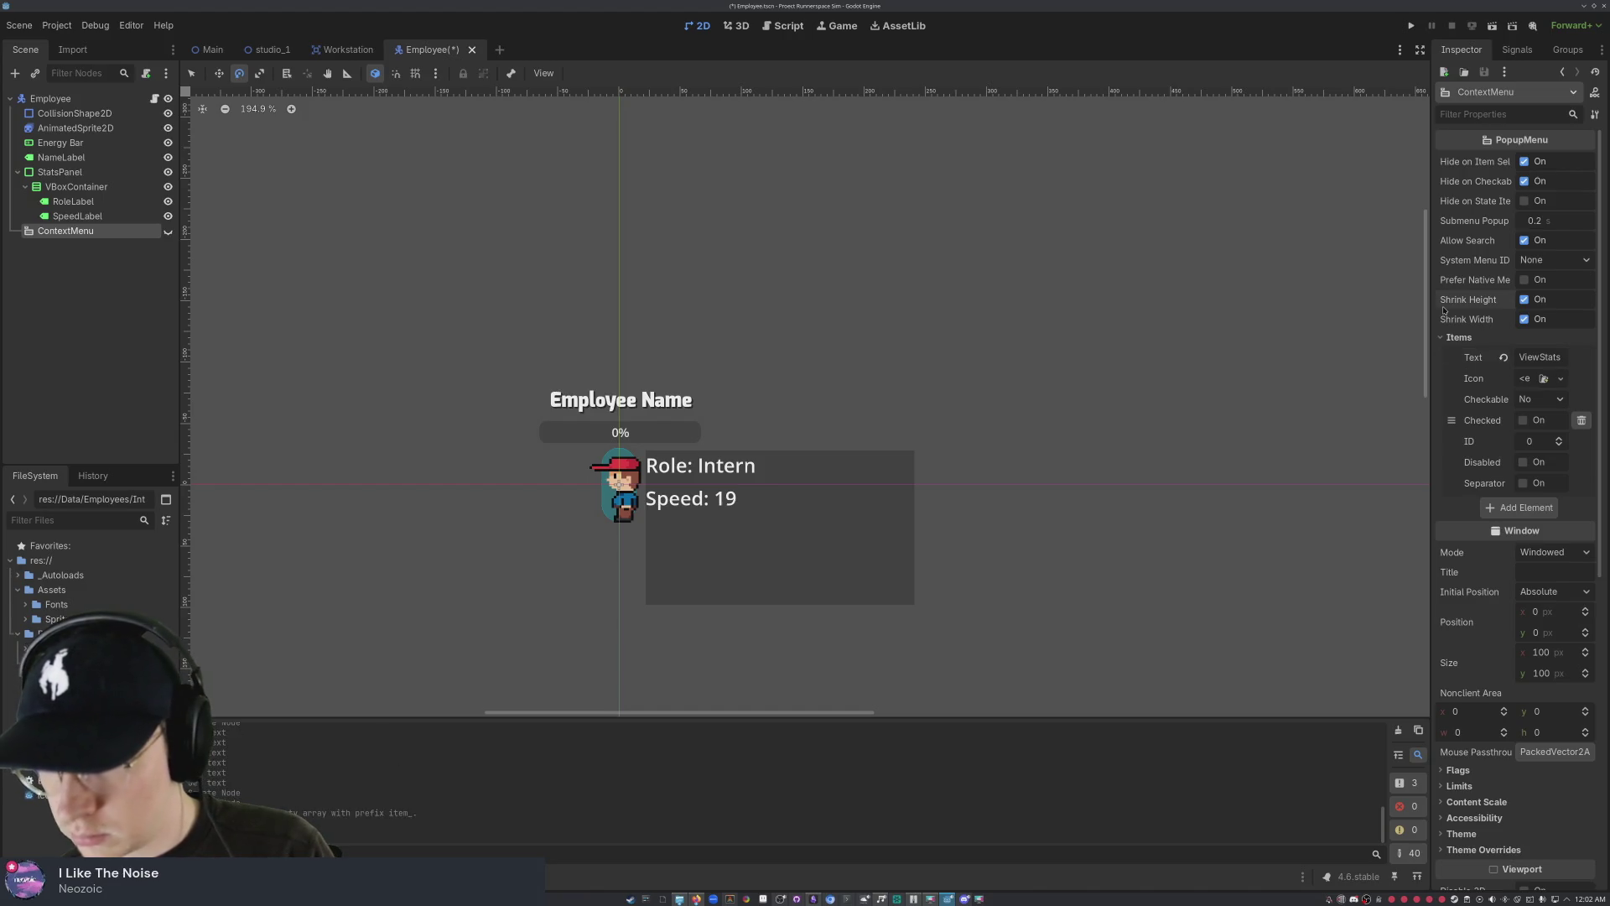
# - Hide the VBoxContainer with its stat labels and make ContextMenu visible on the canvas
pyautogui.click(1466, 337)
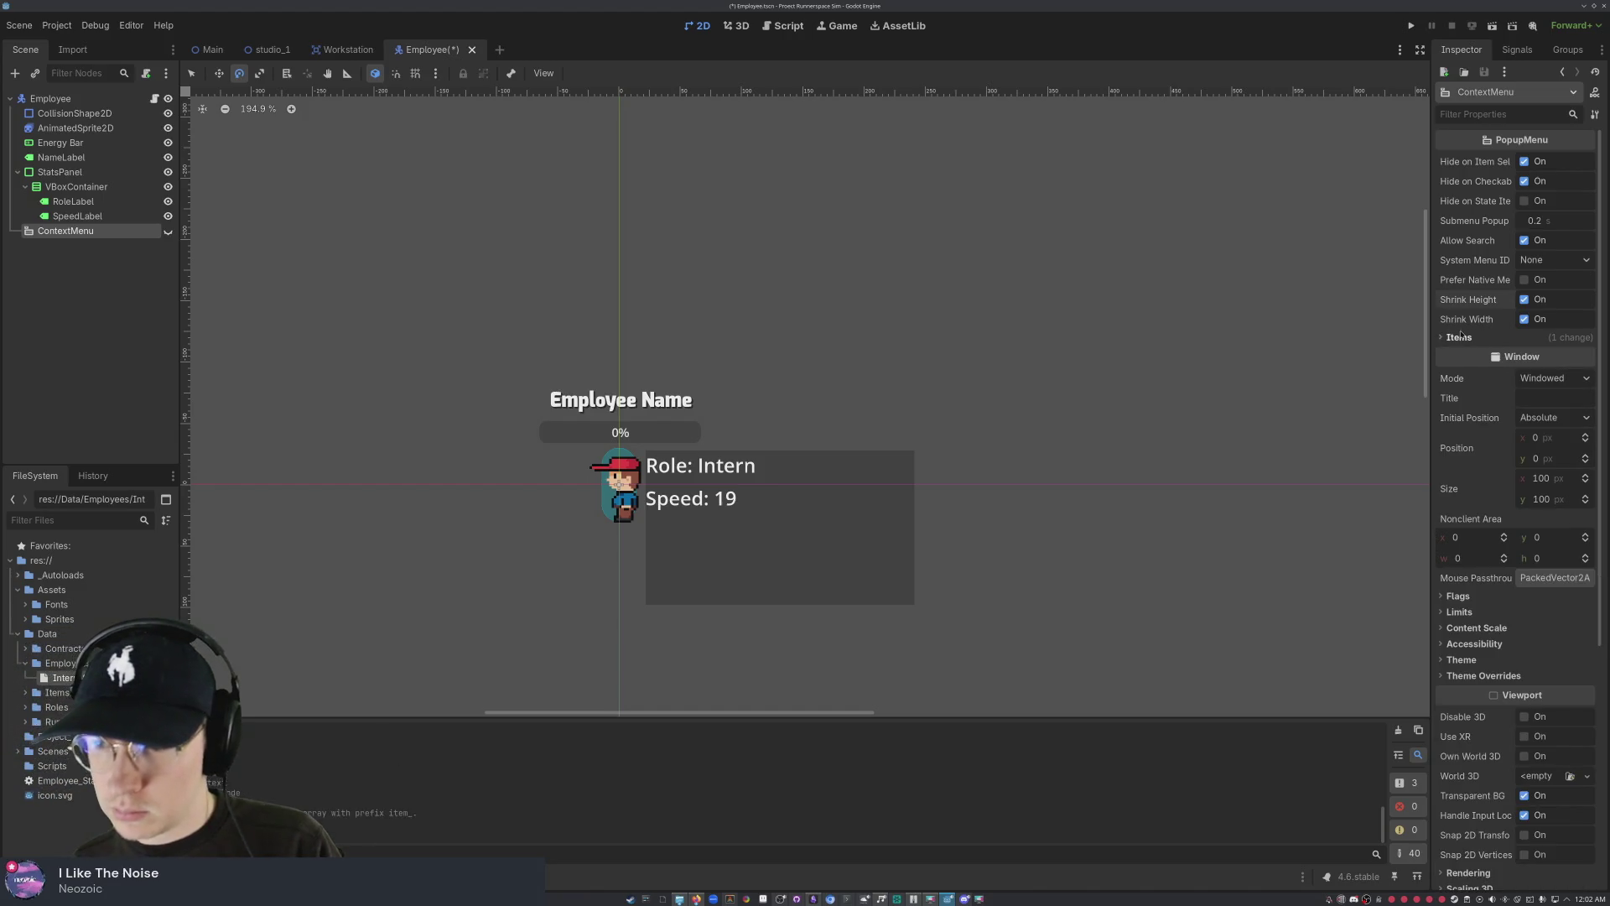
pyautogui.click(1443, 337)
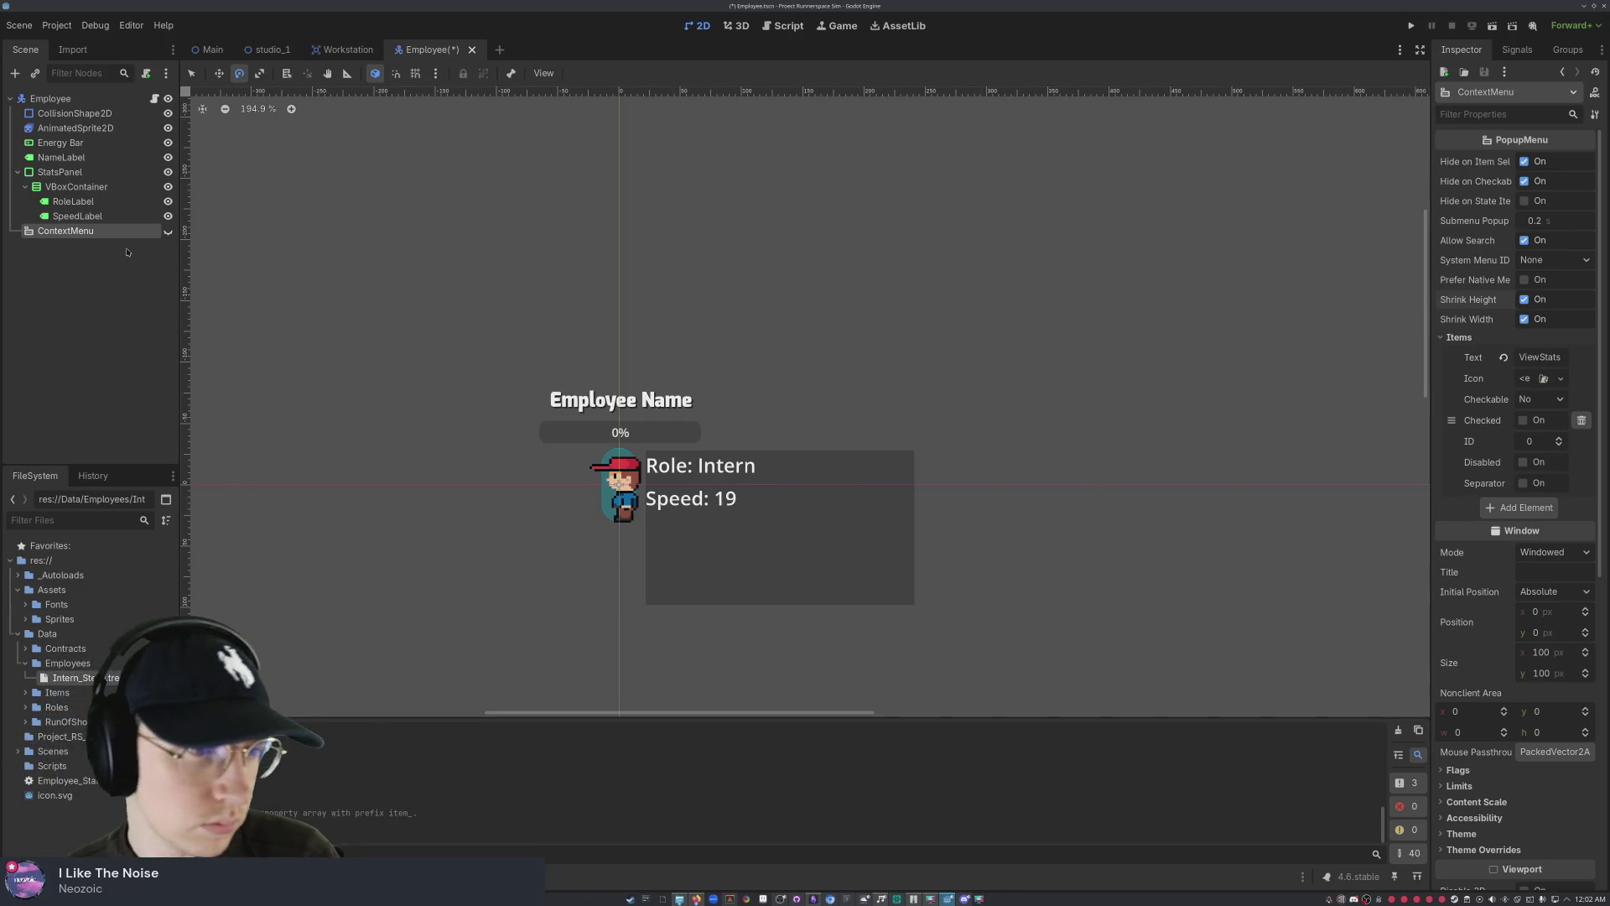
pyautogui.click(167, 186)
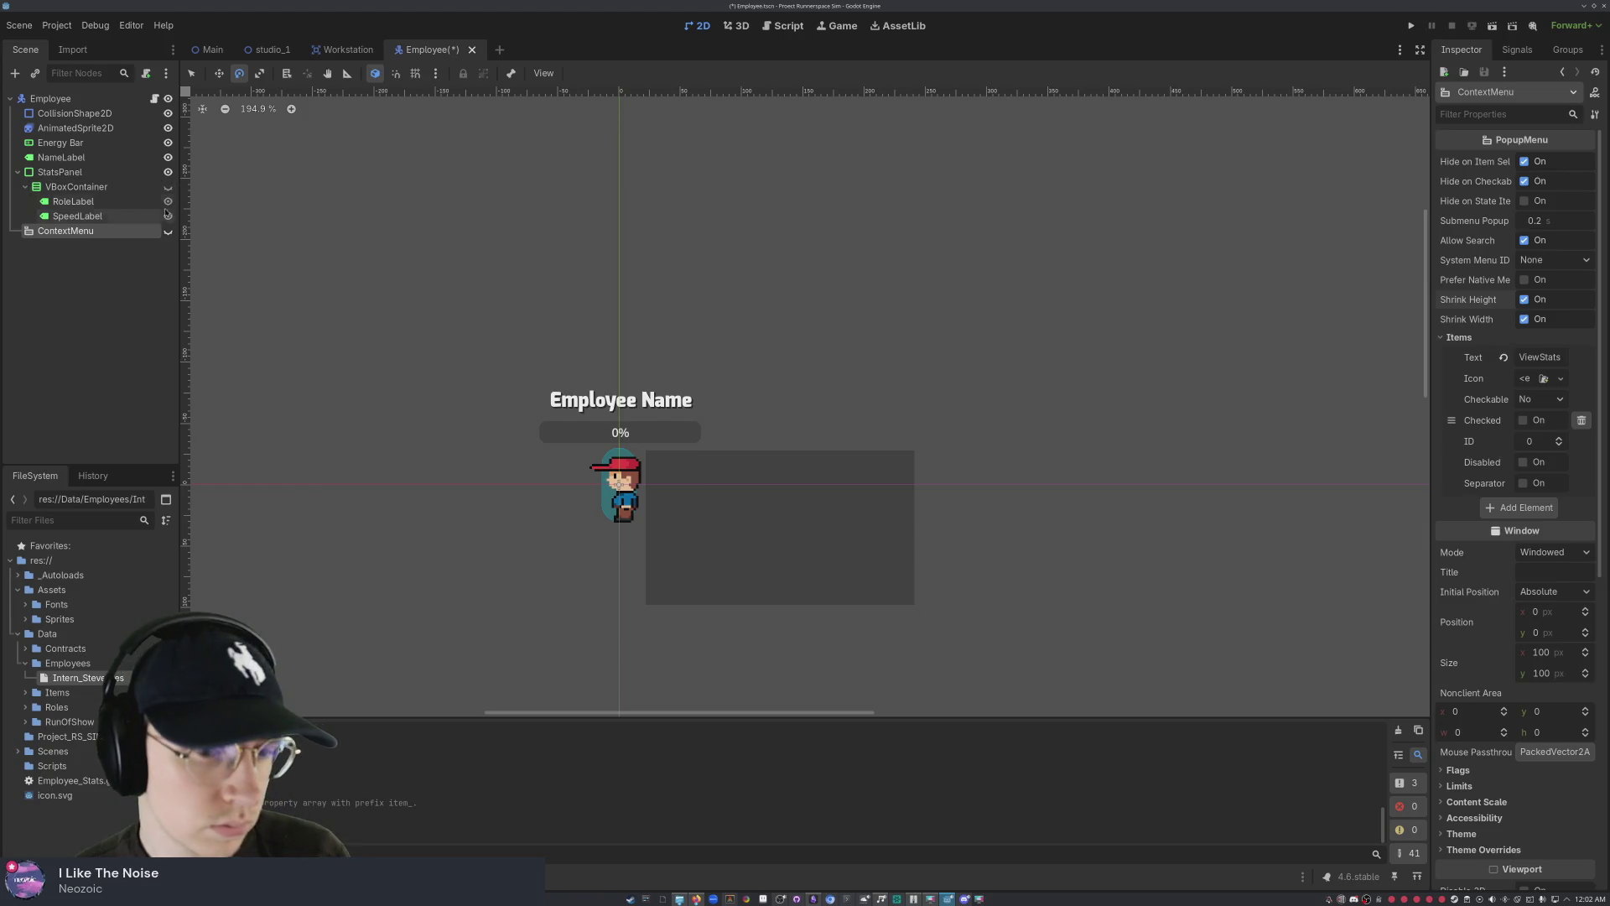
pyautogui.click(157, 300)
pyautogui.click(127, 232)
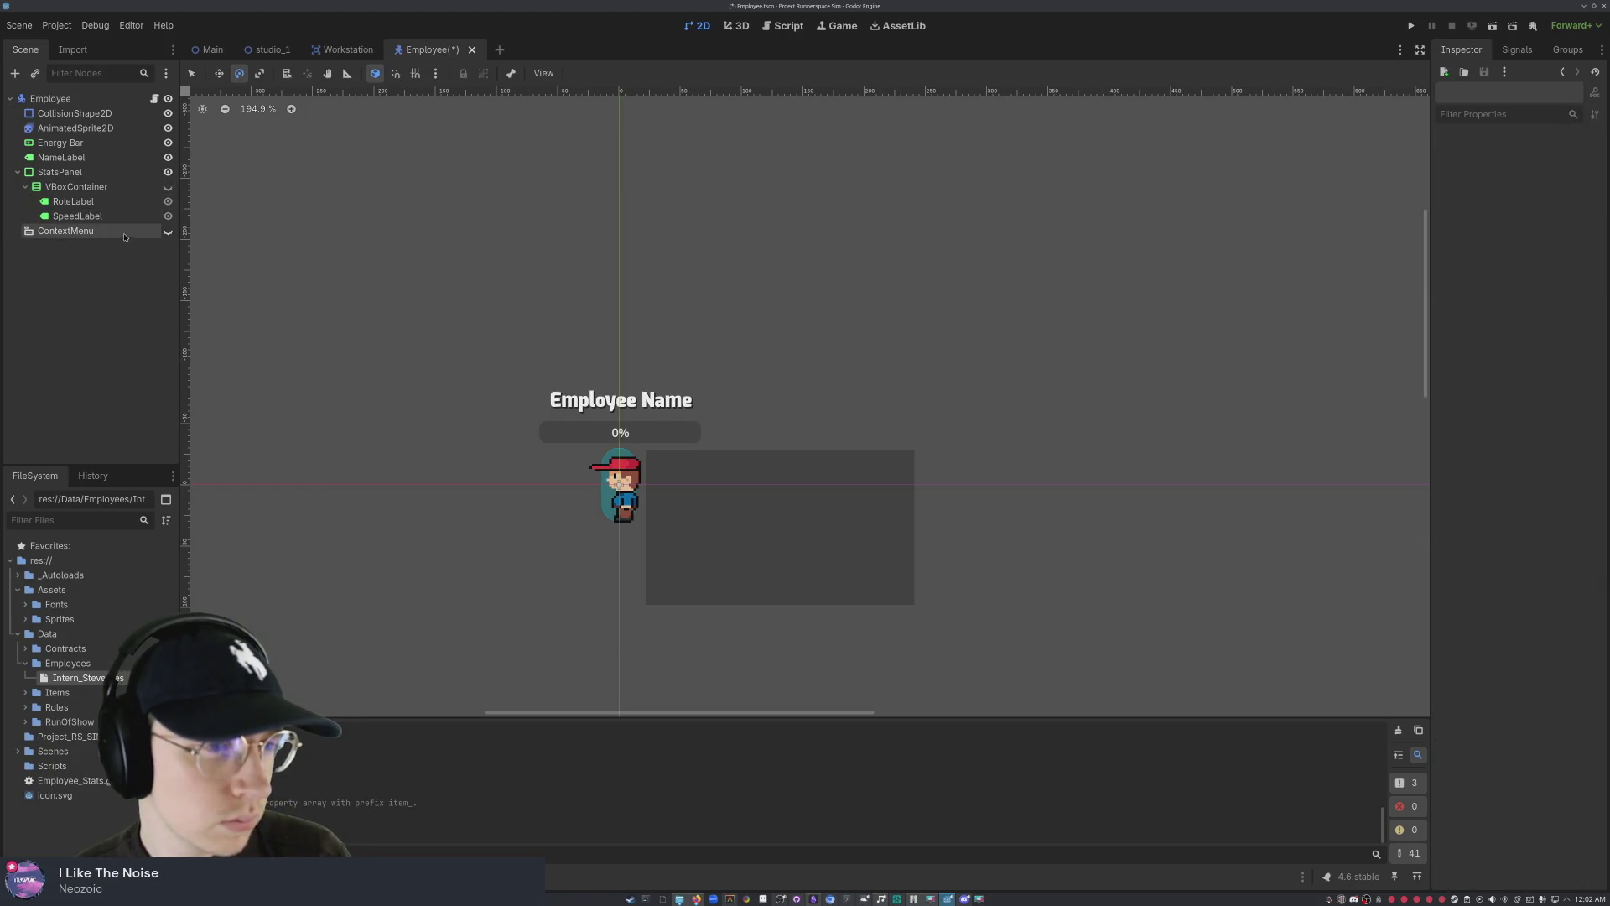
pyautogui.click(167, 231)
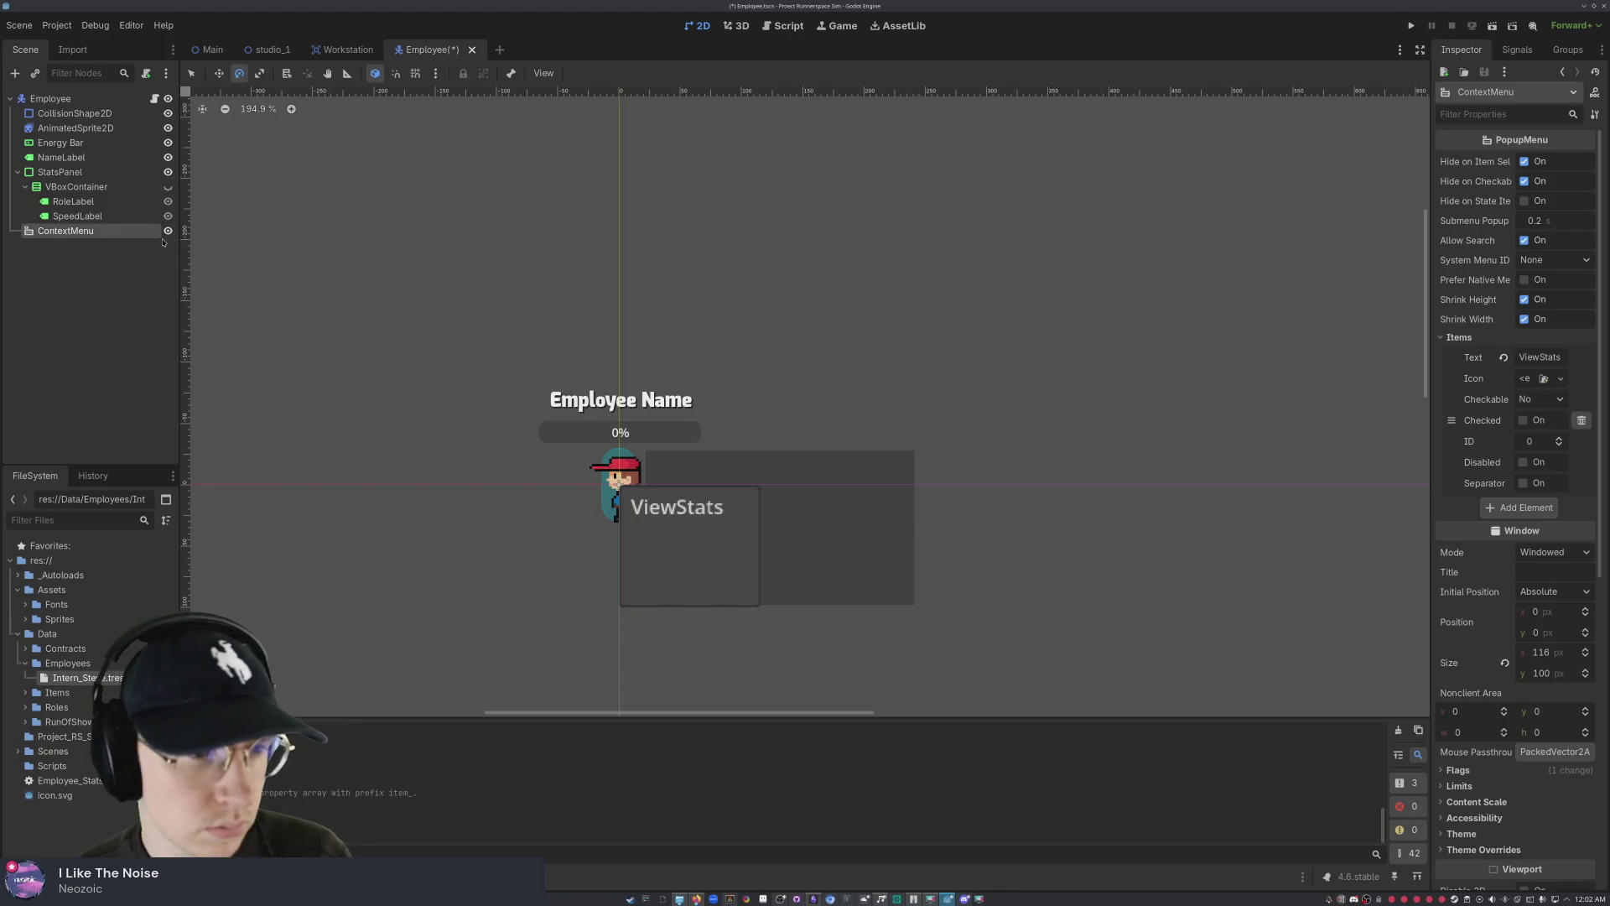
pyautogui.click(678, 515)
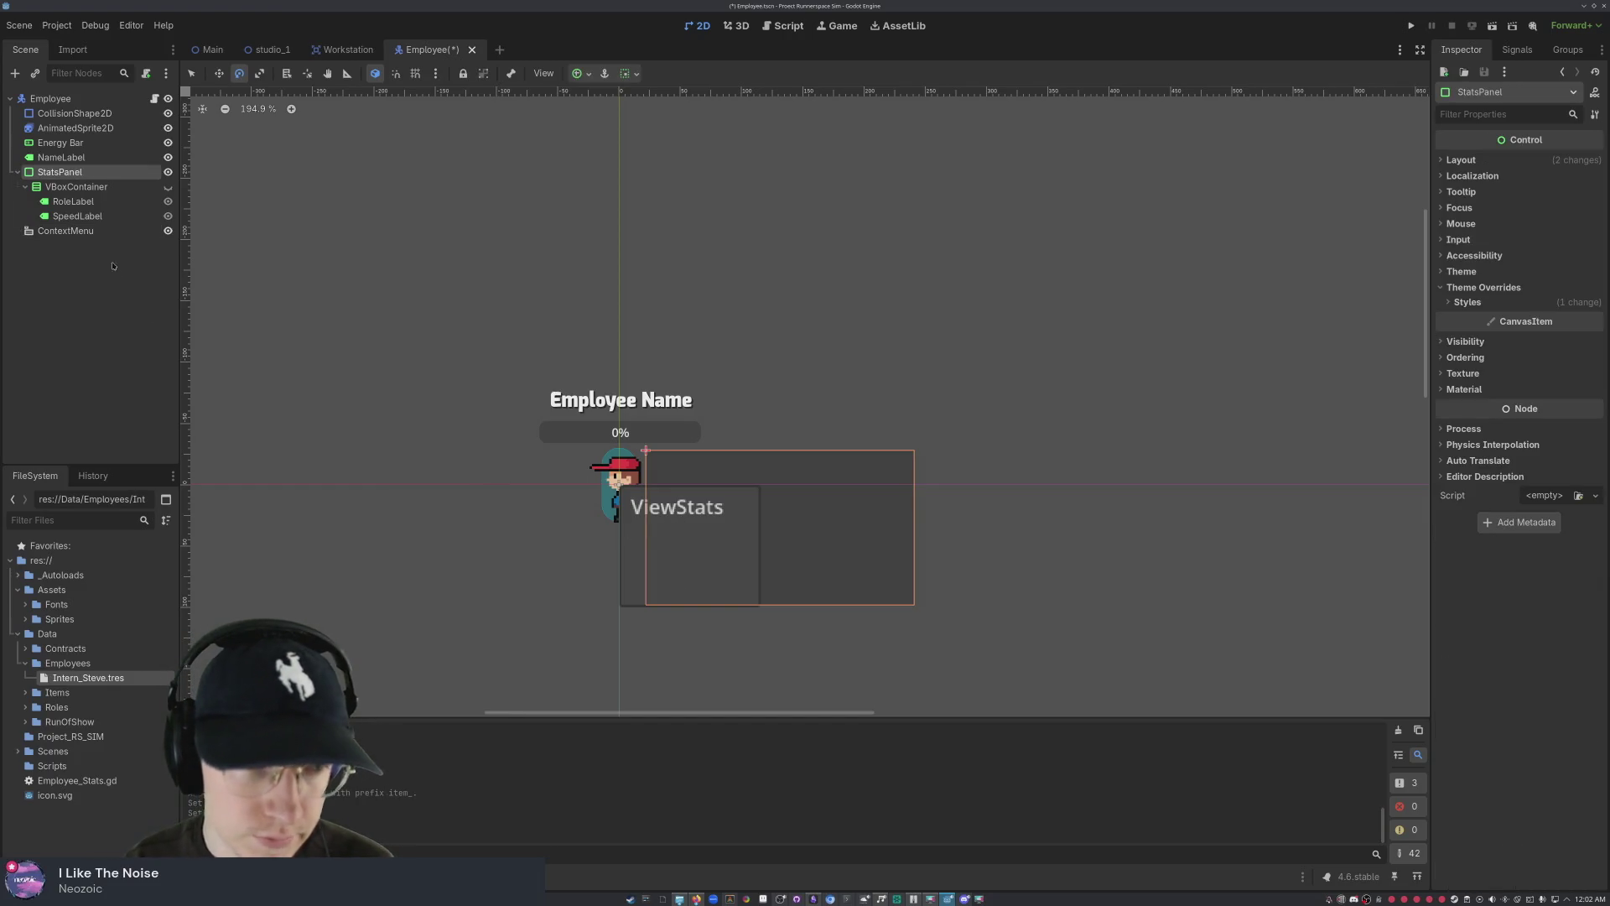
pyautogui.click(113, 230)
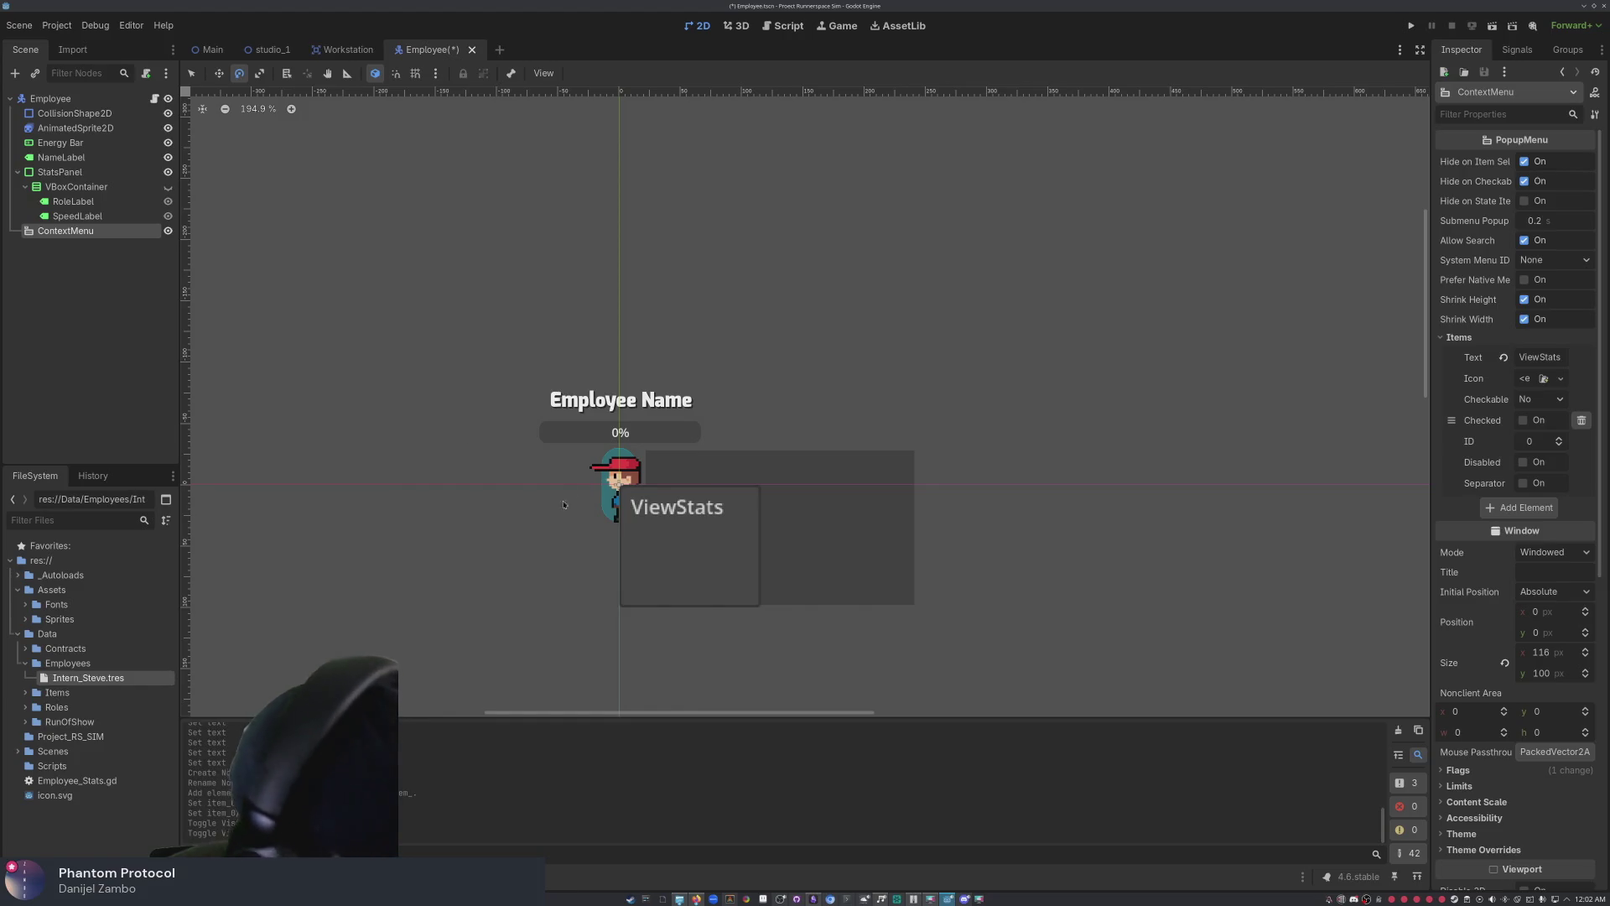
# - Add two more menu items with the texts Rename and ChangeRoles
pyautogui.click(1528, 509)
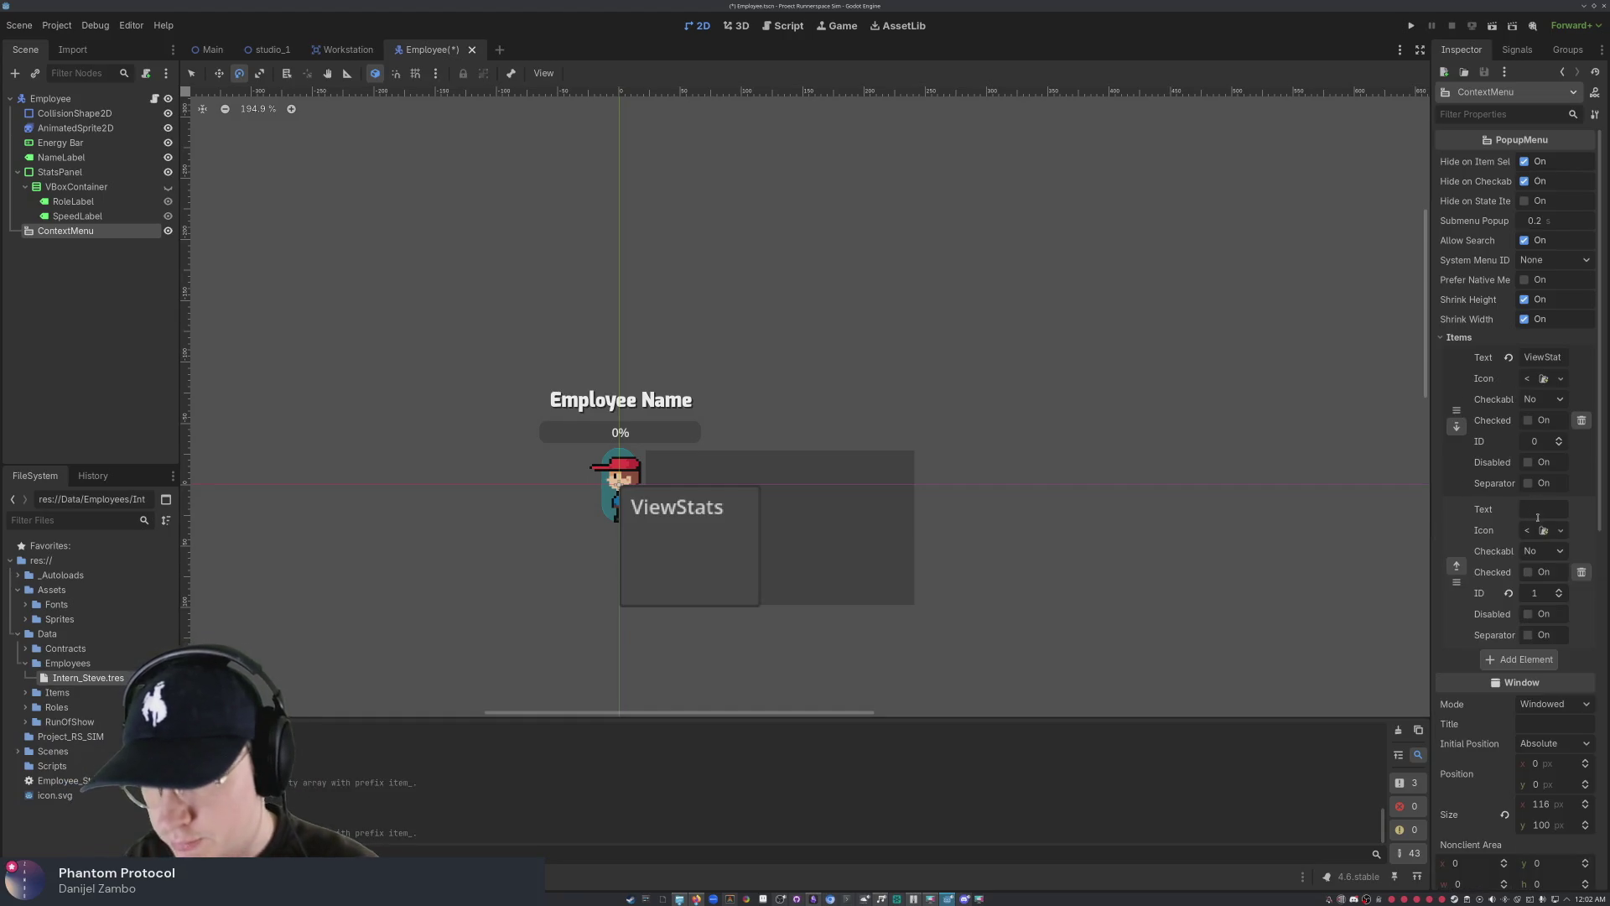
pyautogui.click(1532, 503)
pyautogui.write('Rename')
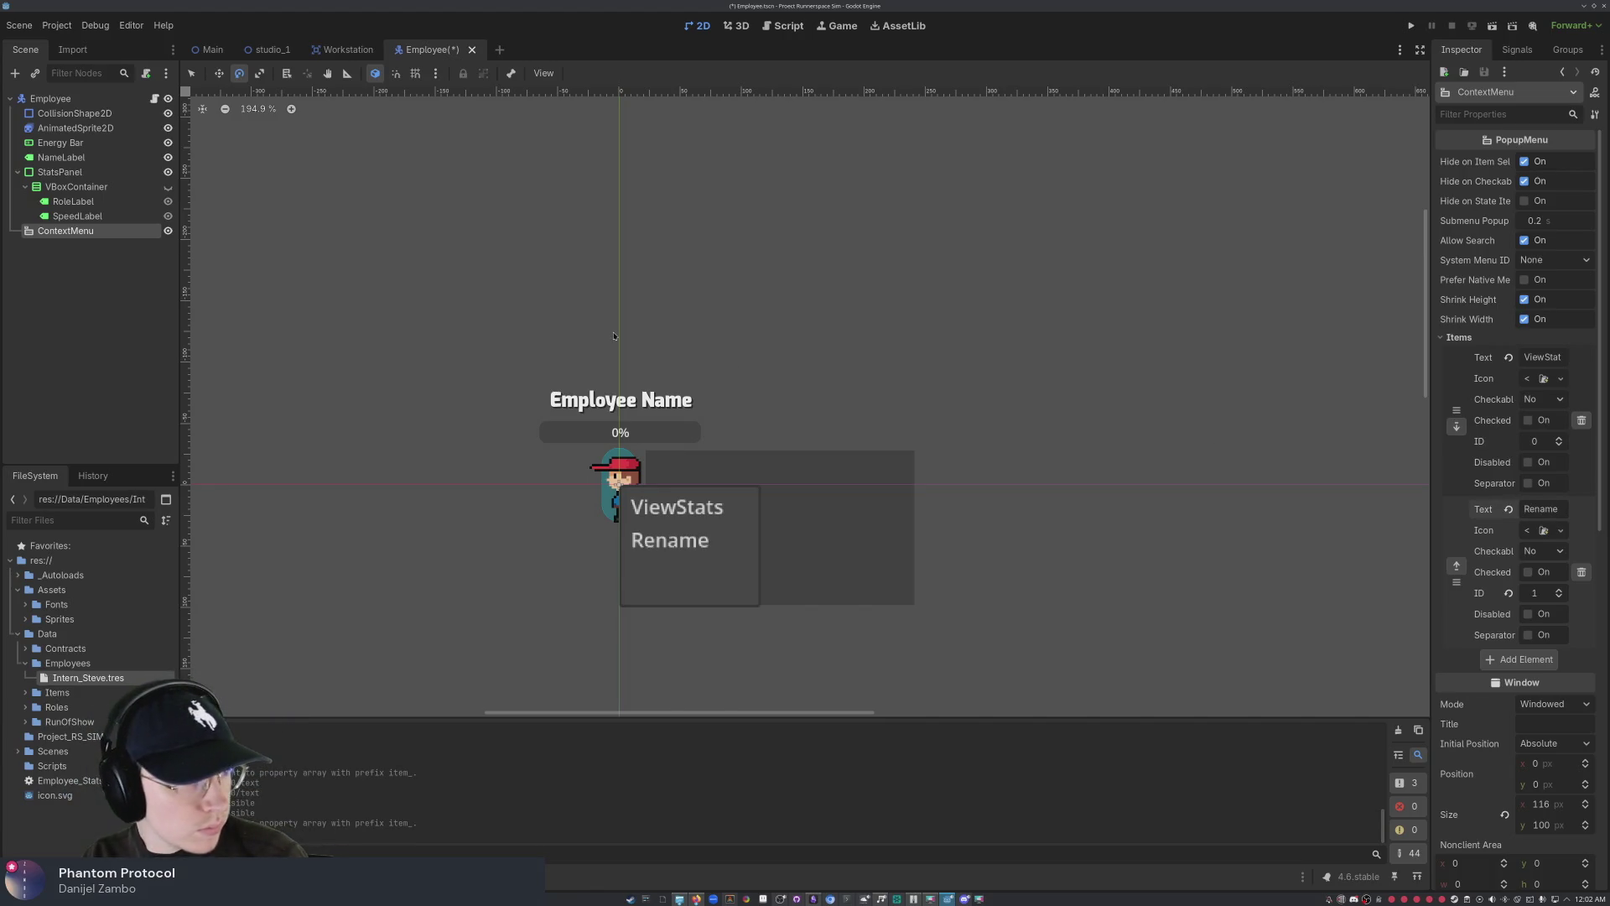
pyautogui.click(1536, 660)
pyautogui.write('Change')
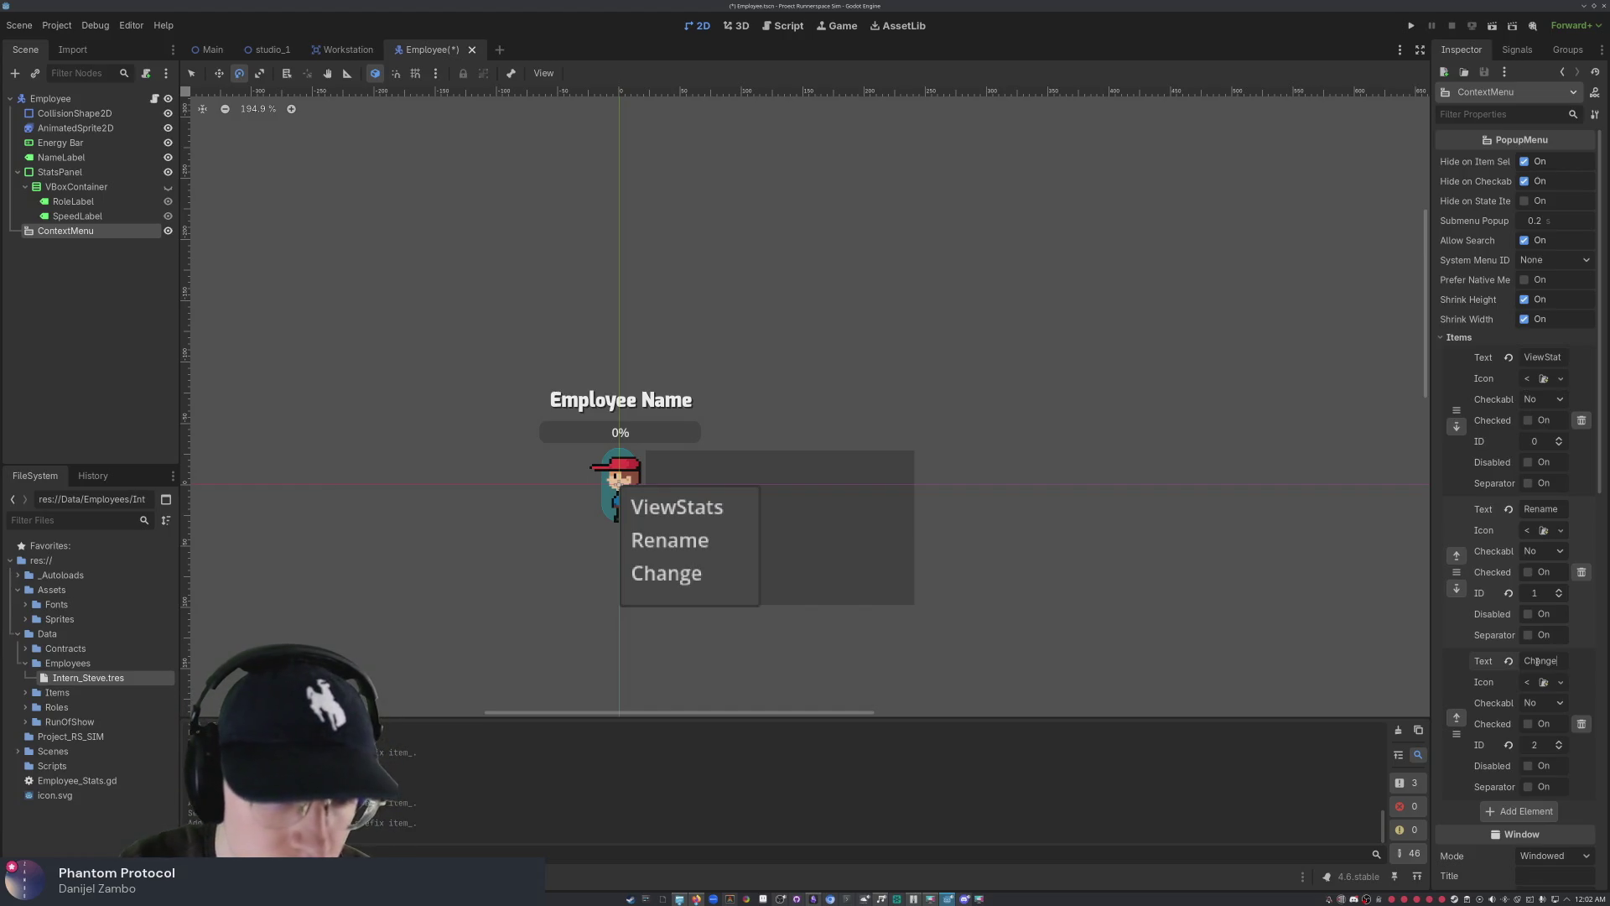
pyautogui.write('Roles')
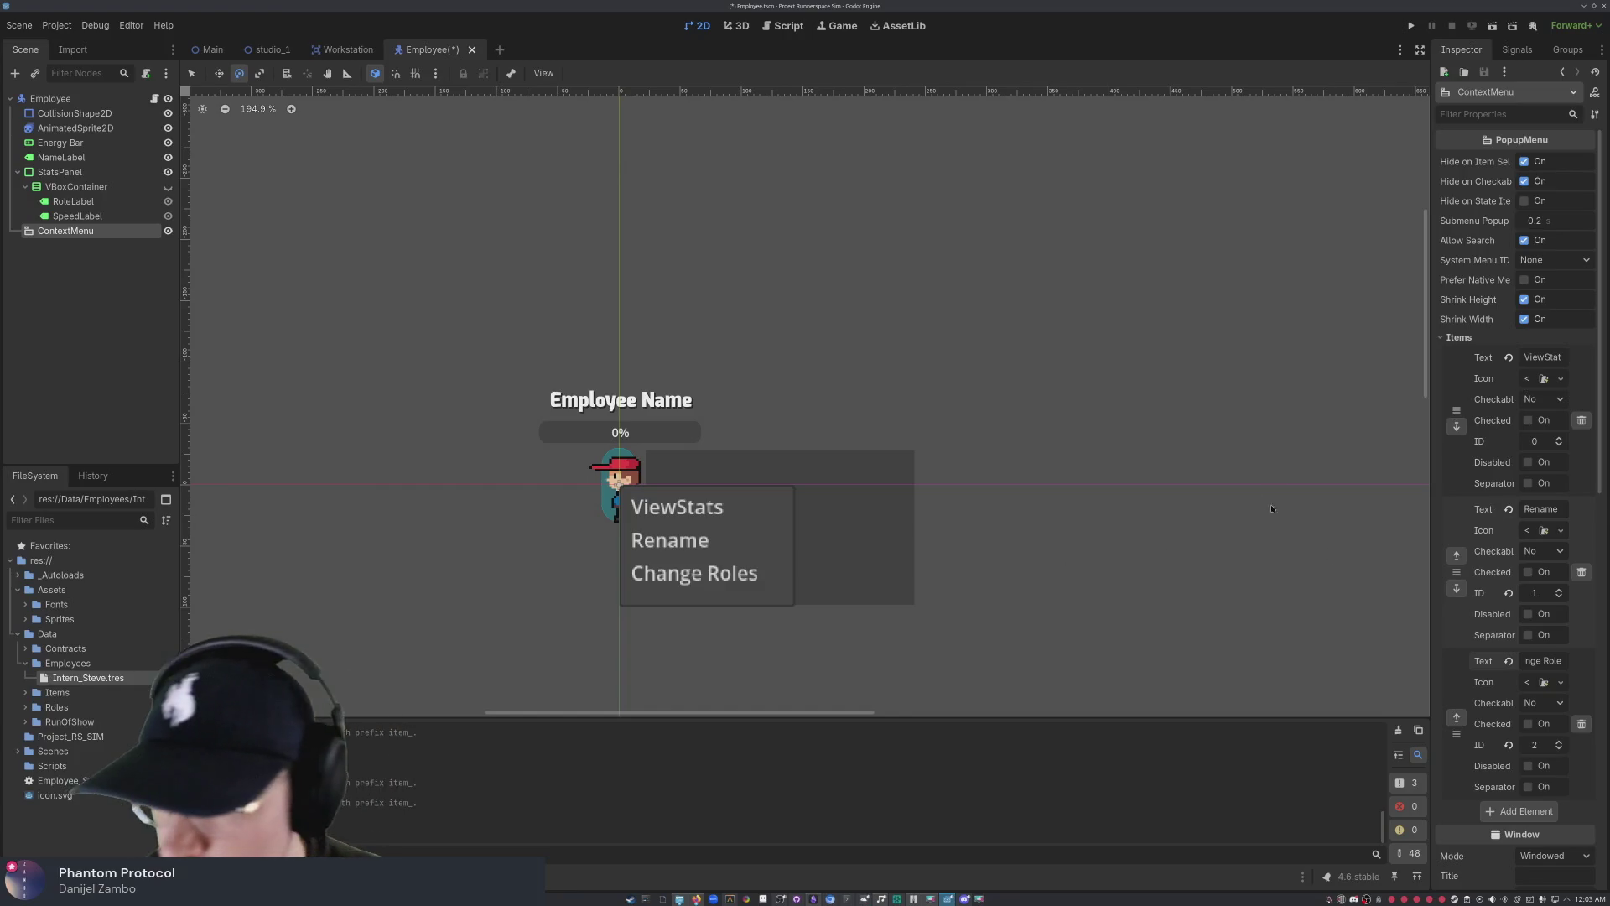
# - Set the ViewStats item's Checkable to 'As radio button', then select StatsPanel
pyautogui.click(1541, 399)
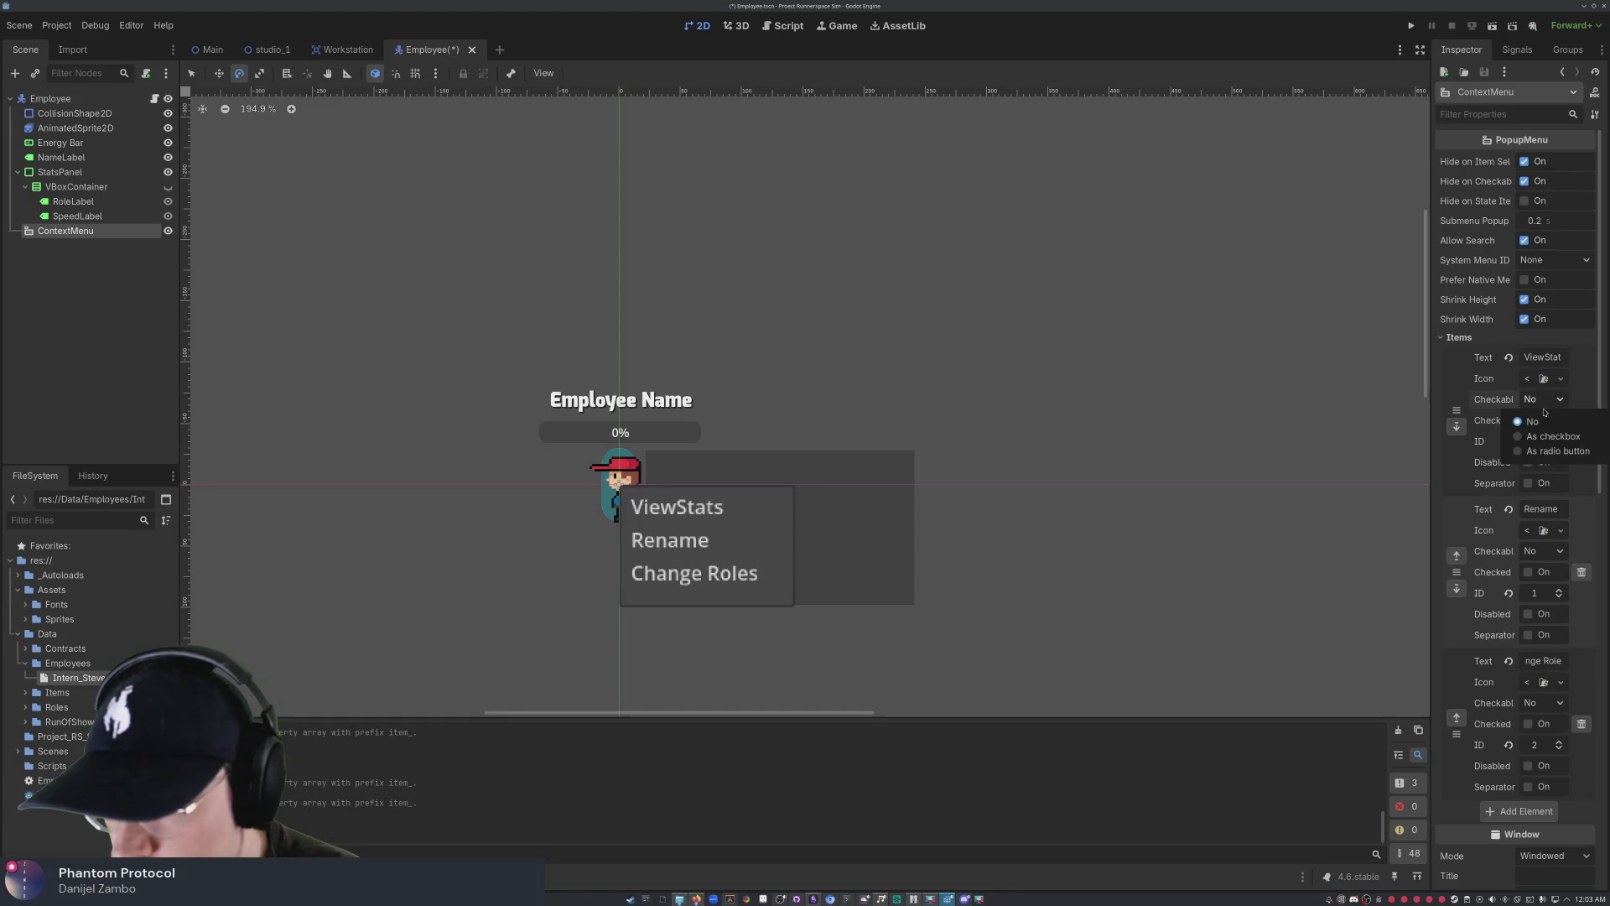
pyautogui.click(1558, 451)
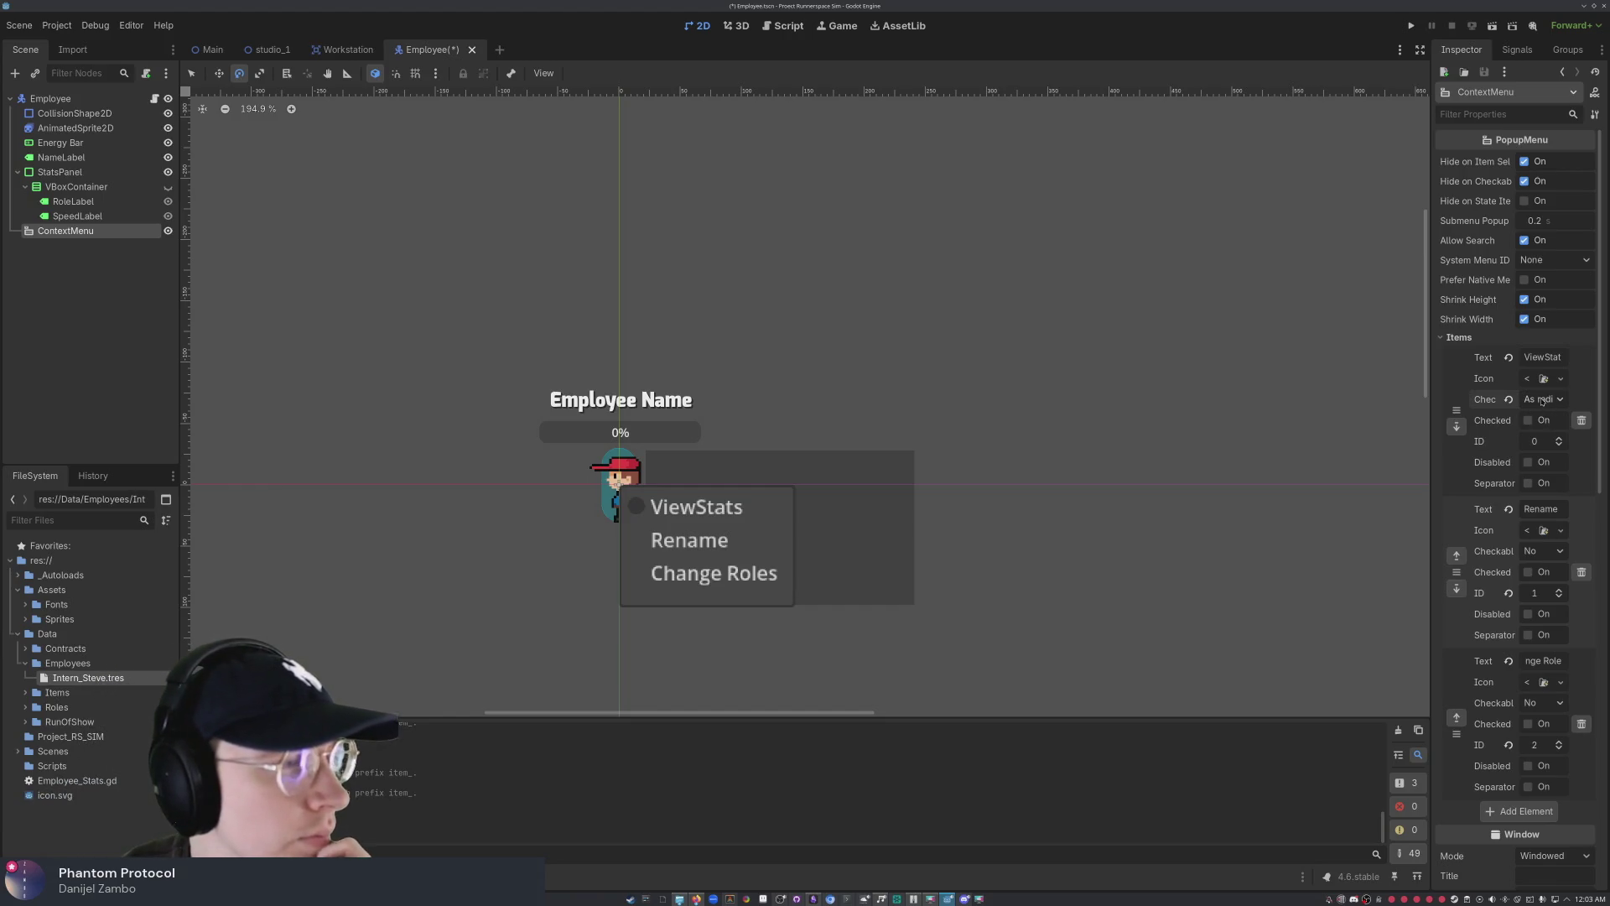
pyautogui.click(689, 507)
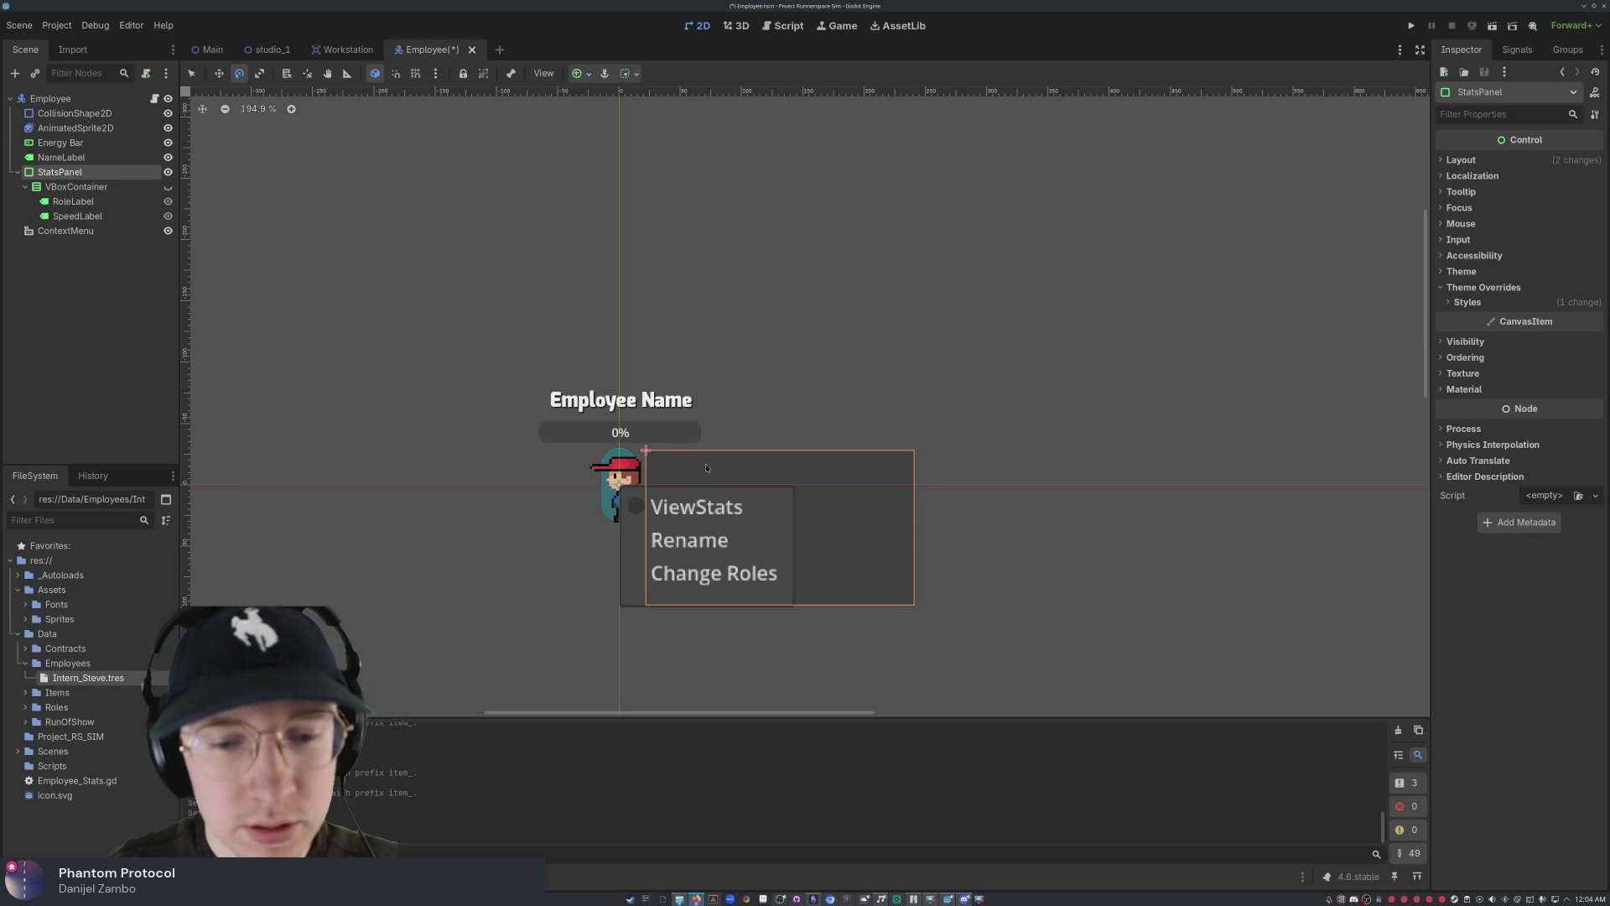
# - Reset StatsPanel's rotation to 0 degrees and undo the ViewStats radio-button change
pyautogui.moveTo(766, 516); pyautogui.dragTo(766, 516)
pyautogui.click(966, 540)
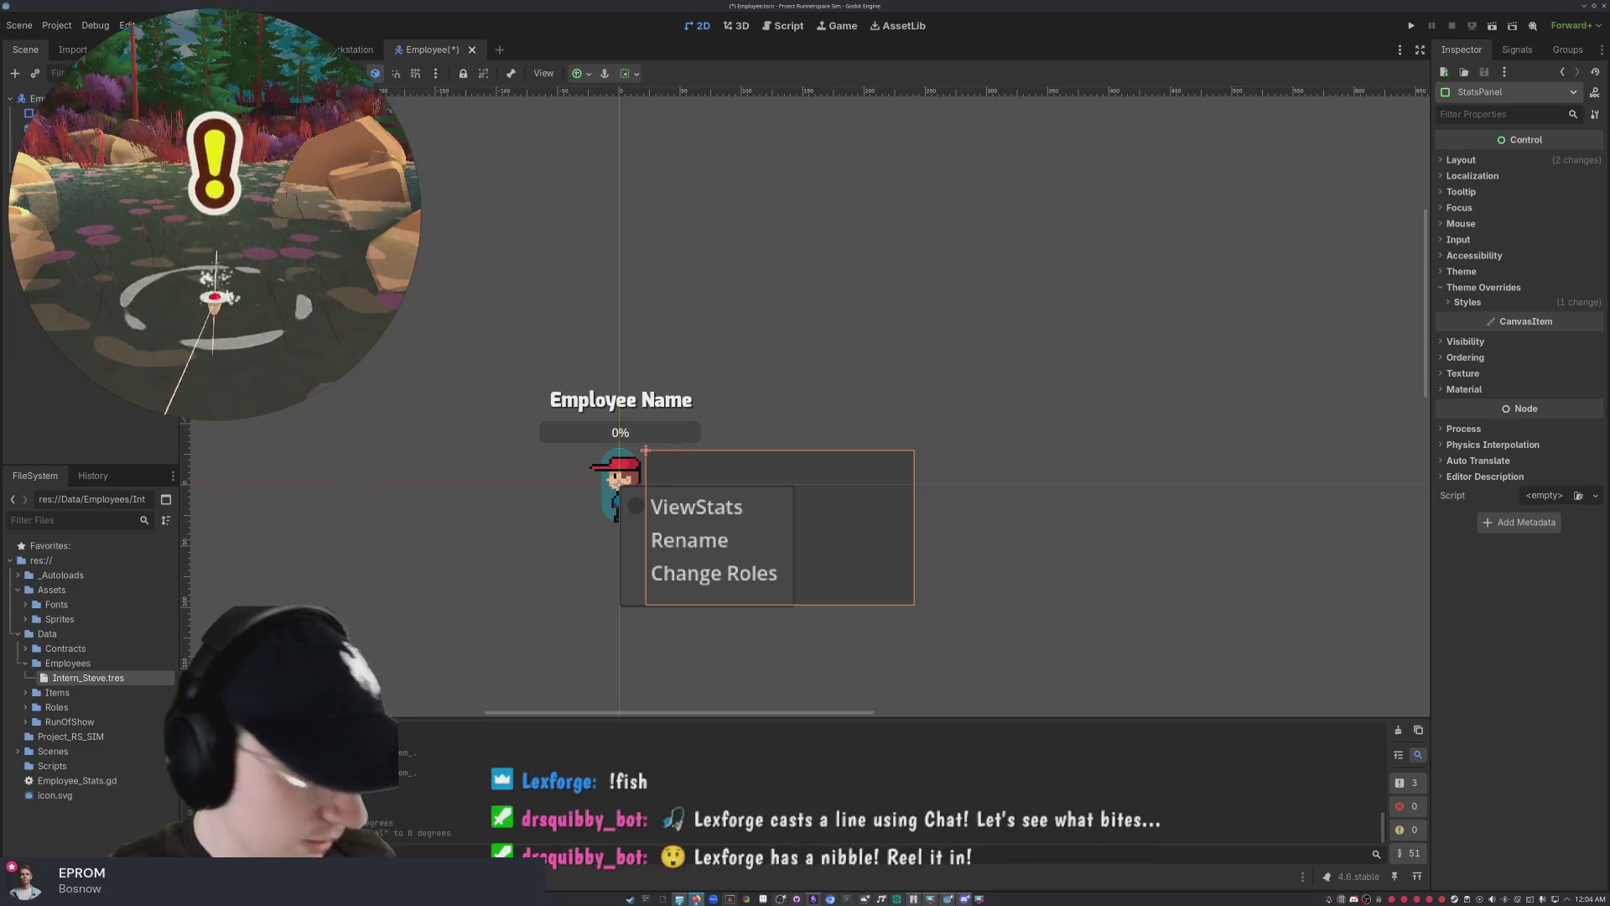
pyautogui.click(1522, 211)
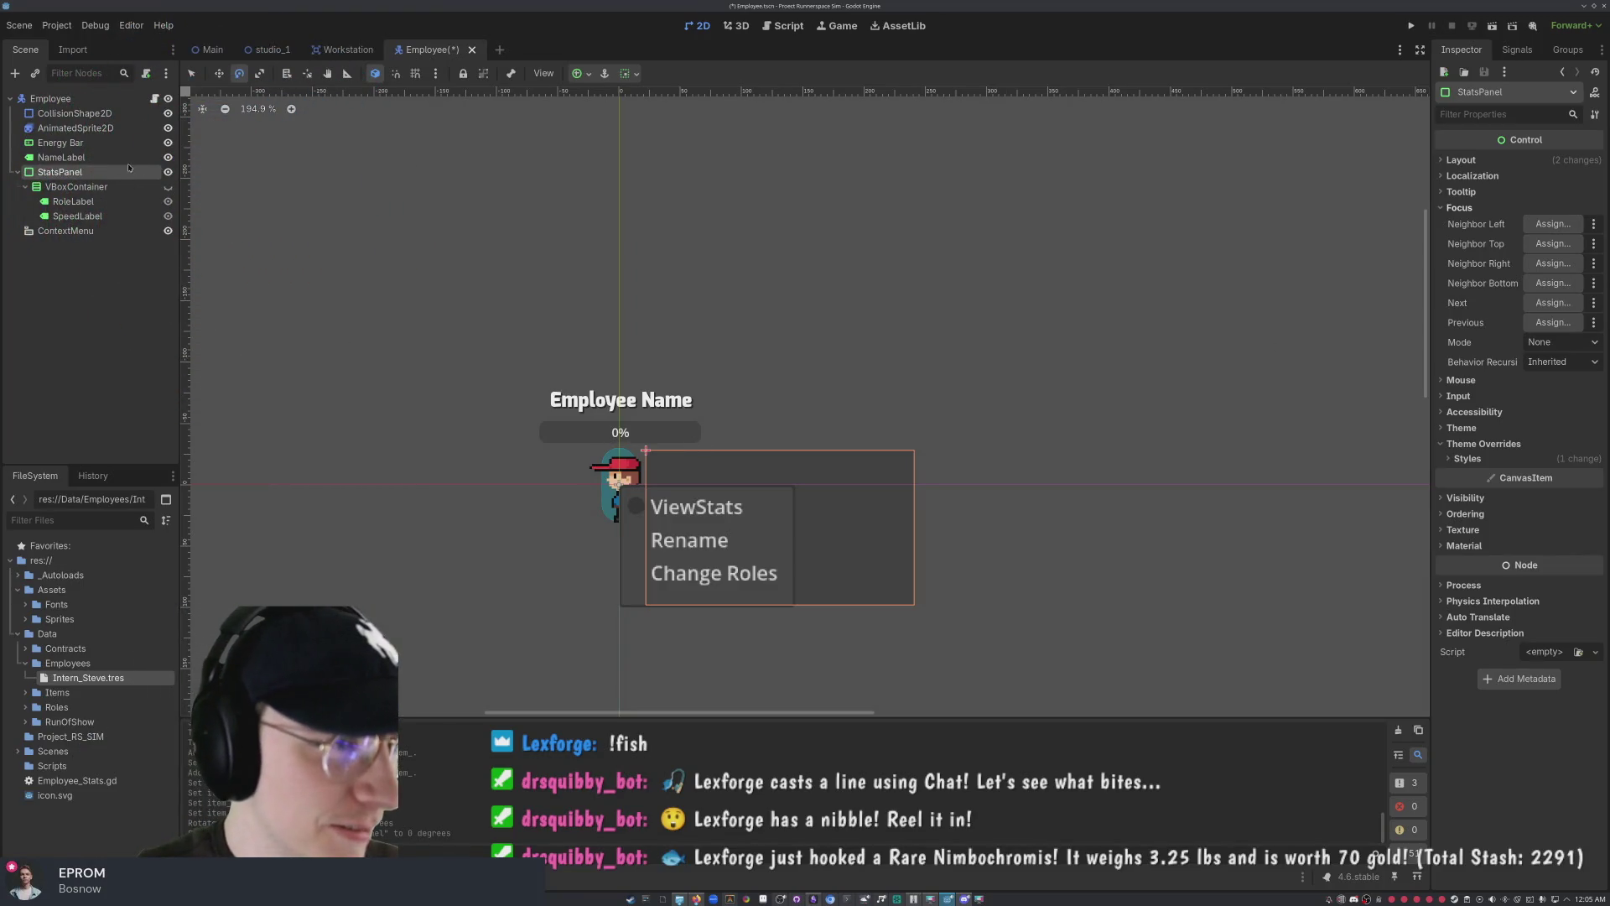
pyautogui.click(170, 175)
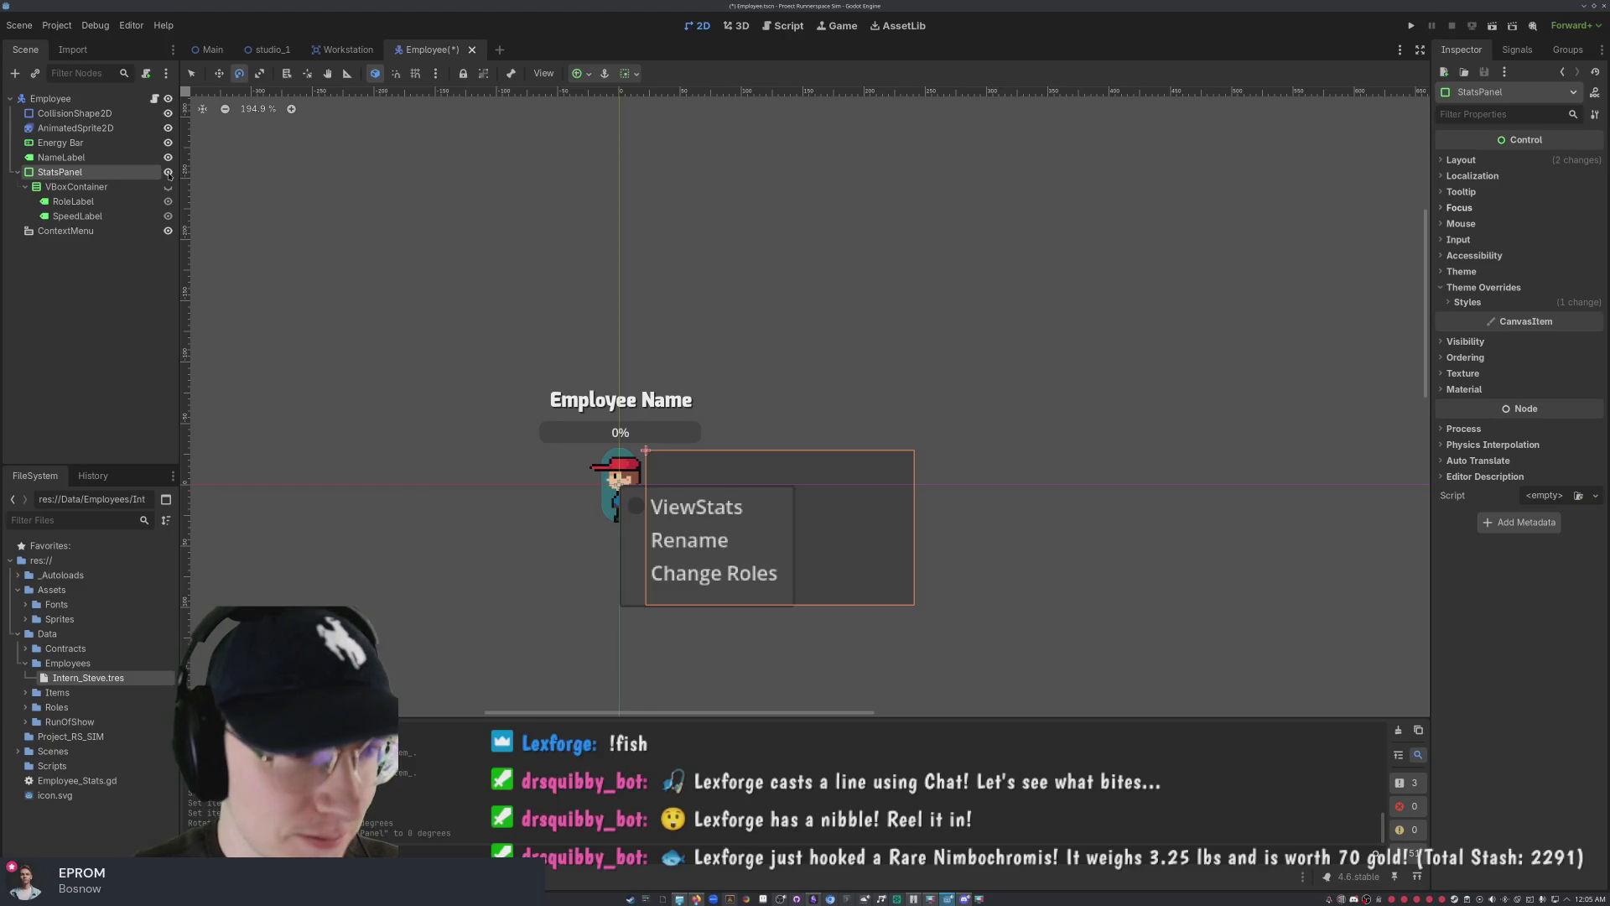
pyautogui.click(167, 173)
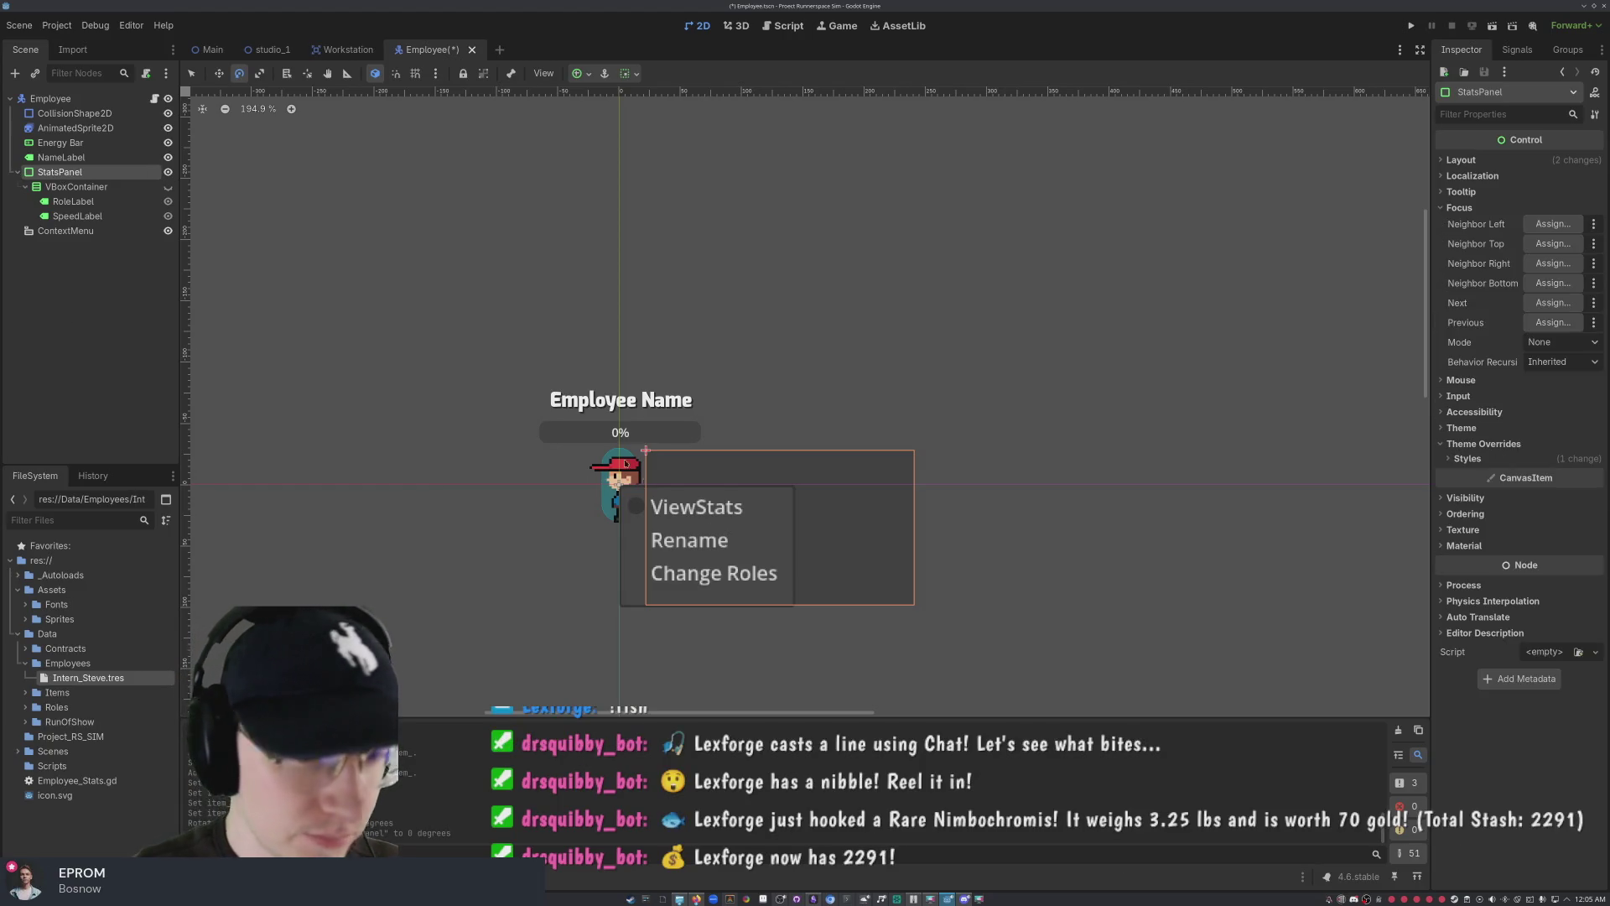
pyautogui.moveTo(795, 6)
pyautogui.mouseDown()
pyautogui.moveTo(820, 145)
pyautogui.moveTo(795, 3)
pyautogui.mouseUp()
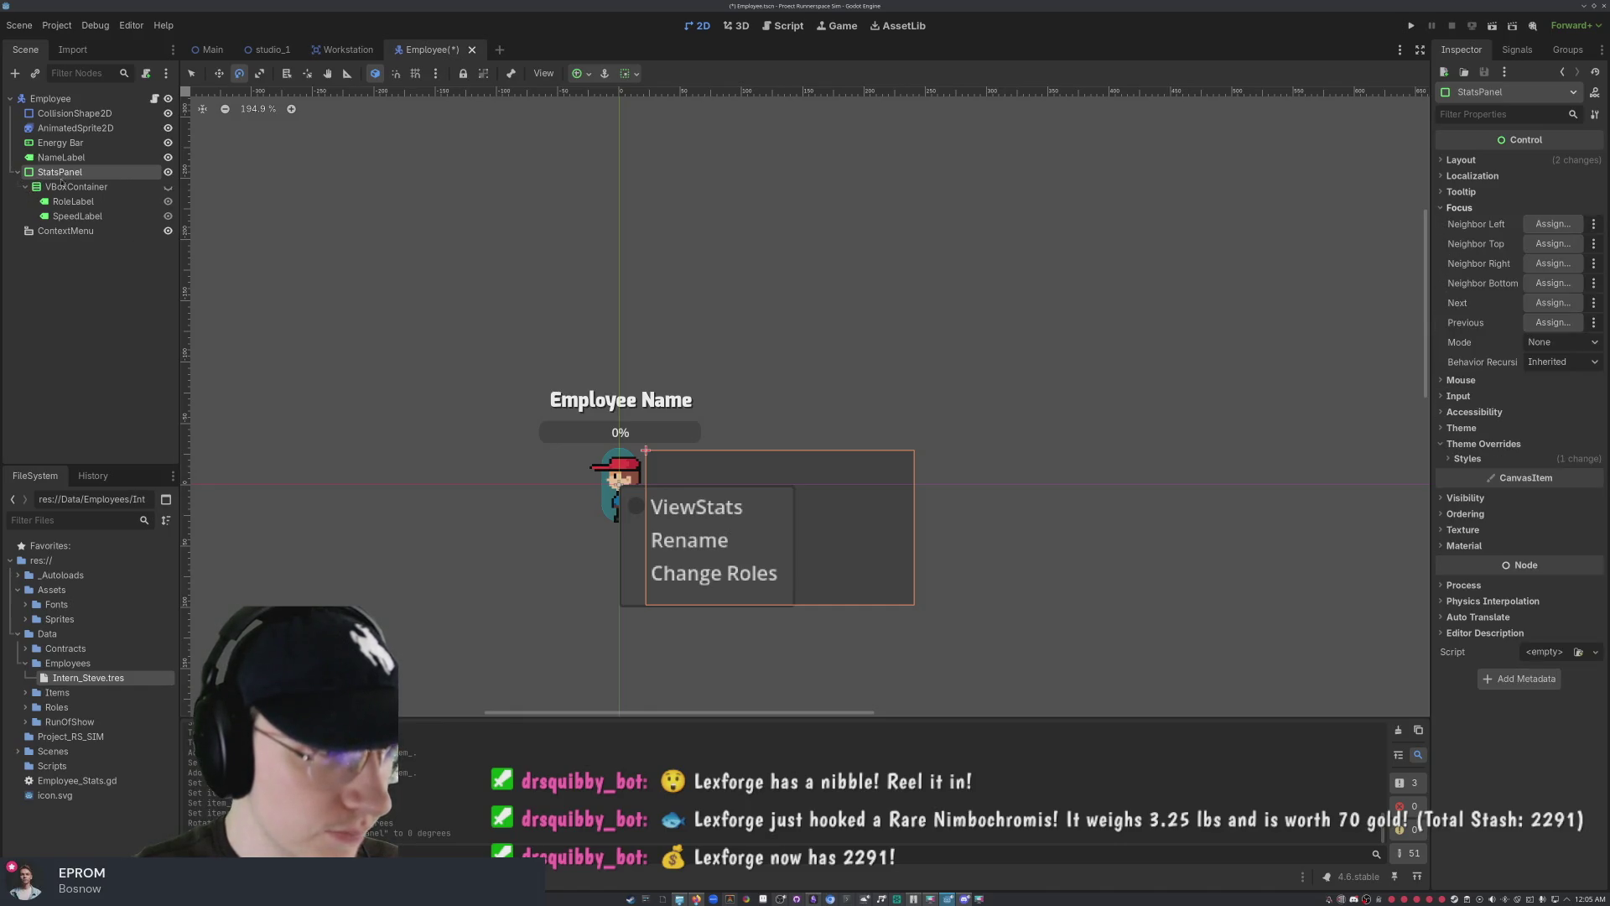
pyautogui.hotkey('ctrl', 'z')
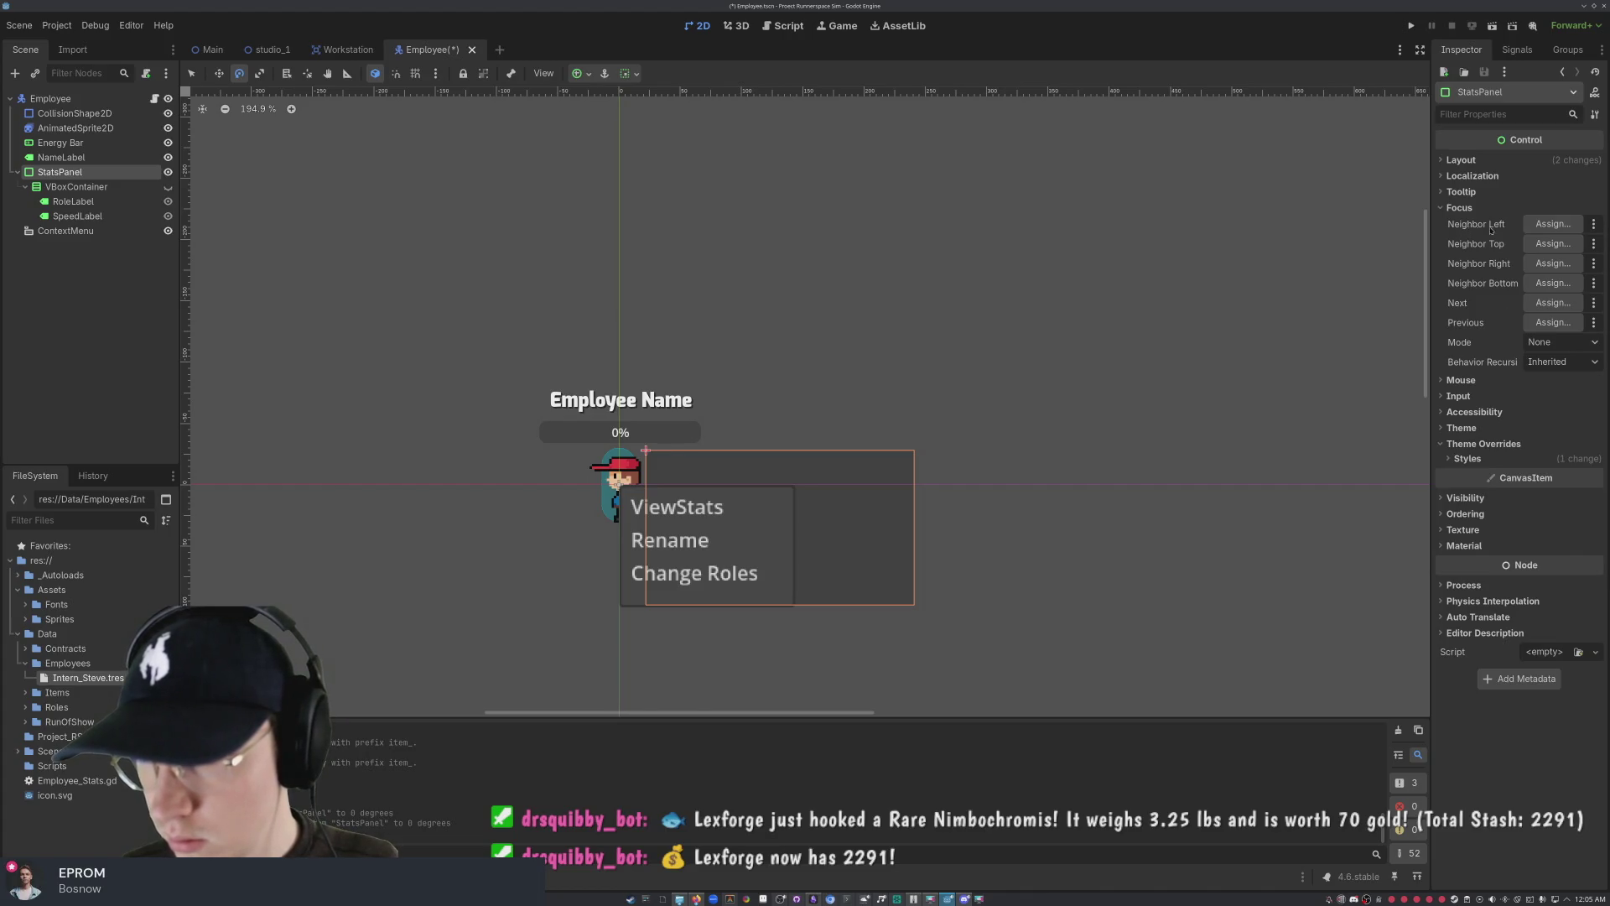
pyautogui.click(1443, 208)
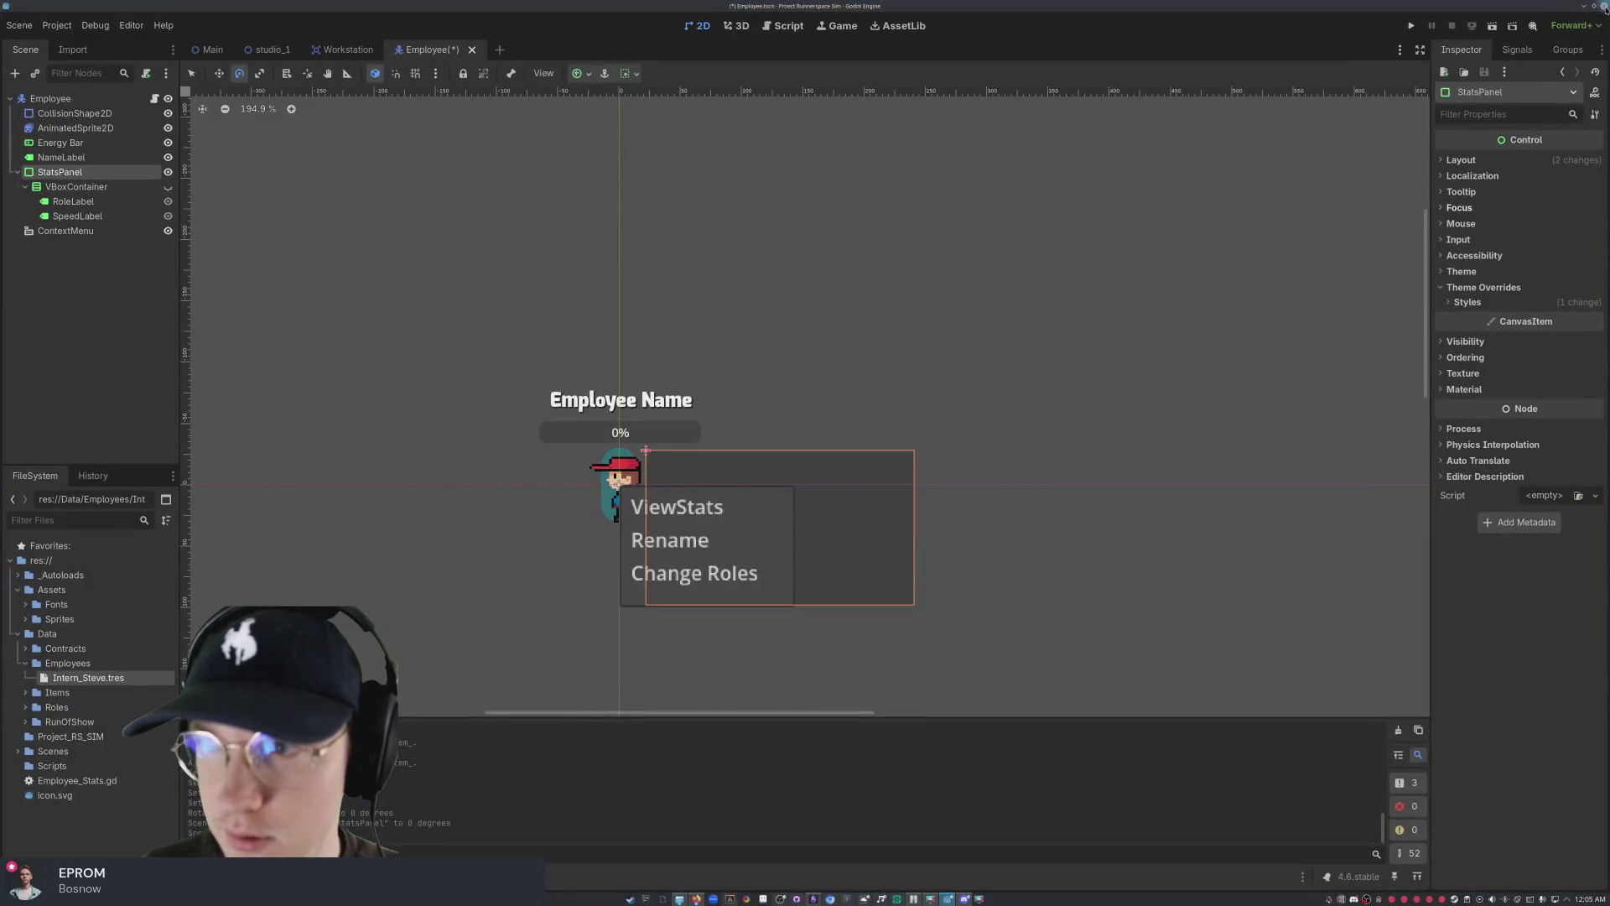
# - Cancel closing the editor and save the Employee scene
pyautogui.click(1603, 7)
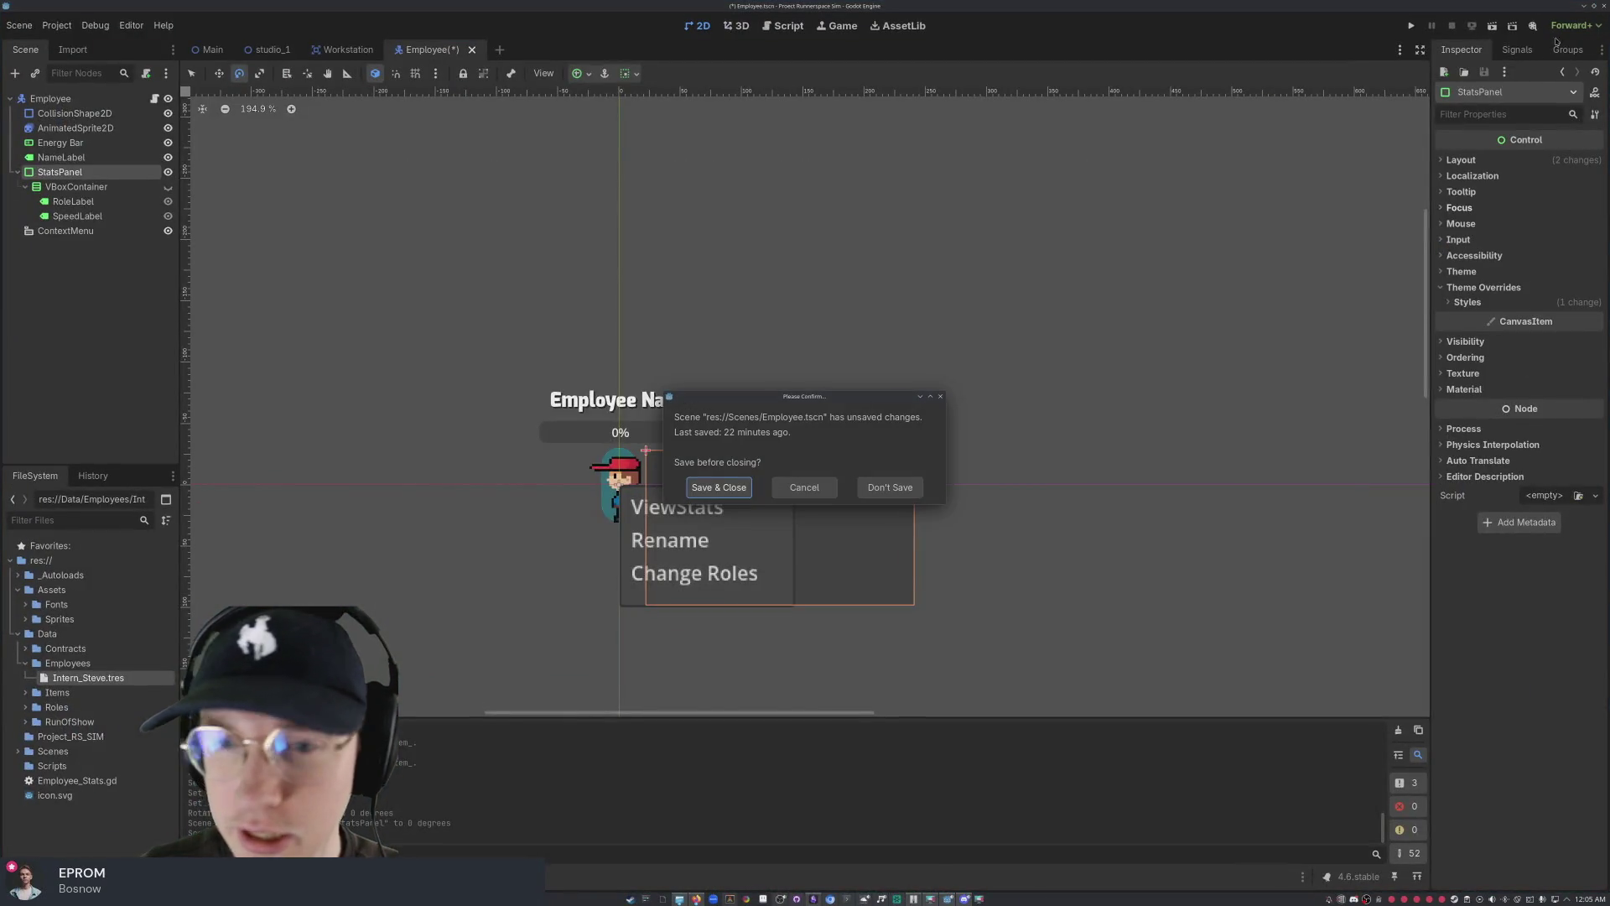
pyautogui.click(828, 490)
pyautogui.hotkey('ctrl', 's')
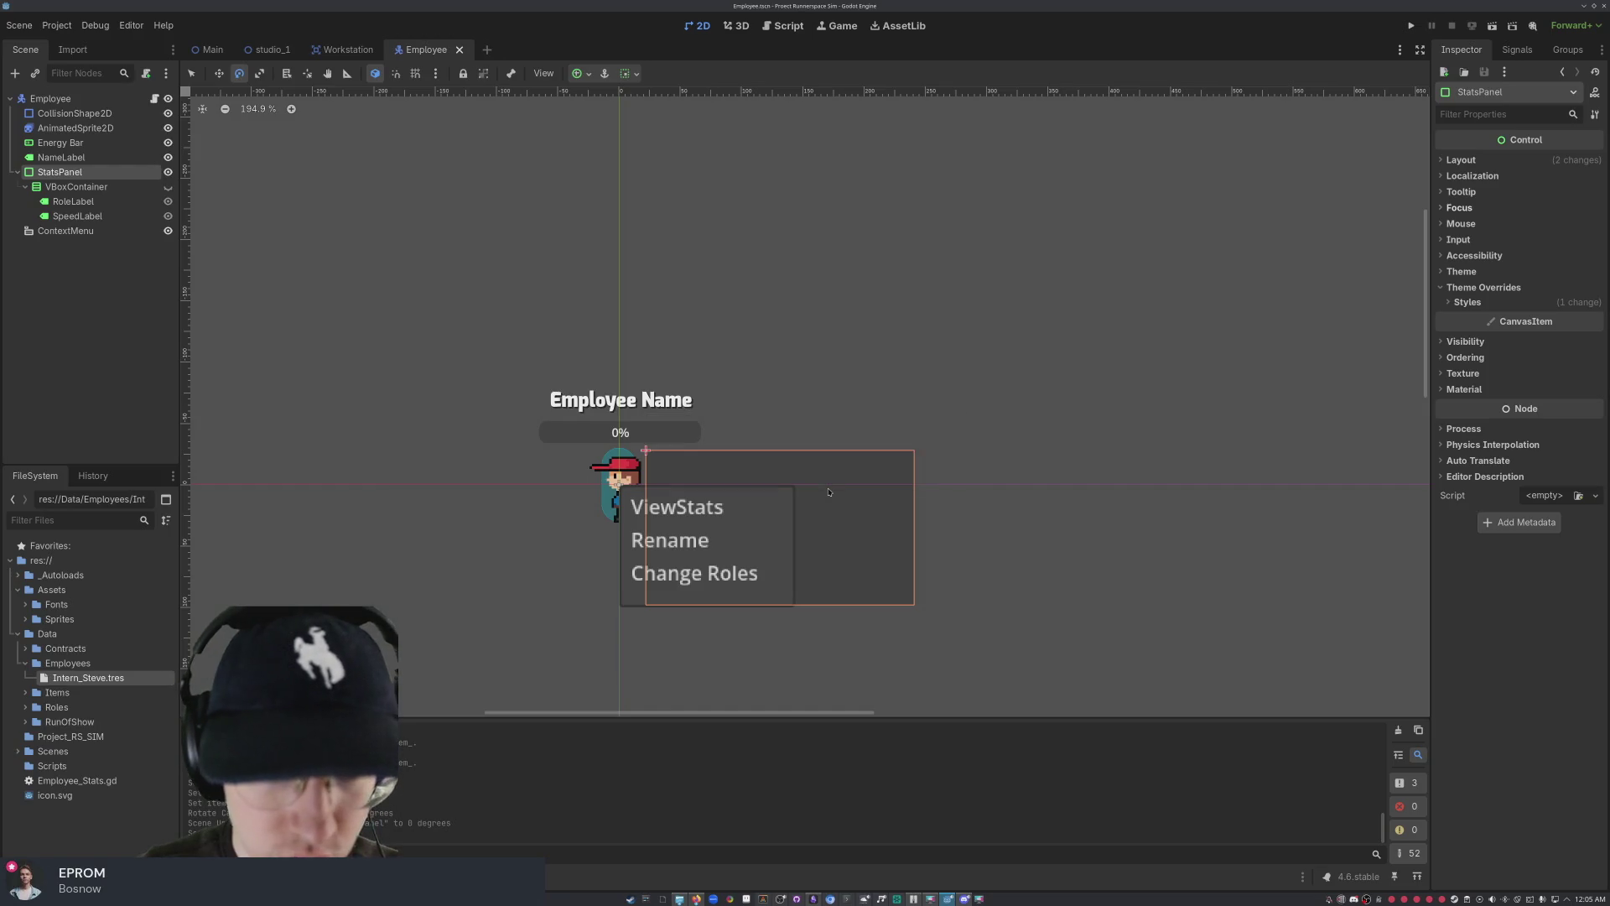
# - Restart Godot and reopen the Proect Runnerspace Sim project from the Project Manager
pyautogui.click(1604, 5)
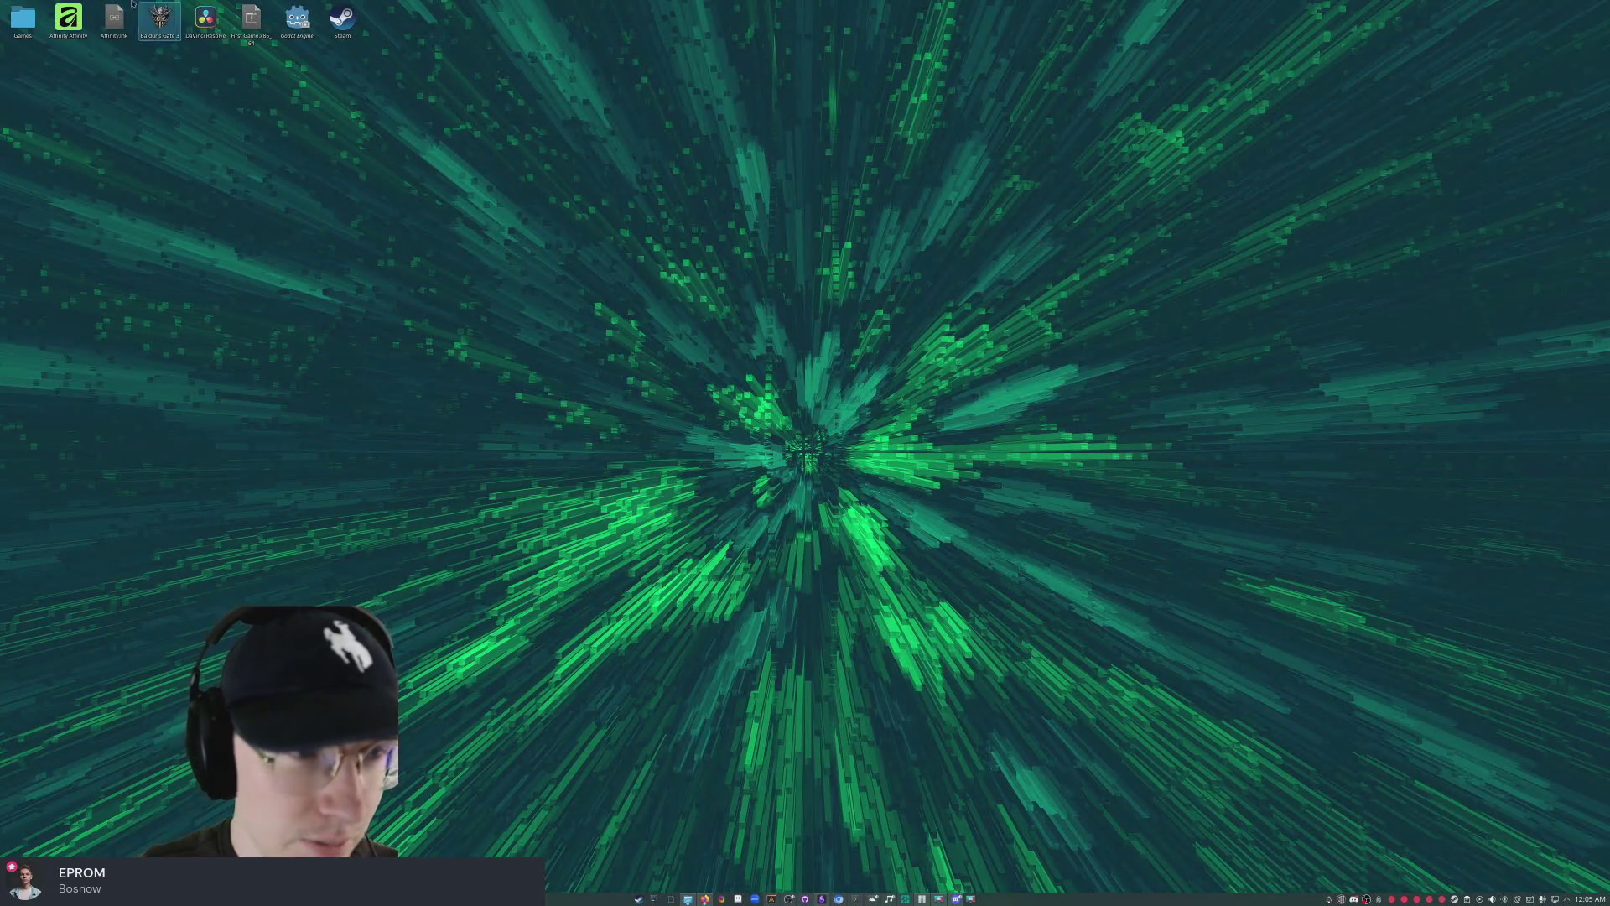
pyautogui.doubleClick(290, 26)
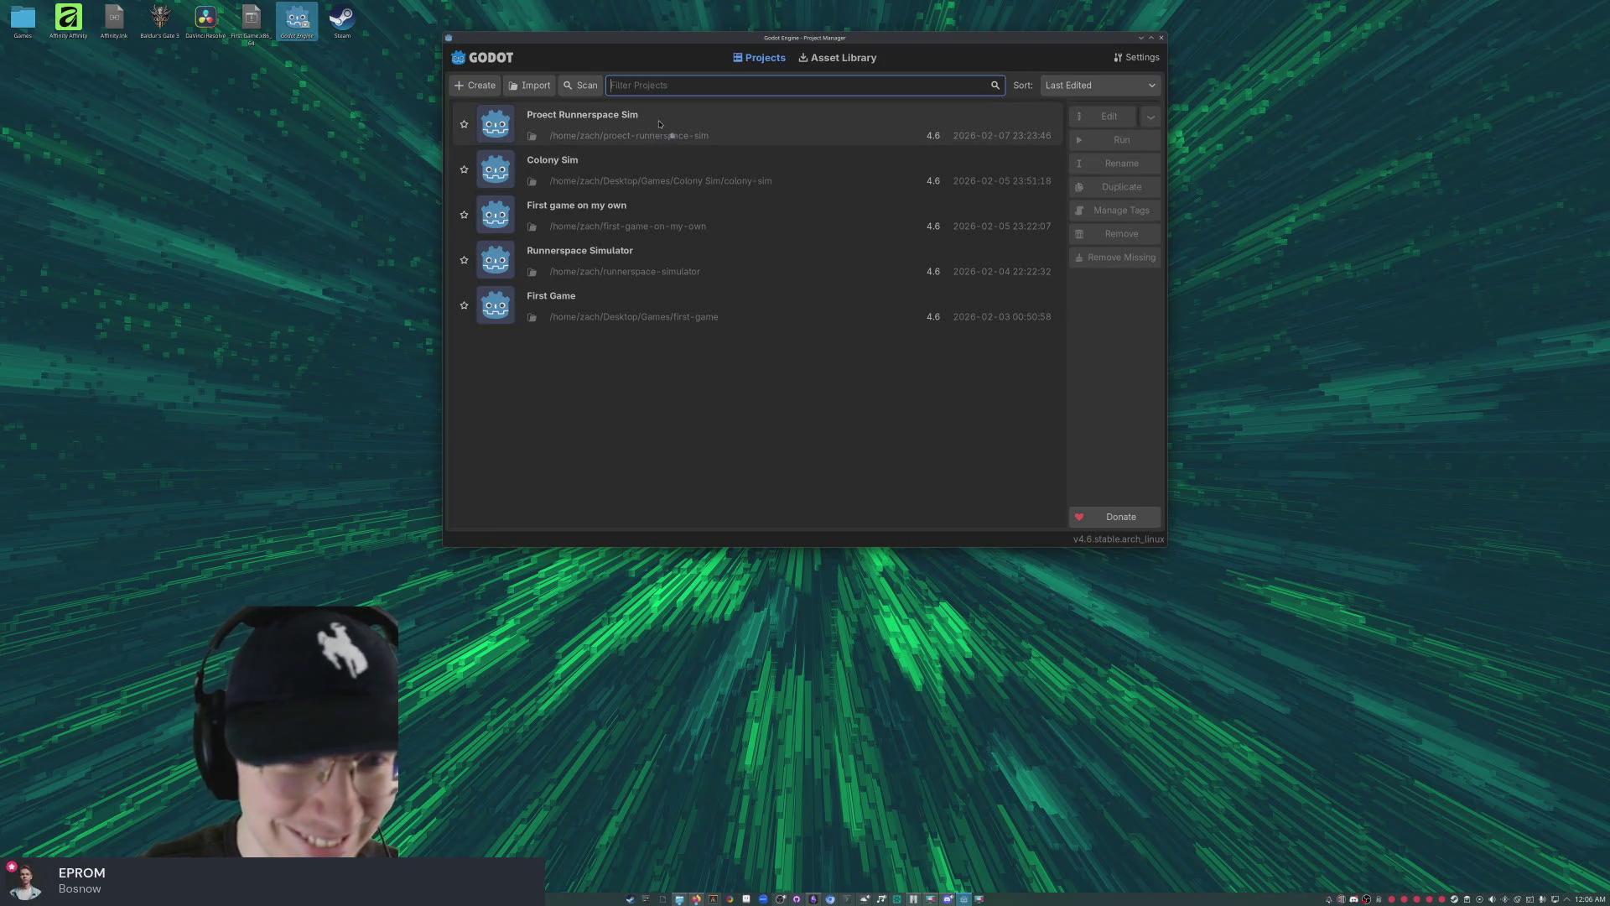
pyautogui.click(588, 119)
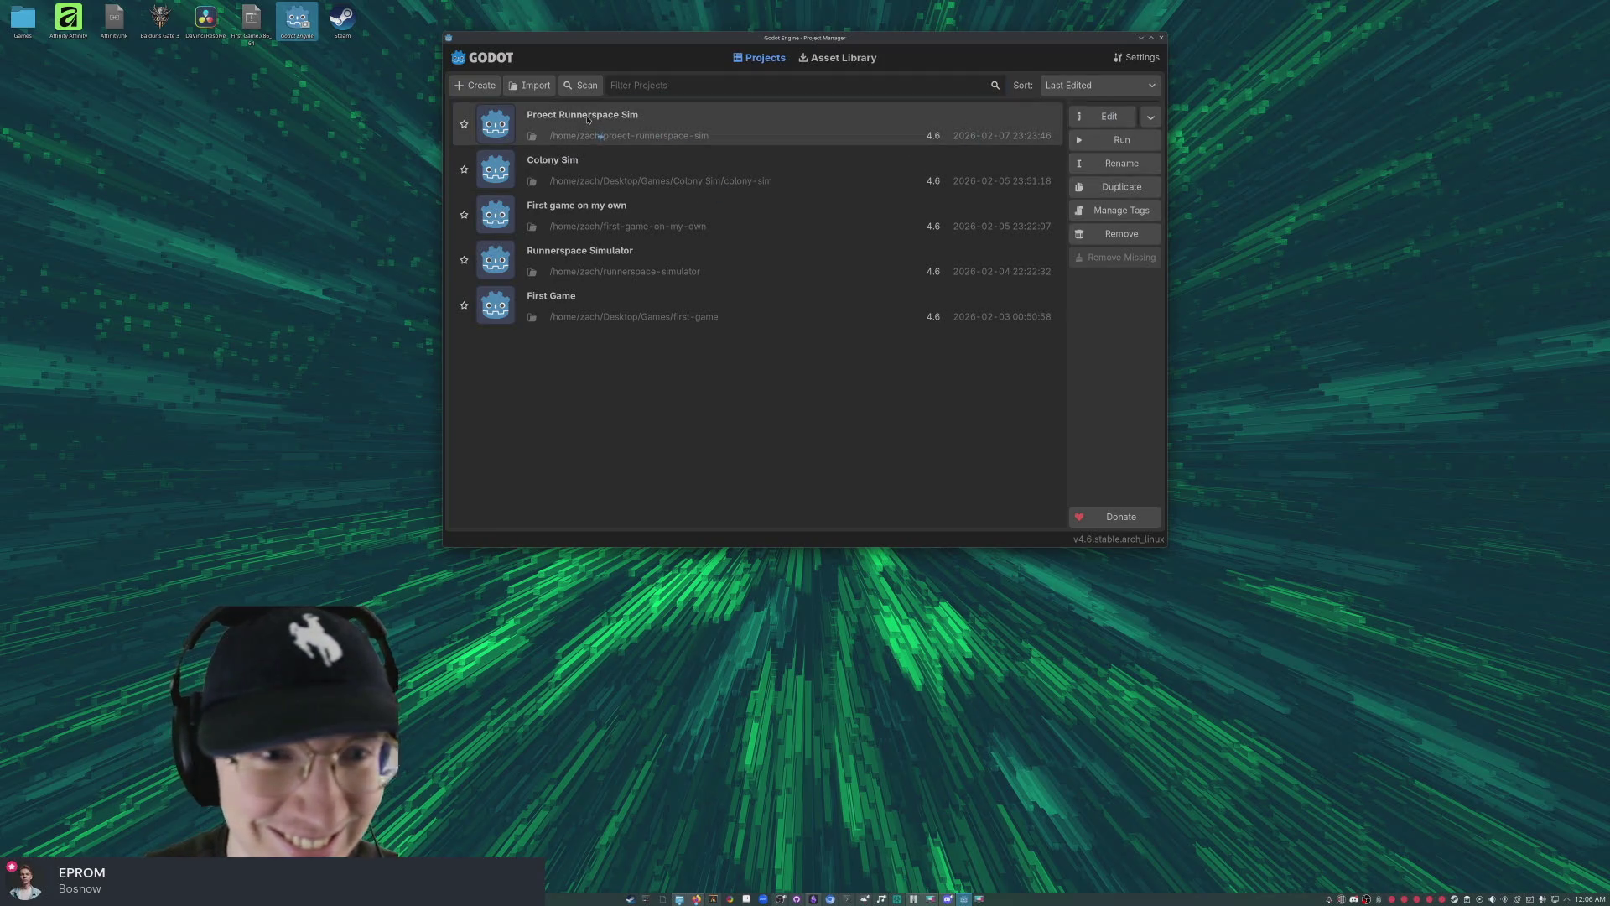
pyautogui.doubleClick(620, 123)
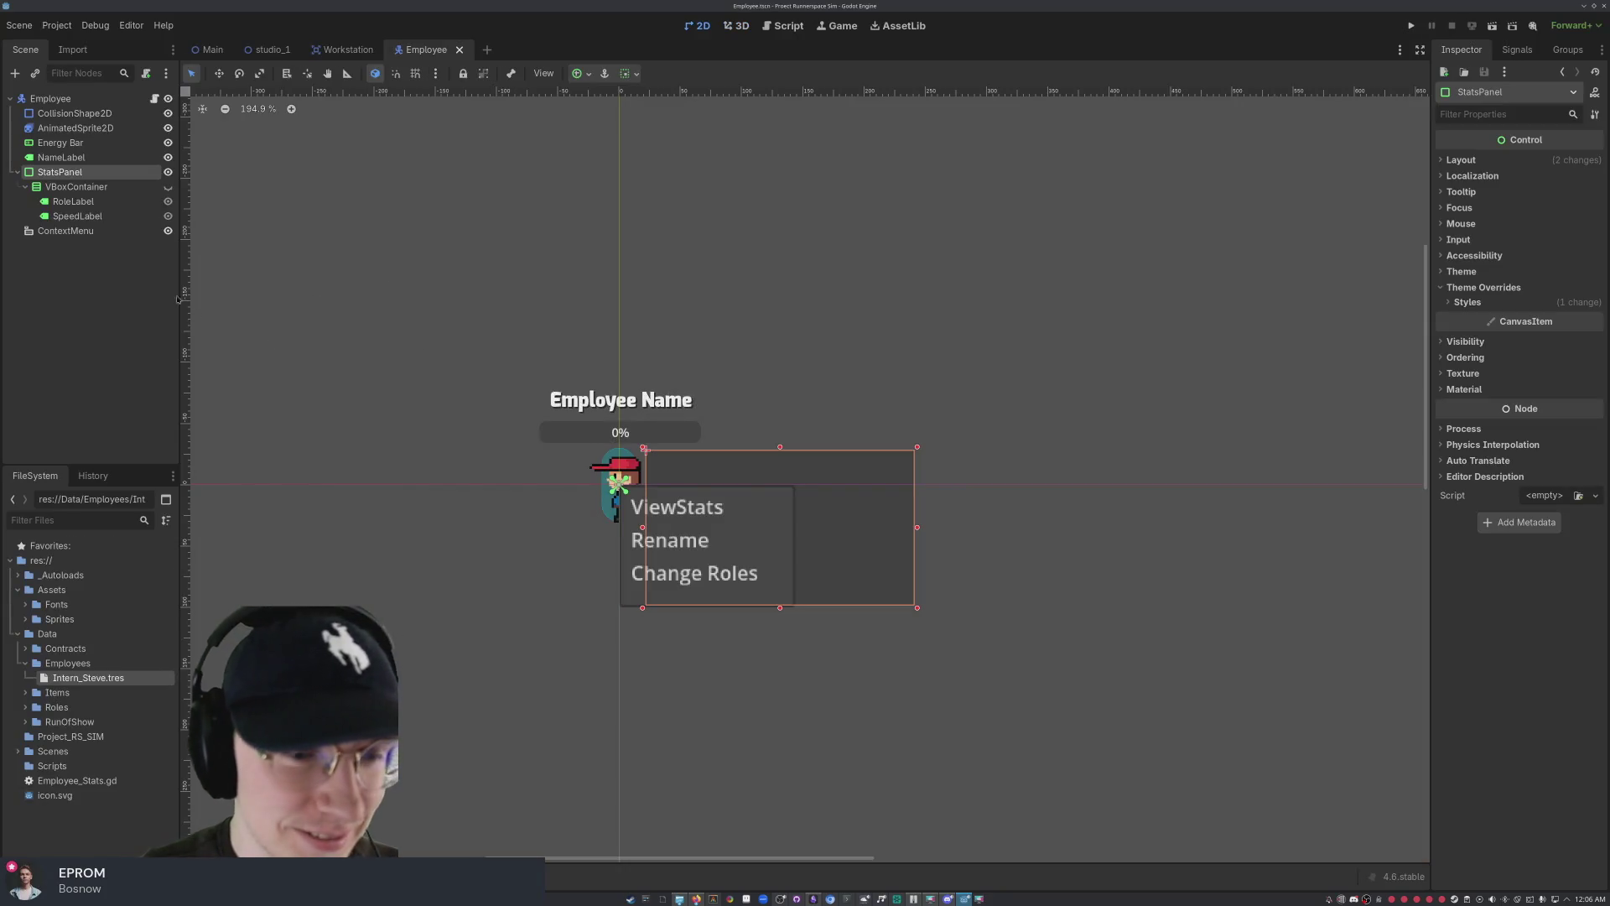
# - Hide the StatsPanel and select the ContextMenu node
pyautogui.click(168, 172)
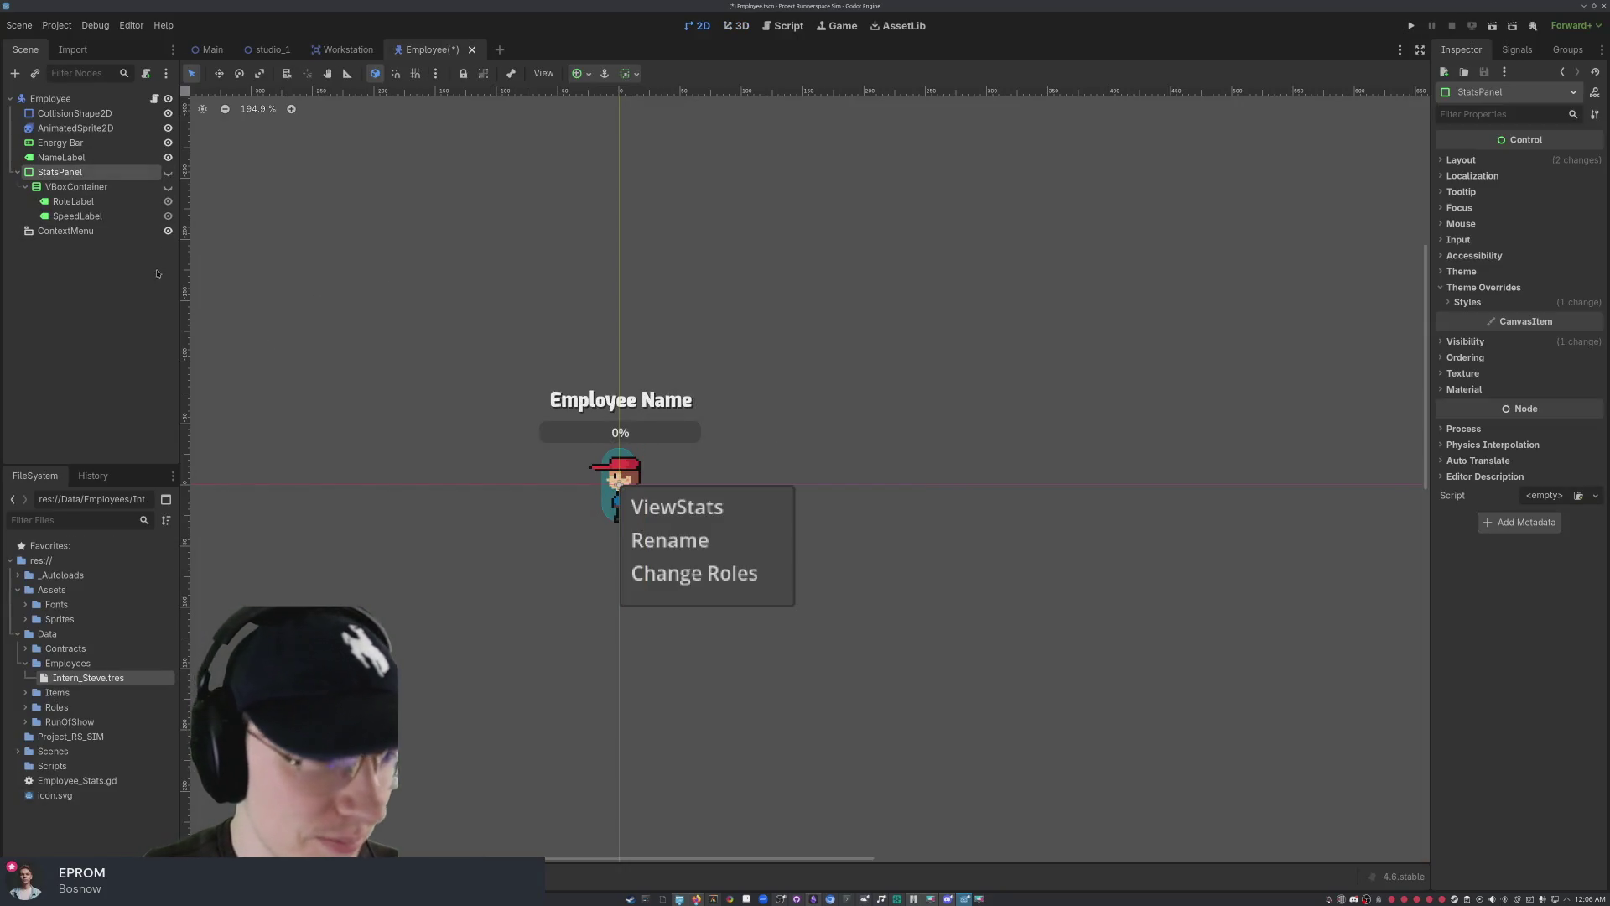
pyautogui.click(117, 277)
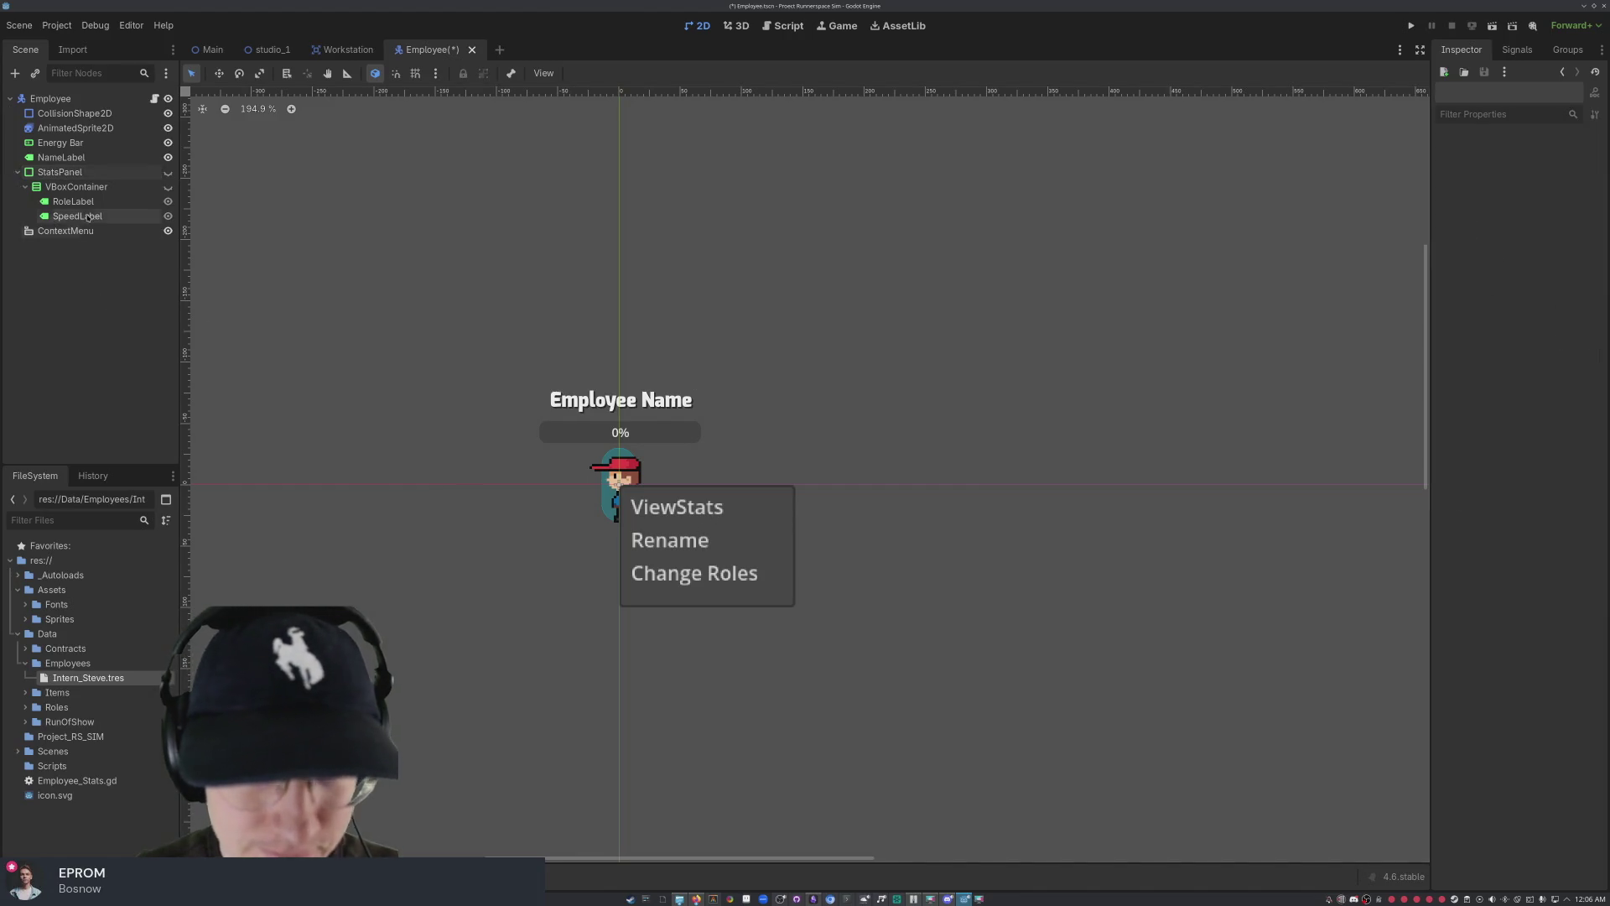
pyautogui.click(66, 231)
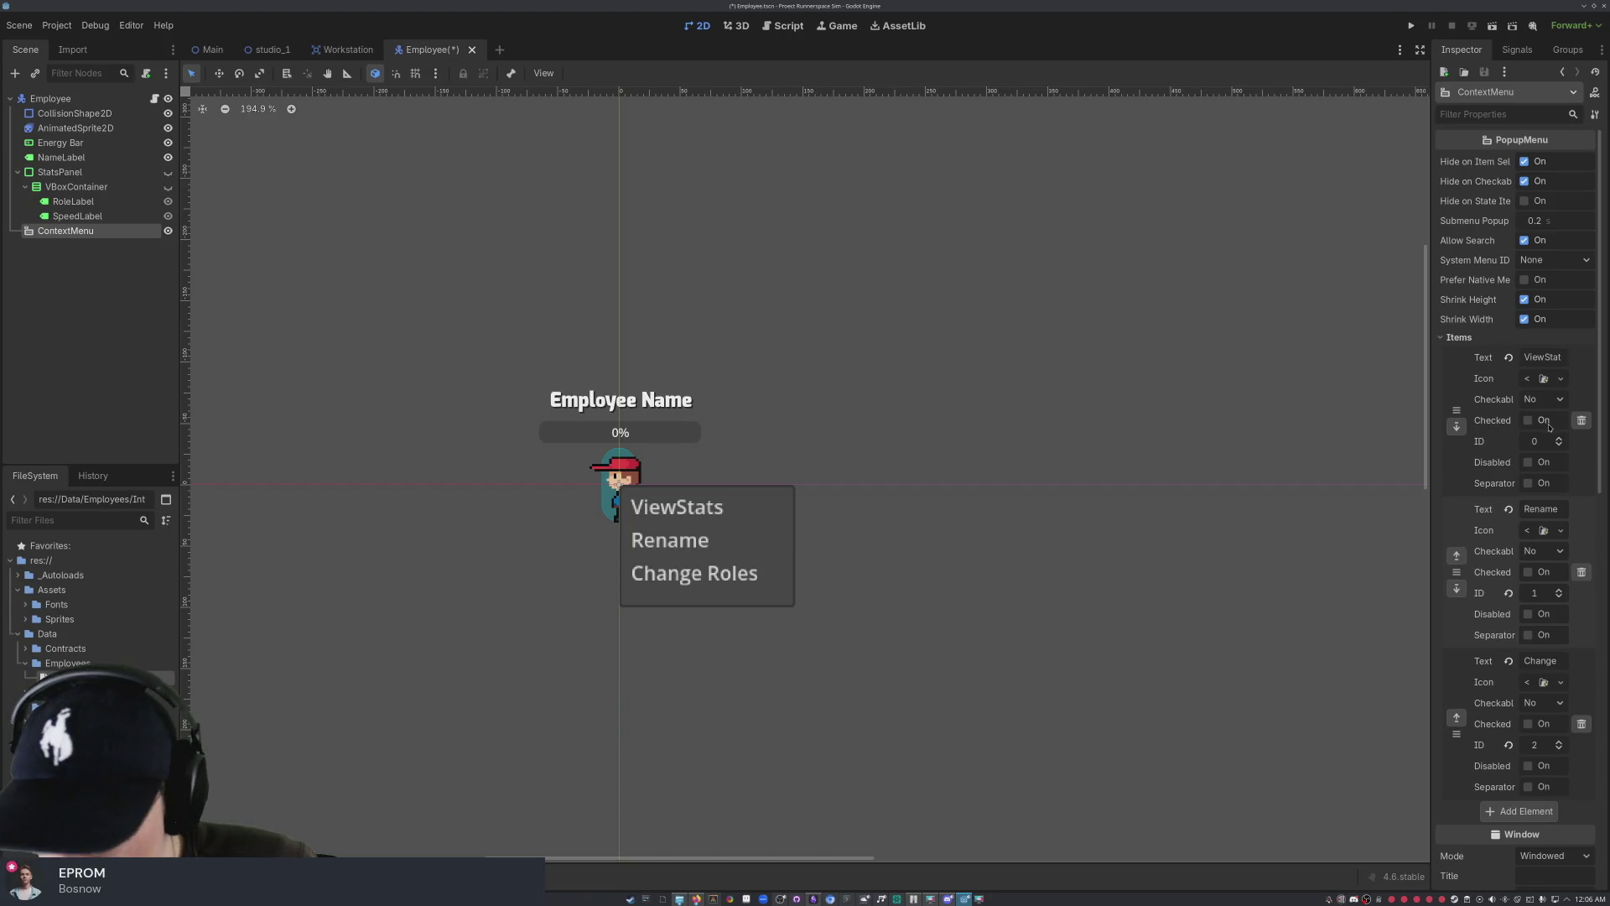
# - Toggle ViewStats' Checked and cycle its Checkable setting, ending on 'No'
pyautogui.click(1530, 421)
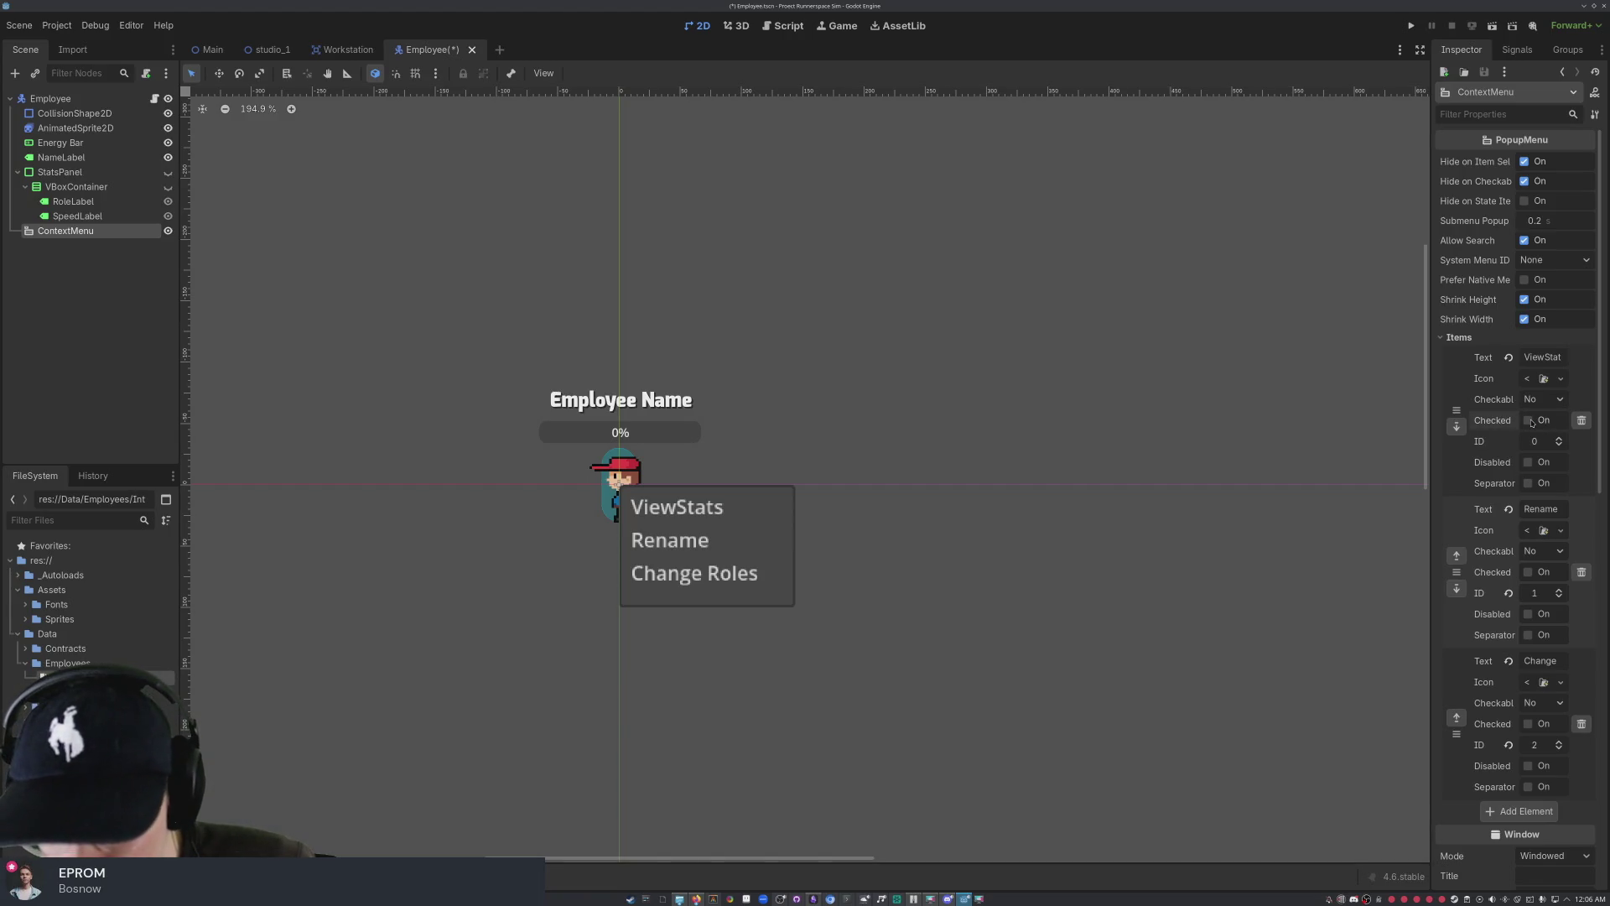
pyautogui.click(1541, 399)
pyautogui.click(1548, 452)
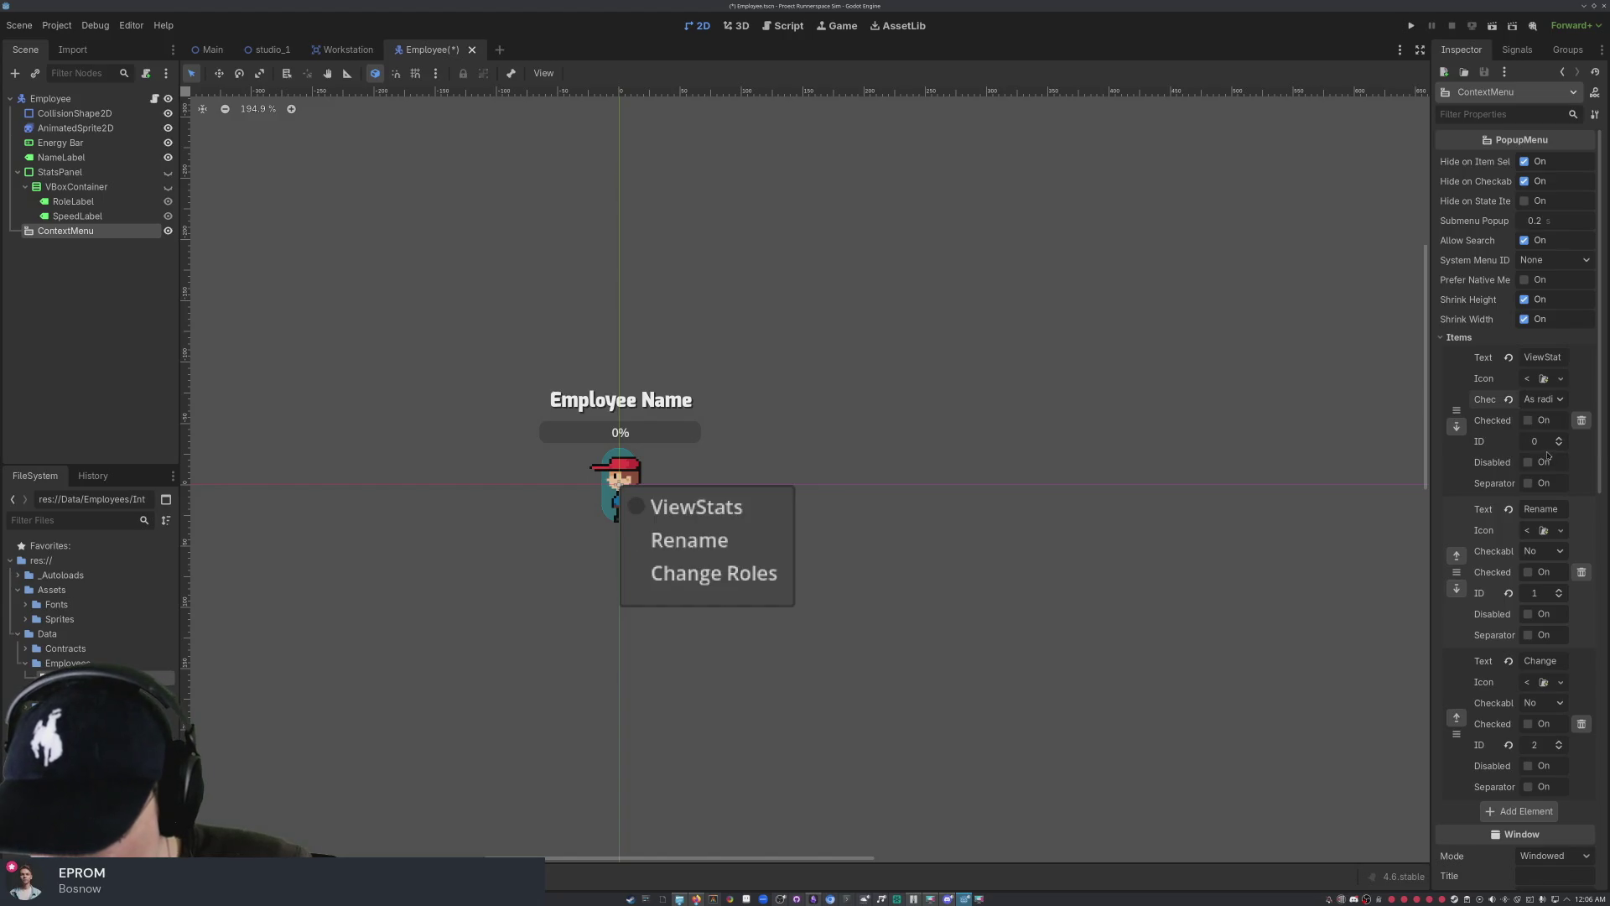
pyautogui.click(1543, 399)
pyautogui.click(1553, 436)
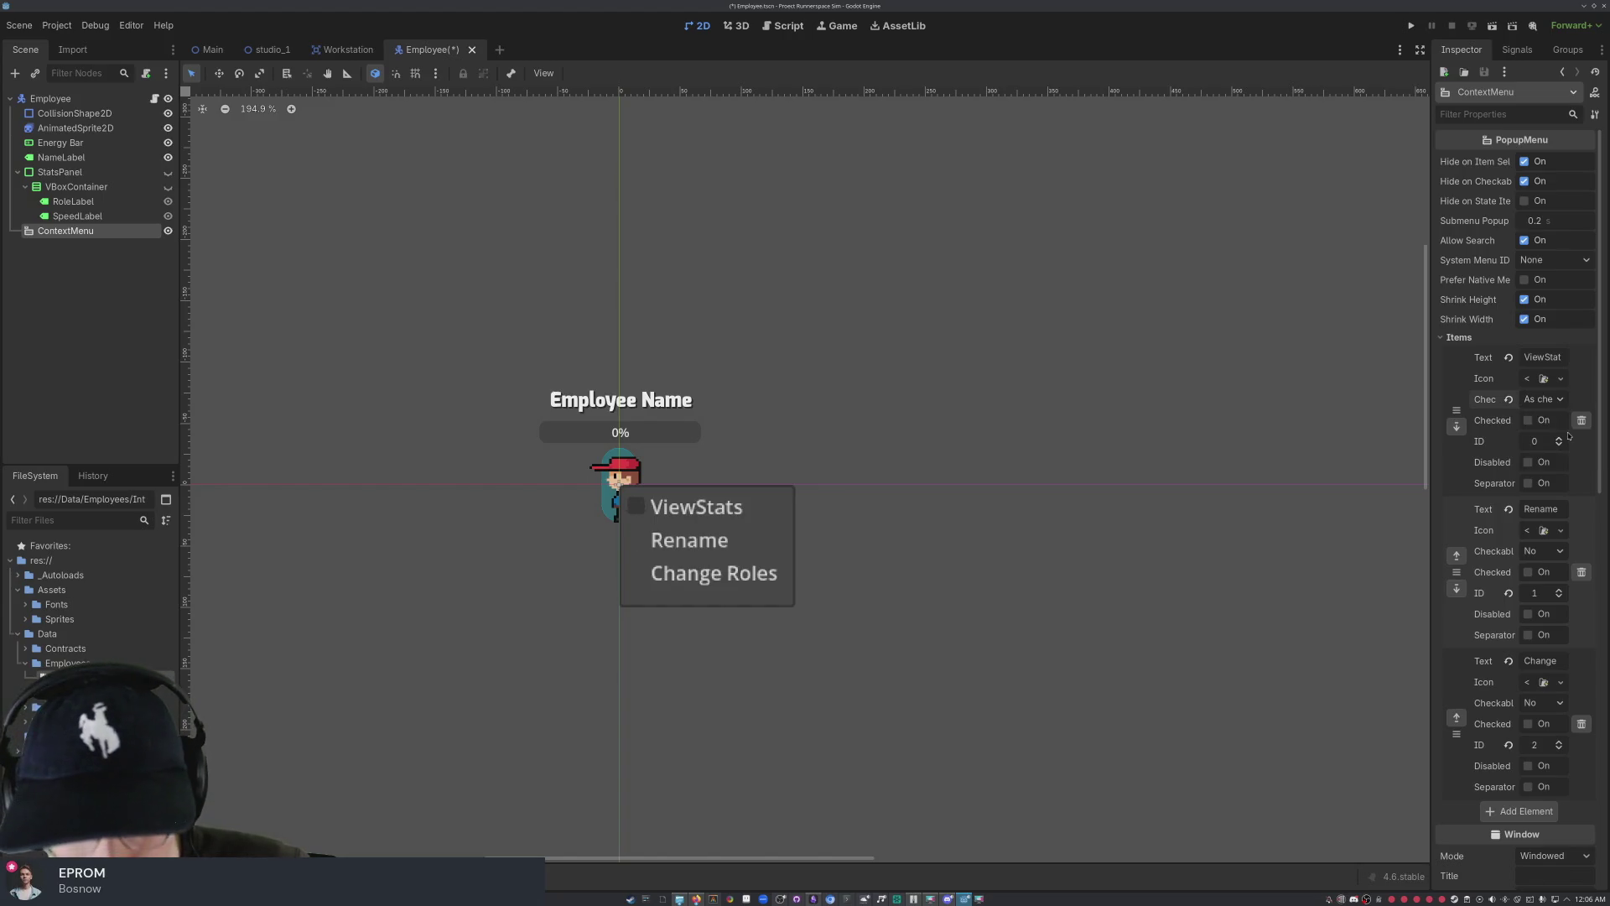
pyautogui.click(1543, 399)
pyautogui.click(1561, 421)
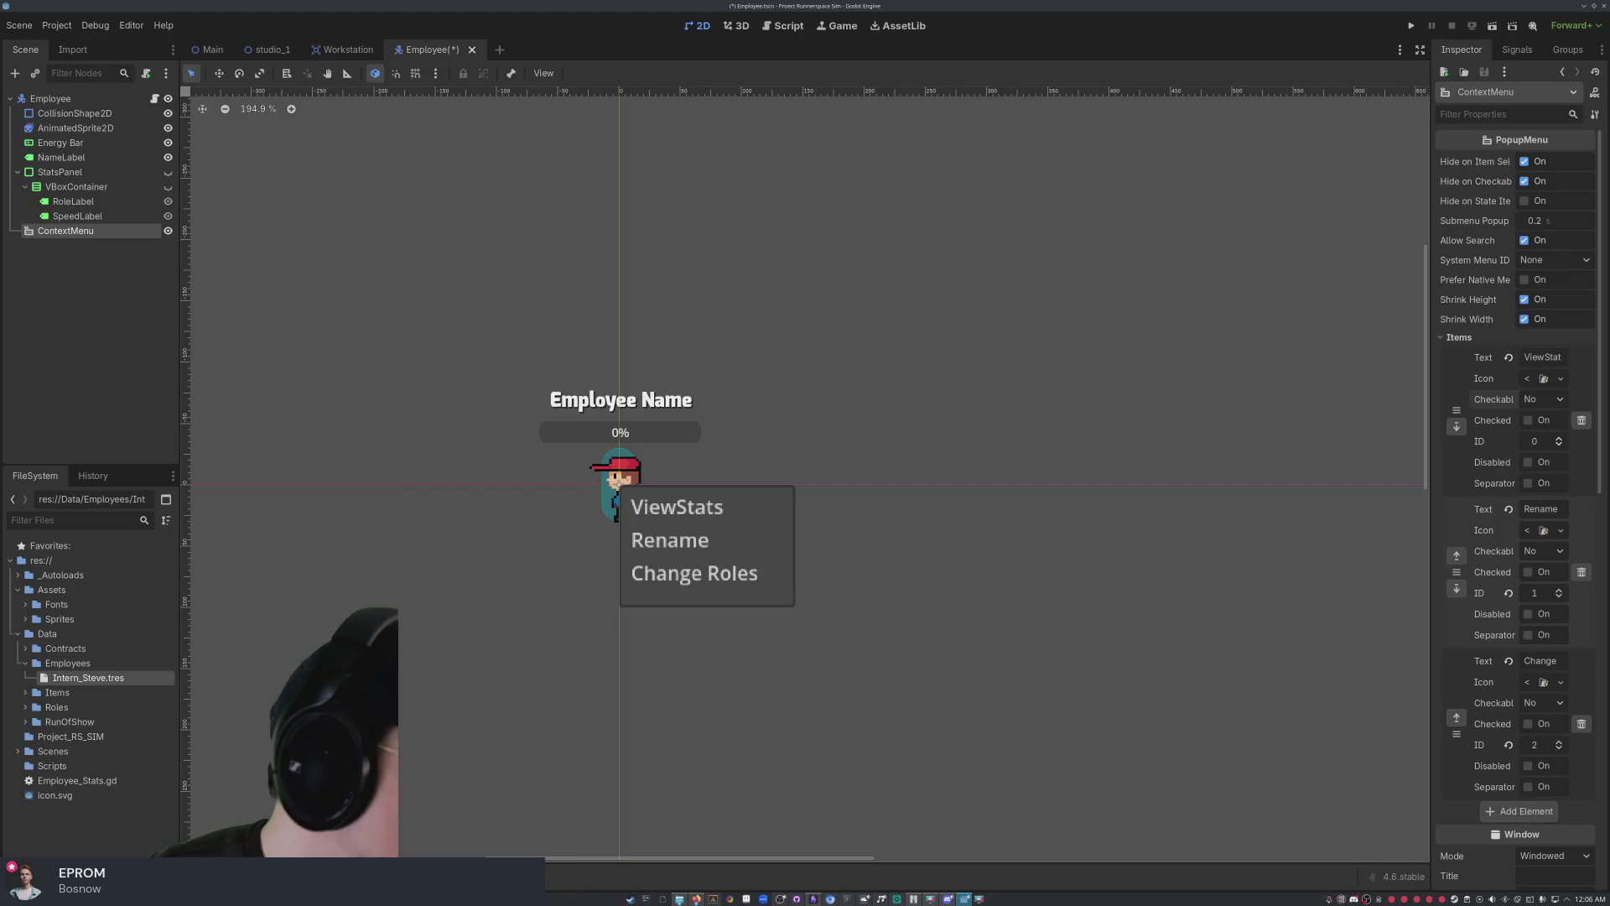
# - Hide the ContextMenu popup and run the Employee scene to test it
pyautogui.scroll(-5, 1461, 365)
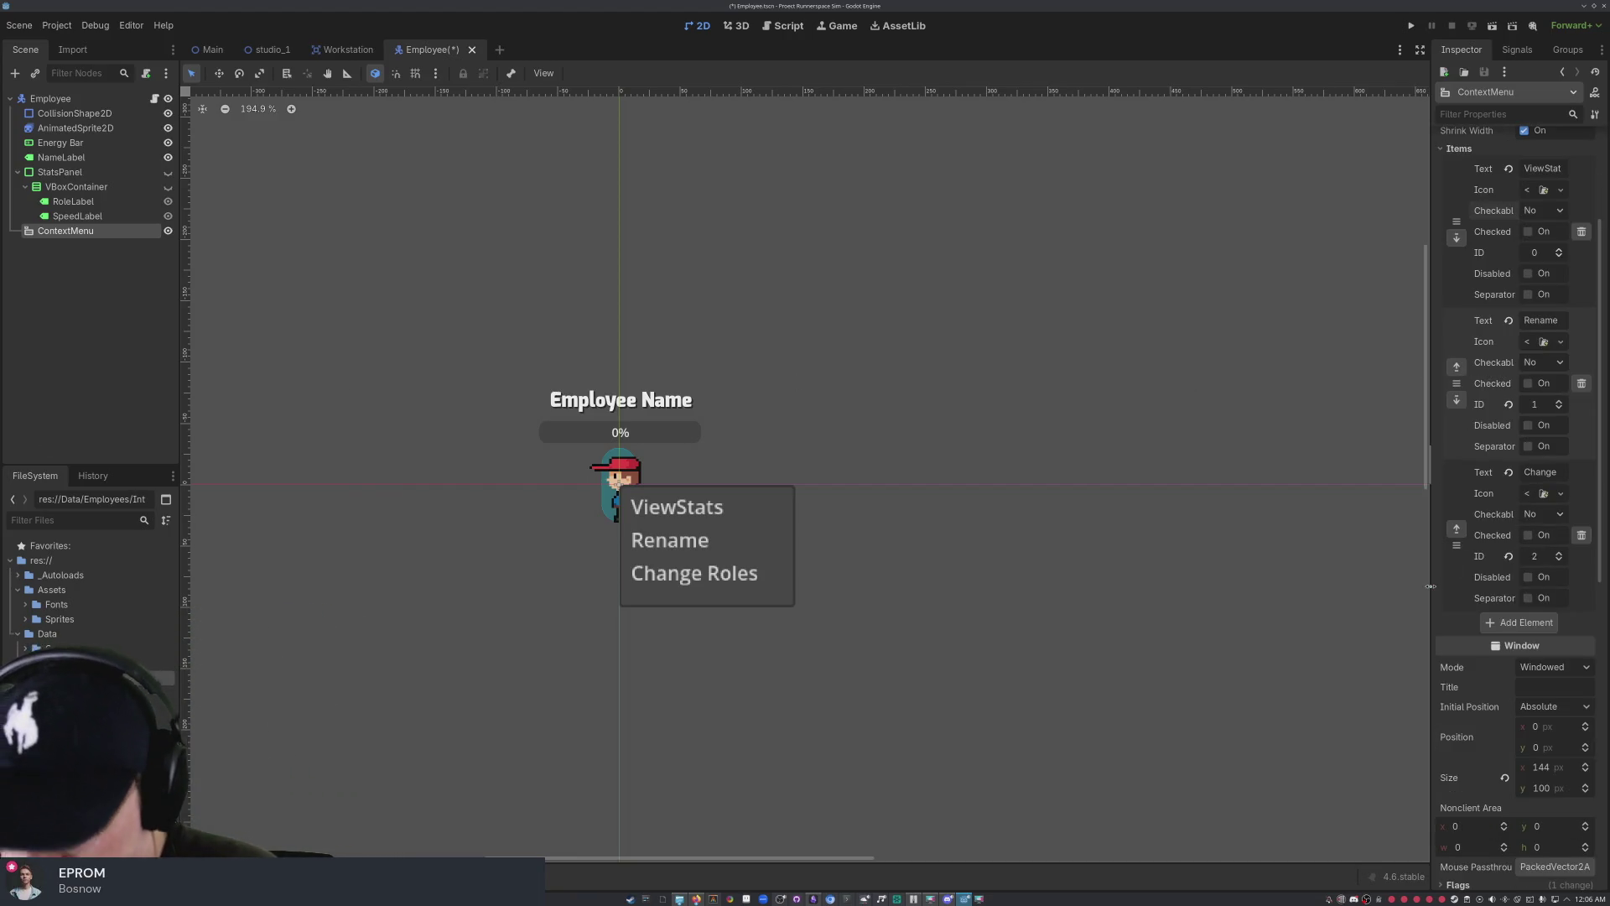
pyautogui.scroll(5, 1527, 515)
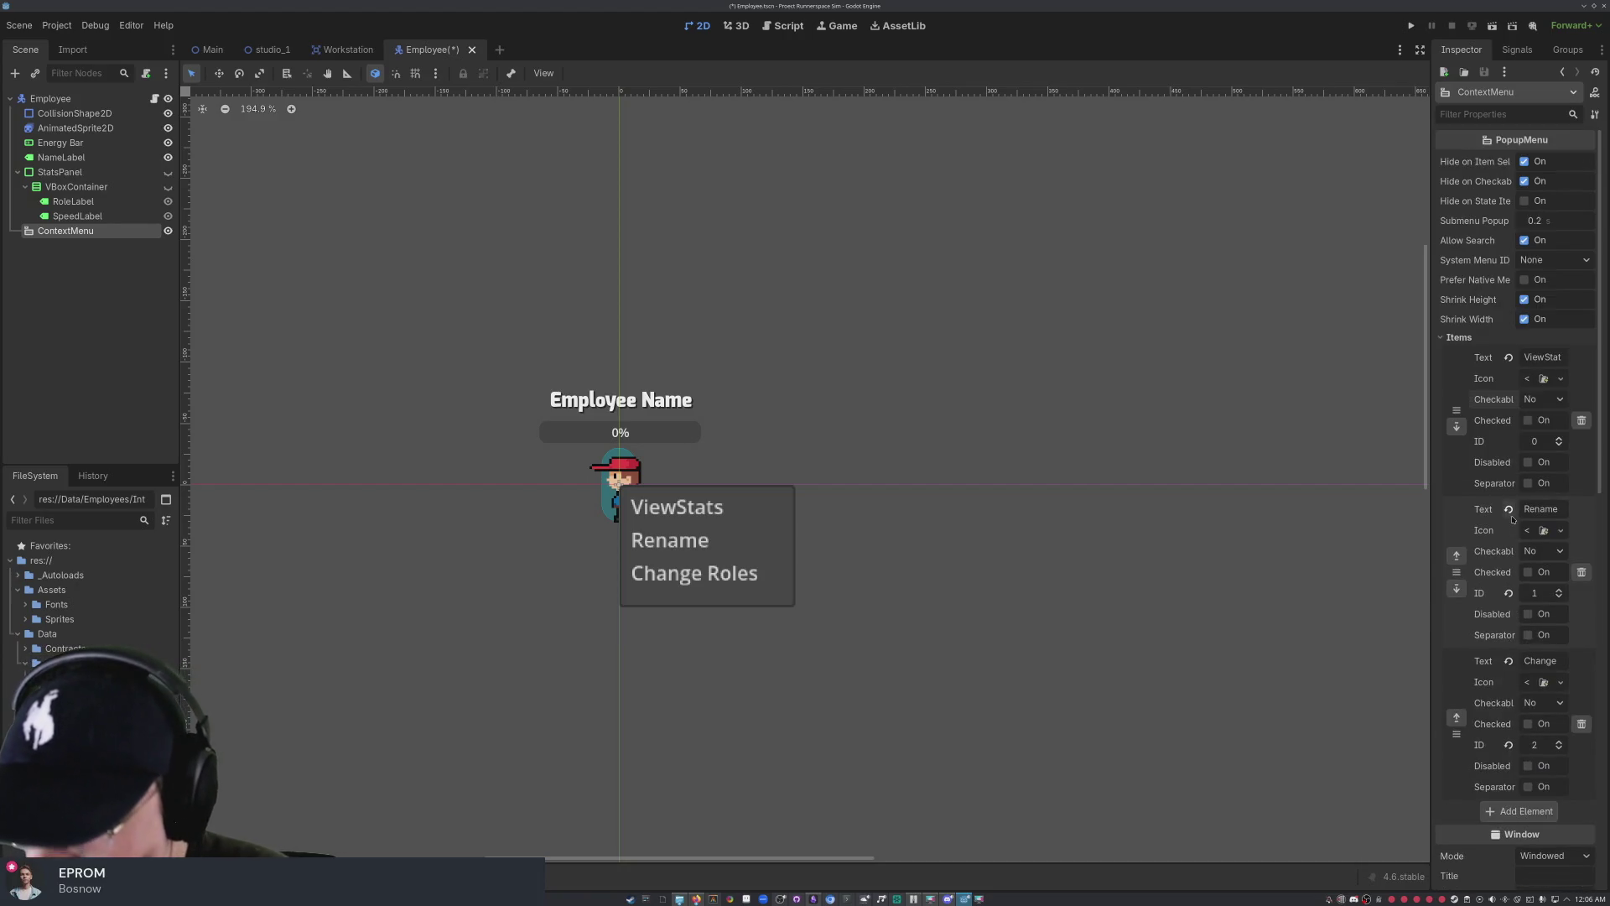
pyautogui.scroll(-10, 1503, 202)
pyautogui.scroll(-4, 1504, 202)
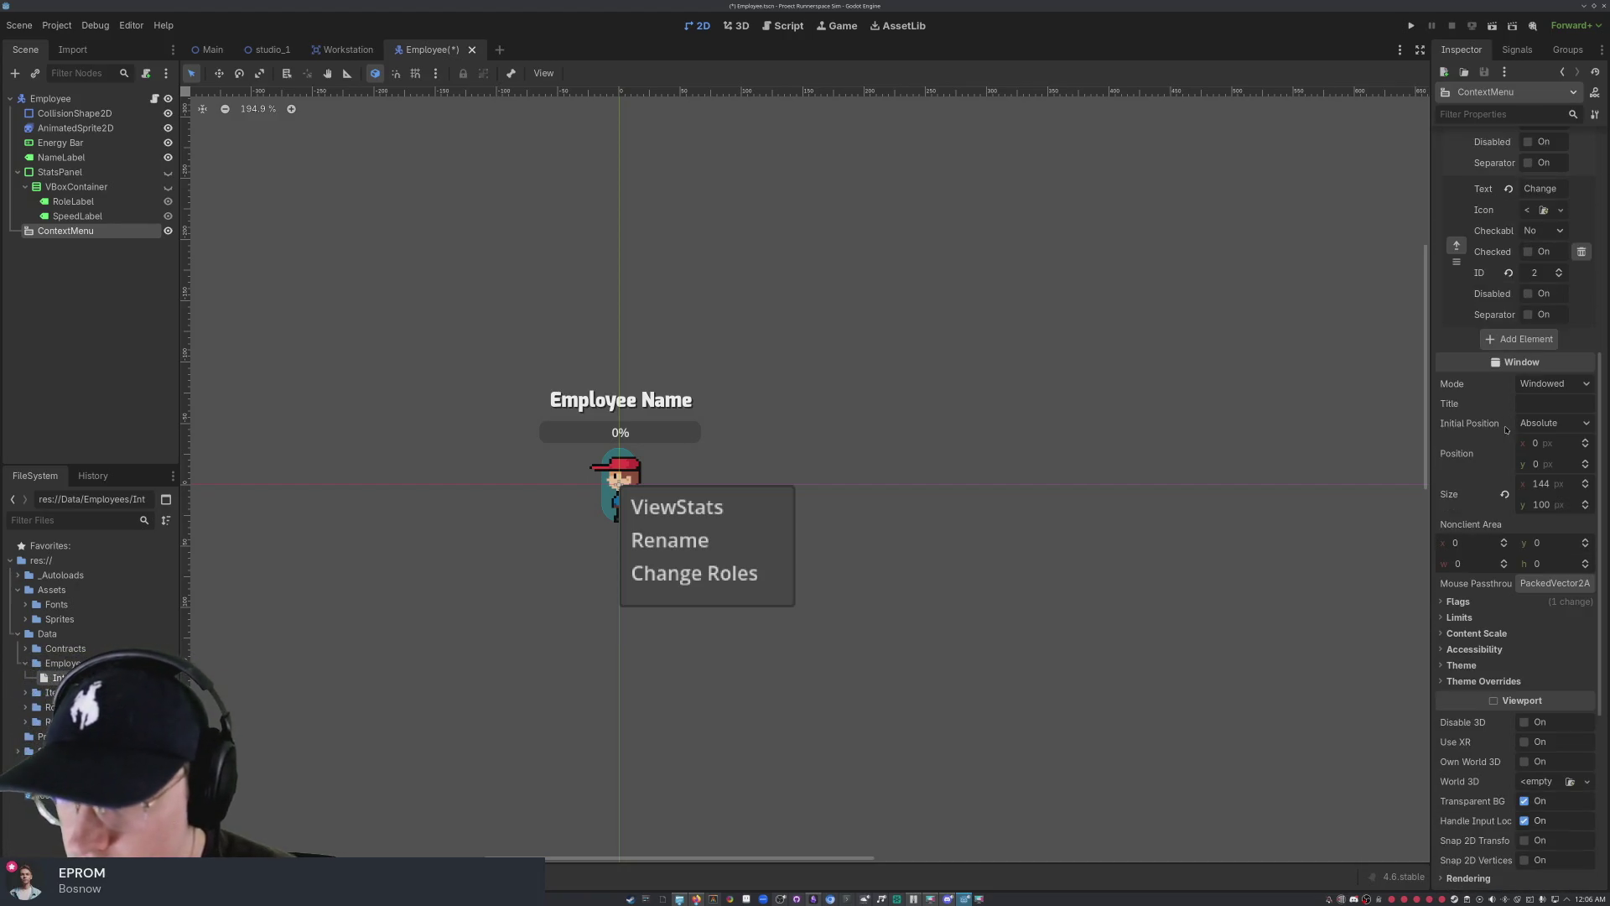
pyautogui.scroll(-4, 1504, 251)
pyautogui.click(675, 520)
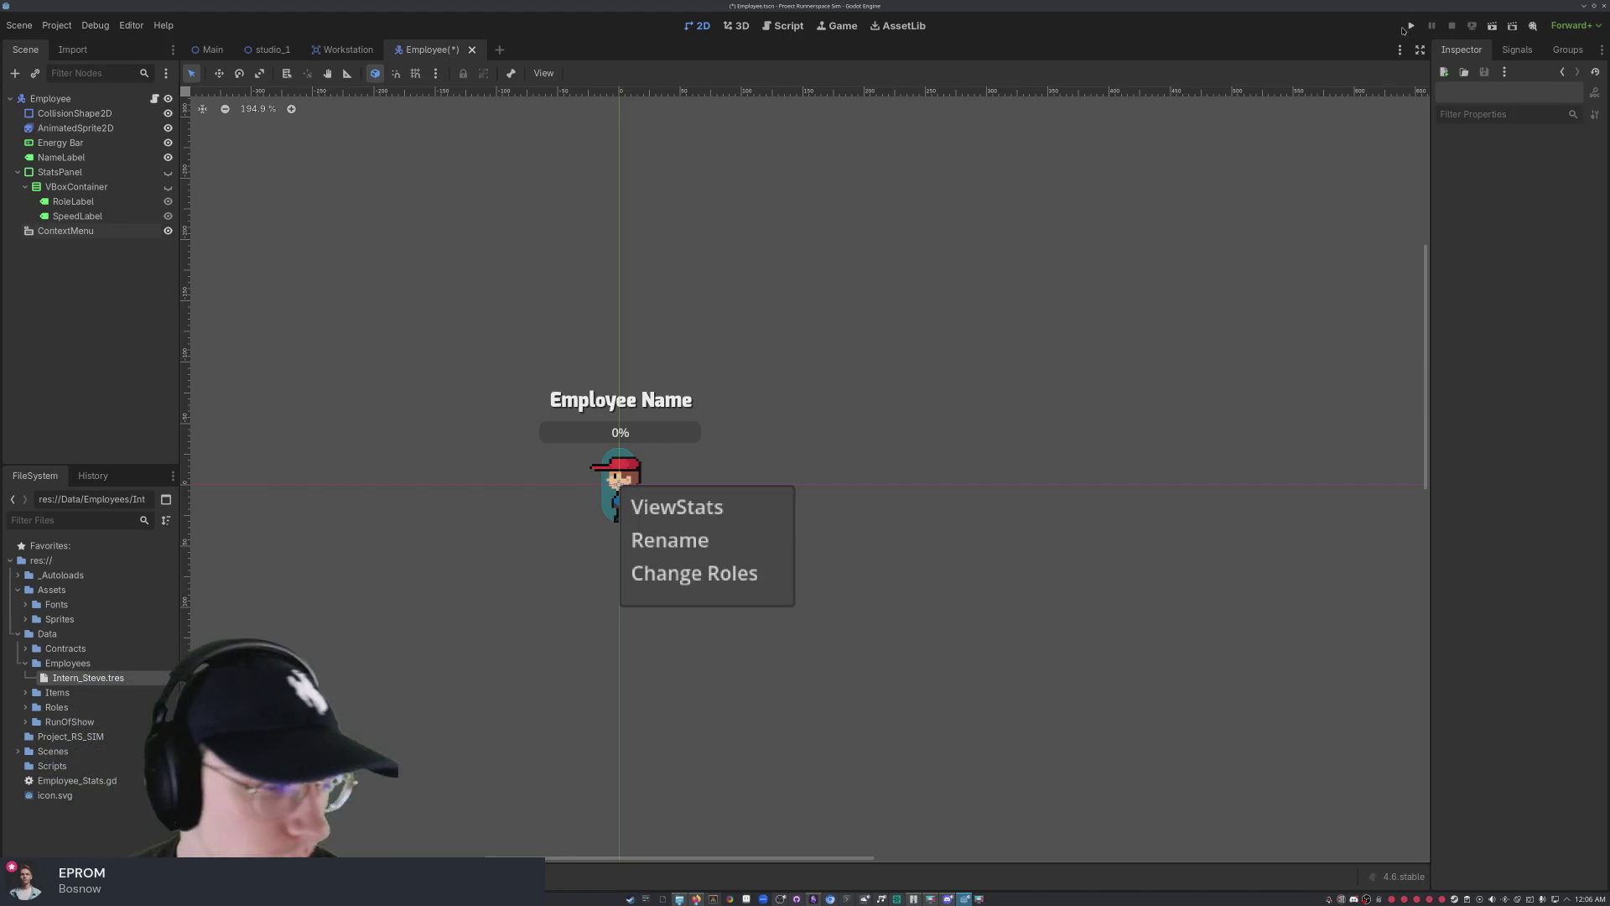
pyautogui.click(168, 230)
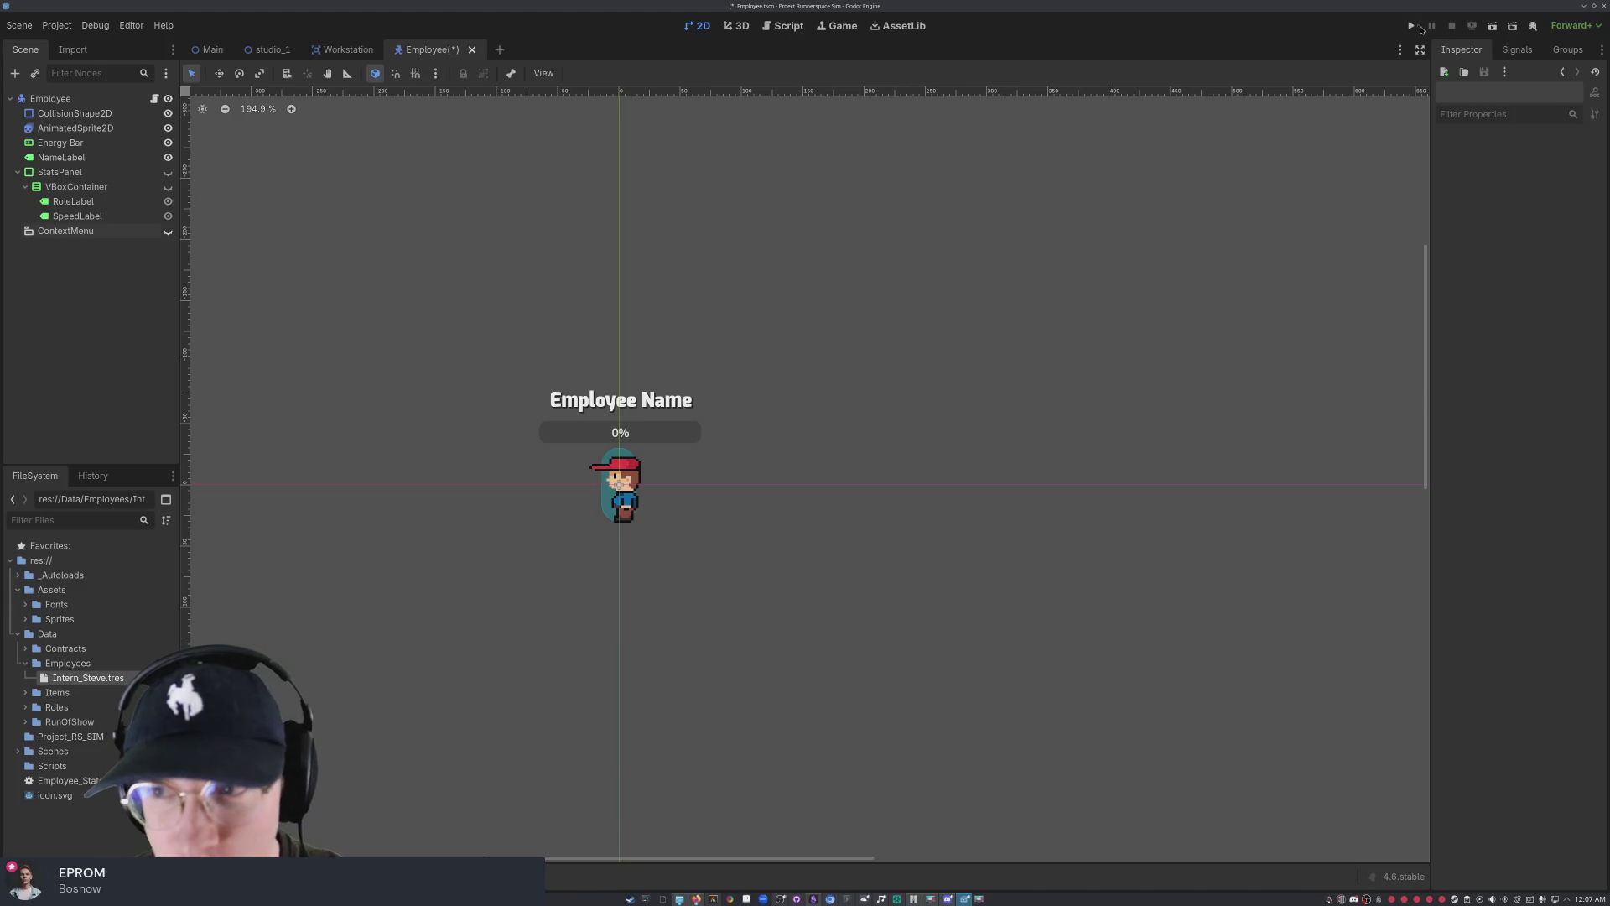
pyautogui.click(1493, 28)
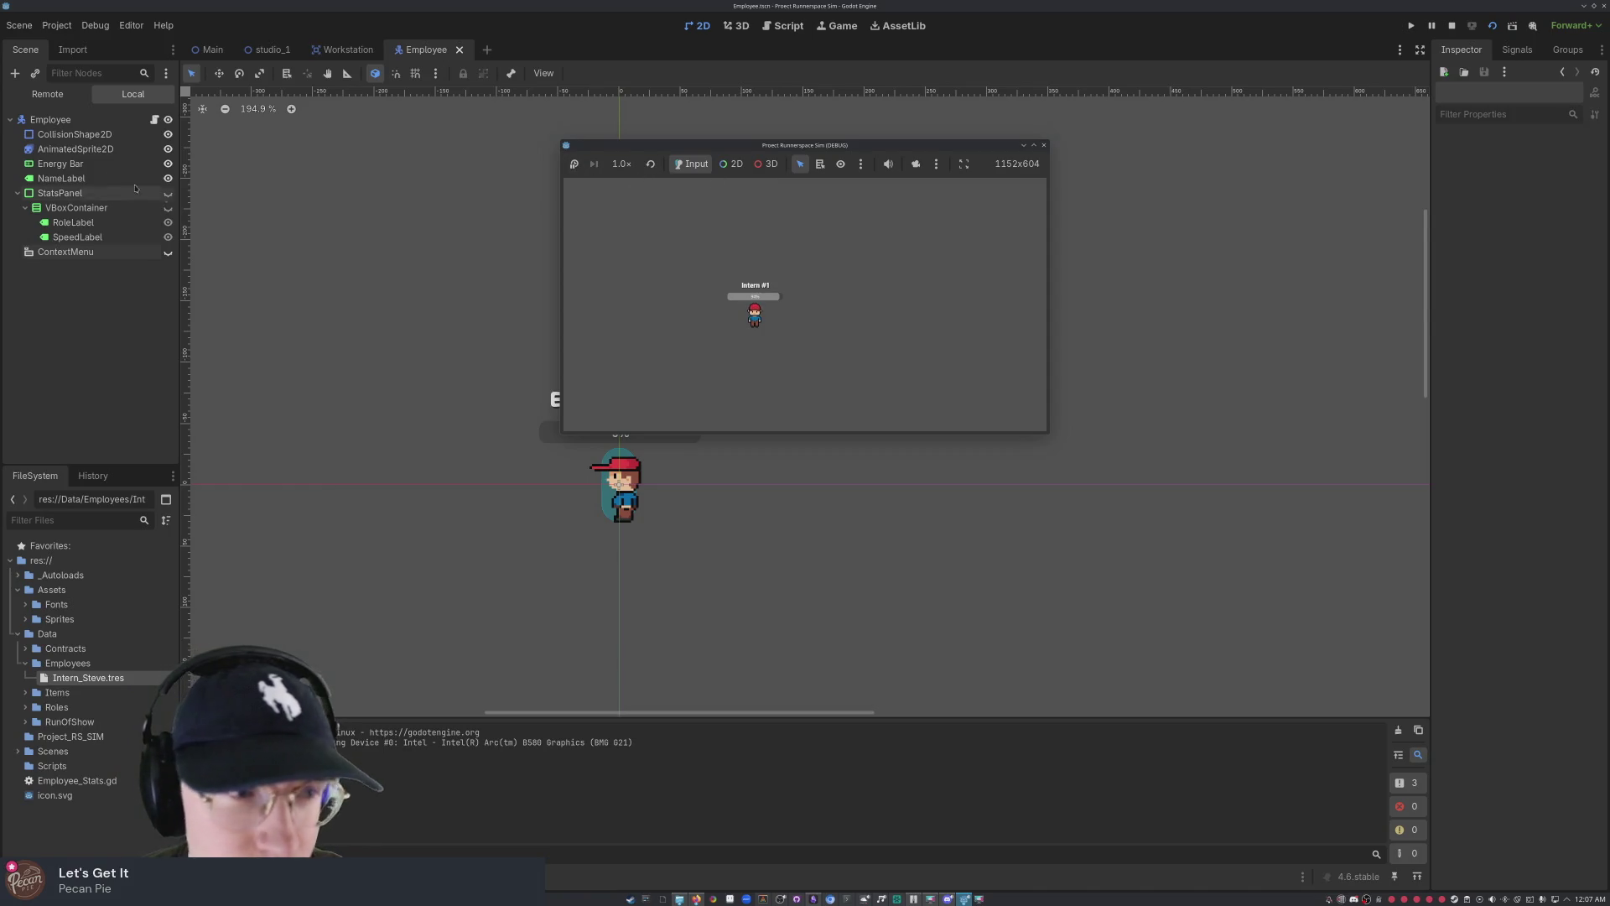
# - Stop the running test so the debug game window closes
pyautogui.click(1046, 145)
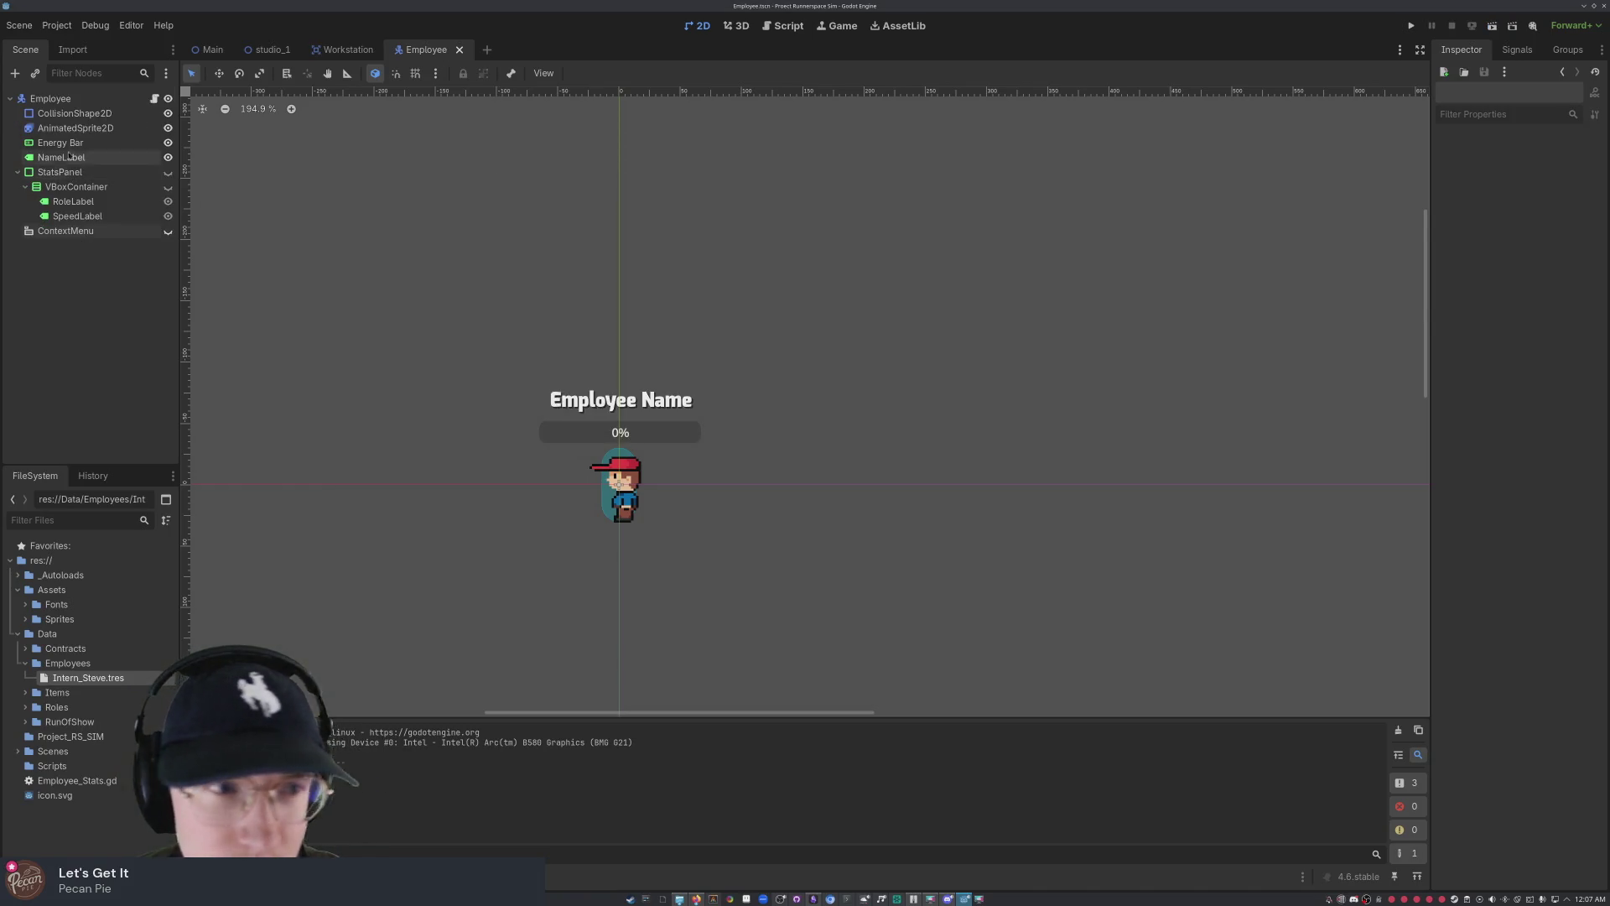
# - In Move mode, drag the Employee character down-right until its position reads 439, 337
pyautogui.press('w')
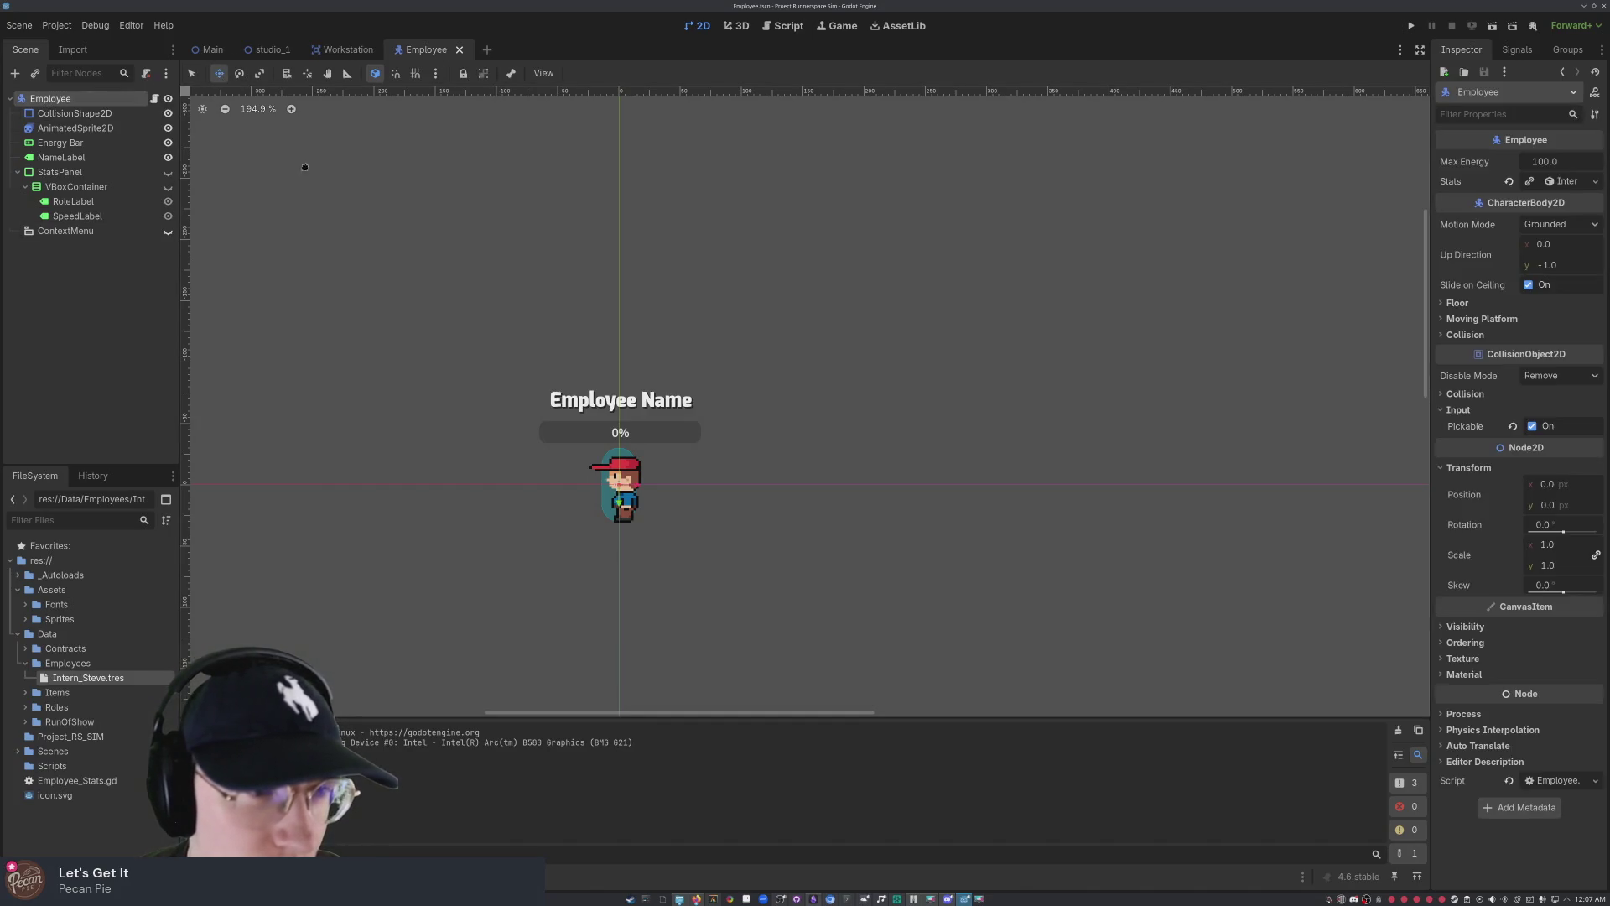
pyautogui.moveTo(666, 253)
pyautogui.mouseDown()
pyautogui.moveTo(917, 339)
pyautogui.moveTo(1098, 429)
pyautogui.mouseUp()
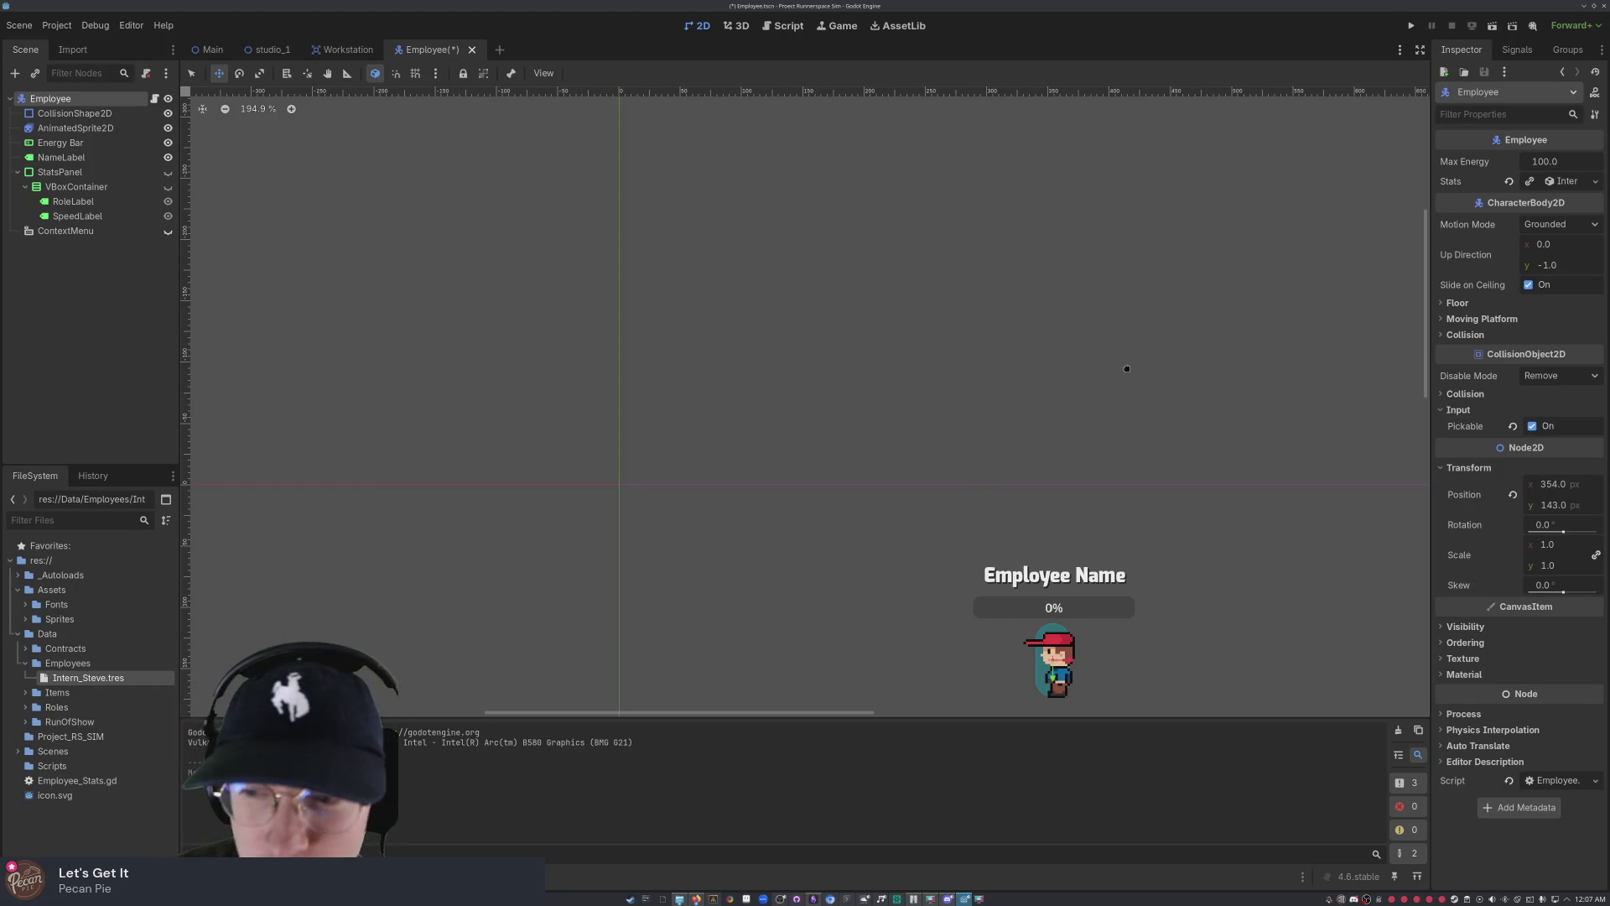
pyautogui.scroll(-5, 1068, 394)
pyautogui.hscroll(5, 1067, 394)
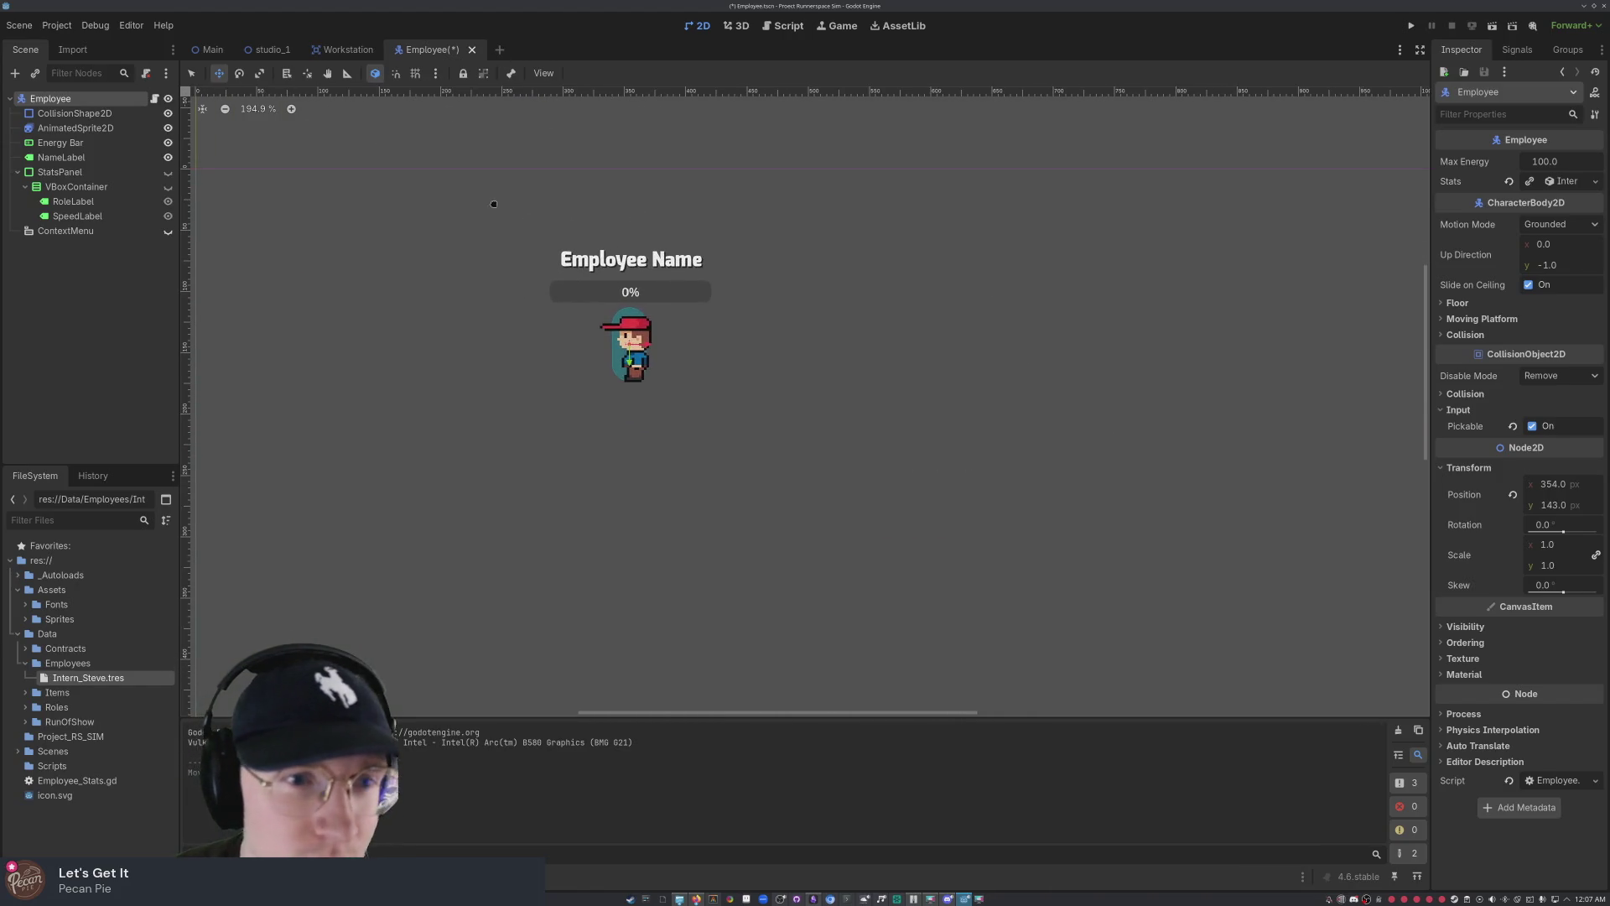
pyautogui.moveTo(657, 339)
pyautogui.mouseDown()
pyautogui.moveTo(733, 448)
pyautogui.moveTo(821, 645)
pyautogui.mouseUp()
pyautogui.scroll(-5, 995, 169)
pyautogui.scroll(-3, 994, 170)
pyautogui.moveTo(862, 225)
pyautogui.mouseDown()
pyautogui.moveTo(908, 467)
pyautogui.moveTo(879, 424)
pyautogui.moveTo(876, 457)
pyautogui.moveTo(861, 217)
pyautogui.mouseUp()
pyautogui.scroll(2, 862, 216)
pyautogui.hscroll(2, 861, 216)
pyautogui.scroll(4, 1099, 134)
pyautogui.hscroll(-2, 1099, 135)
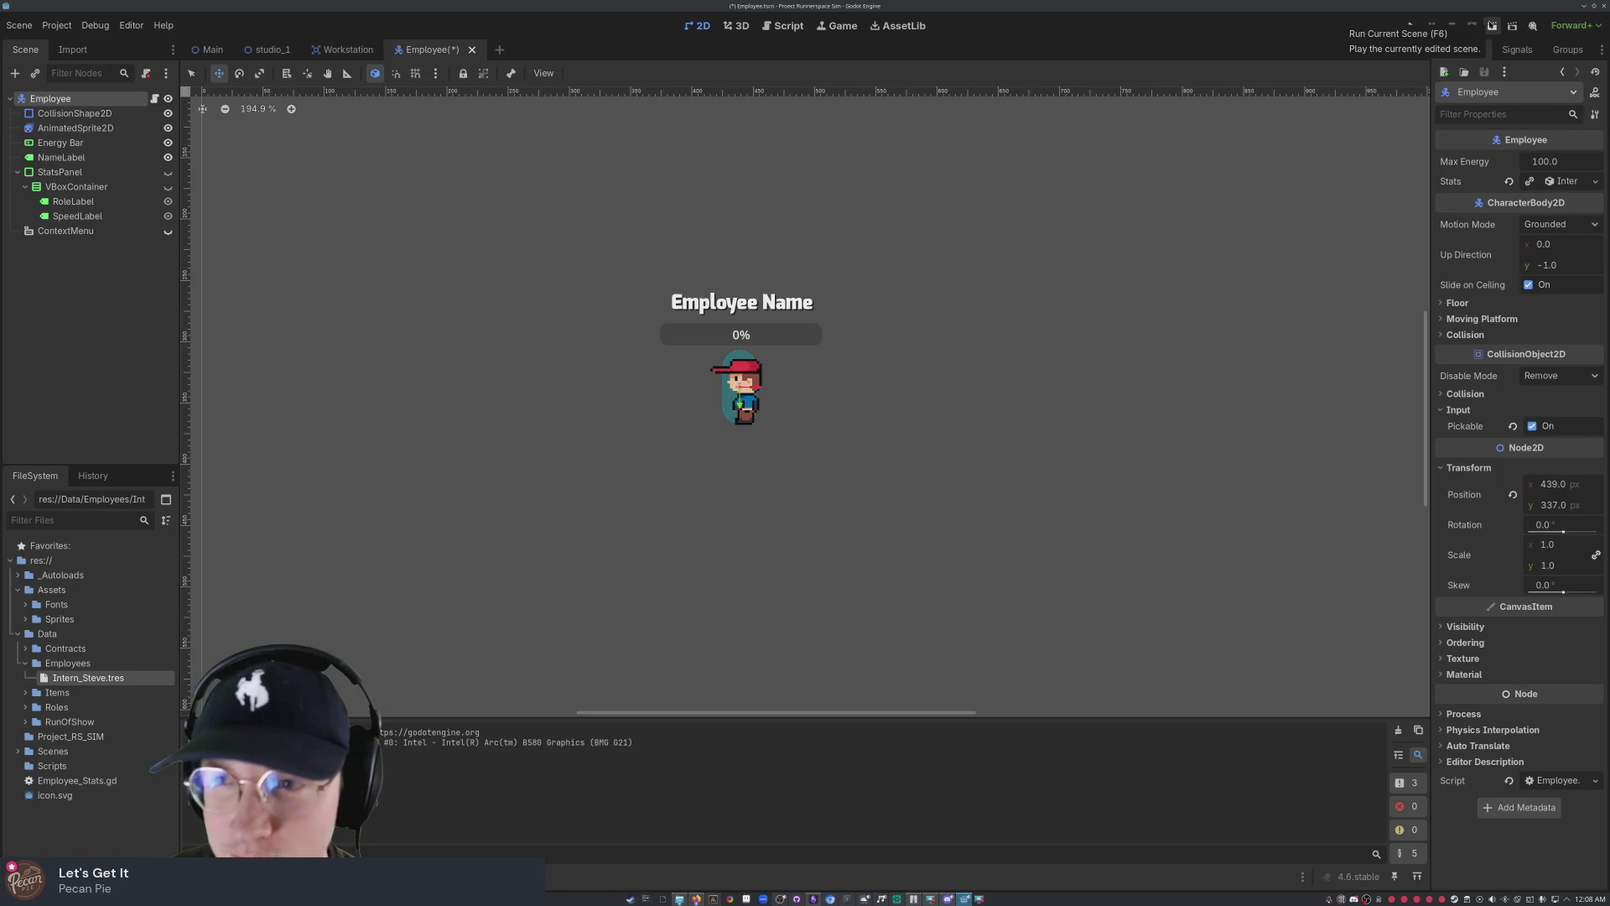
# - Save and run the Employee scene, set game speed to 16× then 1.0×, and stop it
pyautogui.click(1493, 26)
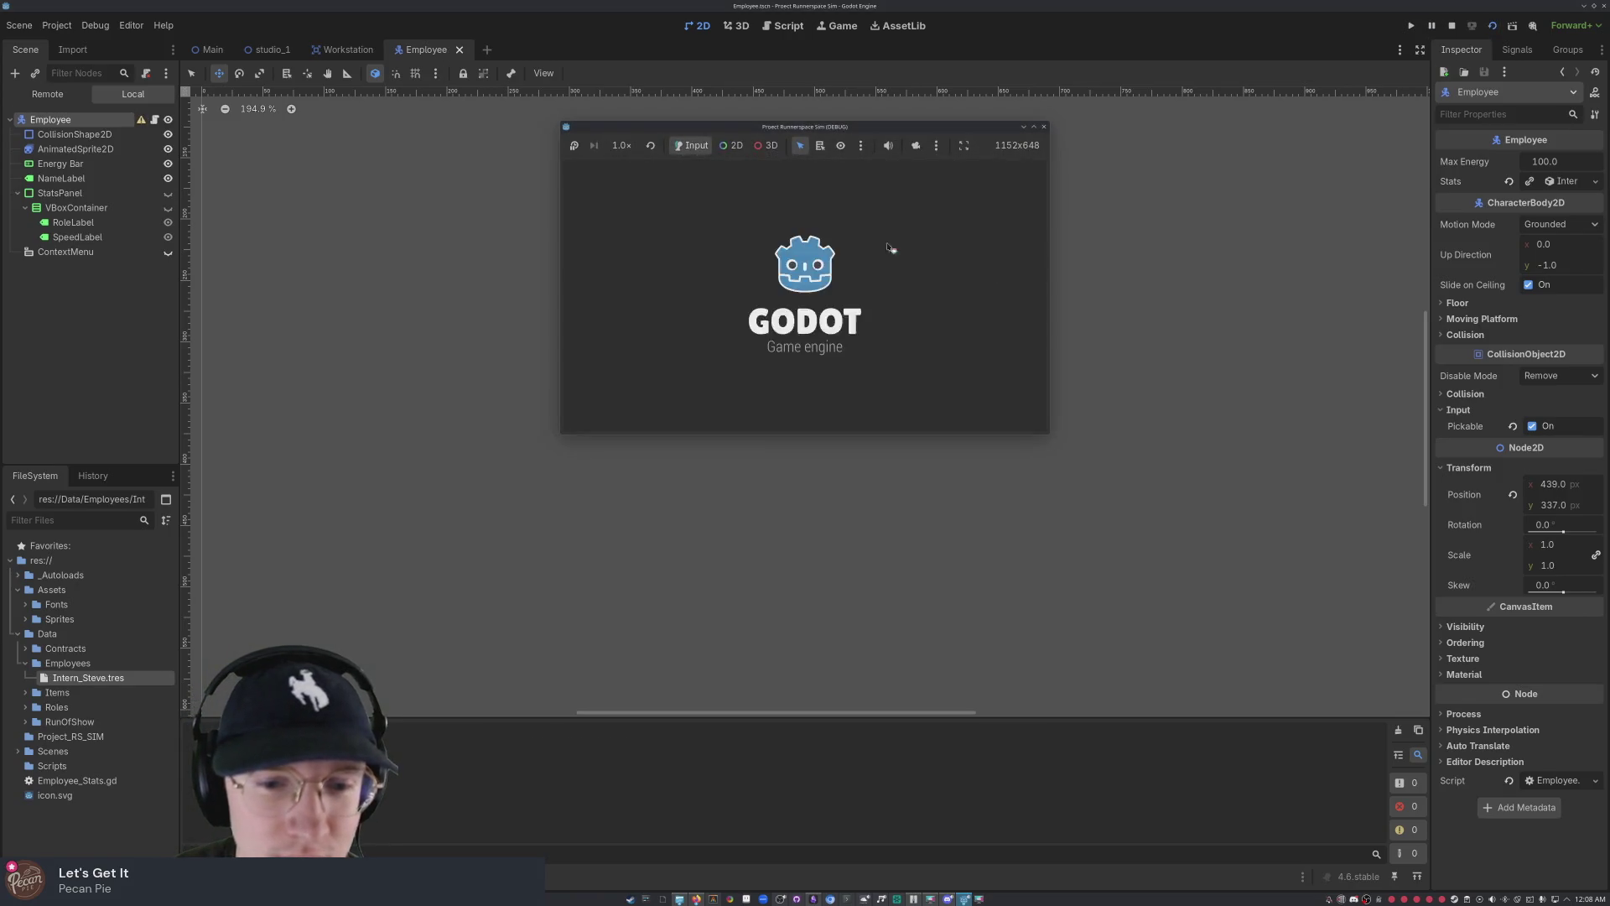
pyautogui.click(620, 146)
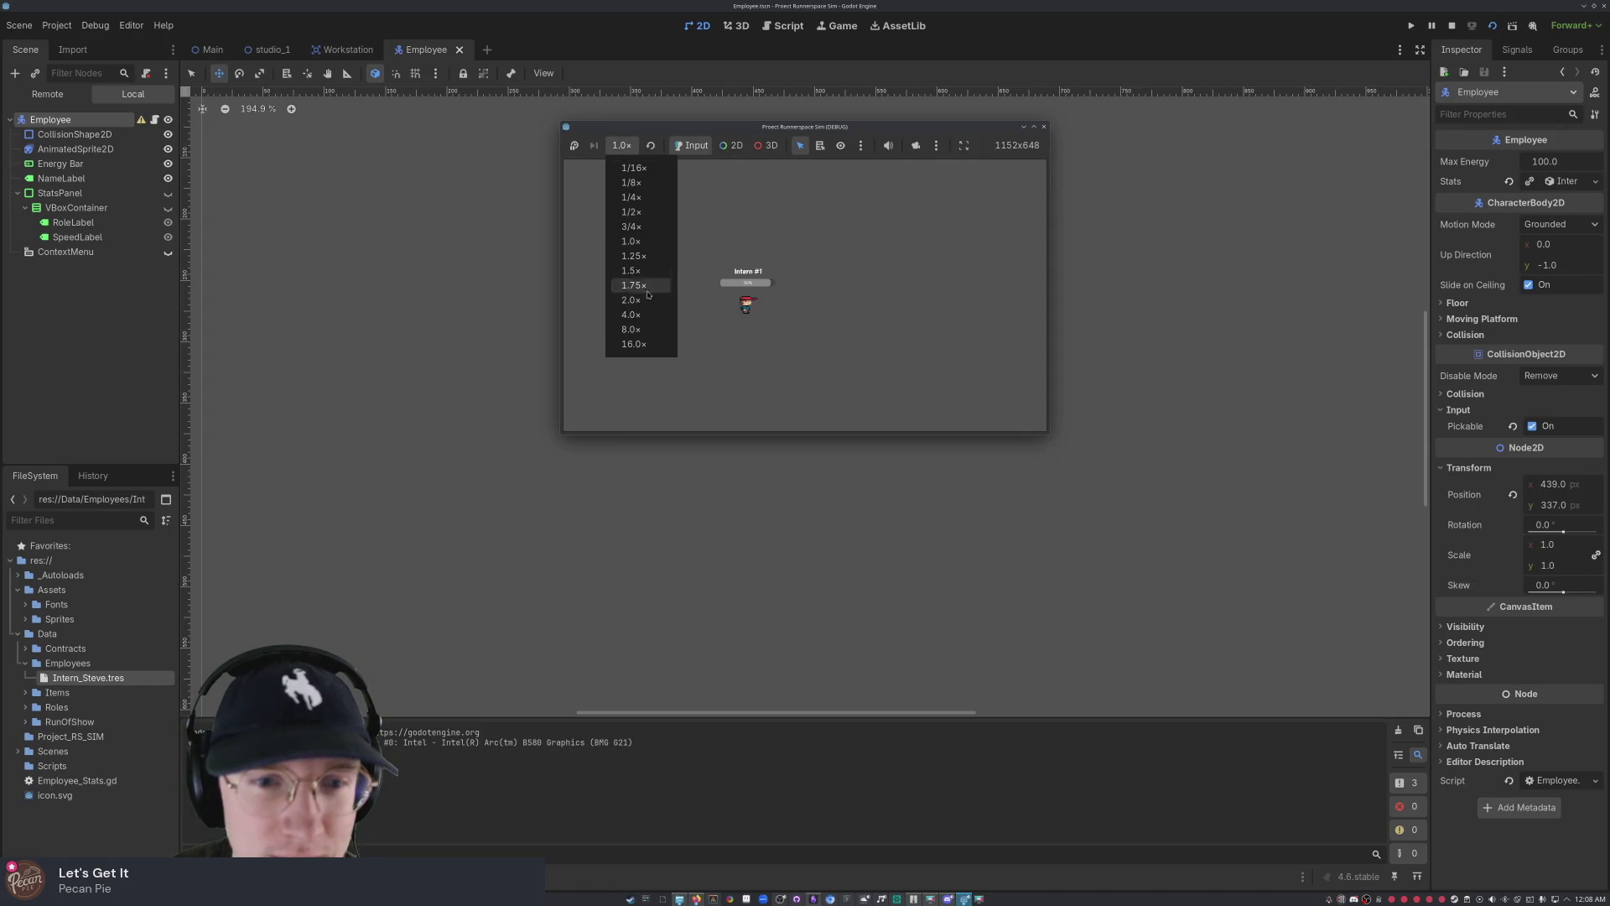
pyautogui.click(651, 340)
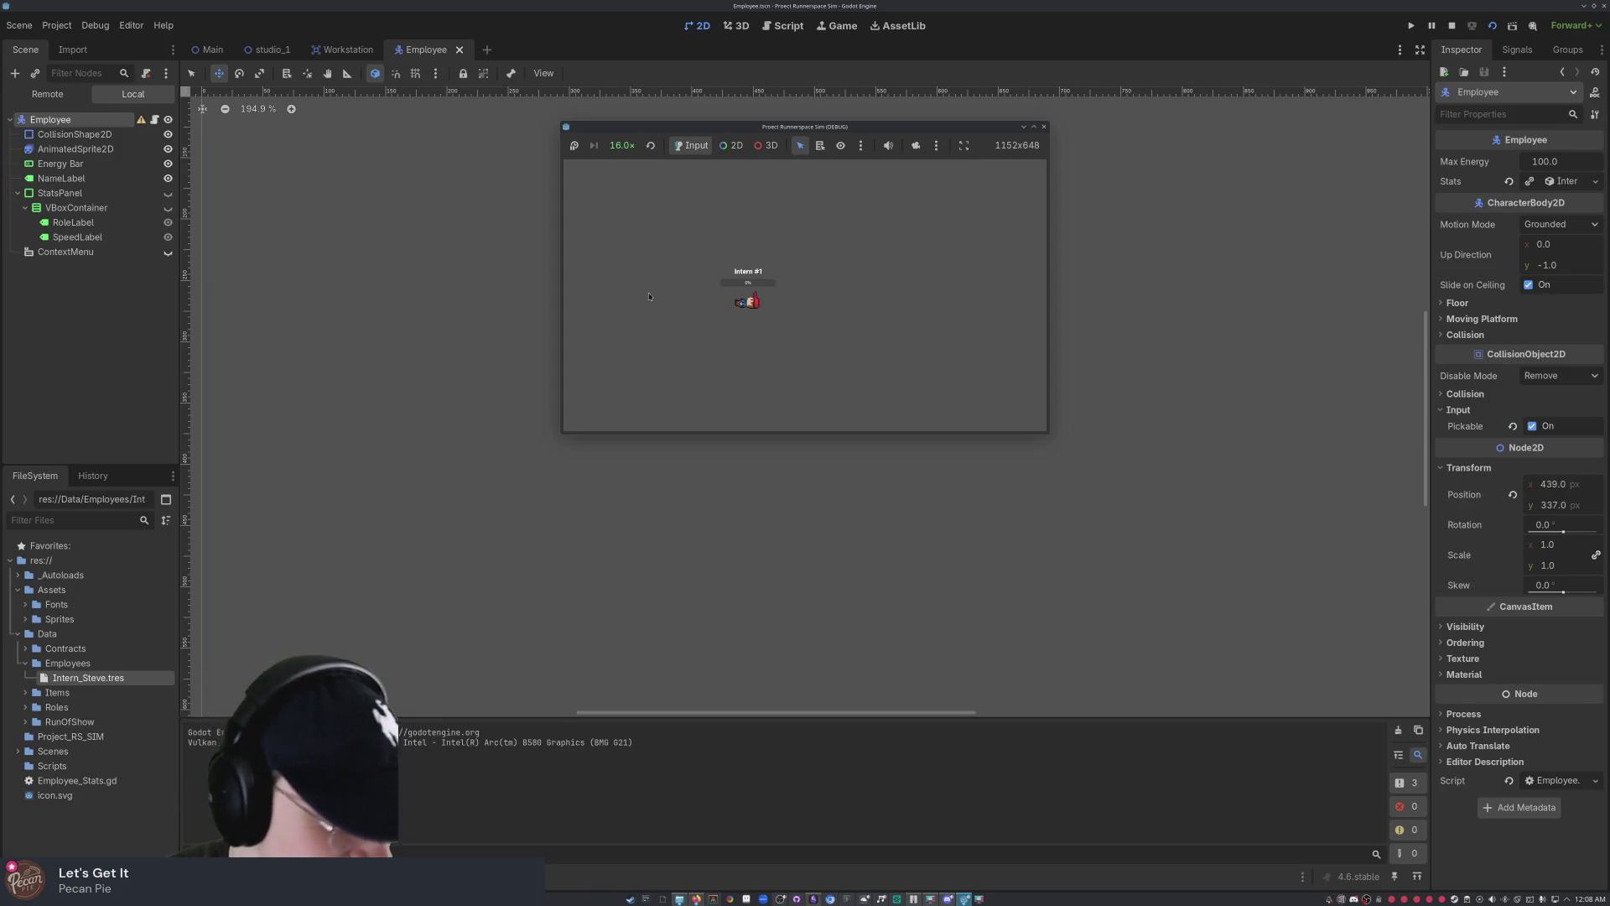
pyautogui.click(622, 146)
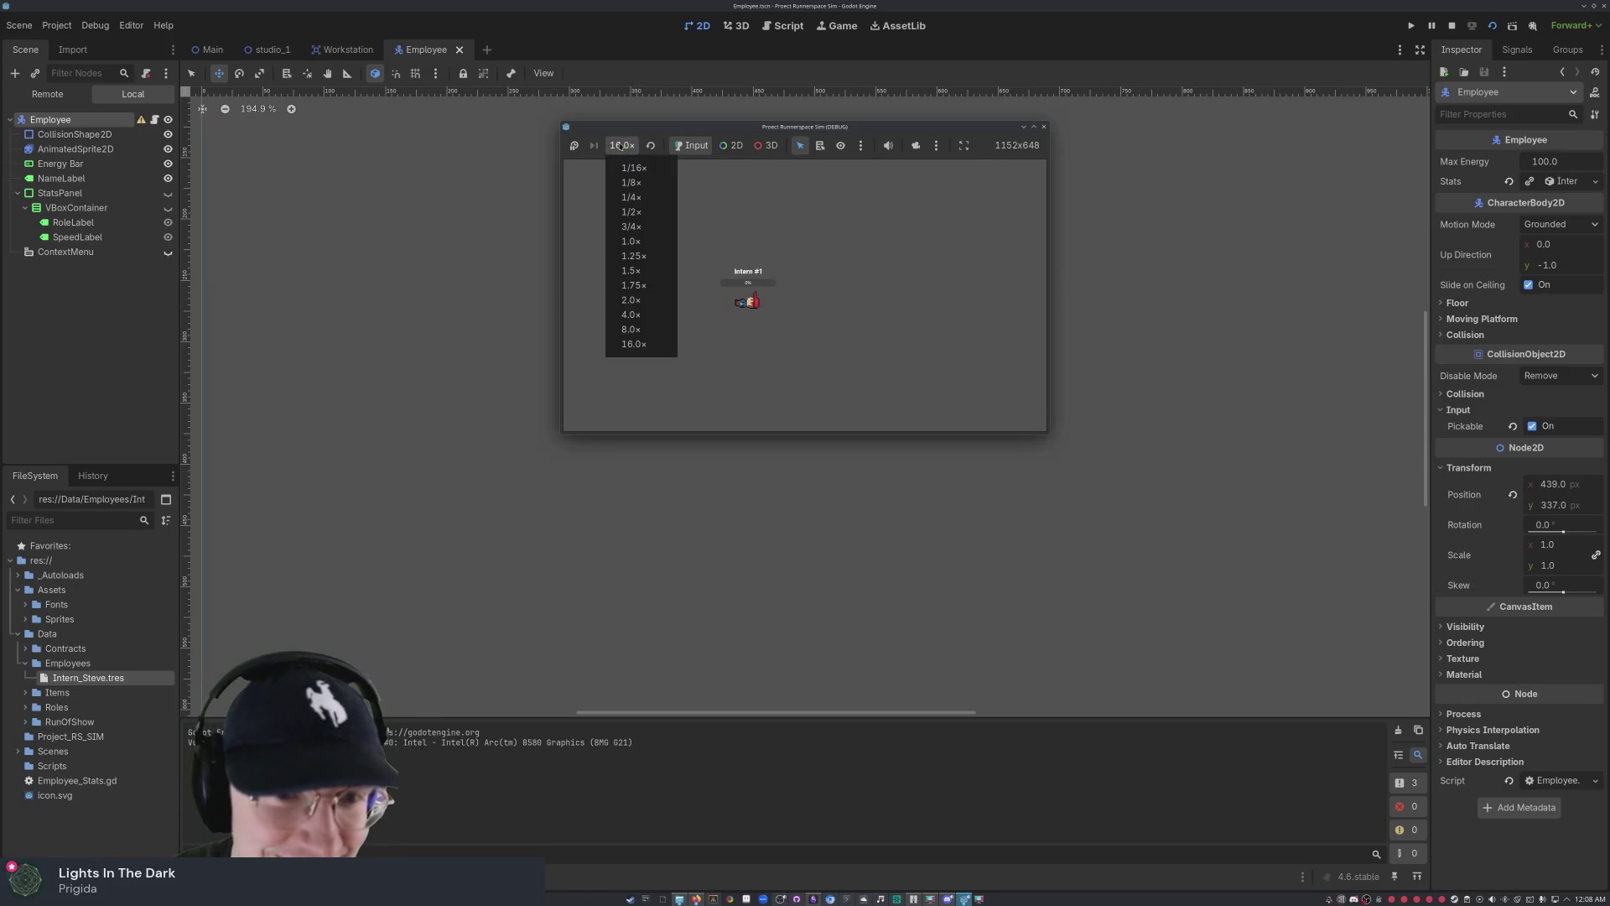
pyautogui.click(659, 241)
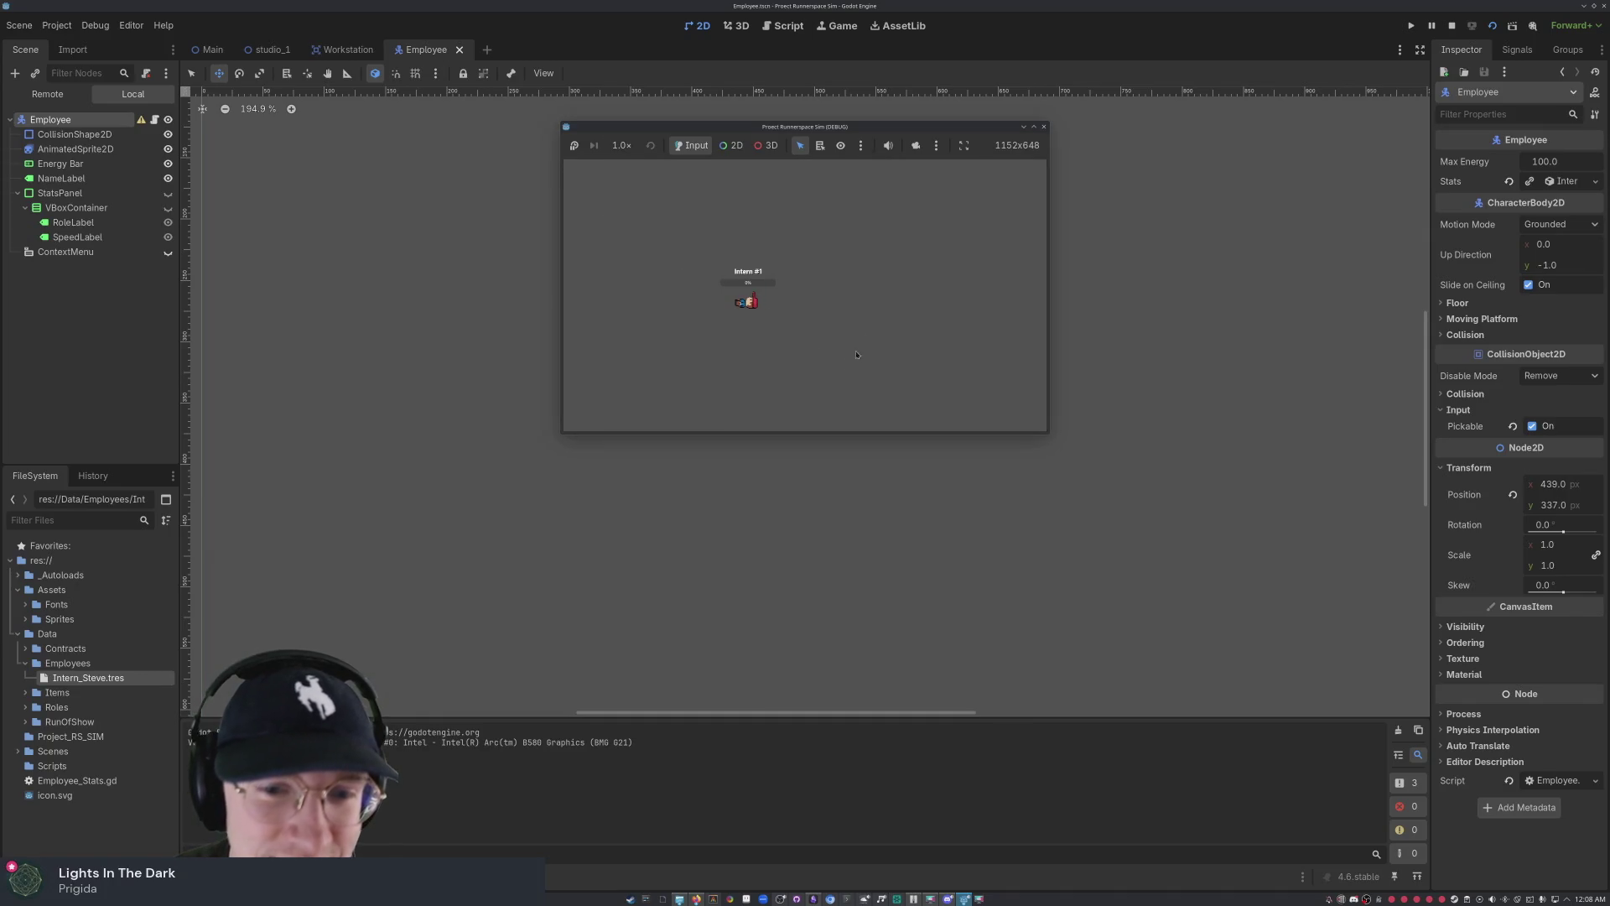
pyautogui.click(1045, 127)
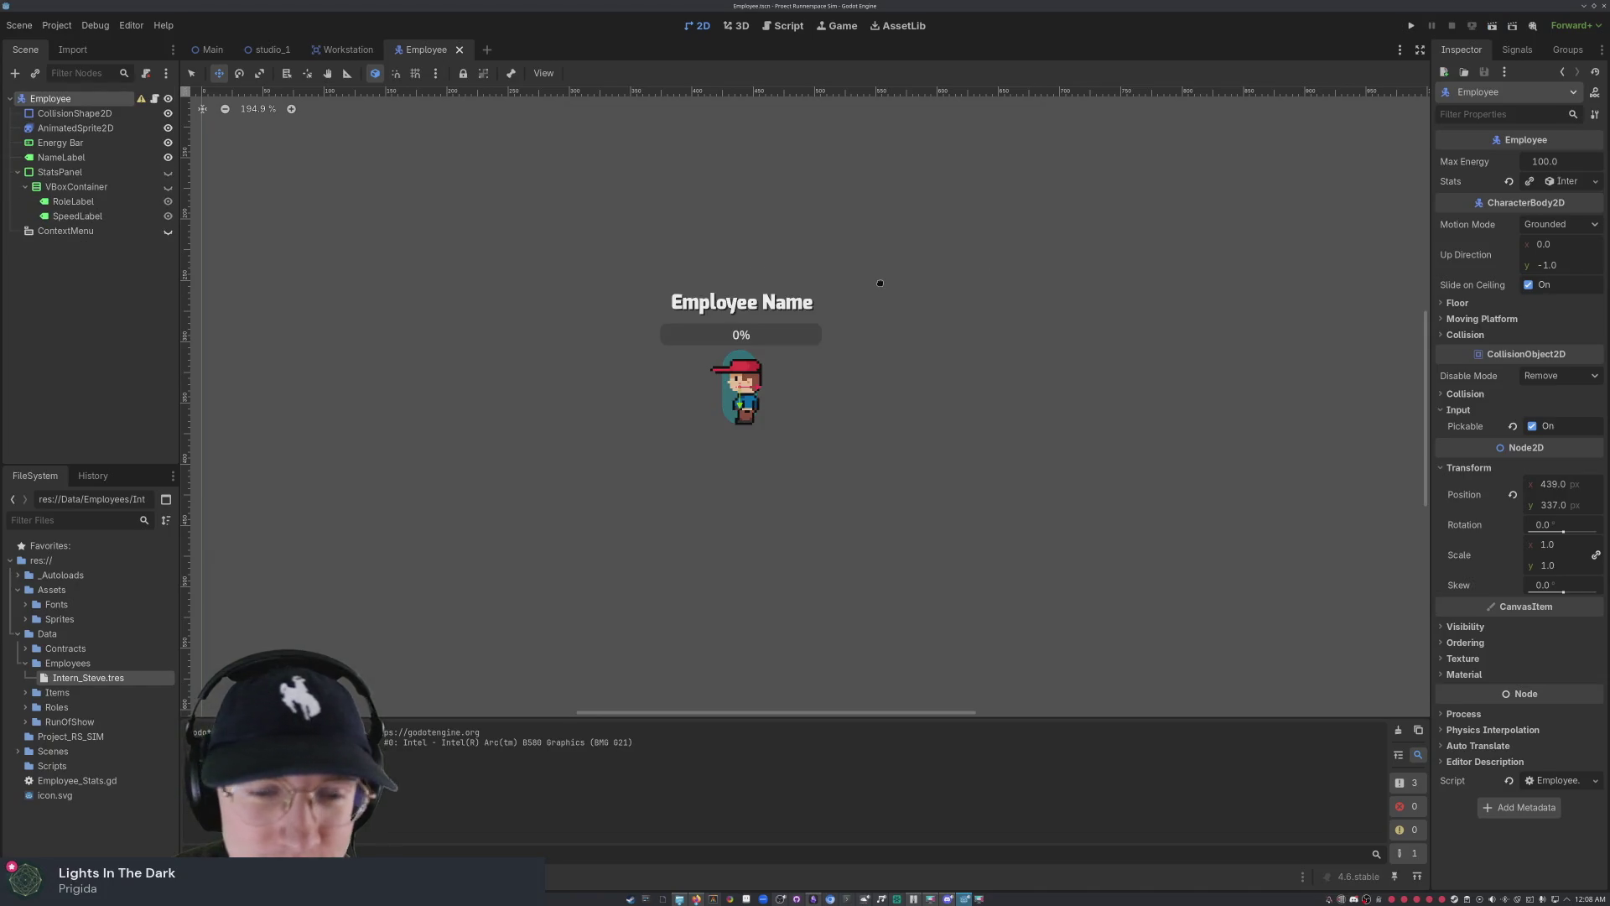
pyautogui.moveTo(467, 269)
pyautogui.mouseDown()
pyautogui.moveTo(640, 406)
pyautogui.moveTo(829, 423)
pyautogui.mouseUp()
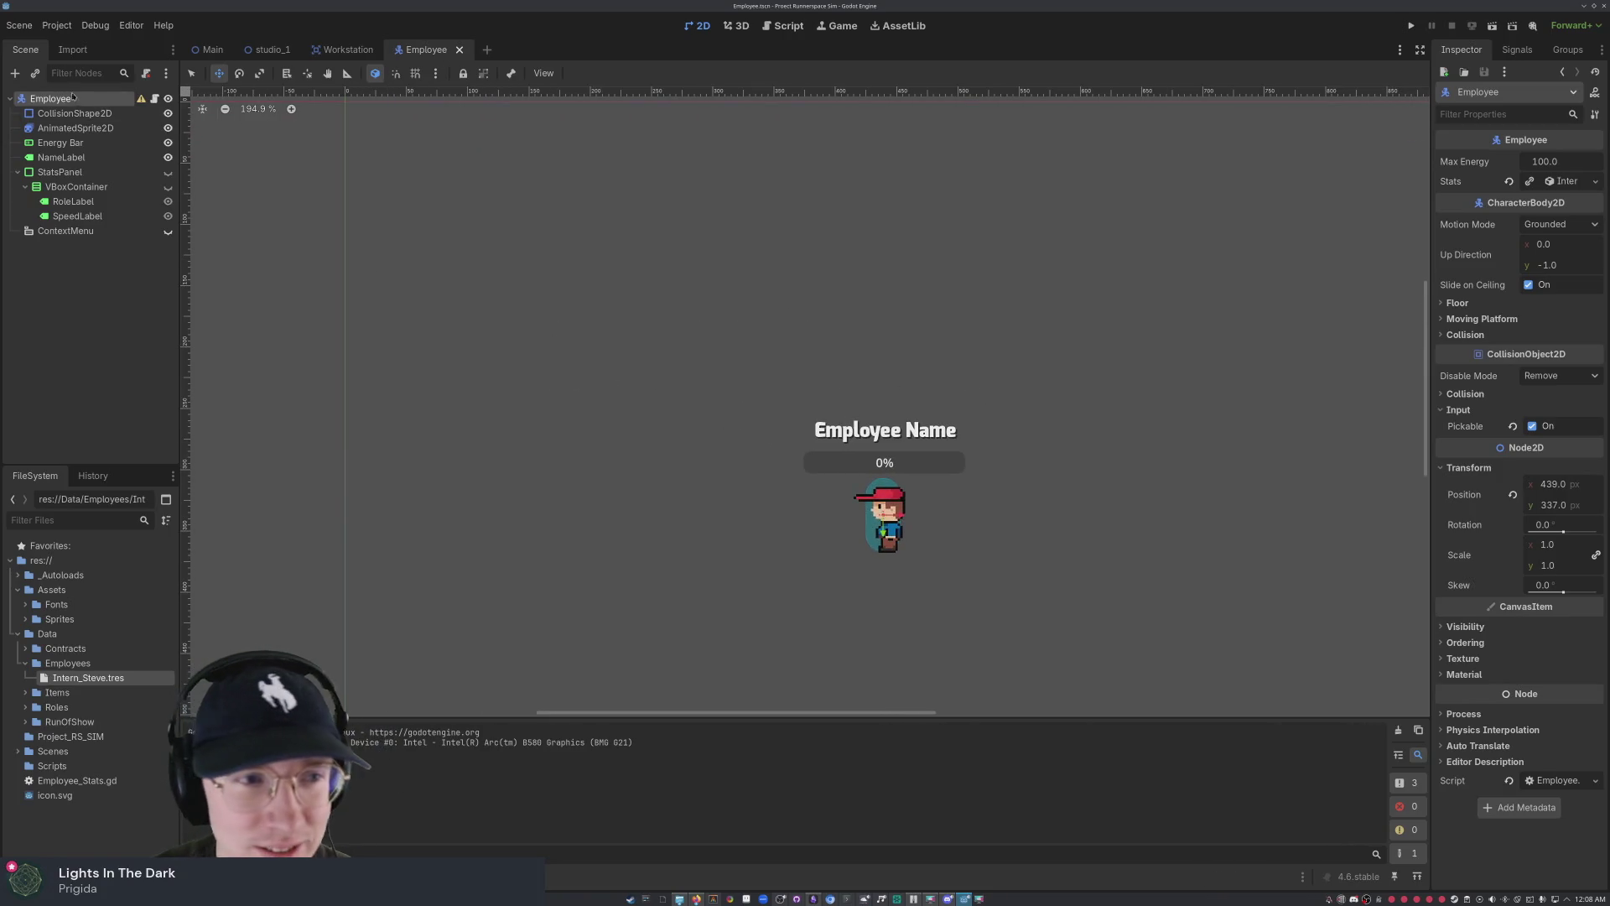
# - Revert the Employee position to 0, 0, frame it, and open JobRole.gd in the script editor
pyautogui.click(1513, 494)
pyautogui.press('f')
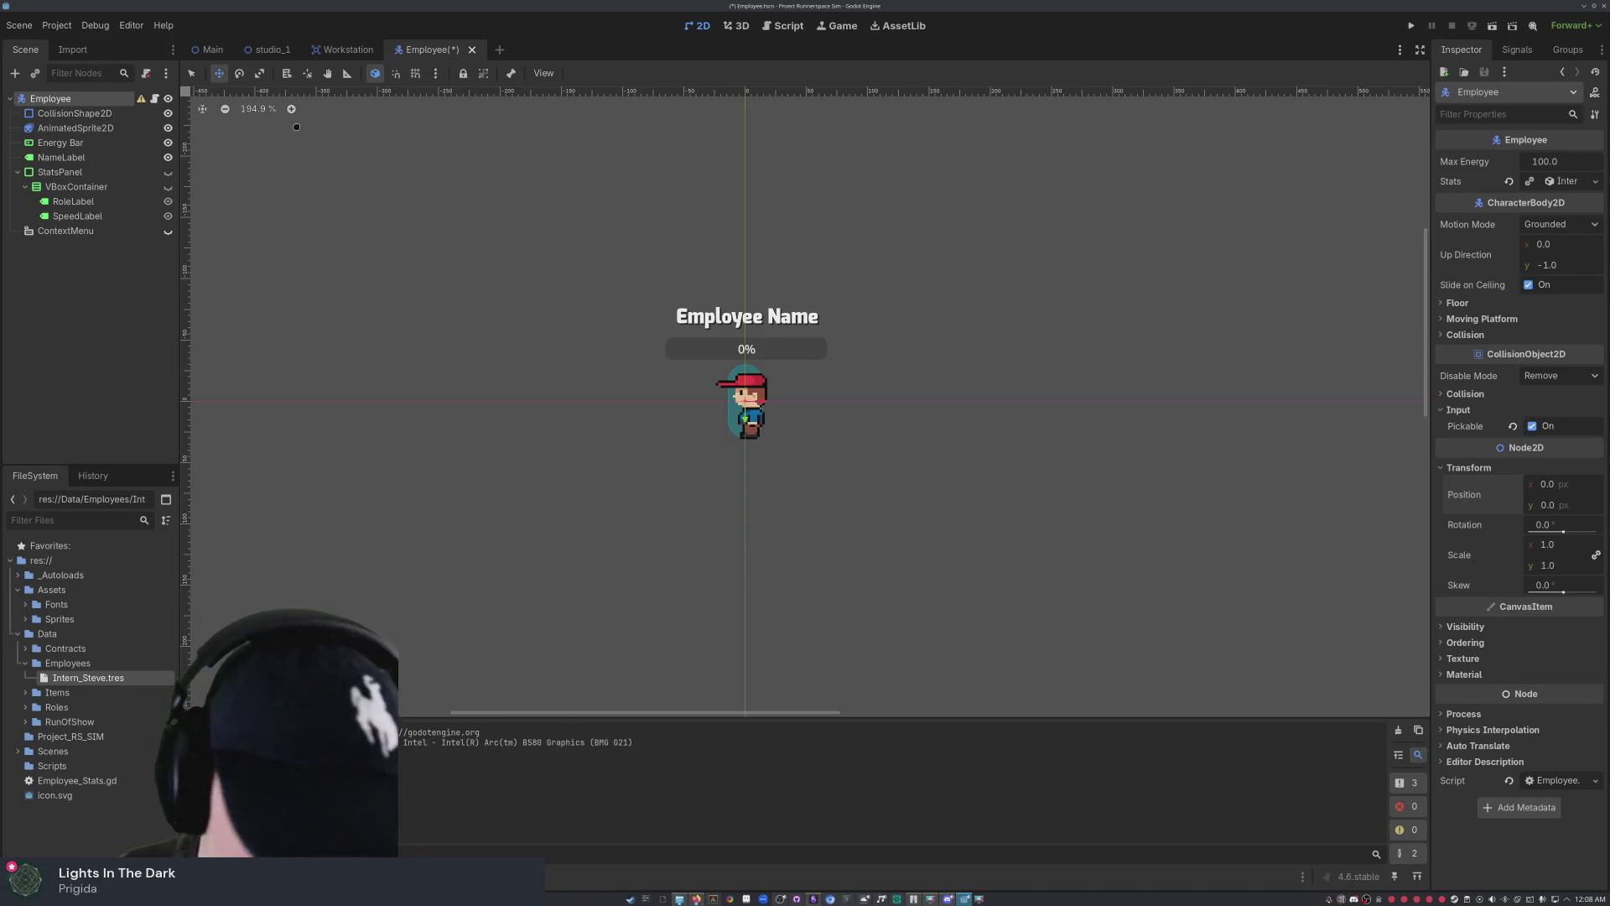
pyautogui.click(789, 26)
pyautogui.click(277, 216)
pyautogui.click(317, 202)
pyautogui.click(308, 187)
pyautogui.click(298, 172)
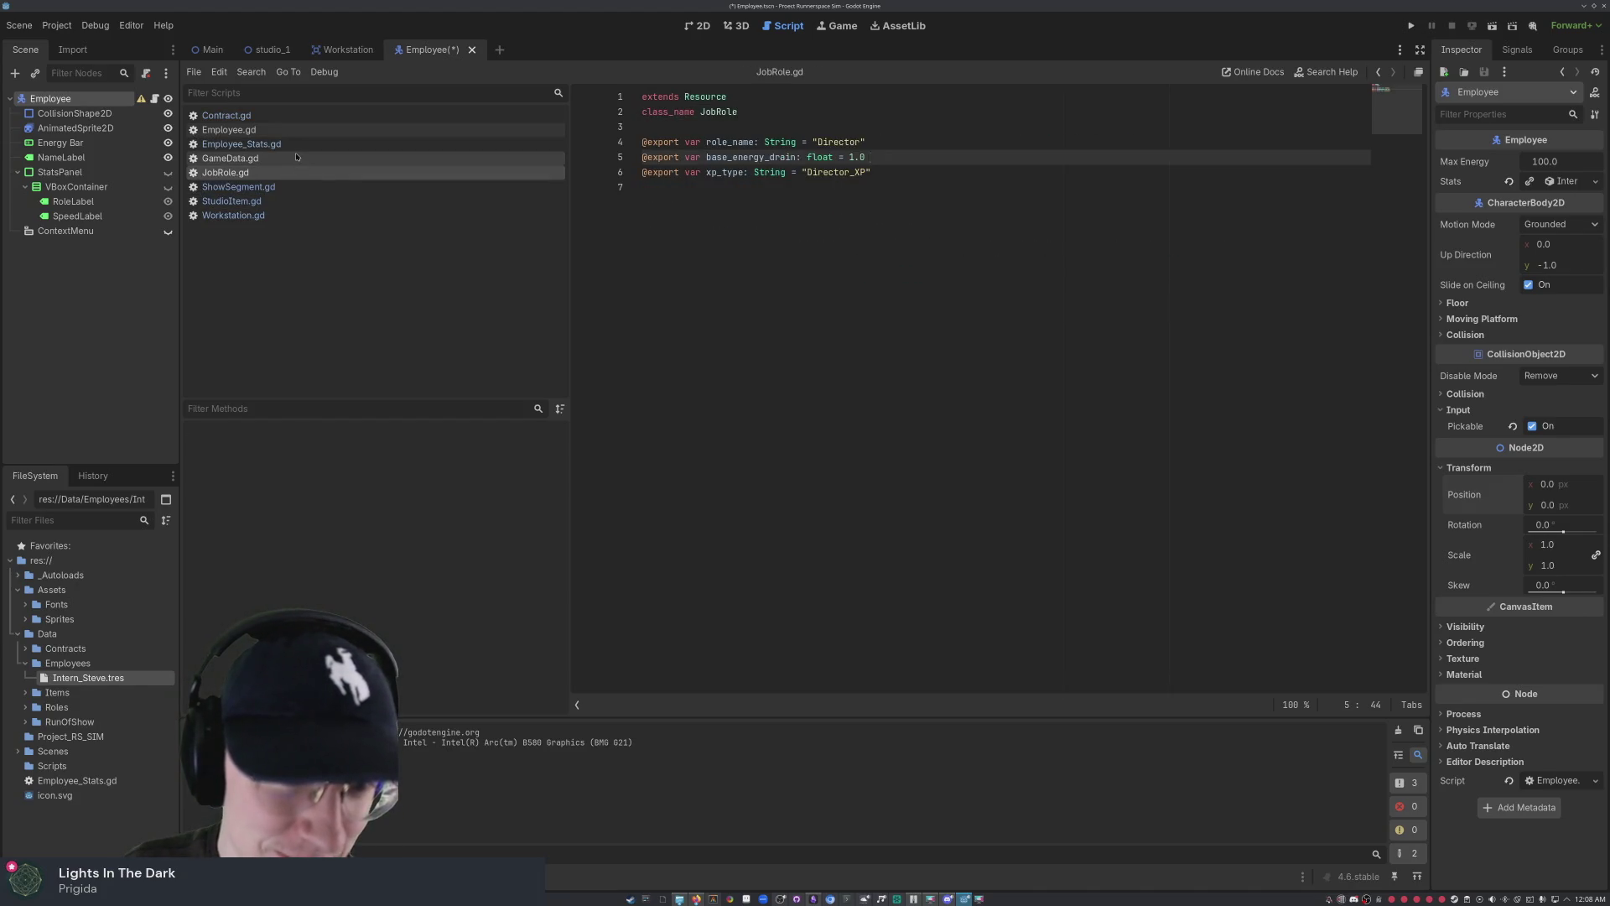
# - Open Employee.gd from the script list
pyautogui.click(296, 157)
pyautogui.click(298, 143)
pyautogui.click(299, 130)
pyautogui.click(299, 117)
pyautogui.click(308, 130)
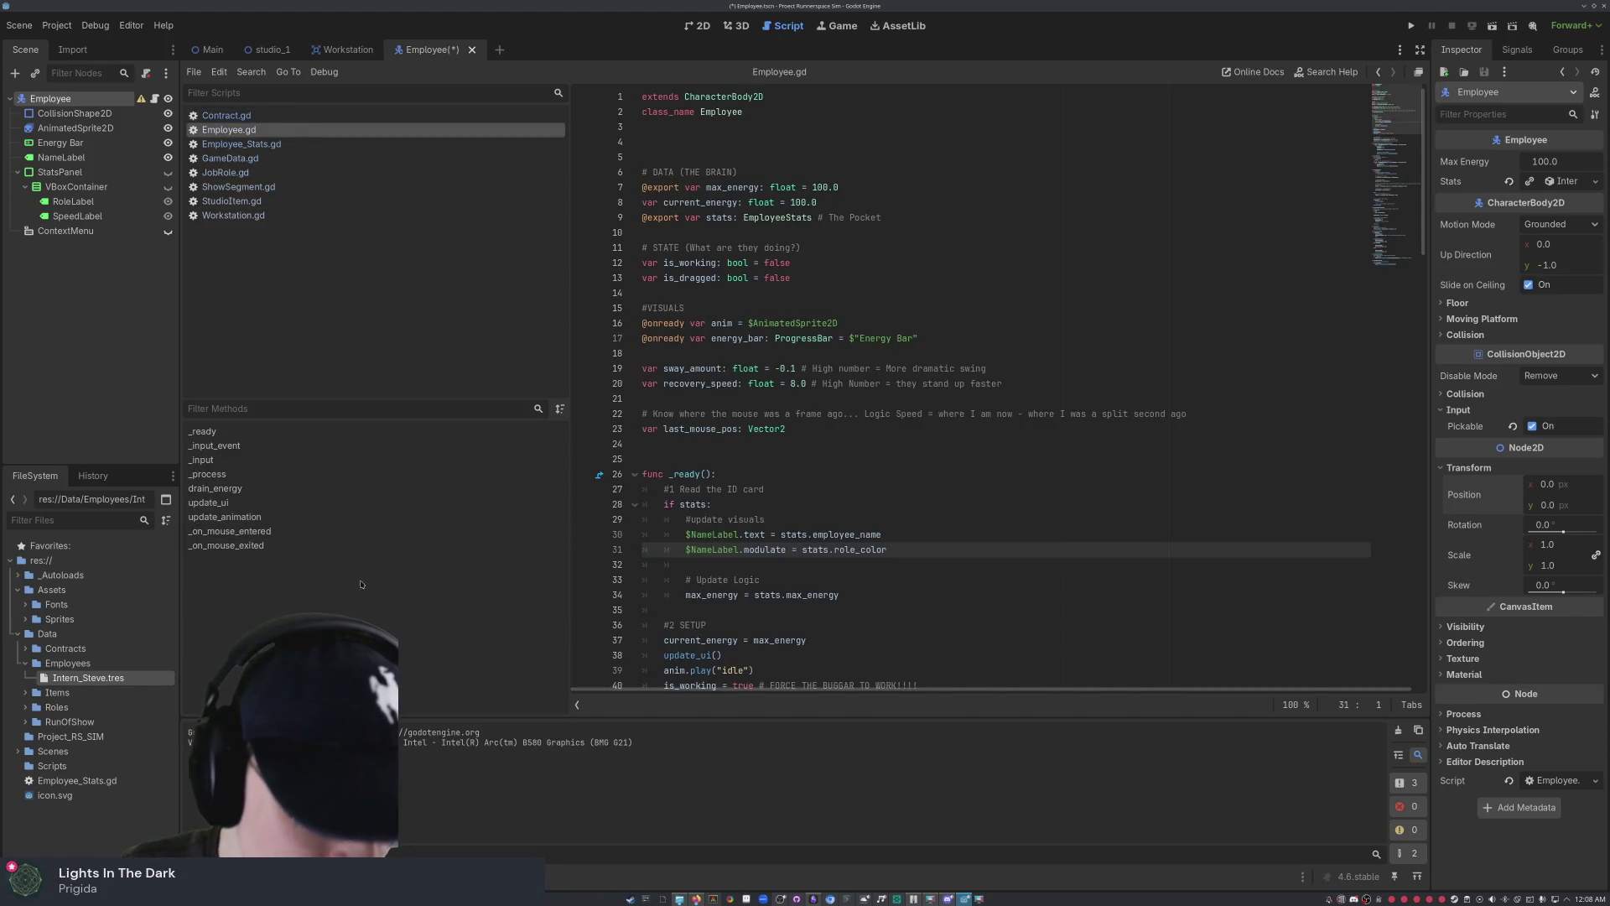
# - Scroll through Employee.gd's code, briefly glancing at Contract.gd before returning
pyautogui.scroll(-20, 805, 492)
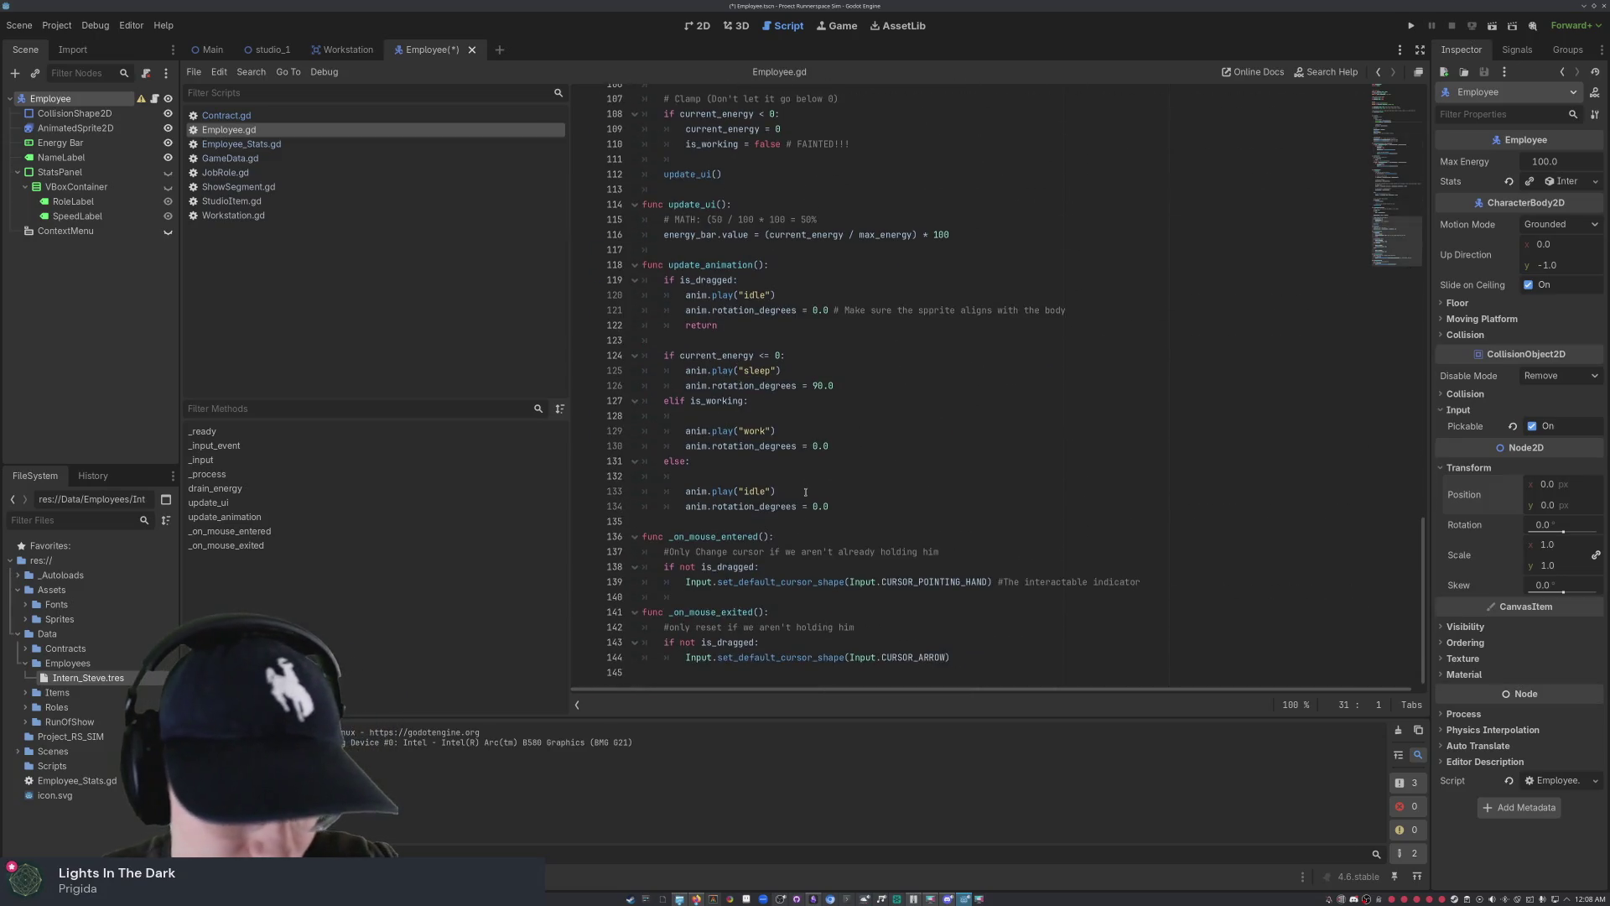
pyautogui.scroll(20, 805, 493)
pyautogui.scroll(3, 769, 466)
pyautogui.moveTo(700, 471)
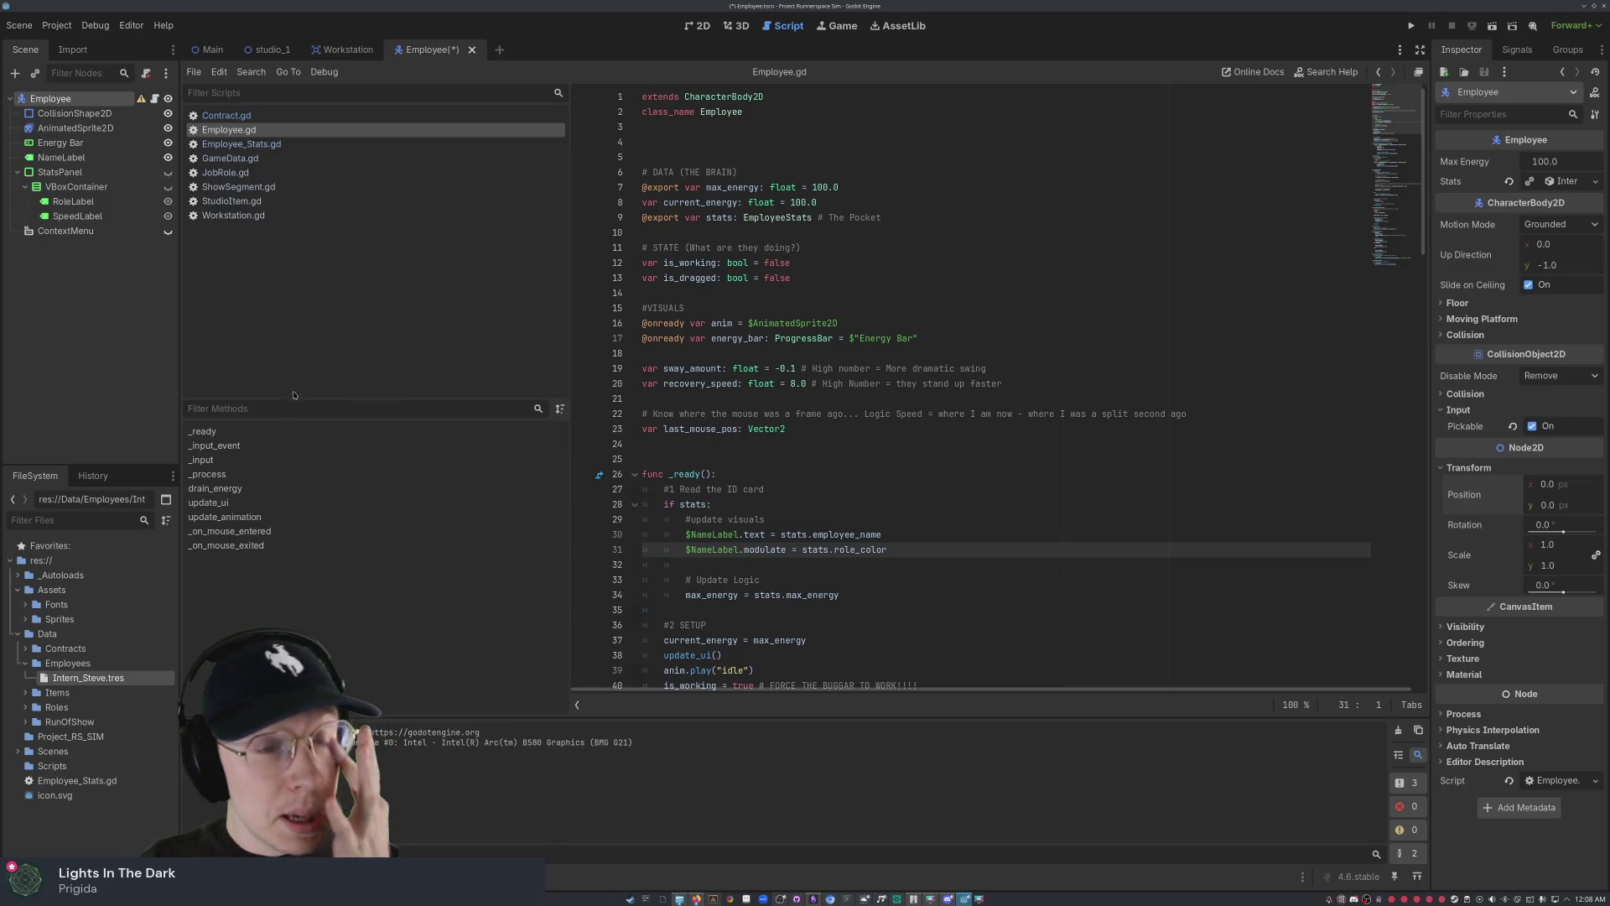
pyautogui.click(232, 117)
pyautogui.click(235, 129)
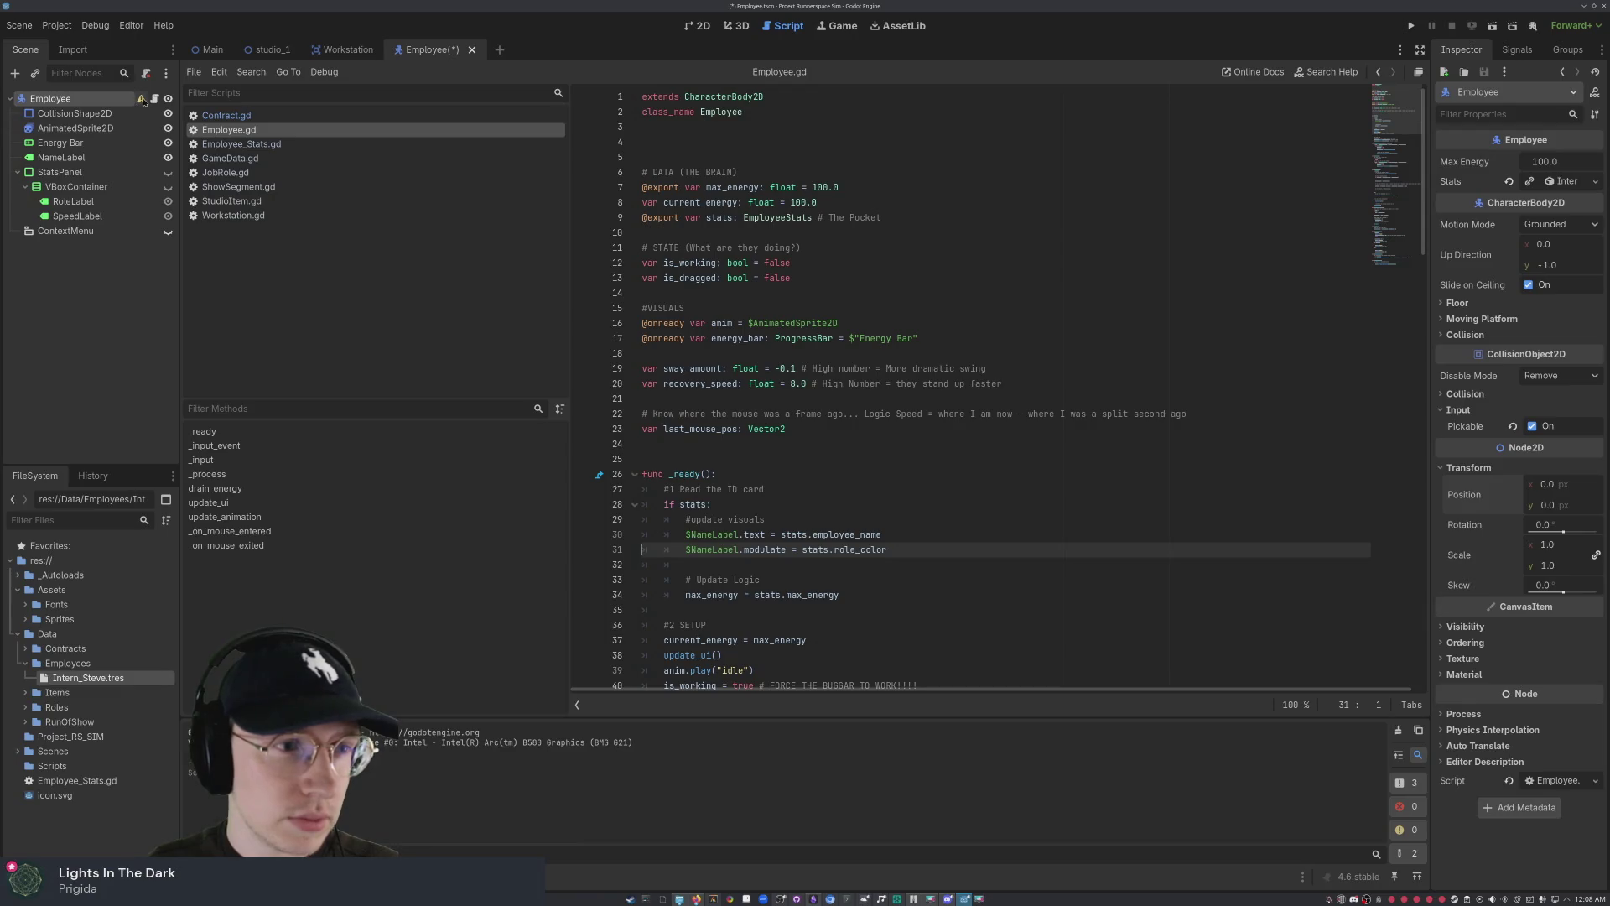
pyautogui.moveTo(144, 101)
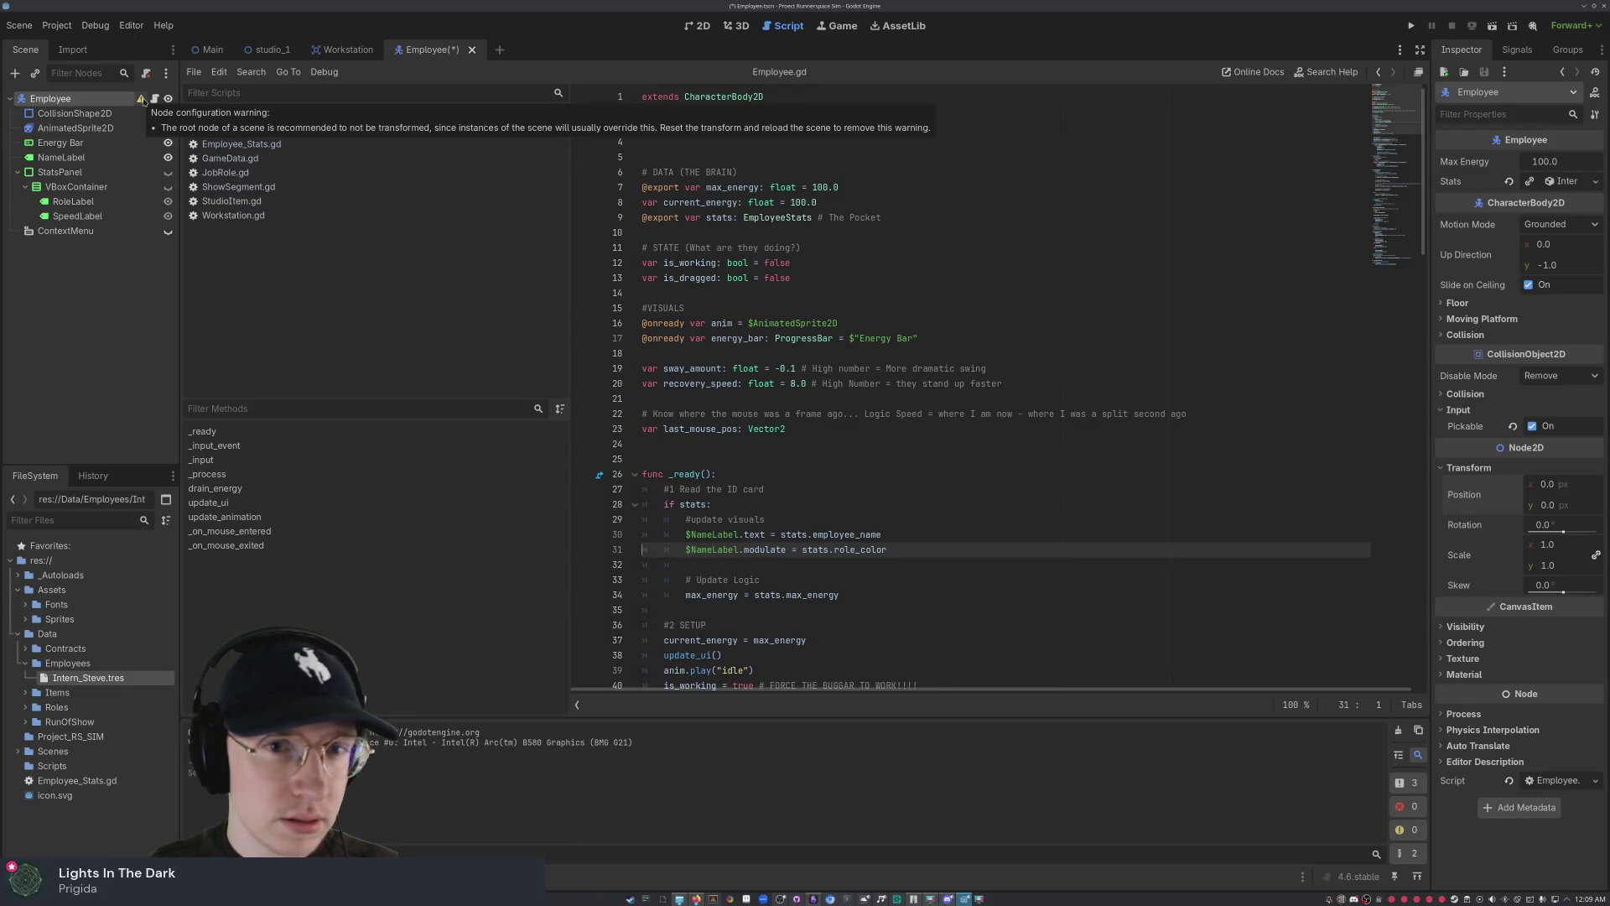
# - Switch back to the Employee scene's 2D view, save with Ctrl+S, and clear the node selection
pyautogui.click(703, 26)
pyautogui.hotkey('ctrl', 's')
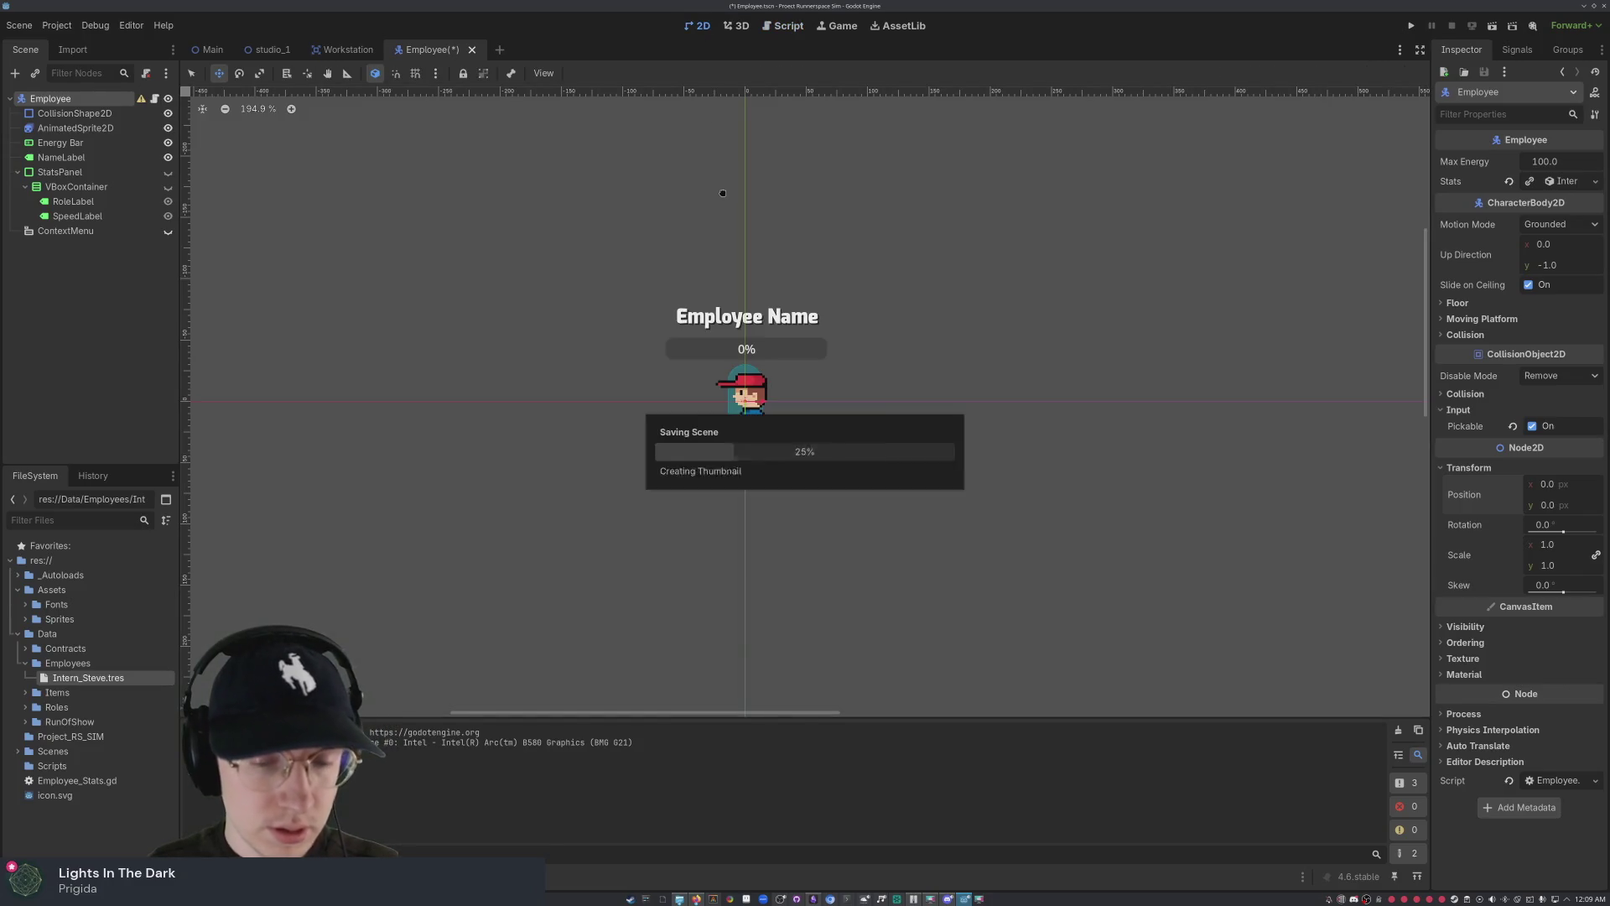
pyautogui.scroll(-10, 1199, 381)
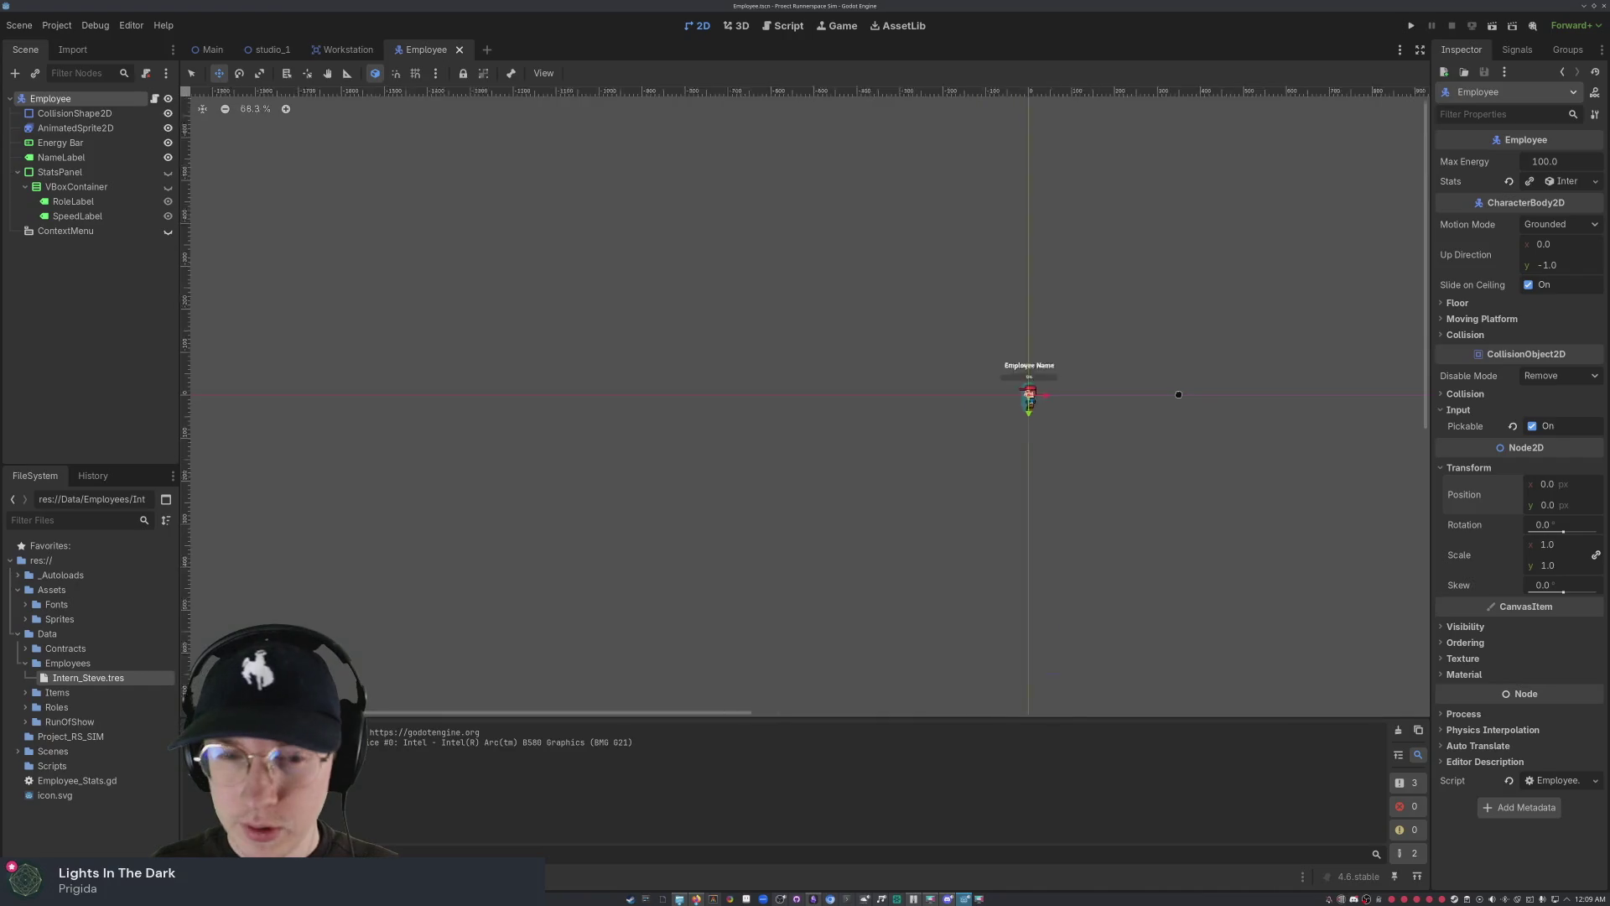
pyautogui.moveTo(1135, 496); pyautogui.dragTo(607, 271)
pyautogui.scroll(5, 599, 296)
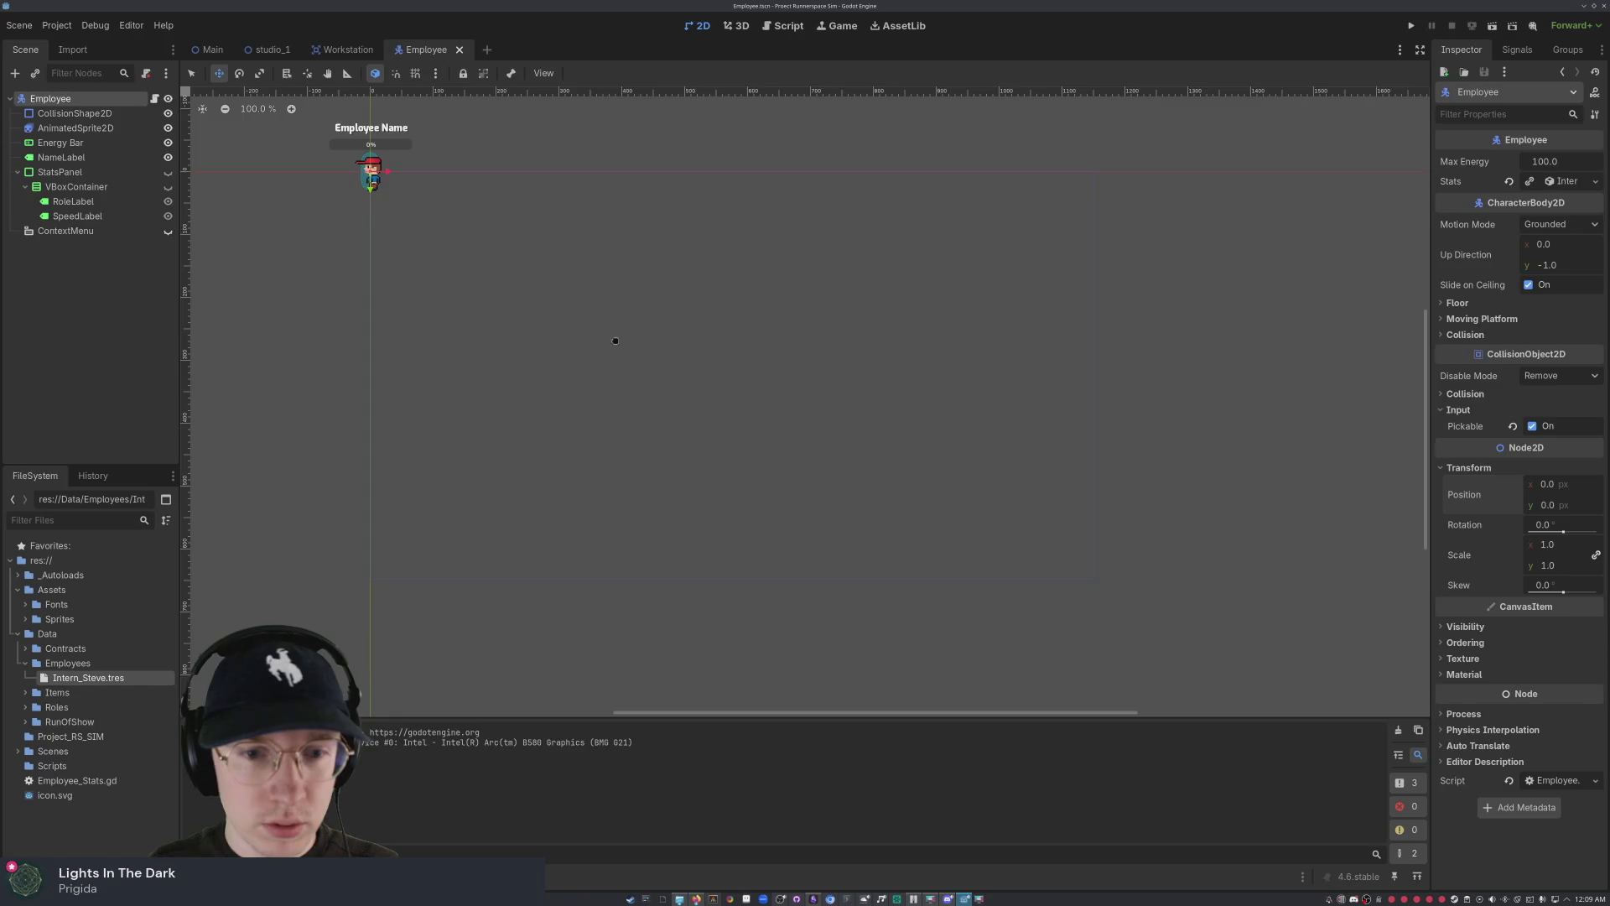
pyautogui.scroll(1, 855, 378)
pyautogui.scroll(1, 855, 377)
pyautogui.hscroll(1, 798, 341)
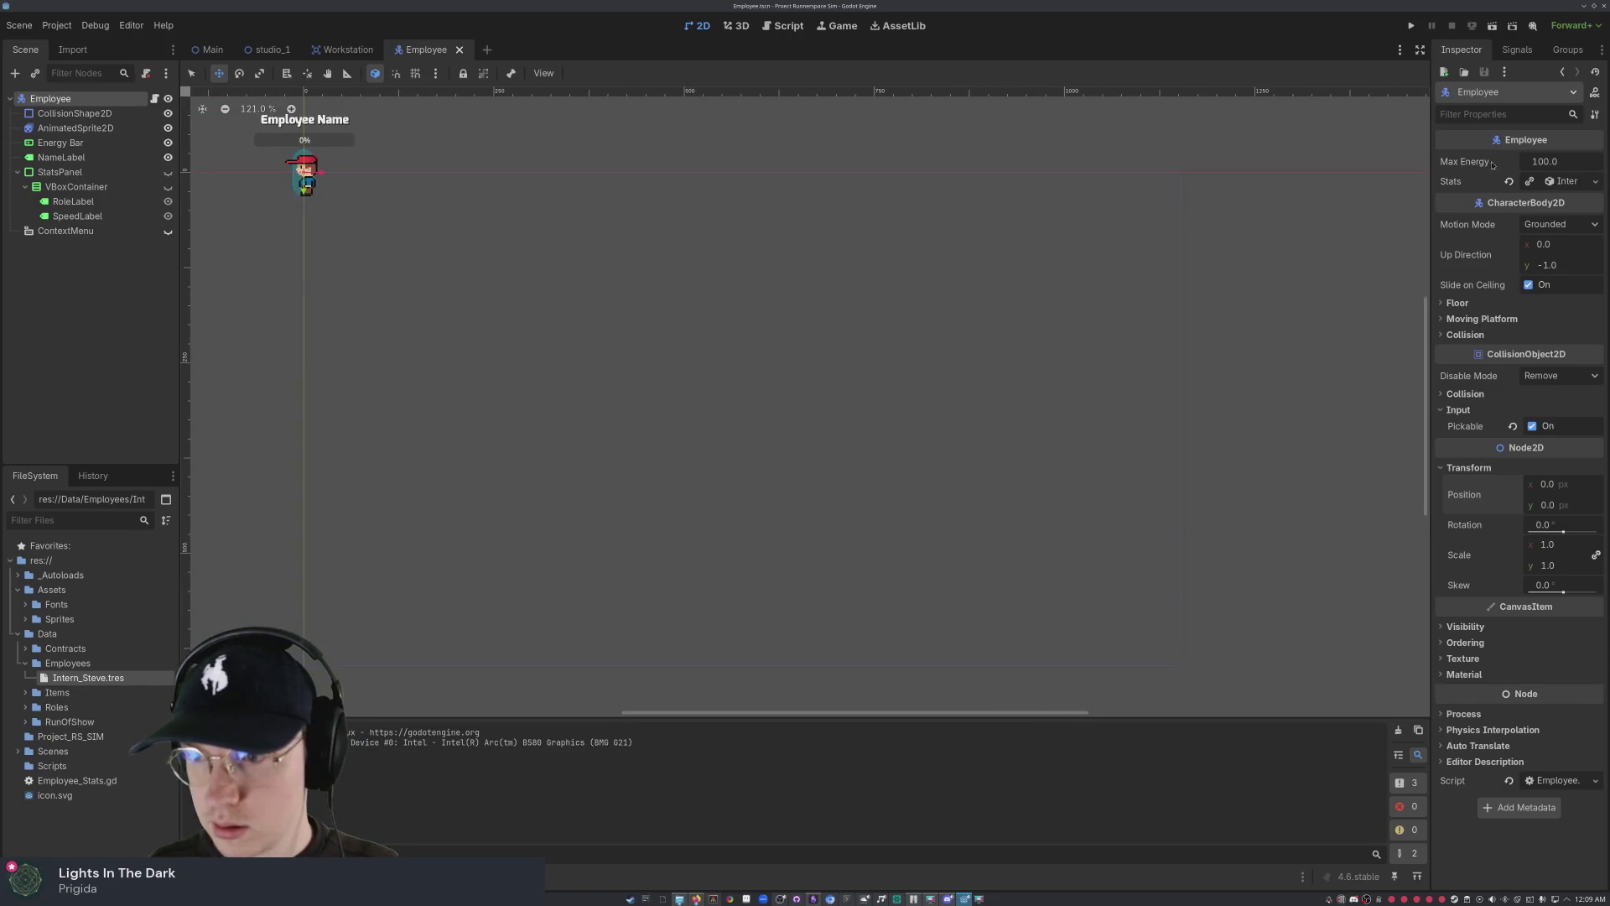
pyautogui.click(93, 252)
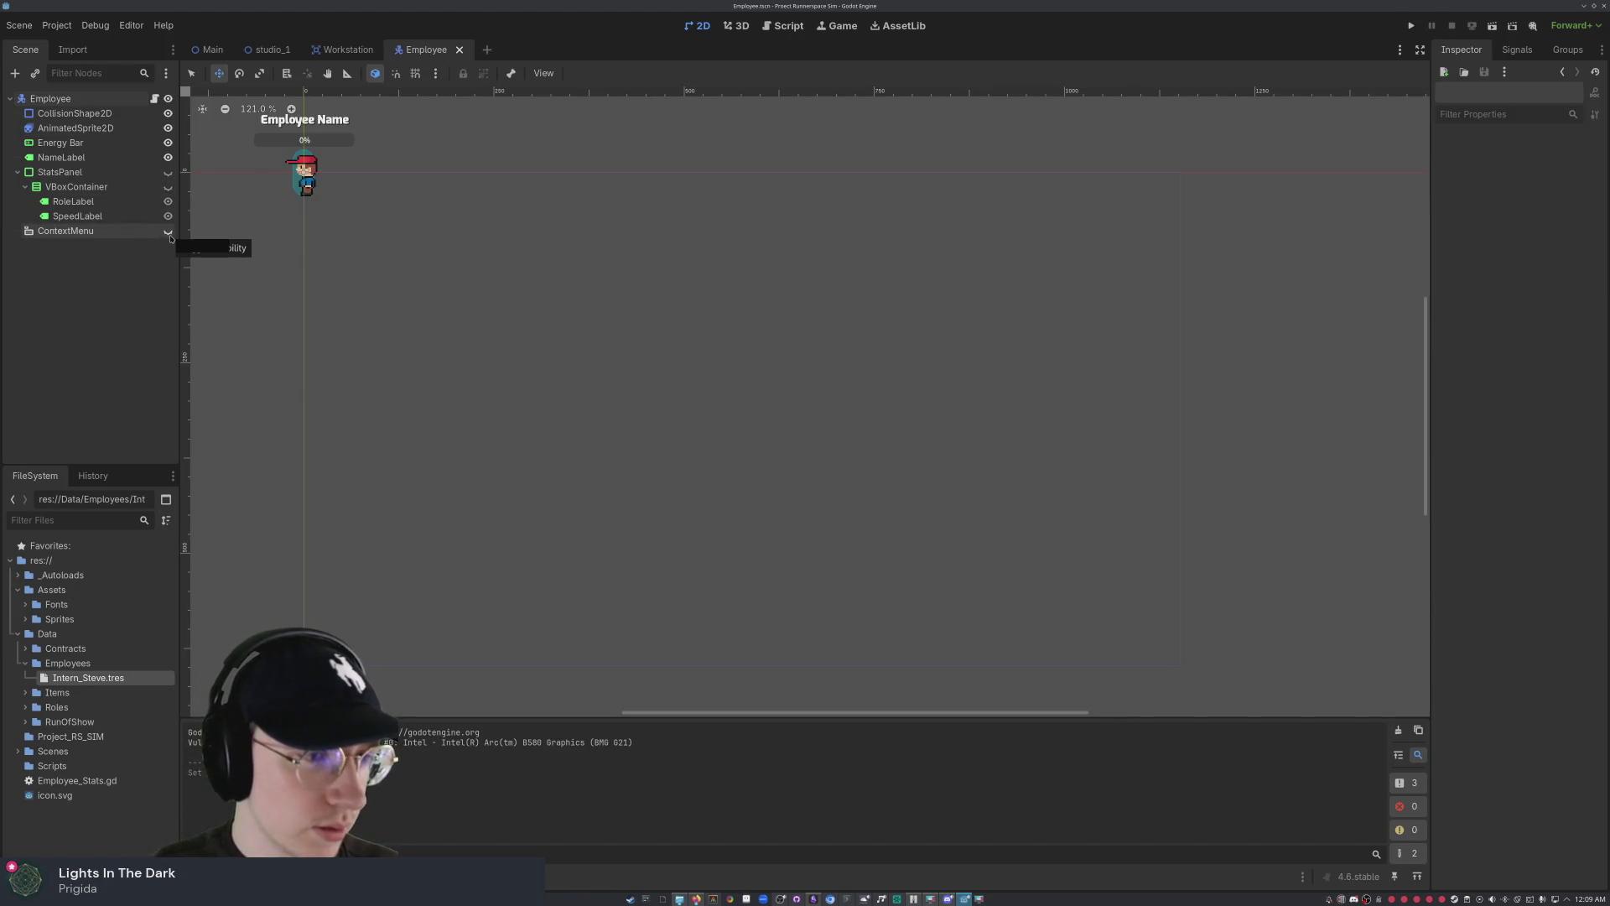
# - Make ContextMenu visible on the canvas and inspect its window properties
pyautogui.click(170, 238)
pyautogui.moveTo(366, 222); pyautogui.dragTo(843, 361)
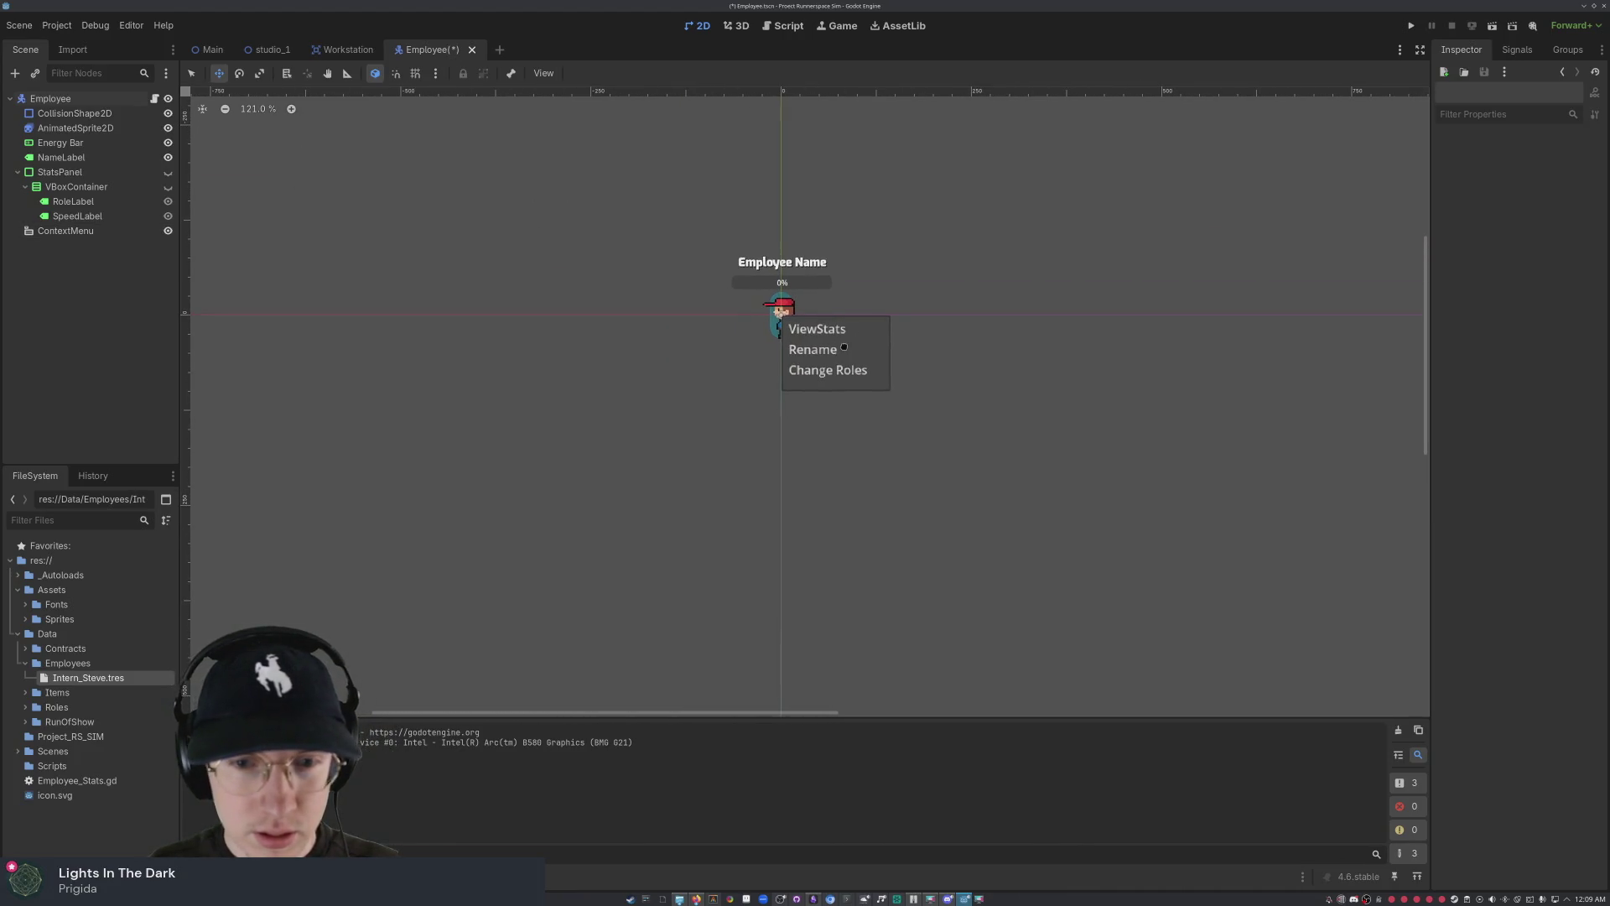
pyautogui.click(68, 231)
pyautogui.click(834, 356)
pyautogui.click(808, 352)
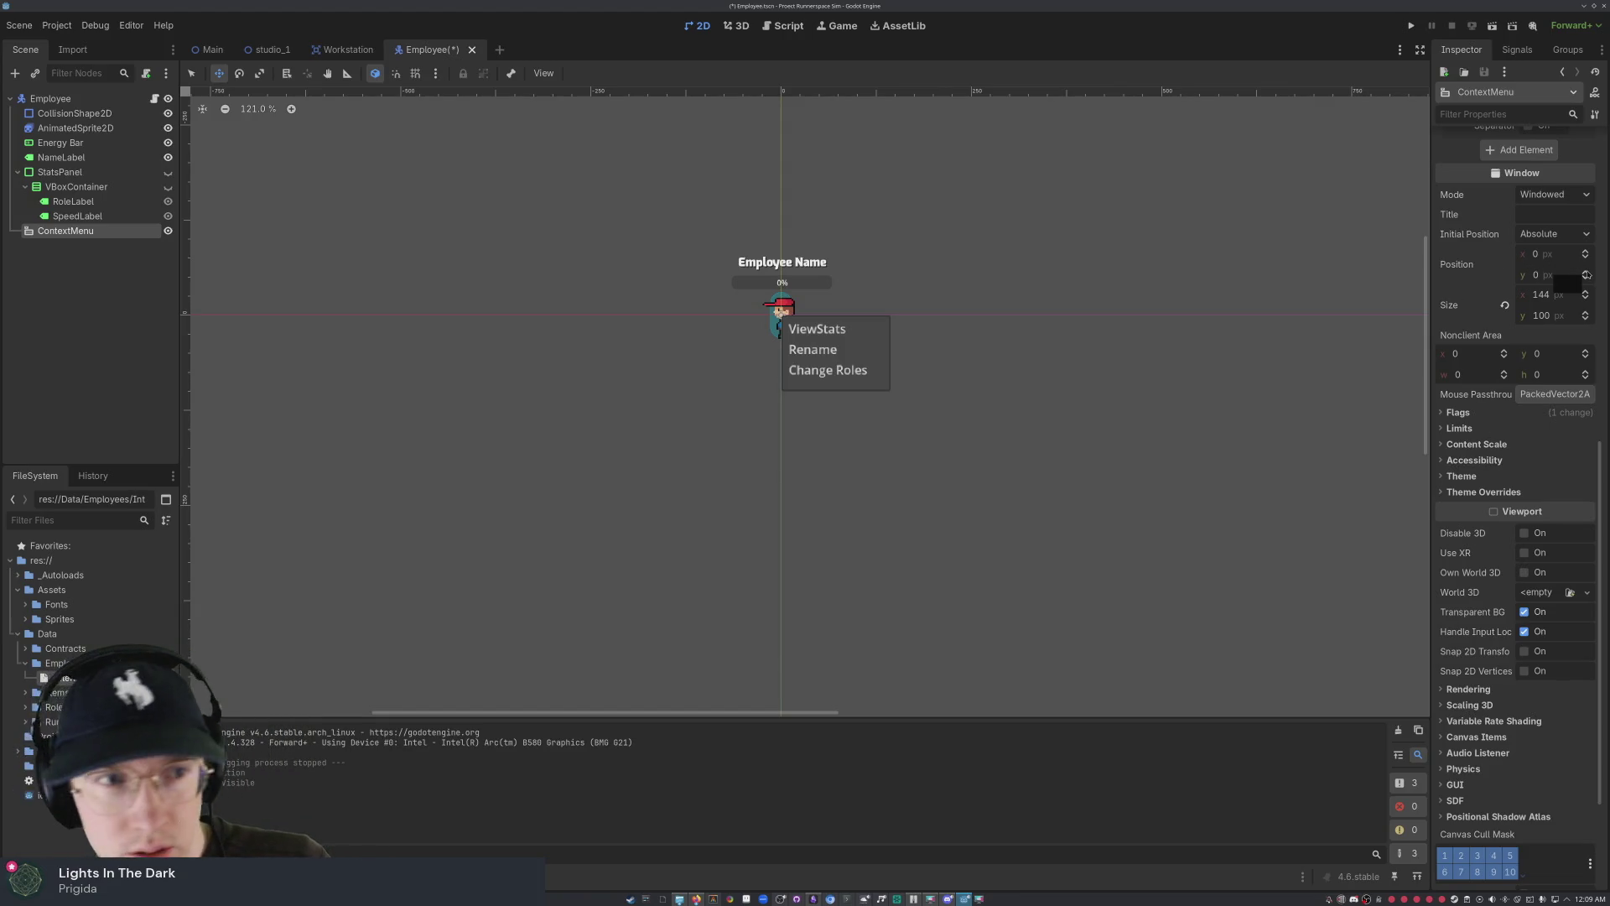
# - Drag ContextMenu in the Scene dock to sit between NameLabel and StatsPanel
pyautogui.click(821, 363)
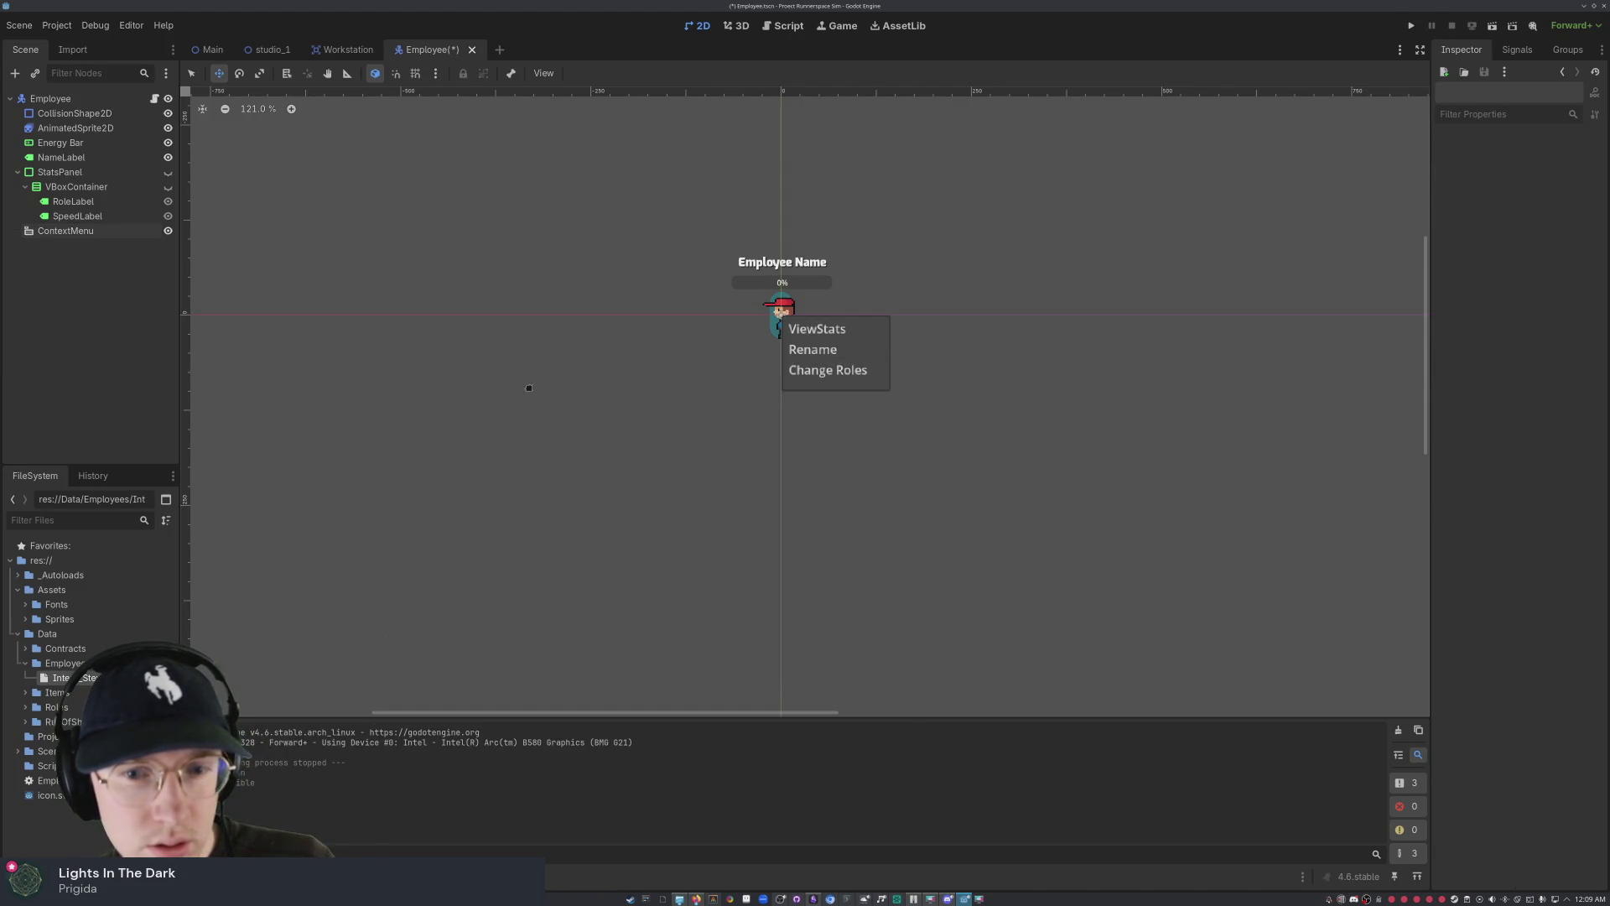
pyautogui.click(115, 236)
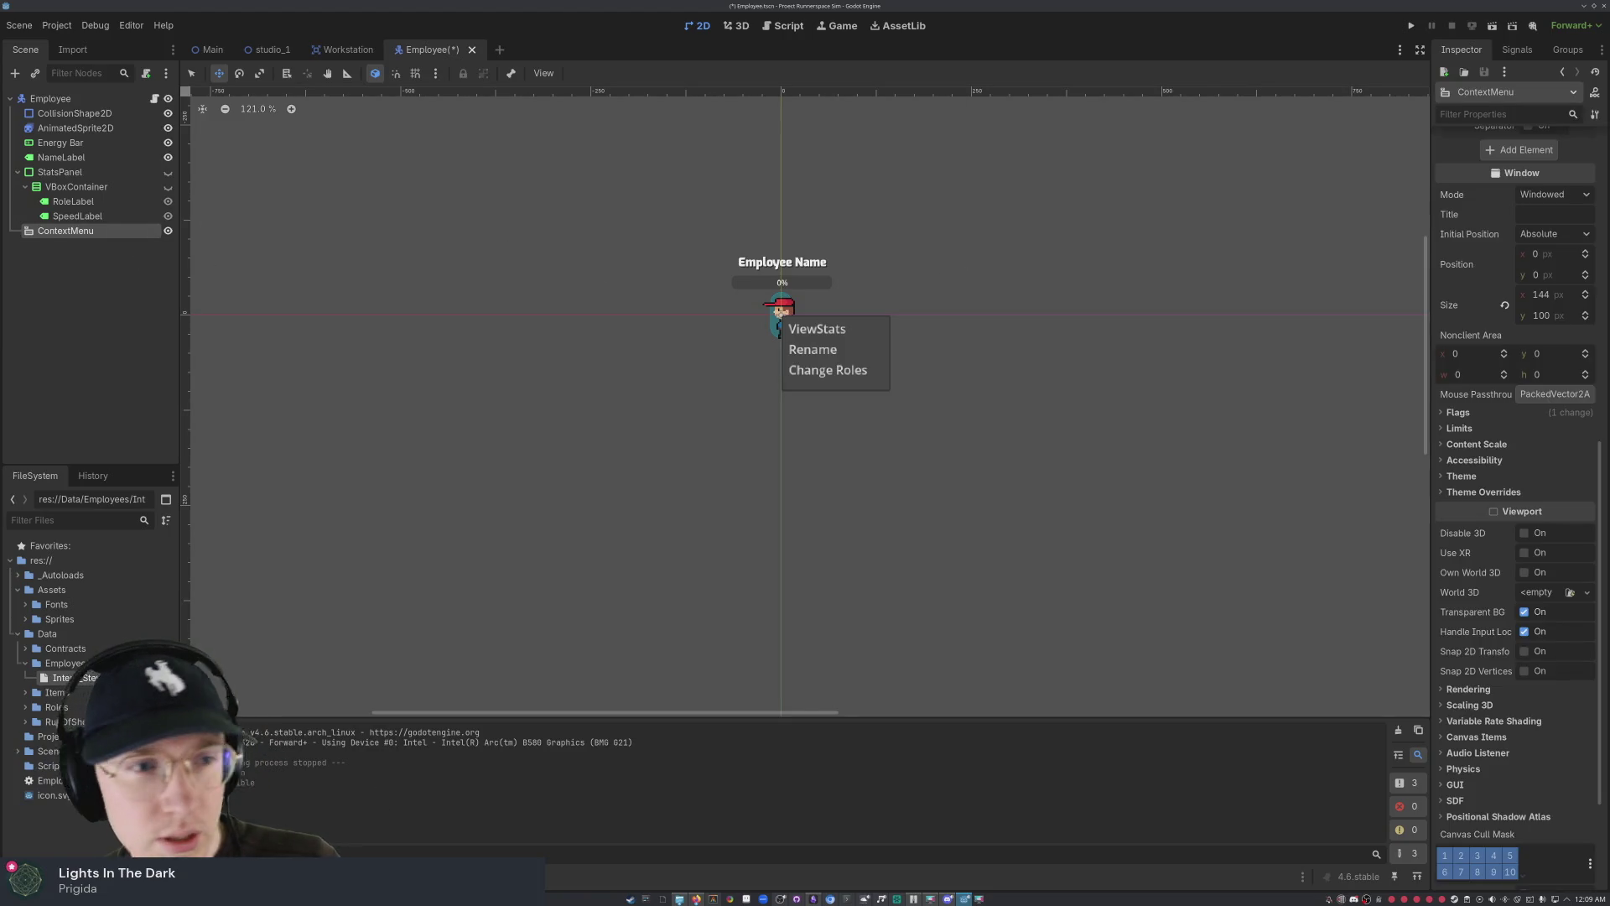
pyautogui.moveTo(95, 234); pyautogui.dragTo(96, 165)
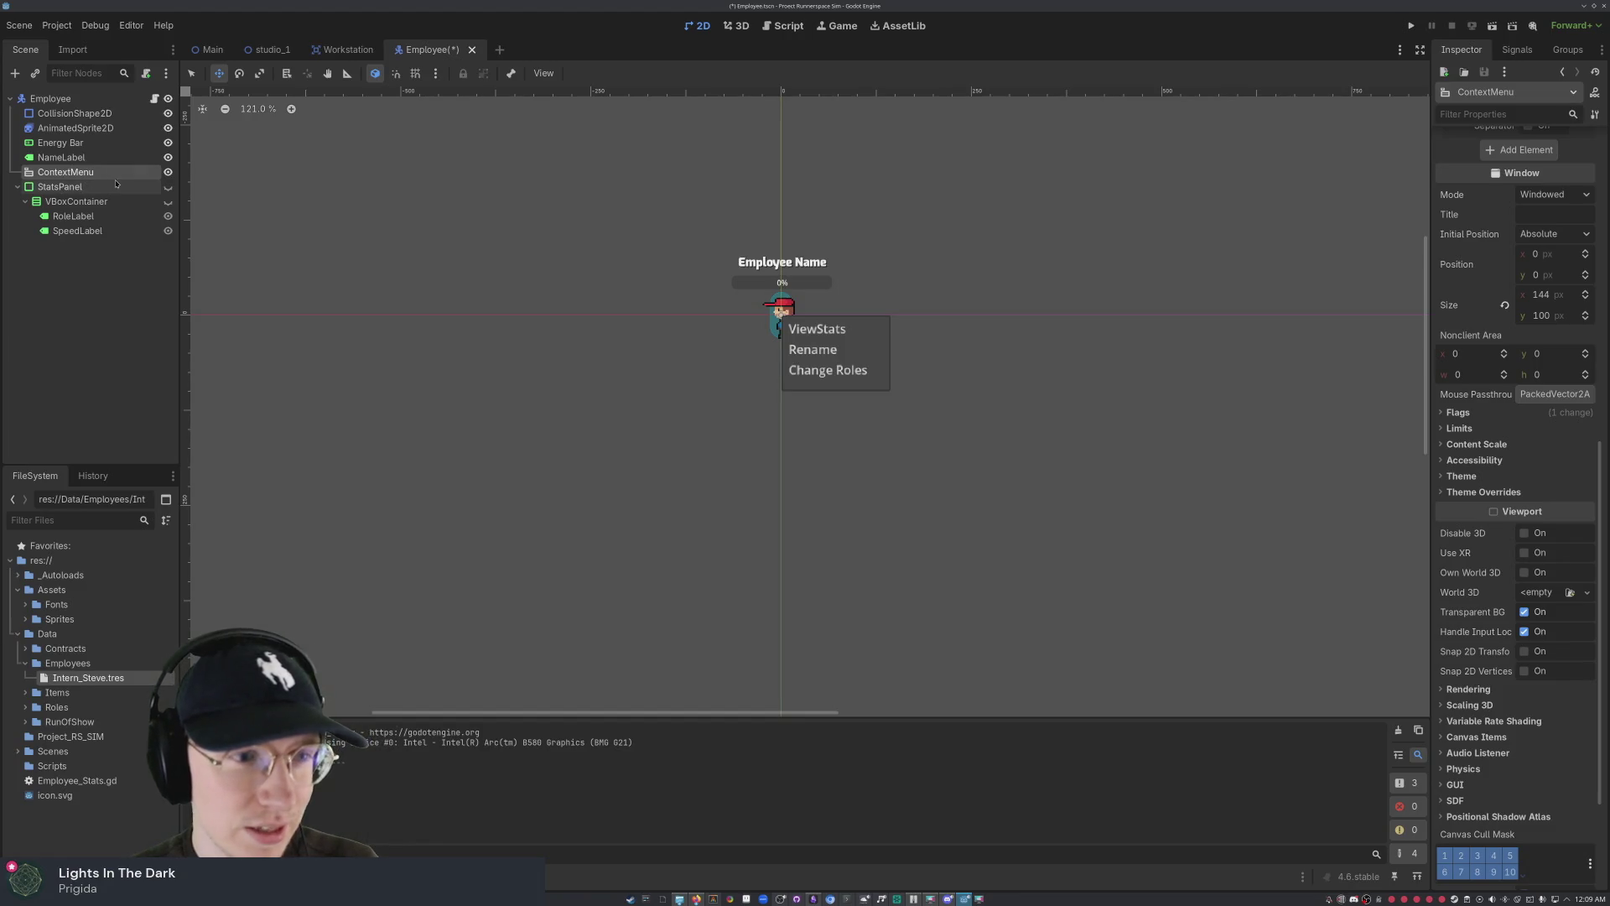
# - Fold StatsPanel's children and check ContextMenu's Initial Position and Mode, keeping Absolute and Windowed
pyautogui.click(18, 187)
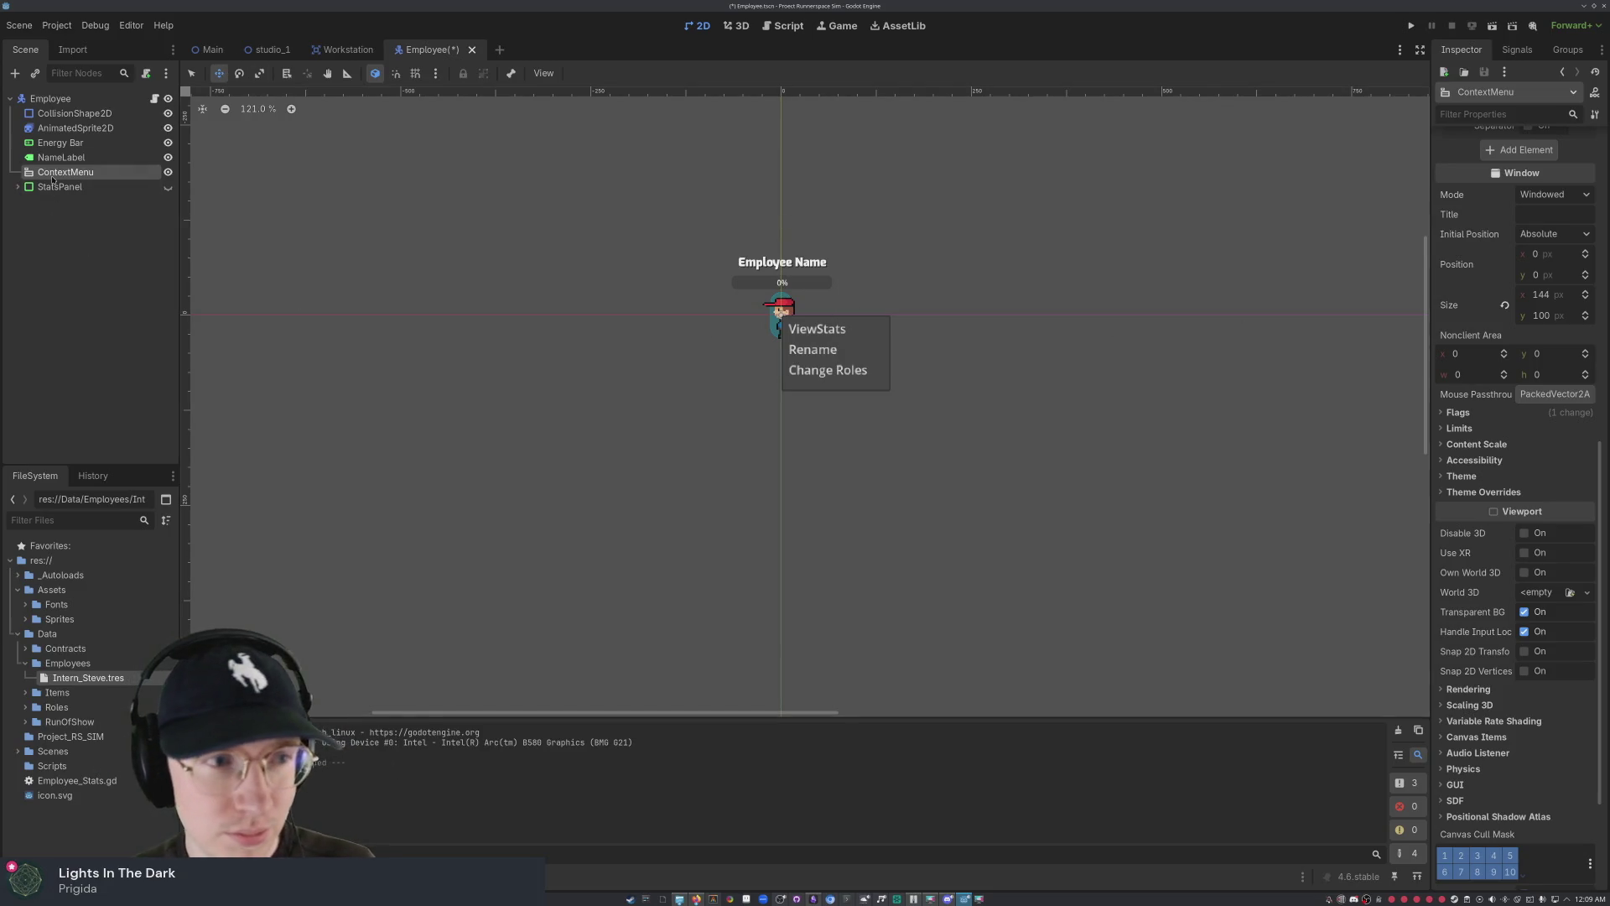
pyautogui.click(1553, 234)
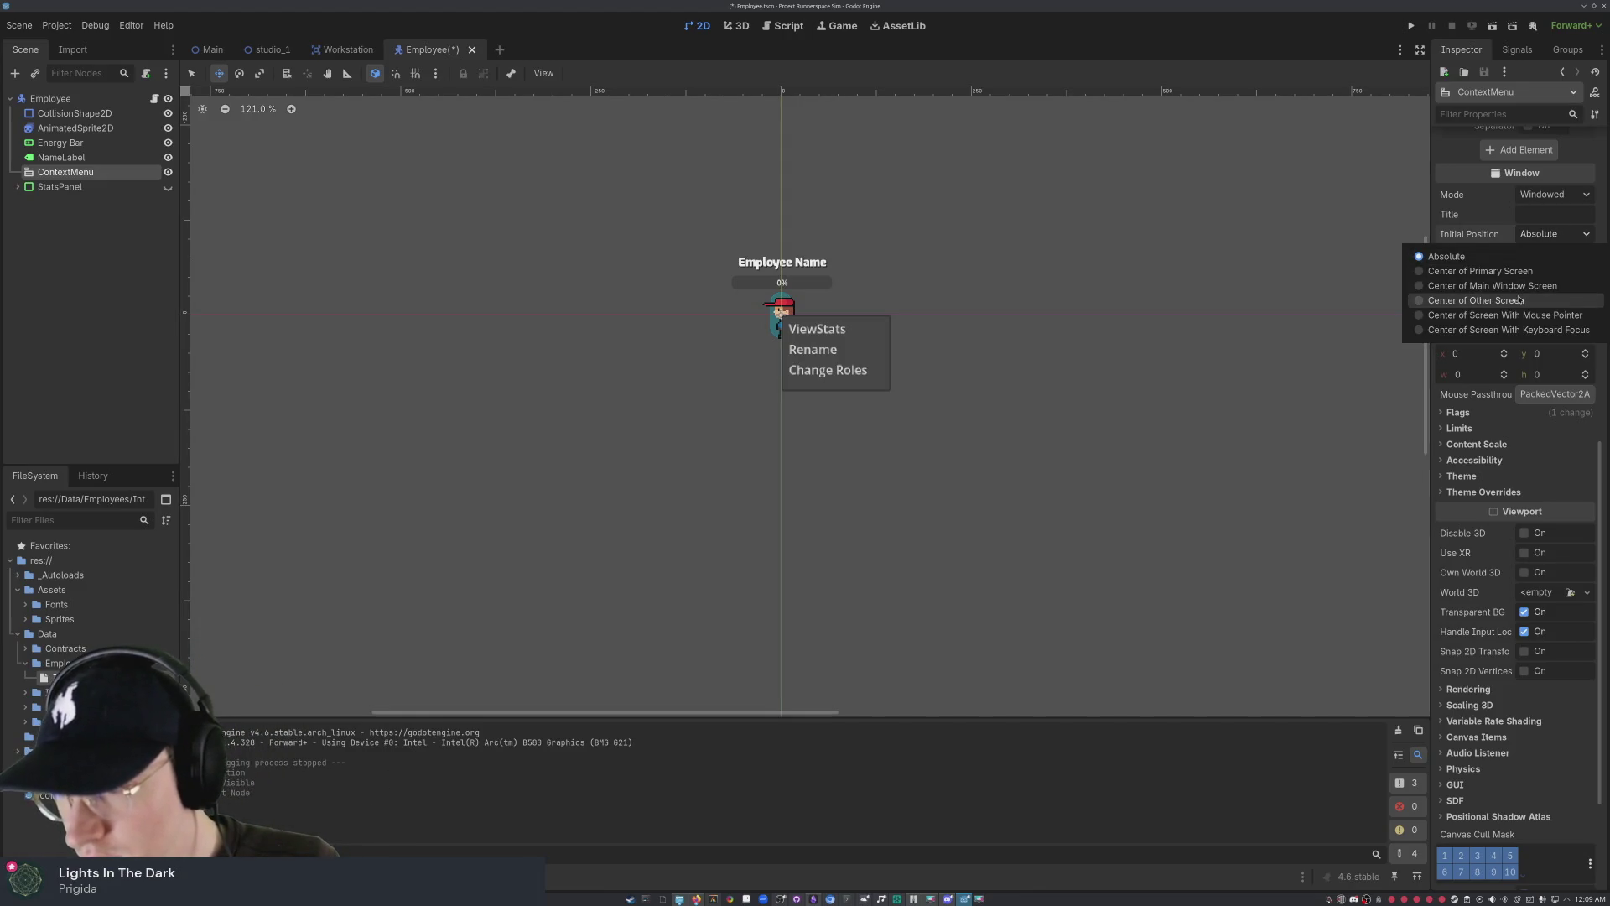
pyautogui.click(1558, 196)
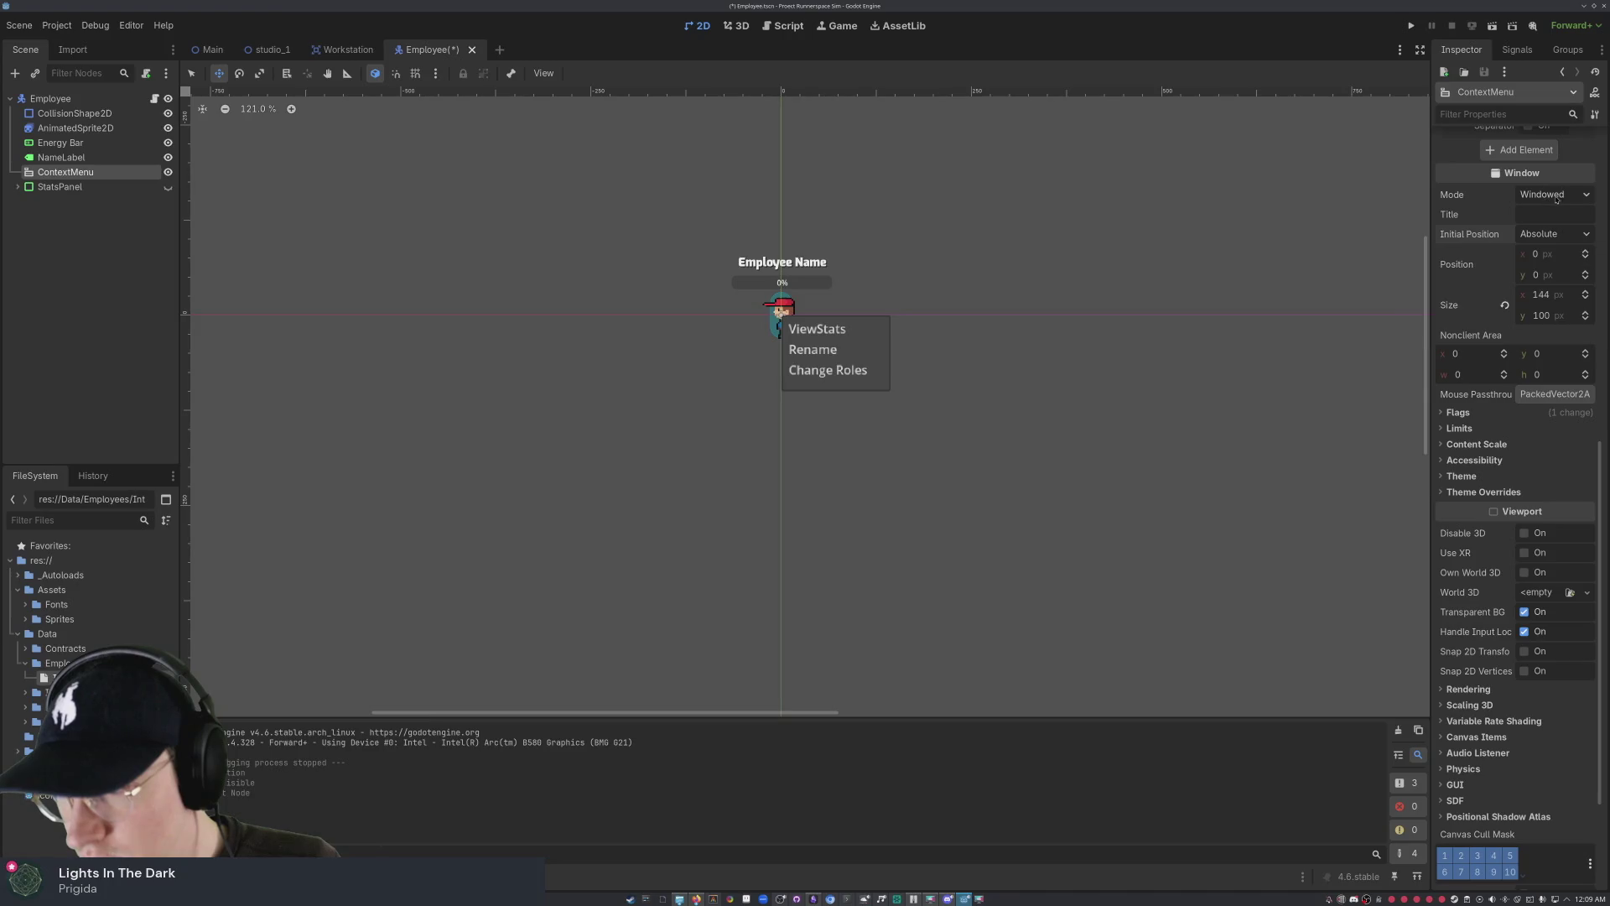
pyautogui.click(1561, 197)
pyautogui.click(1552, 201)
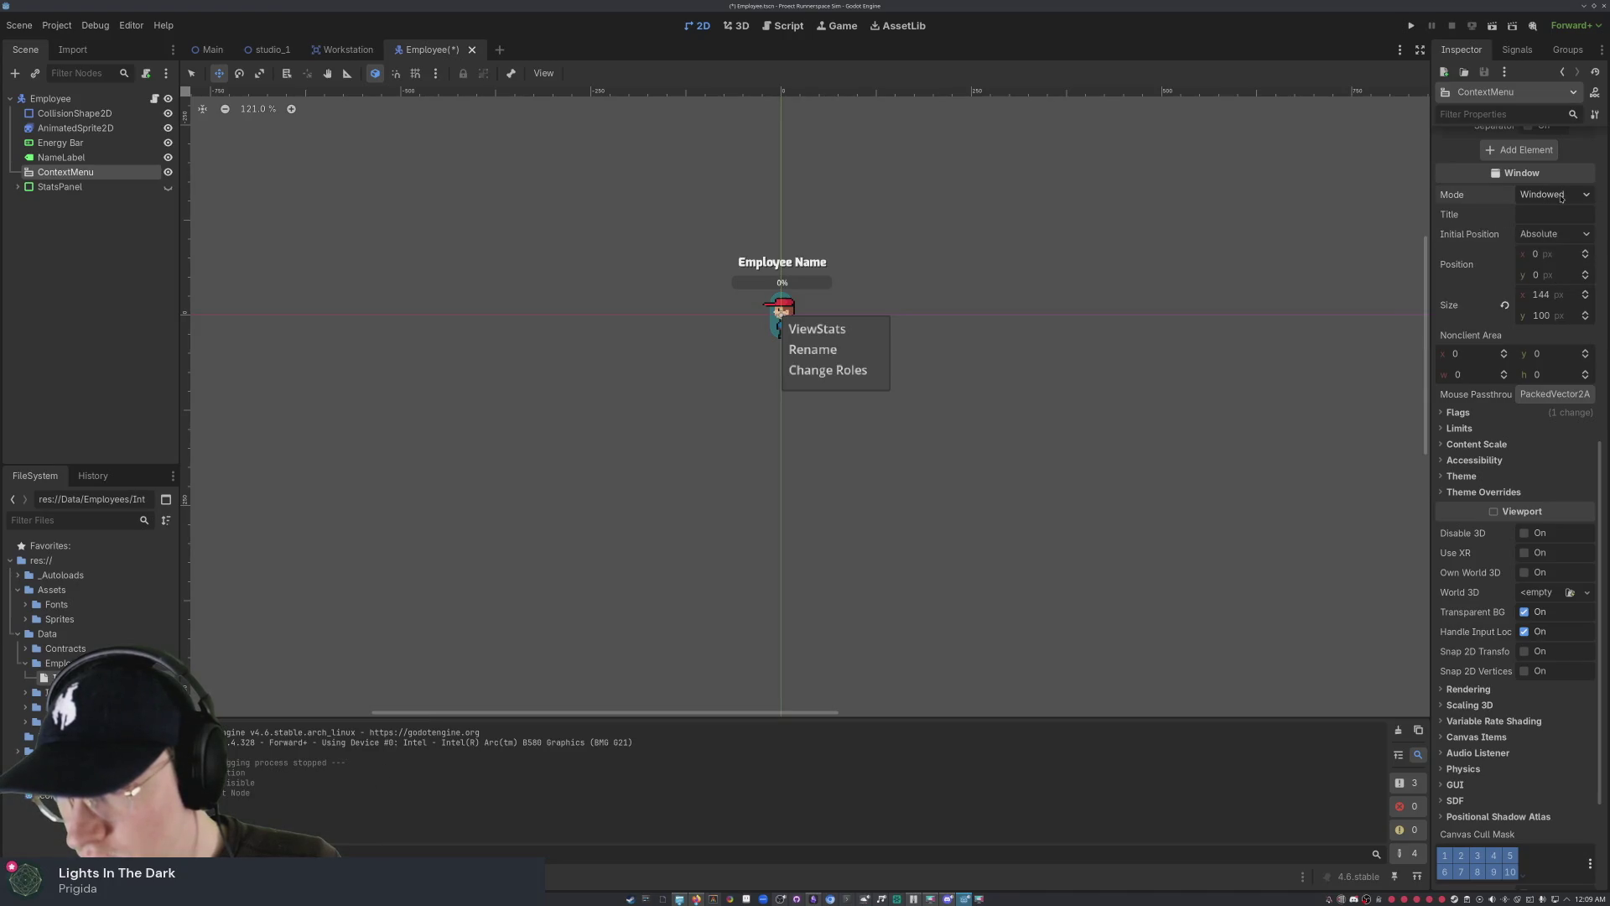
pyautogui.click(1552, 200)
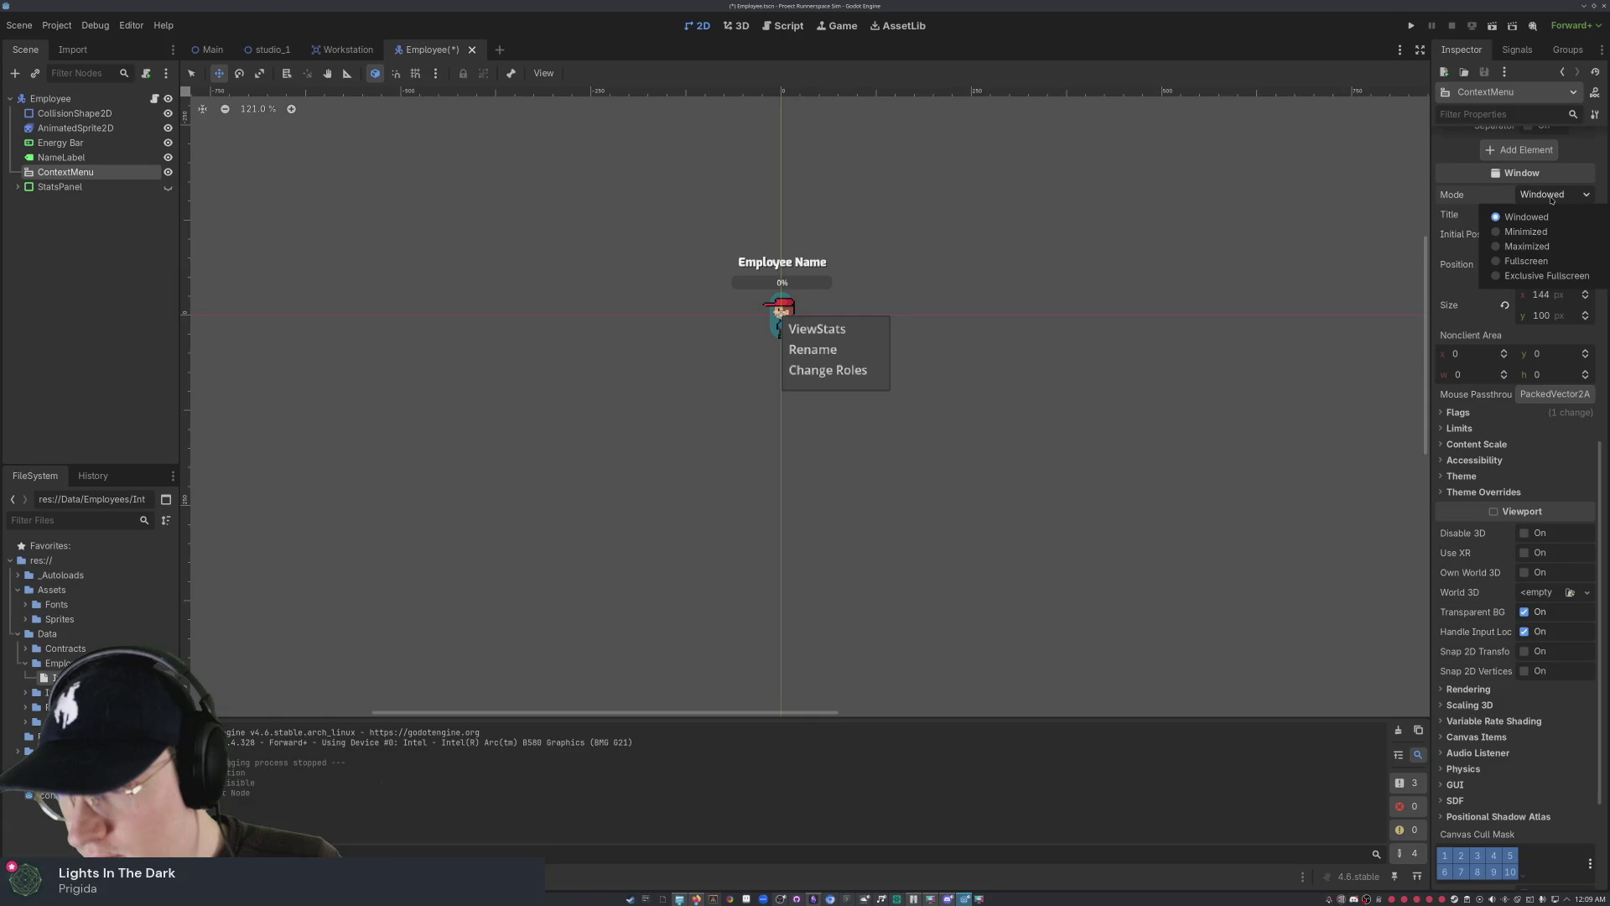
pyautogui.click(1557, 211)
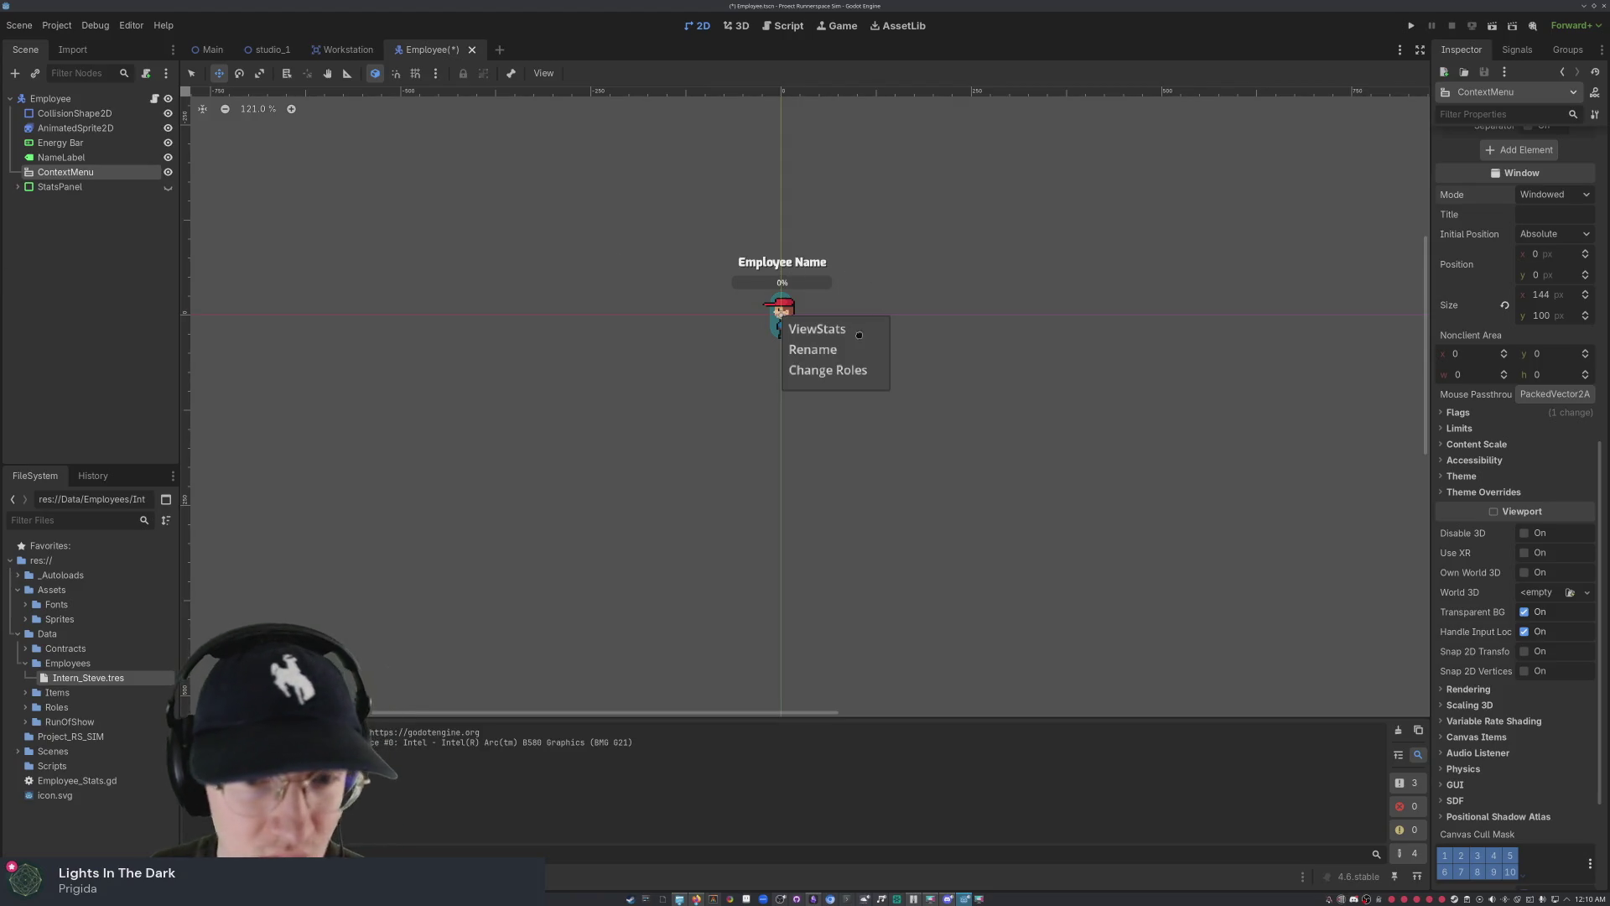
# - Deselect ContextMenu on the canvas and select the Employee root node
pyautogui.click(848, 300)
pyautogui.scroll(8, 838, 301)
pyautogui.scroll(-7, 806, 300)
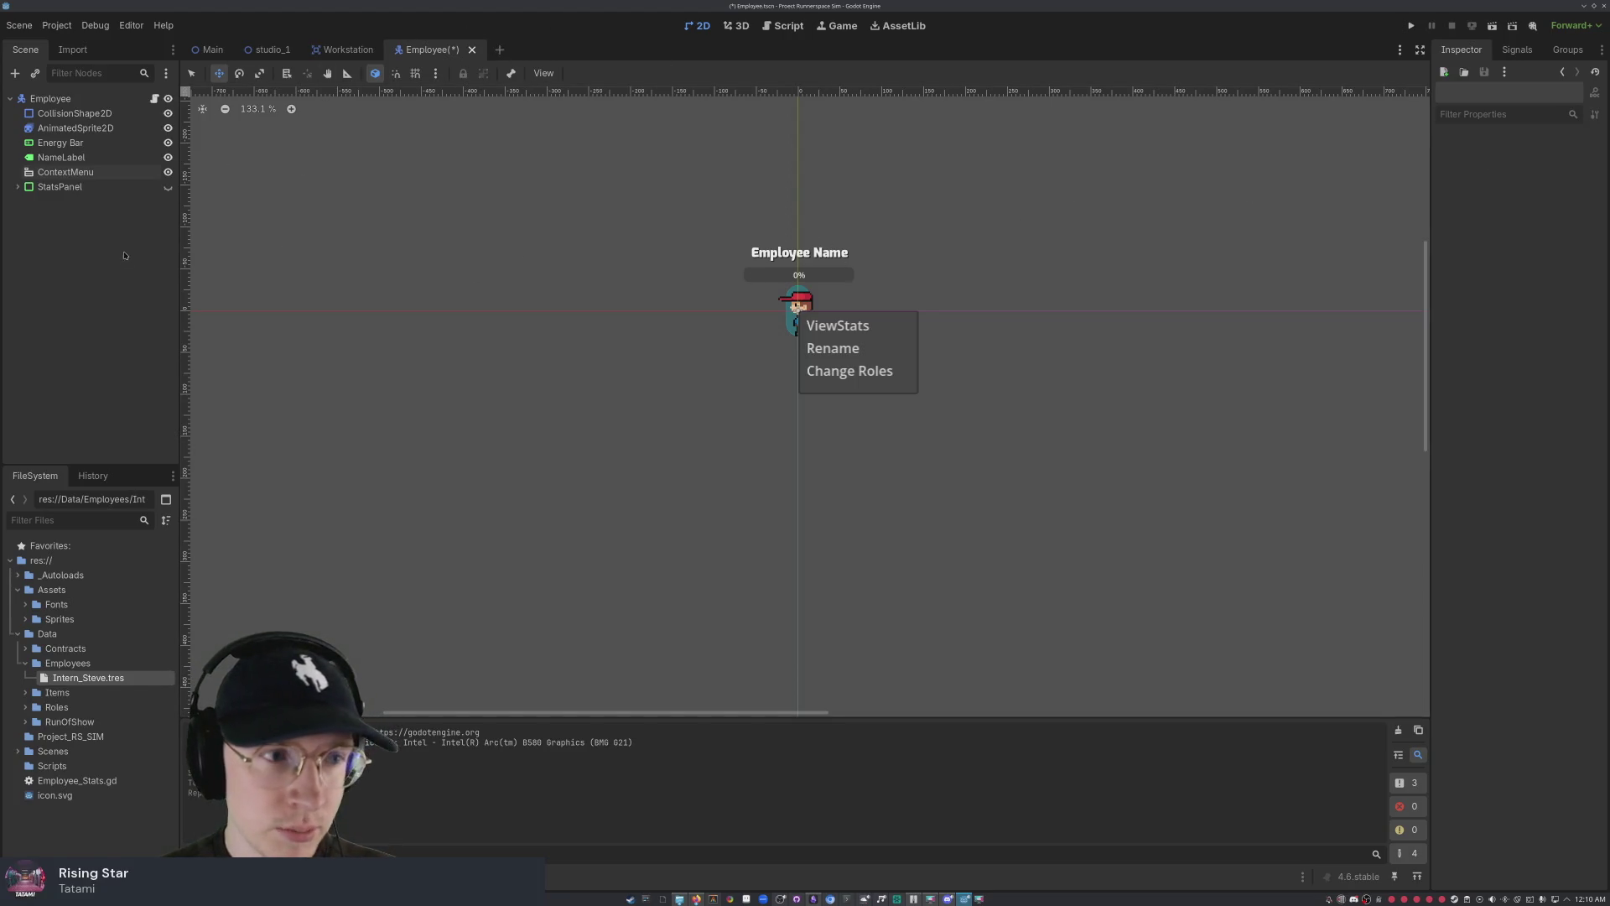
pyautogui.click(70, 101)
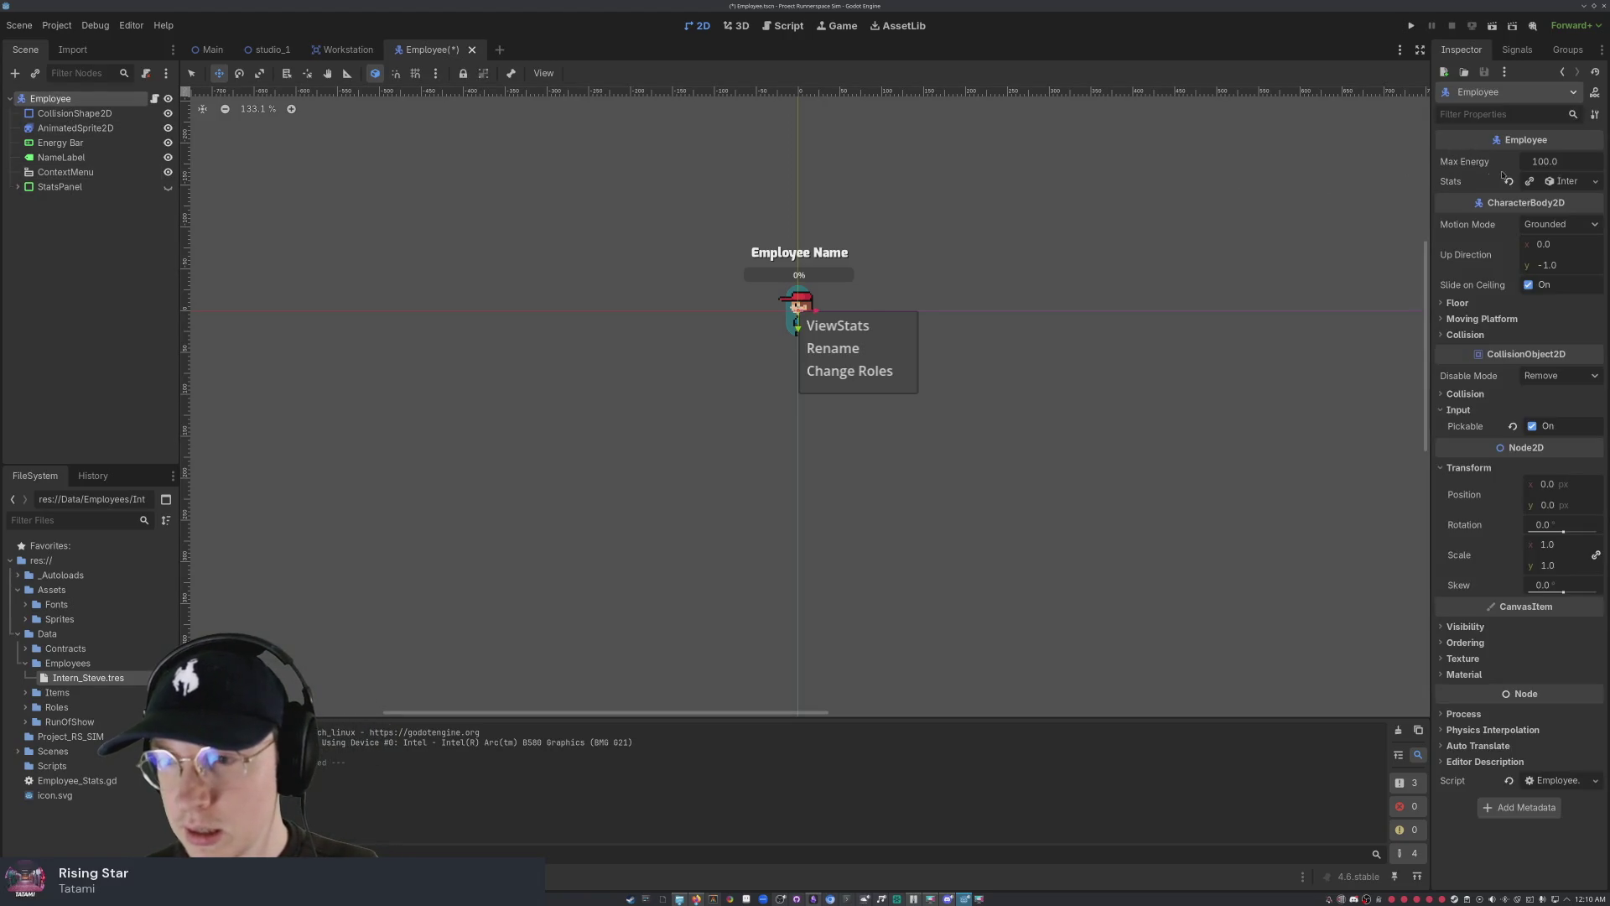
pyautogui.click(1595, 181)
pyautogui.click(1576, 181)
pyautogui.click(1577, 181)
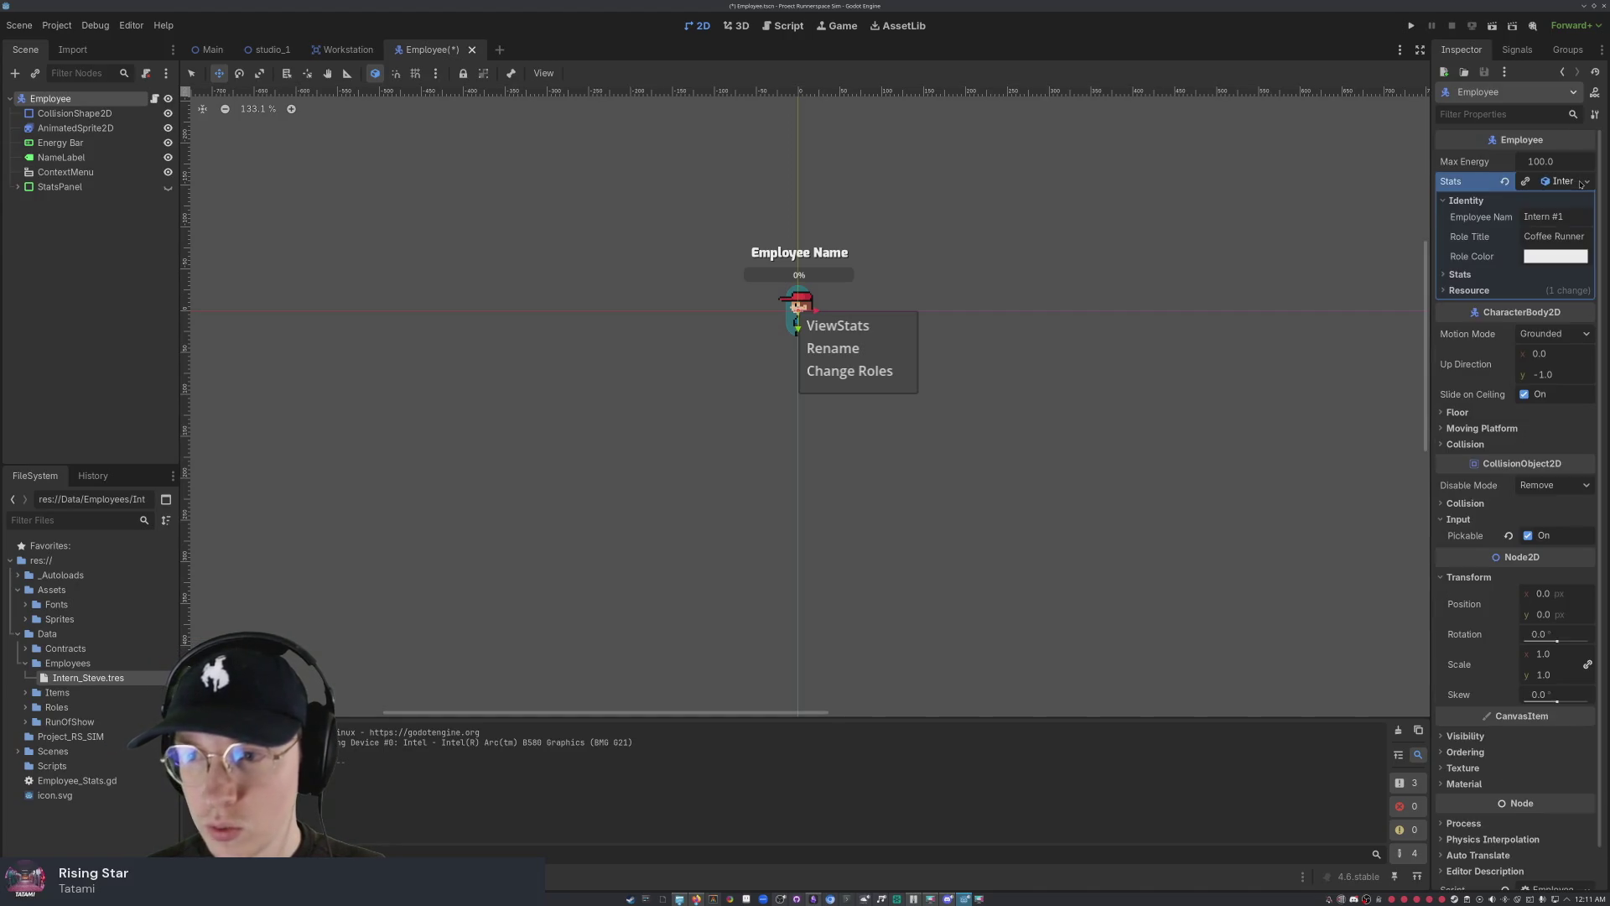
pyautogui.click(1581, 184)
pyautogui.click(1568, 183)
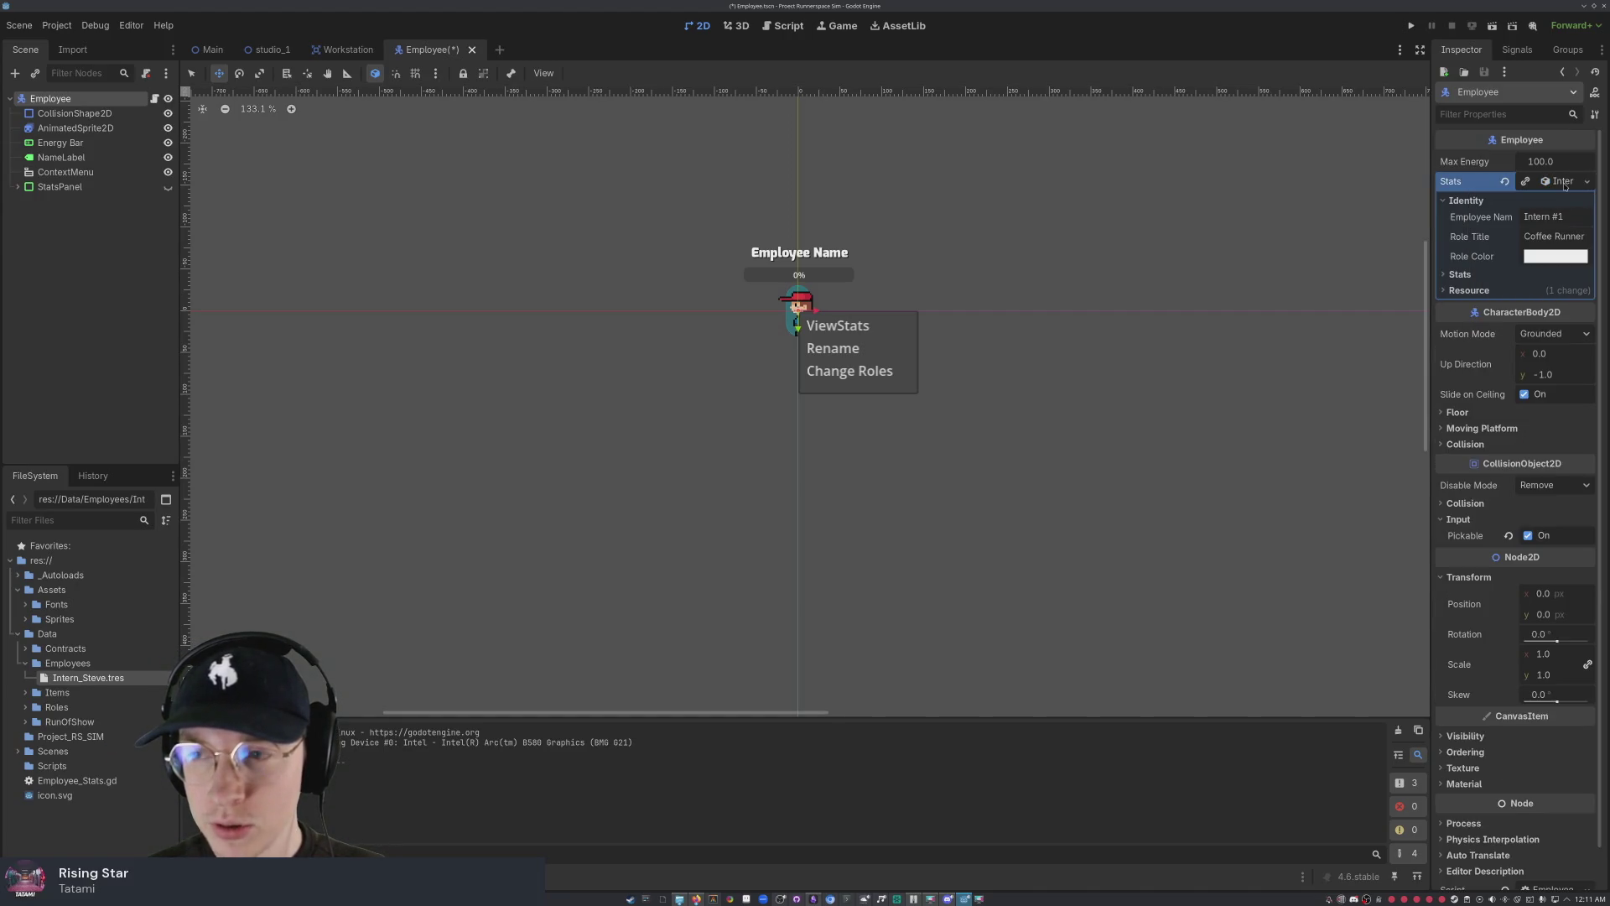
pyautogui.click(1567, 183)
pyautogui.click(1564, 183)
pyautogui.click(1565, 183)
pyautogui.click(1565, 183)
pyautogui.click(1551, 184)
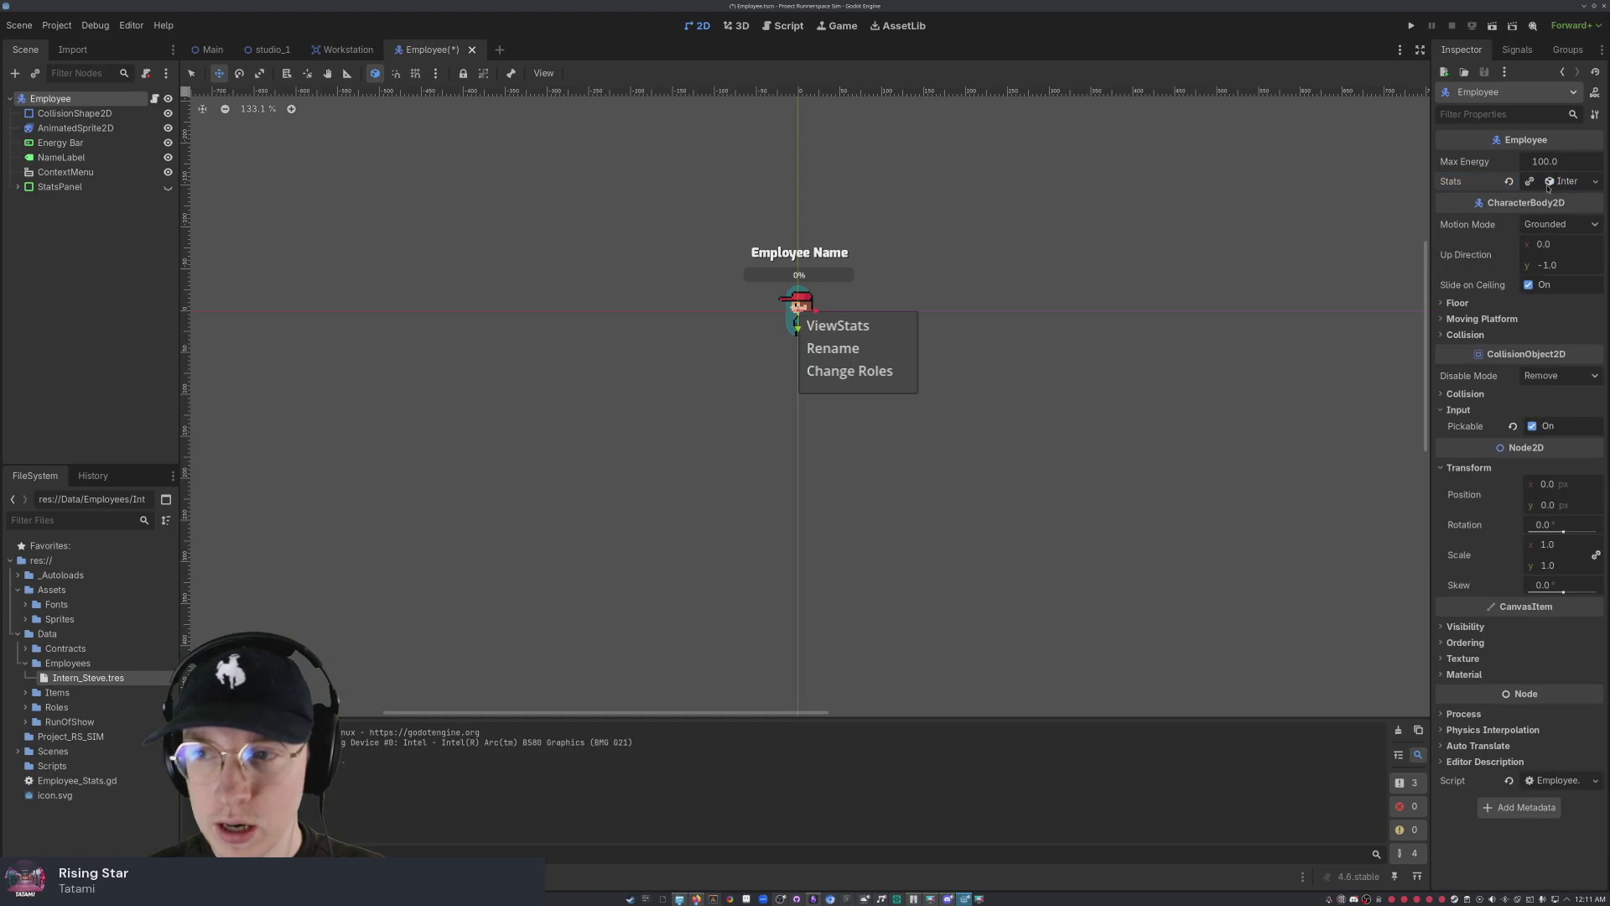
pyautogui.click(38, 253)
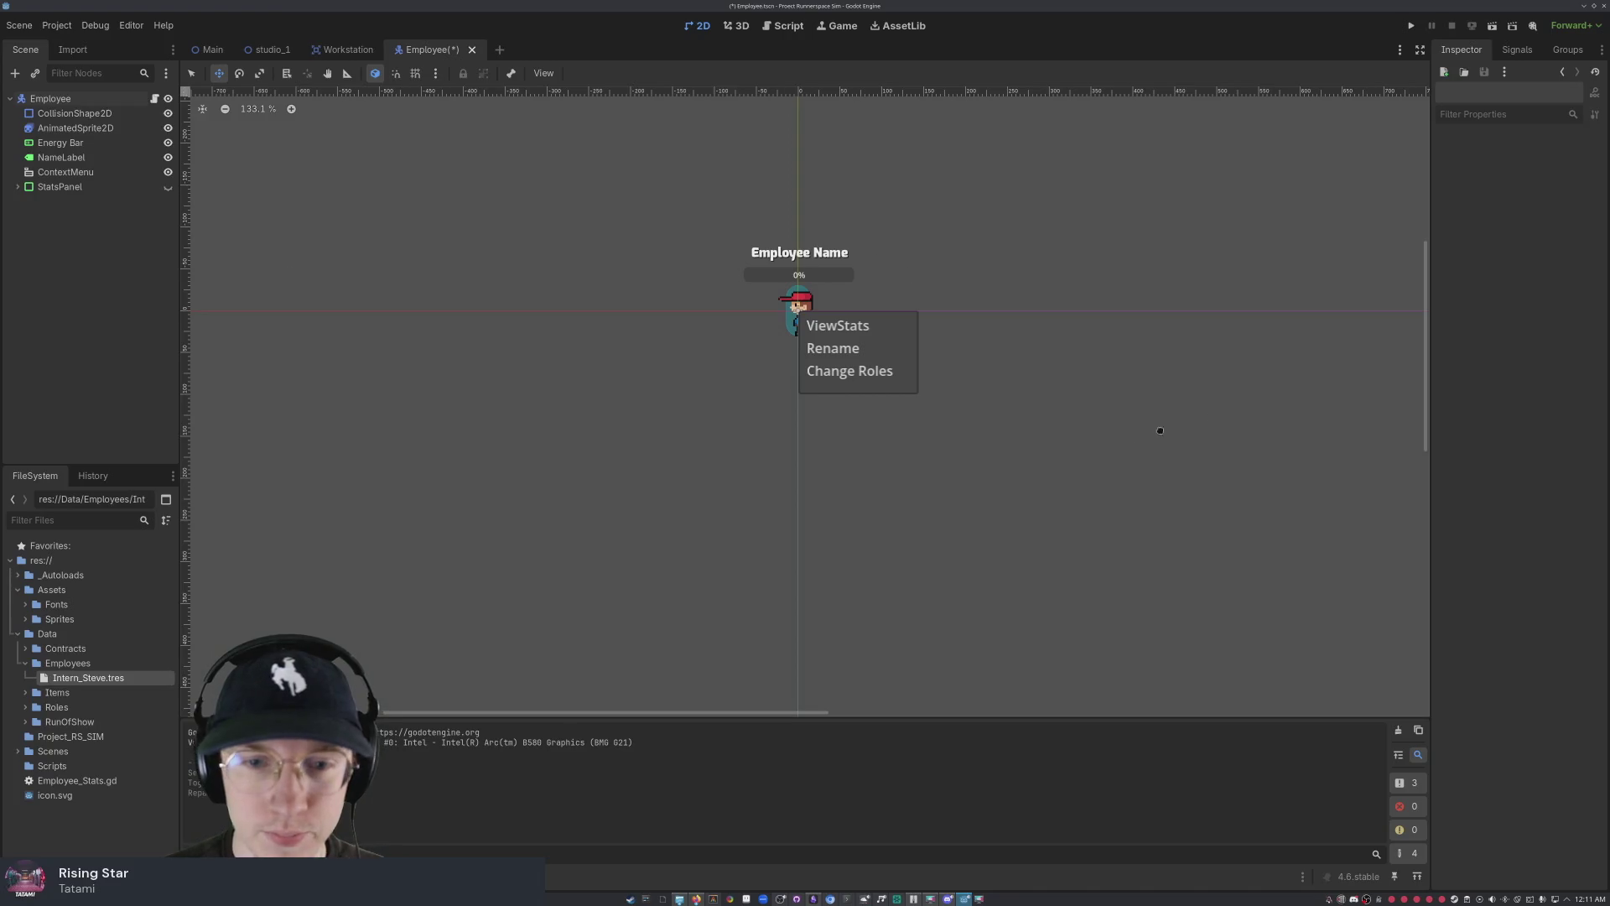
# - Inspect the Employee's child nodes, then select AnimatedSprite2D and play its animation preview
pyautogui.click(108, 119)
pyautogui.click(108, 128)
pyautogui.click(111, 157)
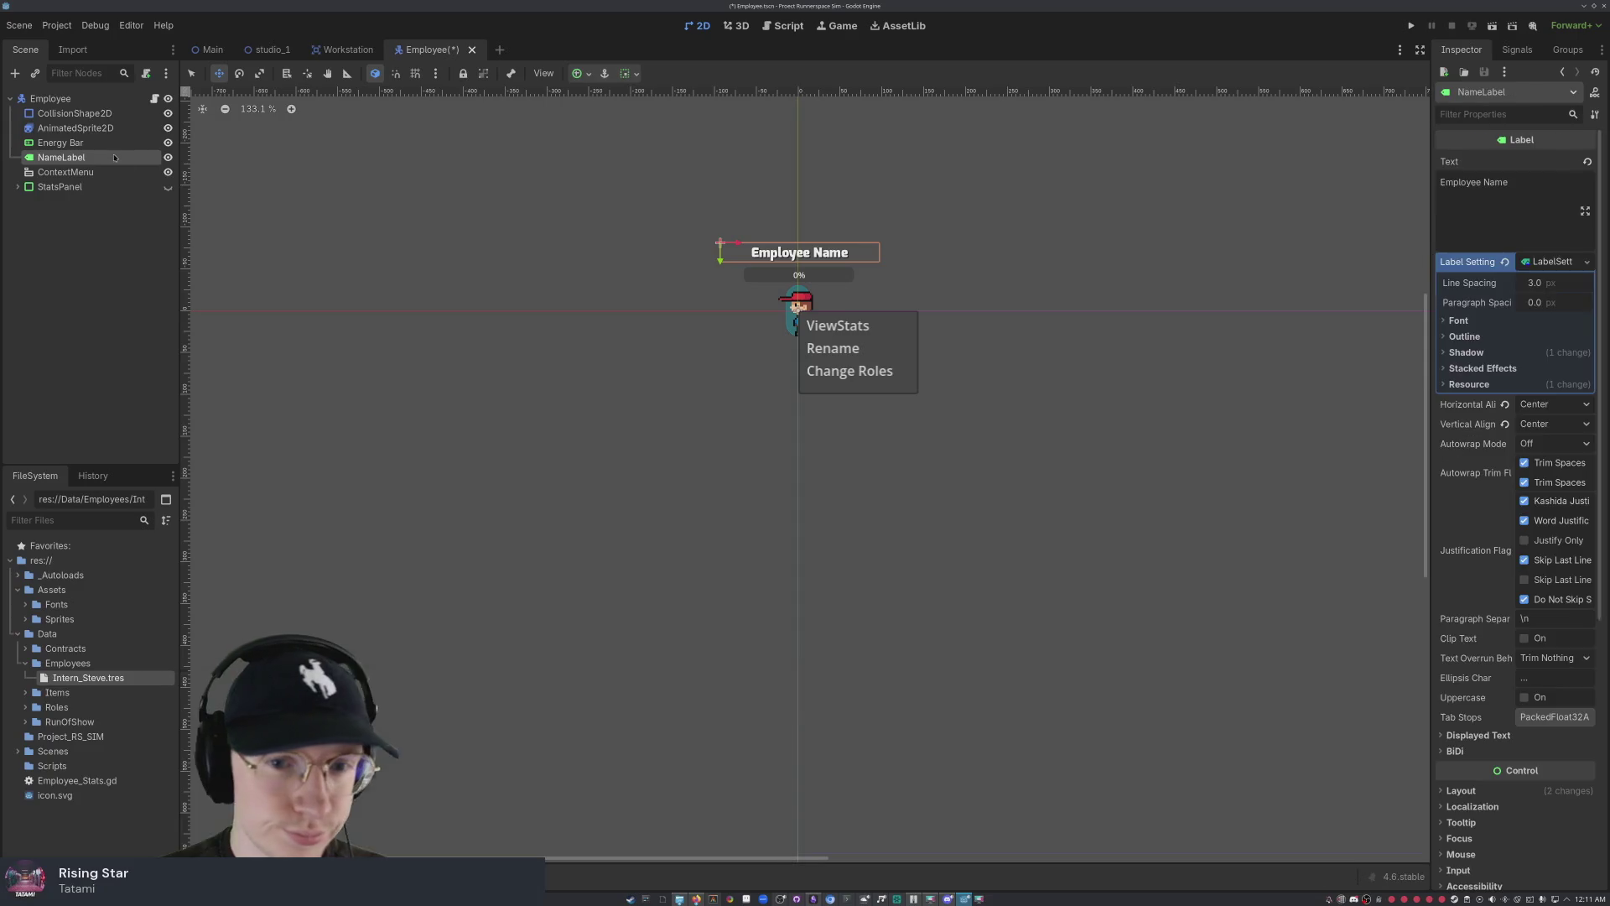
pyautogui.click(114, 160)
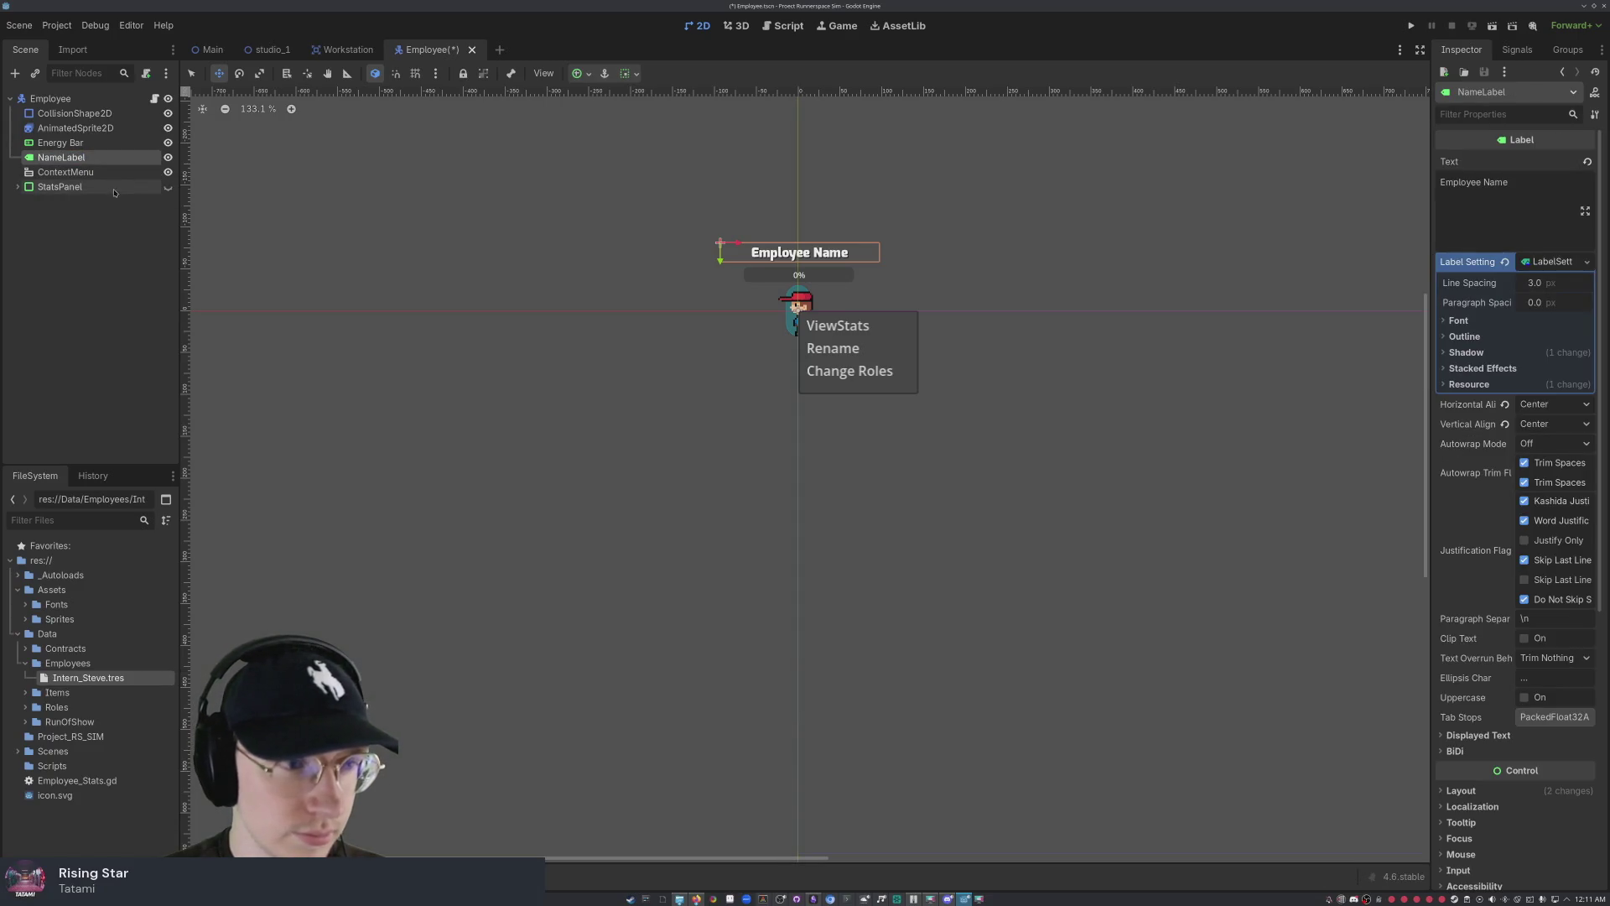
pyautogui.click(100, 172)
pyautogui.click(100, 172)
pyautogui.click(110, 187)
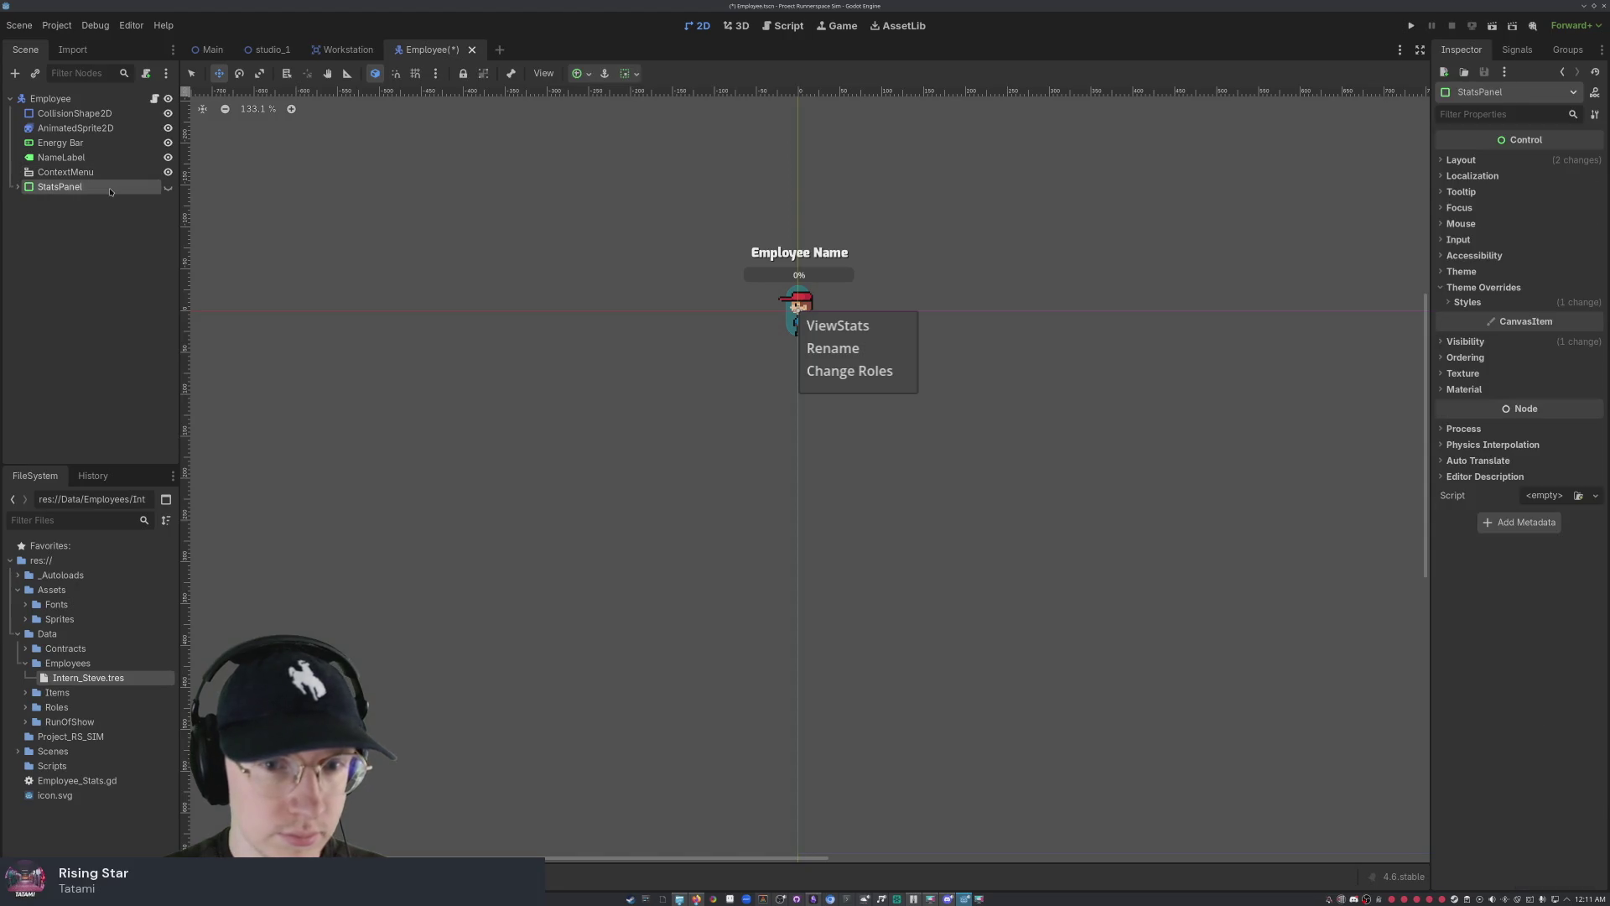
pyautogui.click(125, 128)
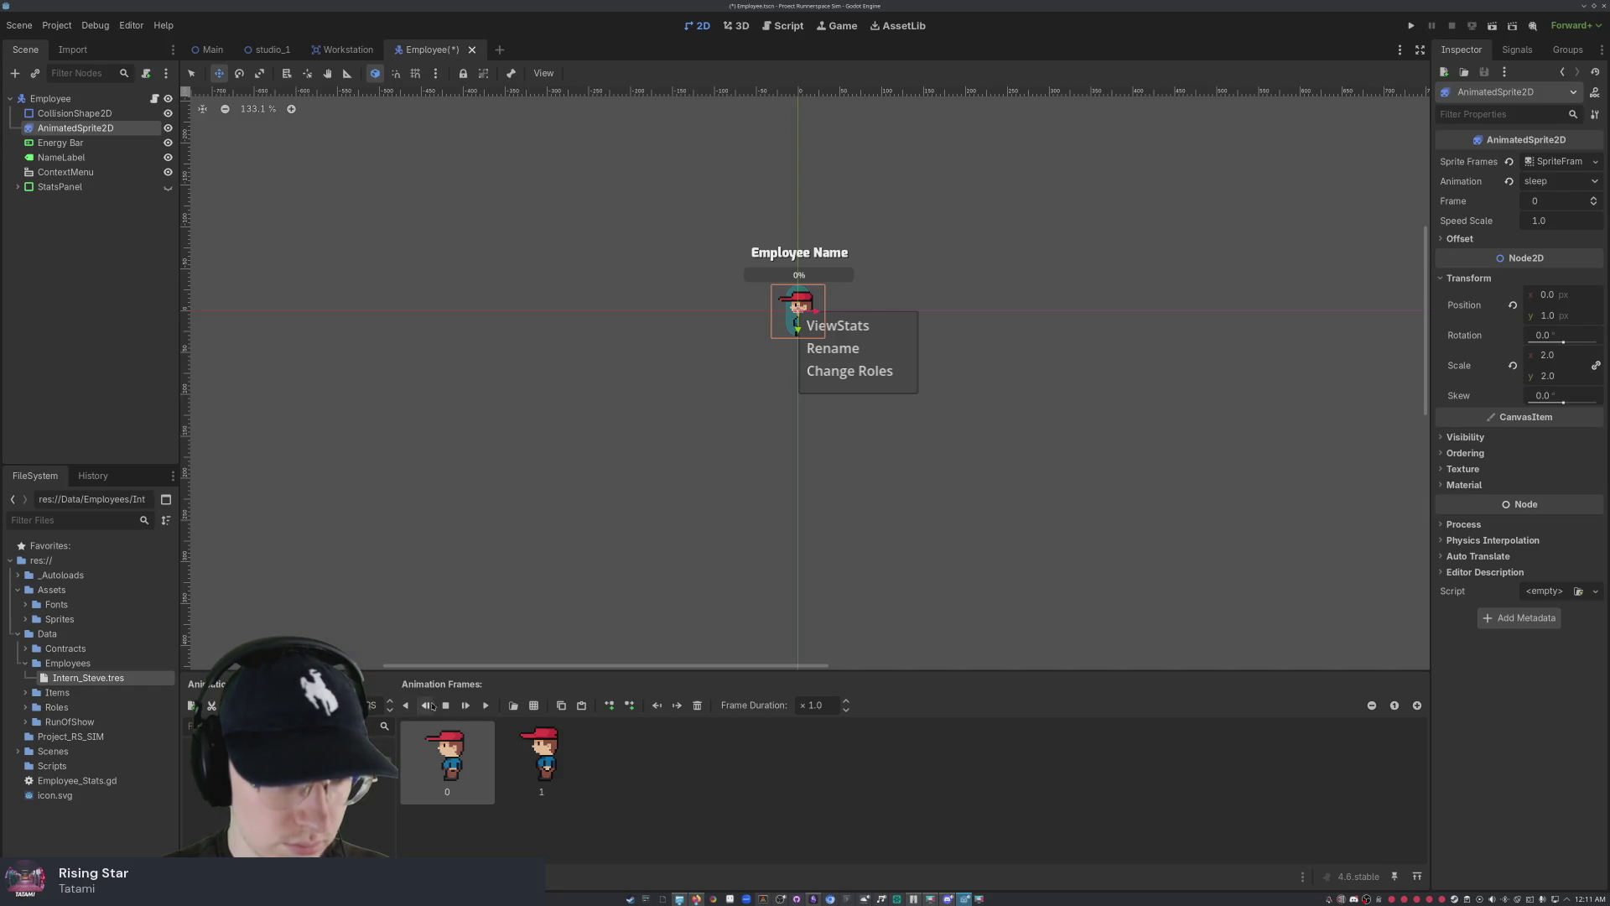
pyautogui.click(466, 705)
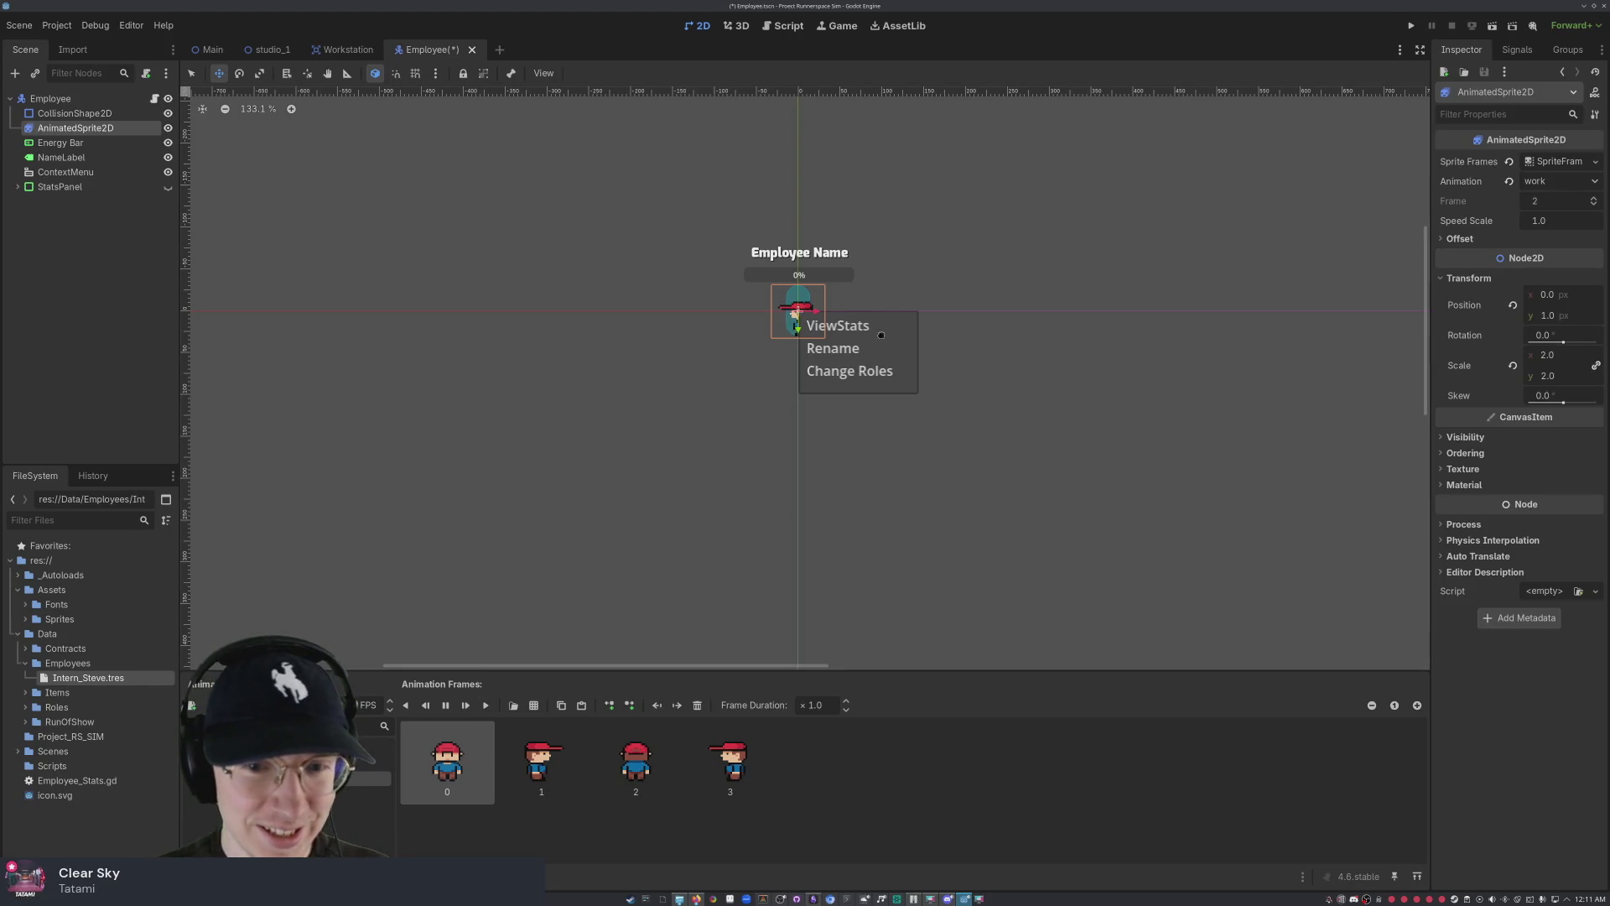
# - Hide the ContextMenu with its eye icon and show AnimatedSprite2D's work animation frames
pyautogui.click(168, 172)
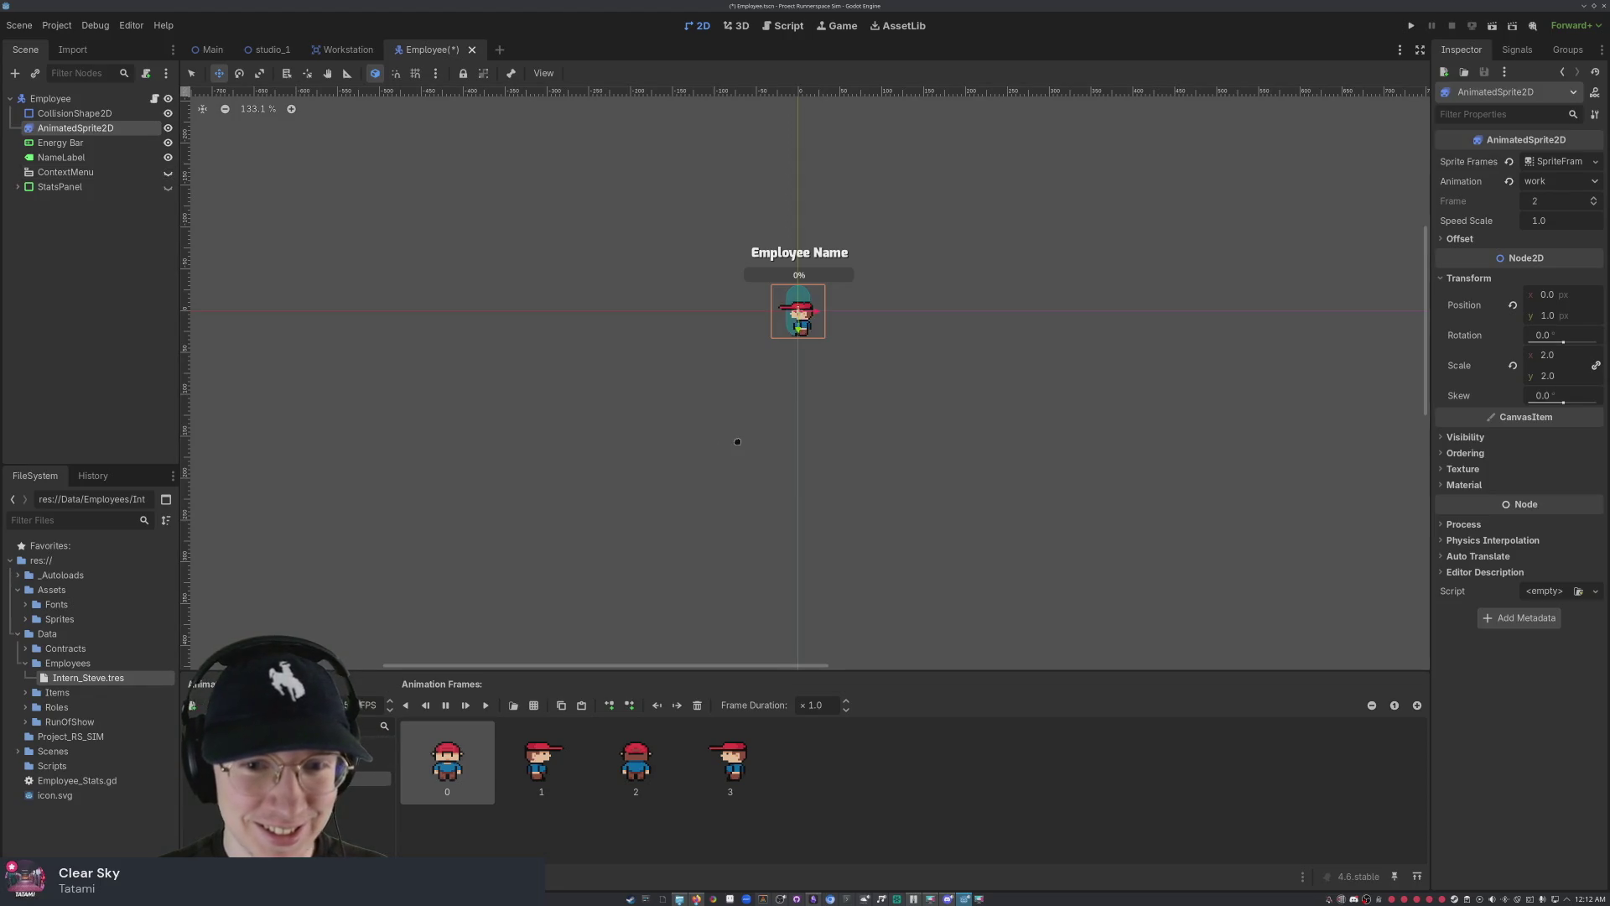
pyautogui.click(75, 104)
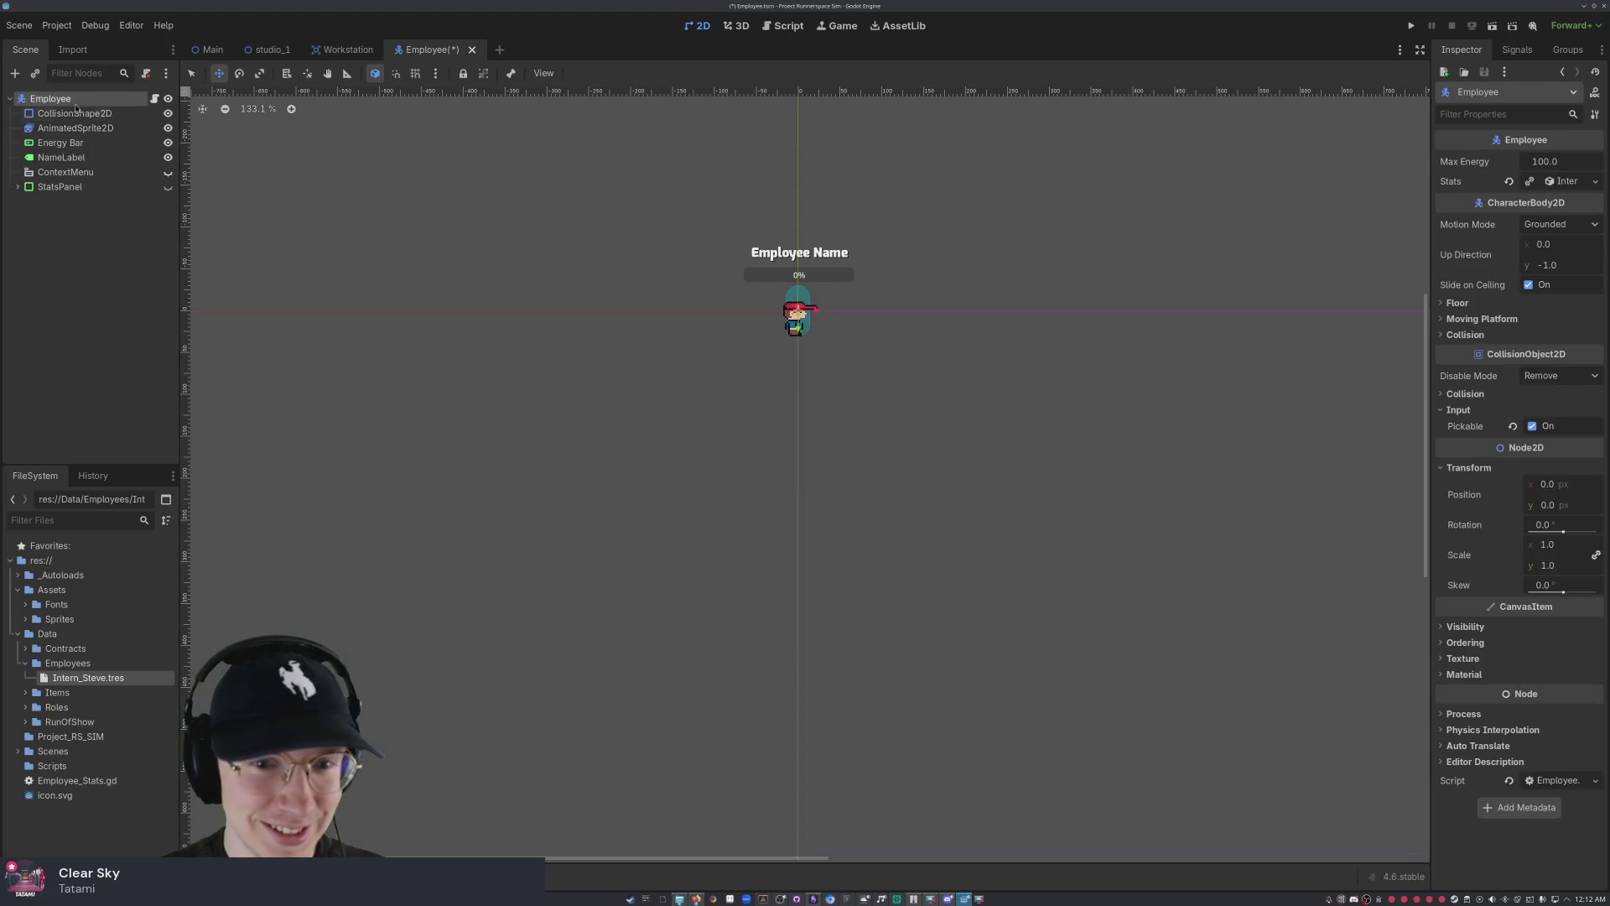
pyautogui.scroll(5, 797, 304)
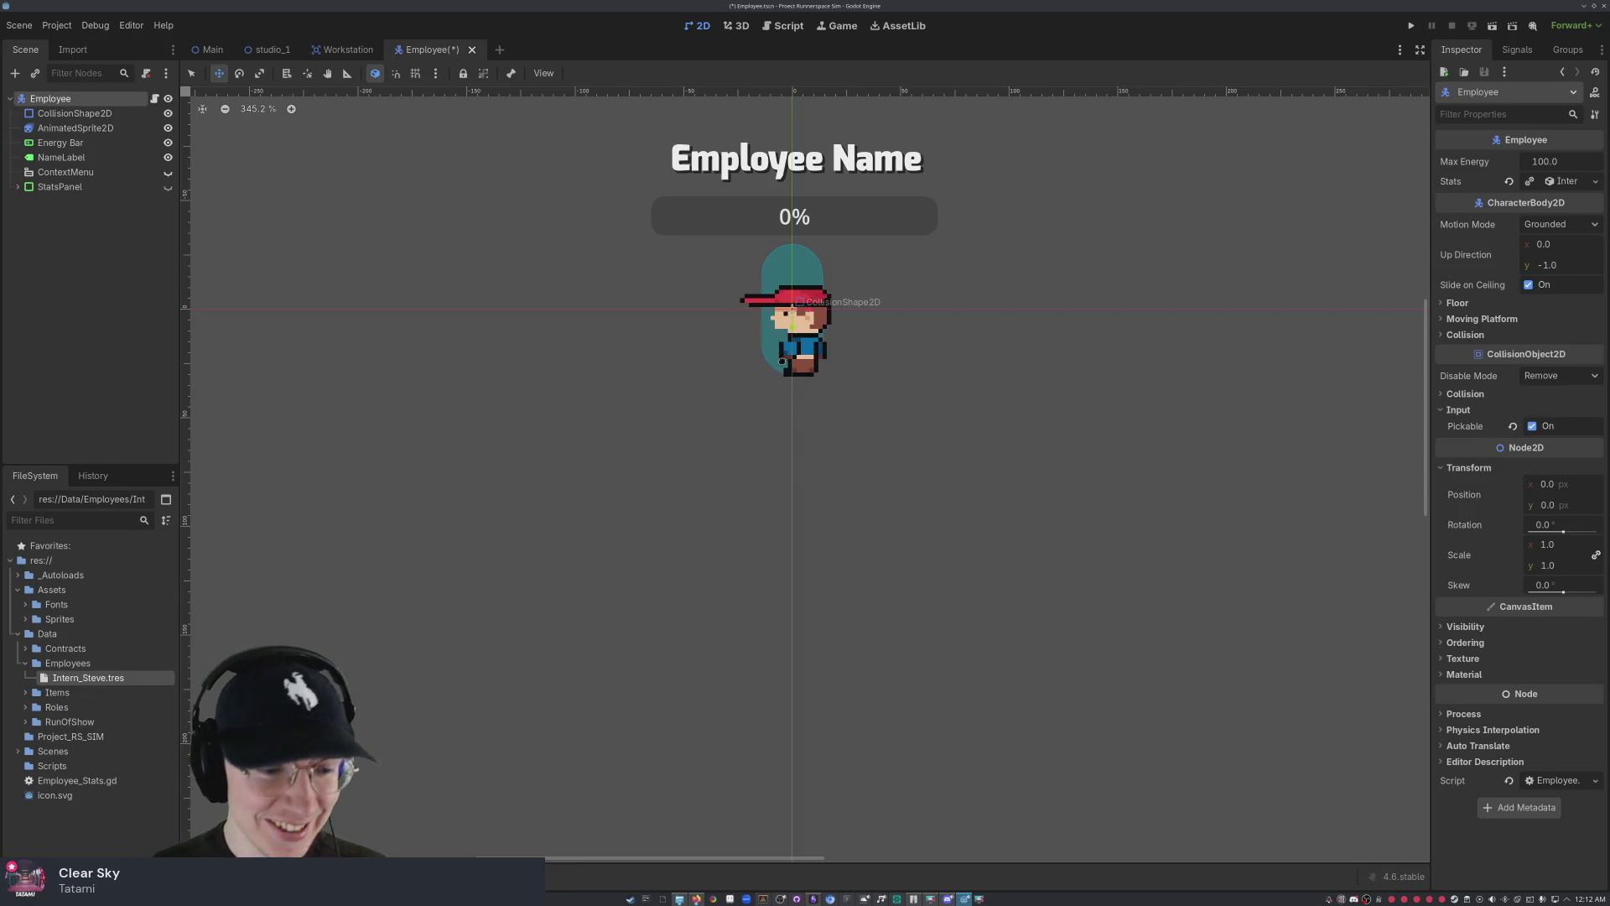
pyautogui.scroll(-11, 765, 339)
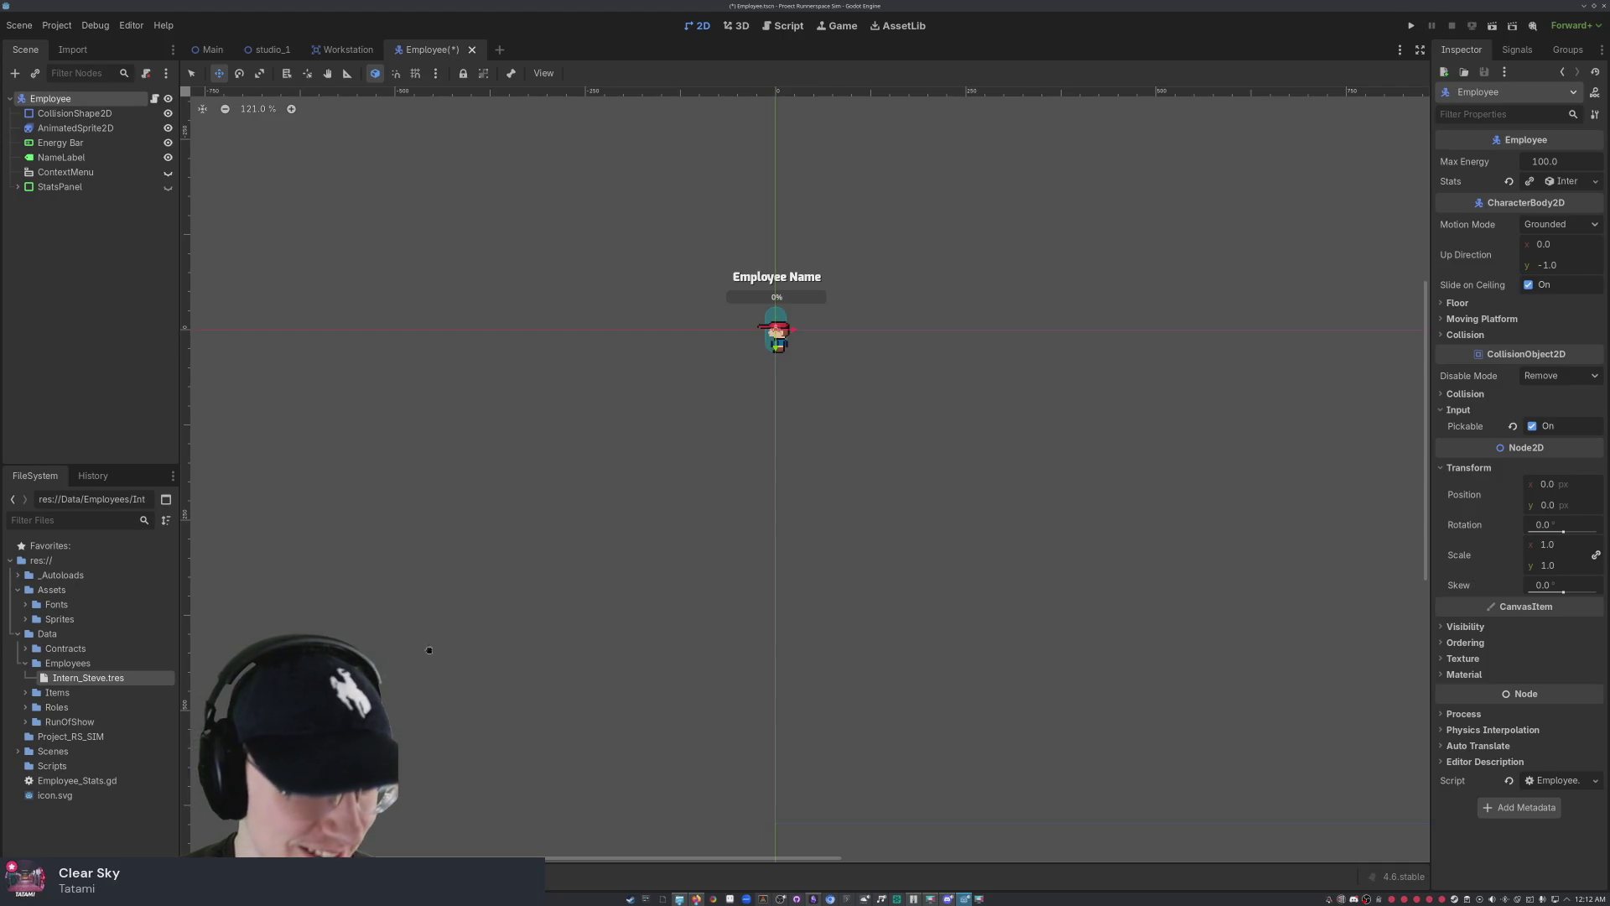
pyautogui.hotkey('alt', 'n')
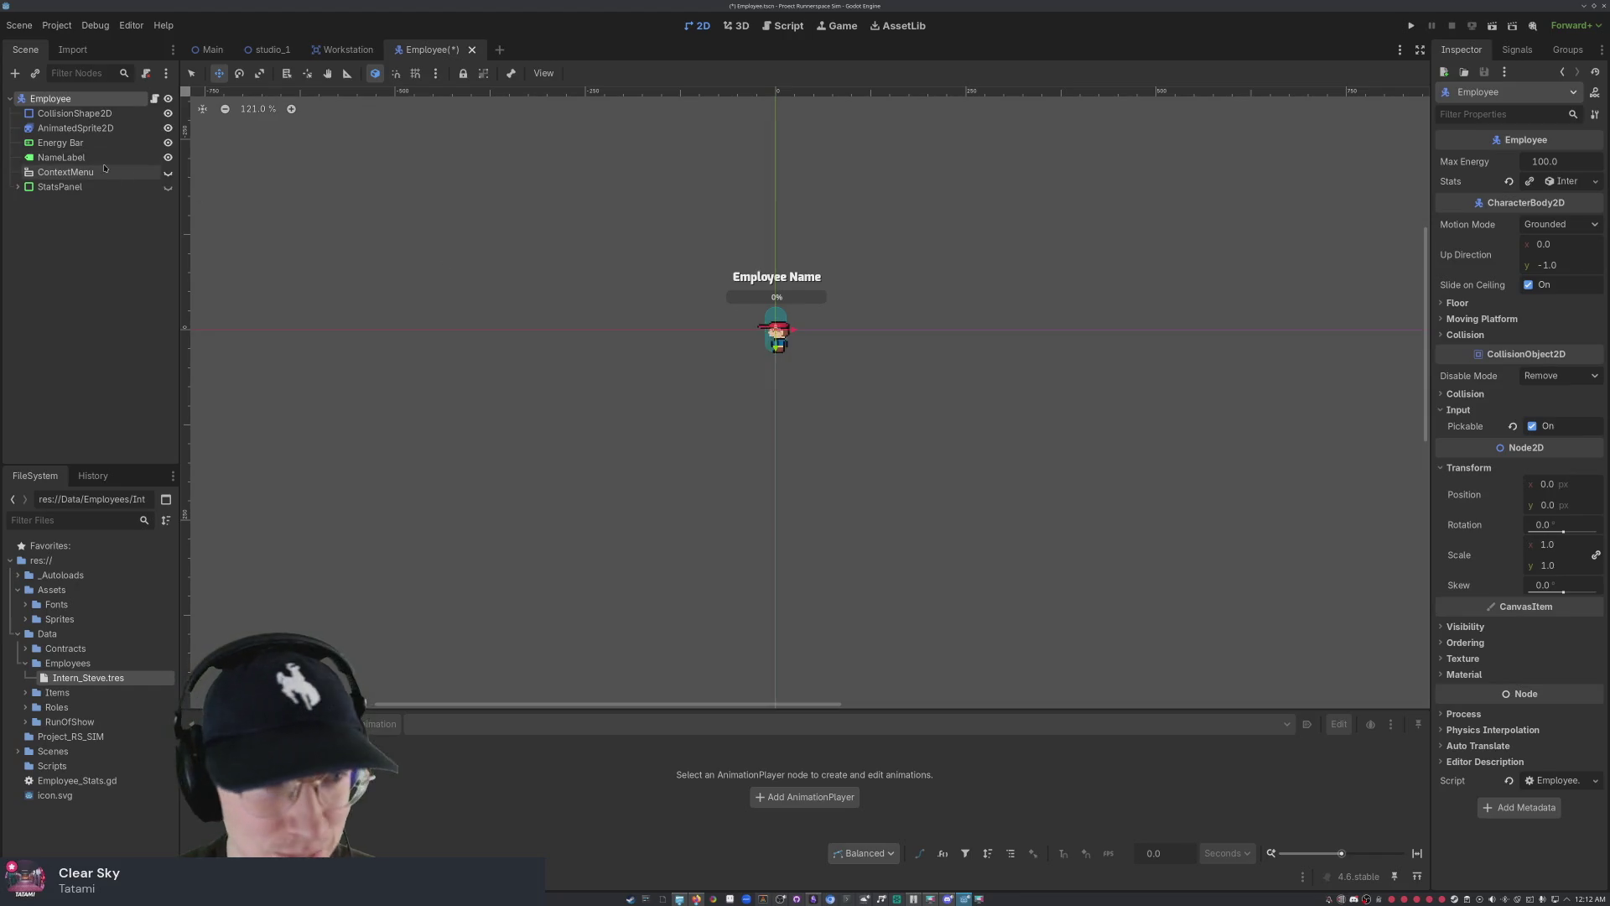
pyautogui.click(94, 128)
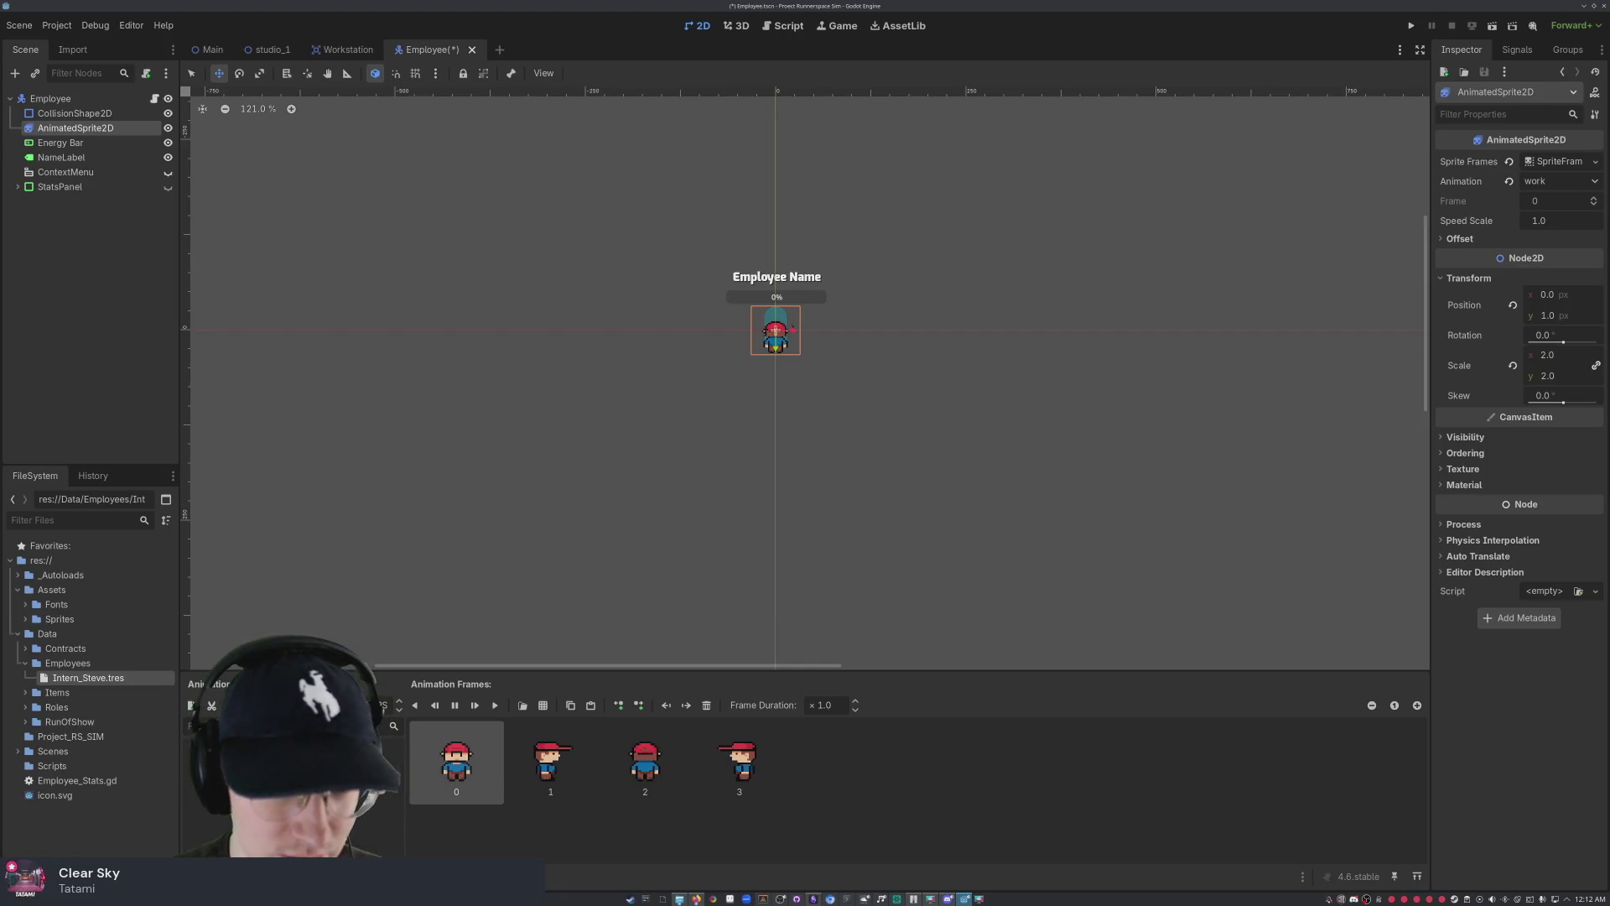
pyautogui.scroll(8, 797, 336)
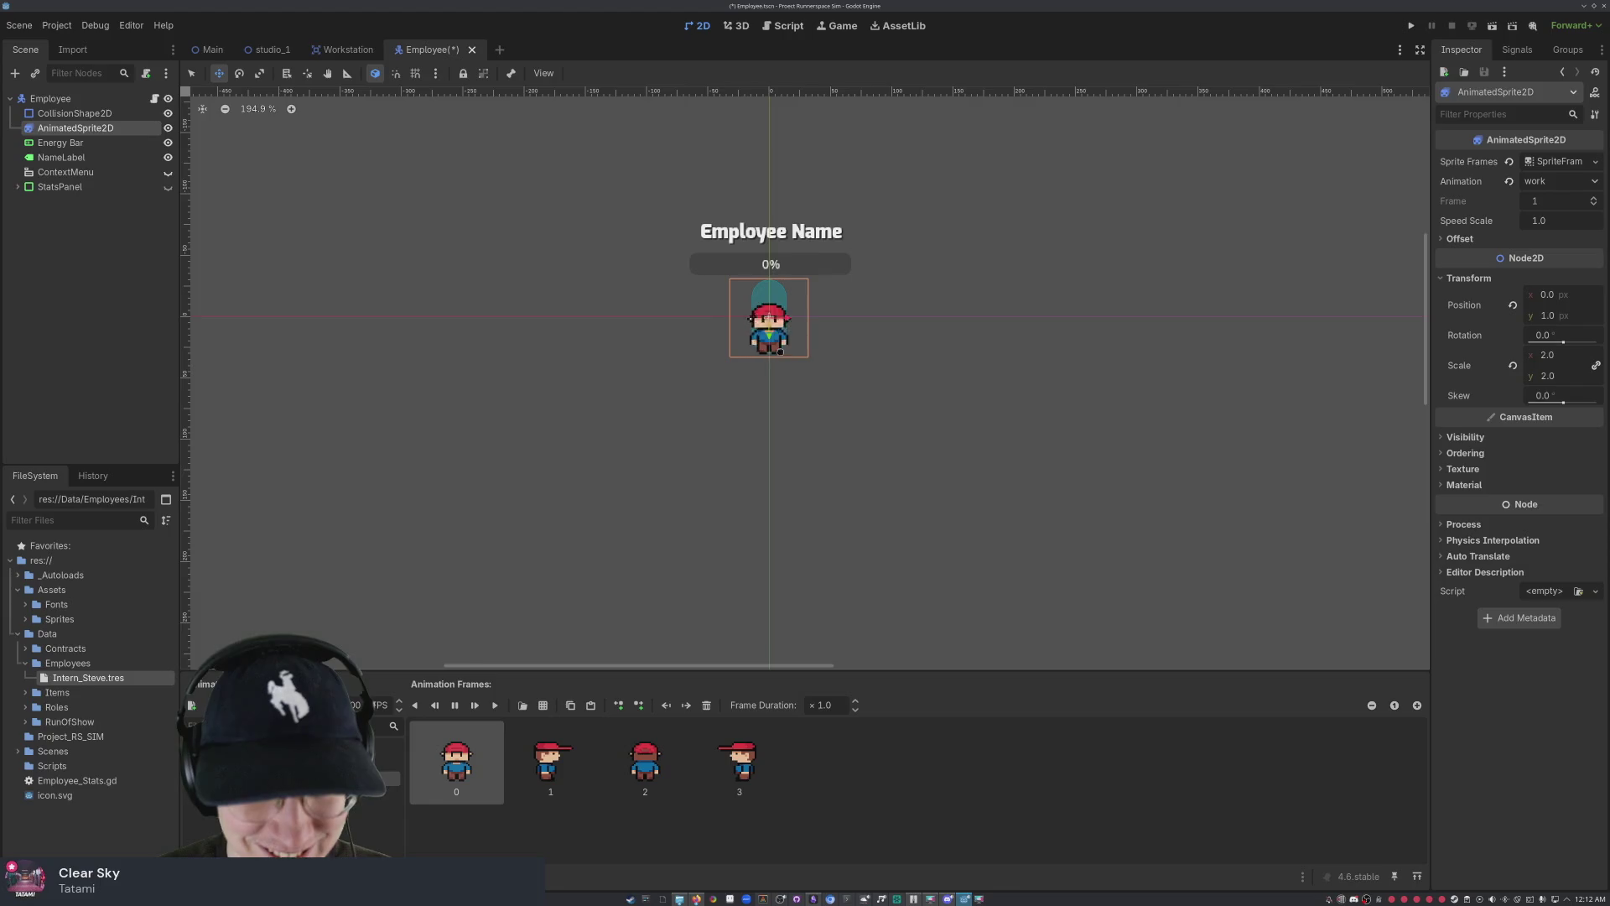
pyautogui.scroll(-6, 776, 278)
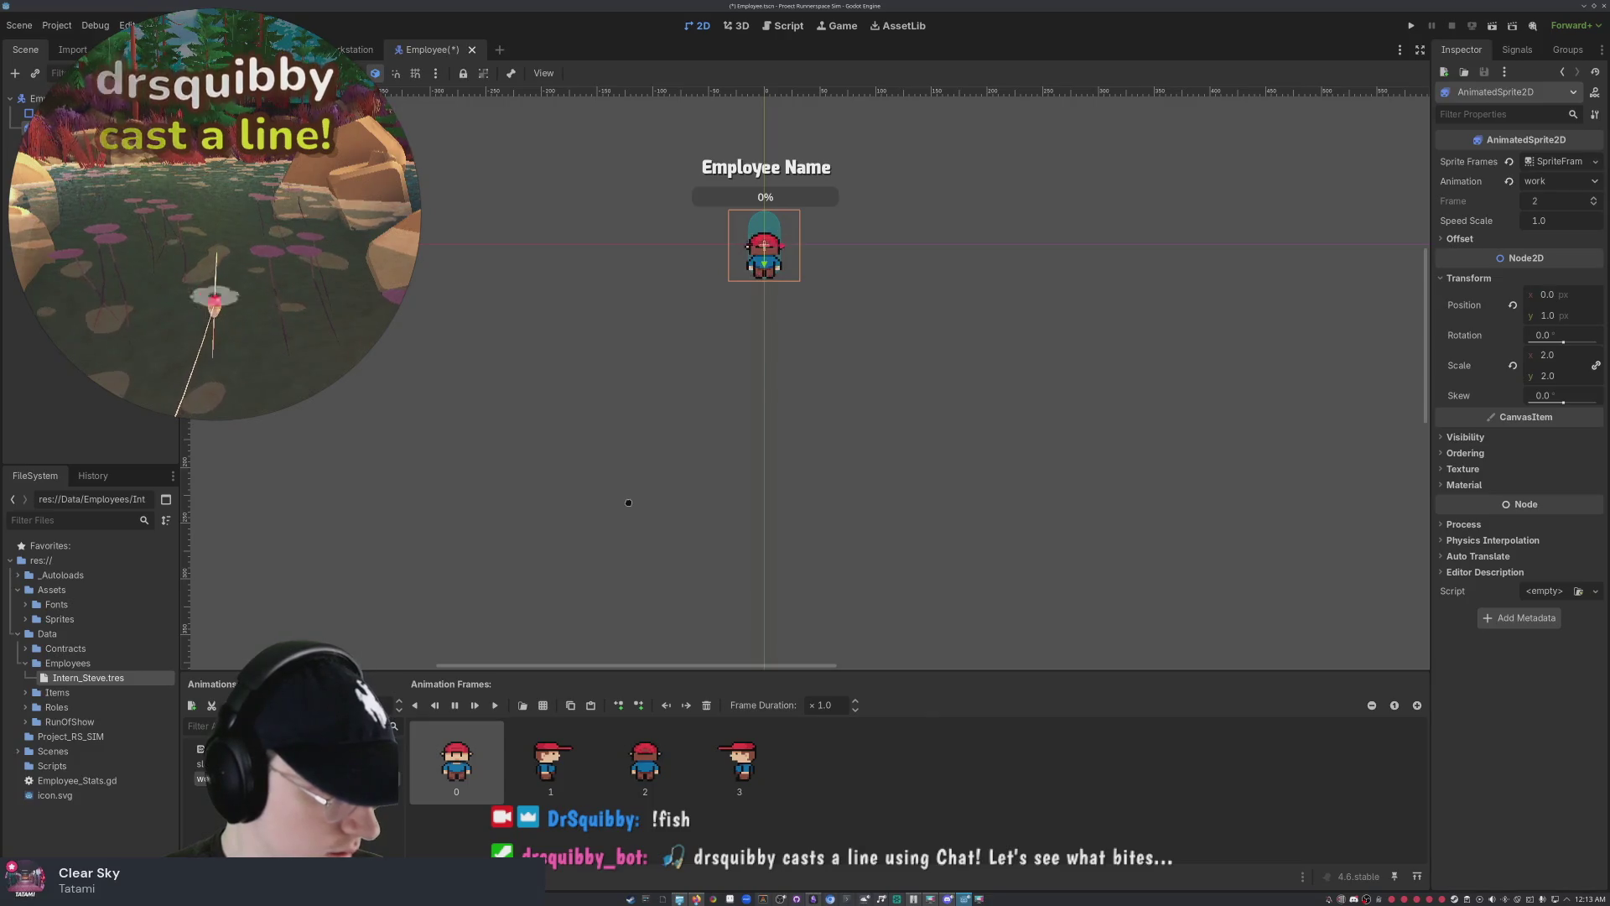
# - Collapse and re-expand the Employees folder, then save Employee.tscn with Ctrl+S
pyautogui.click(495, 334)
pyautogui.scroll(-4, 787, 273)
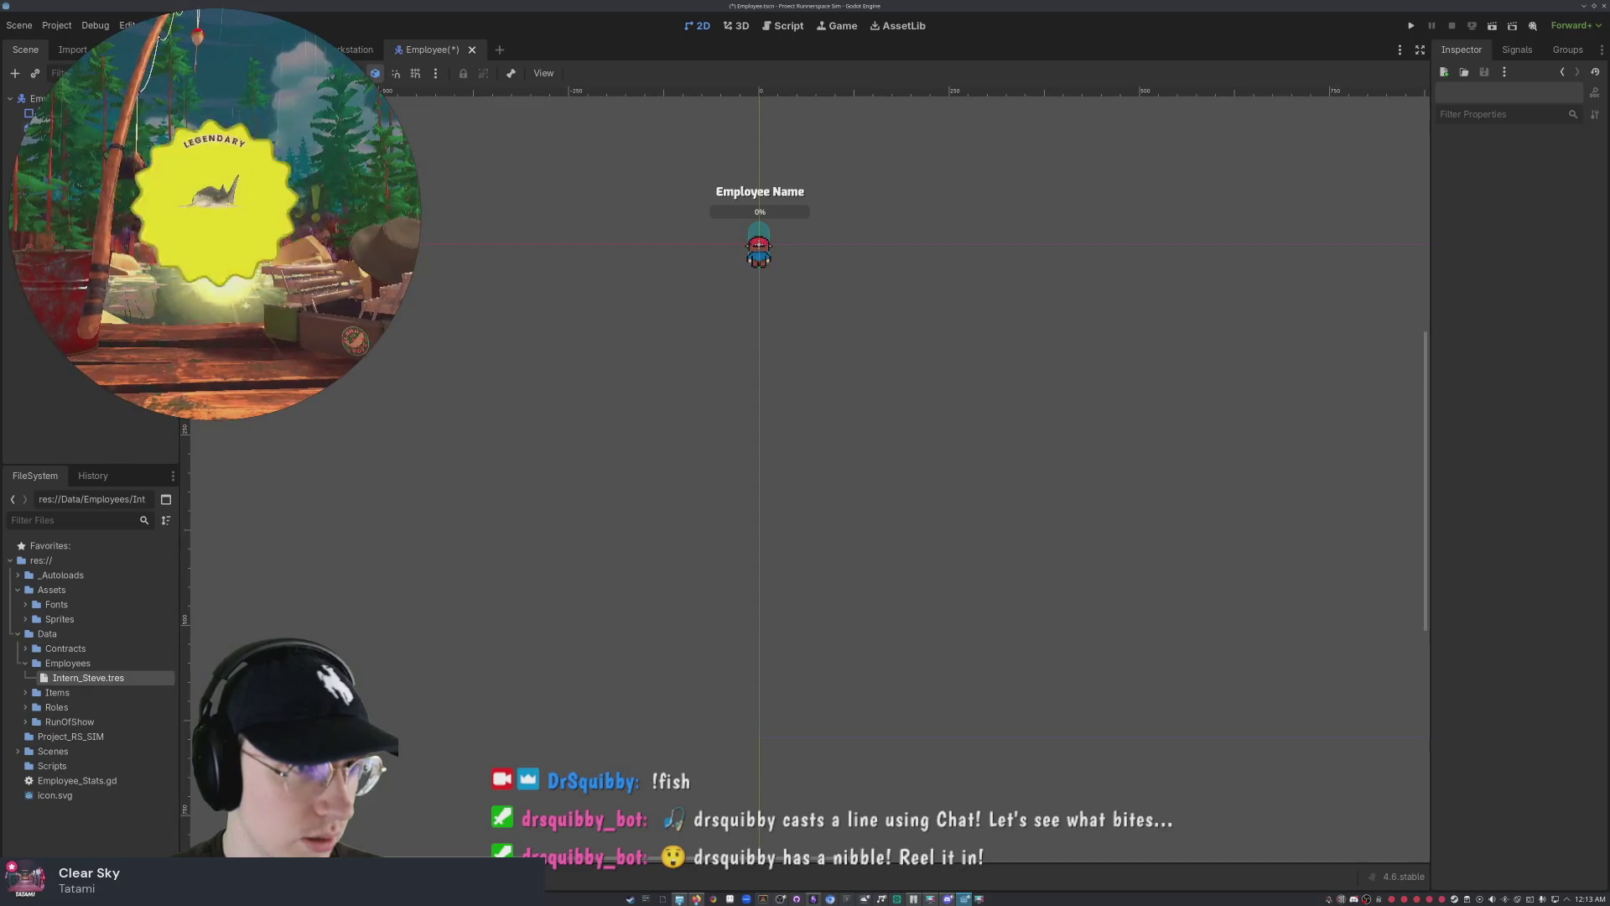
pyautogui.moveTo(630, 161); pyautogui.dragTo(671, 334)
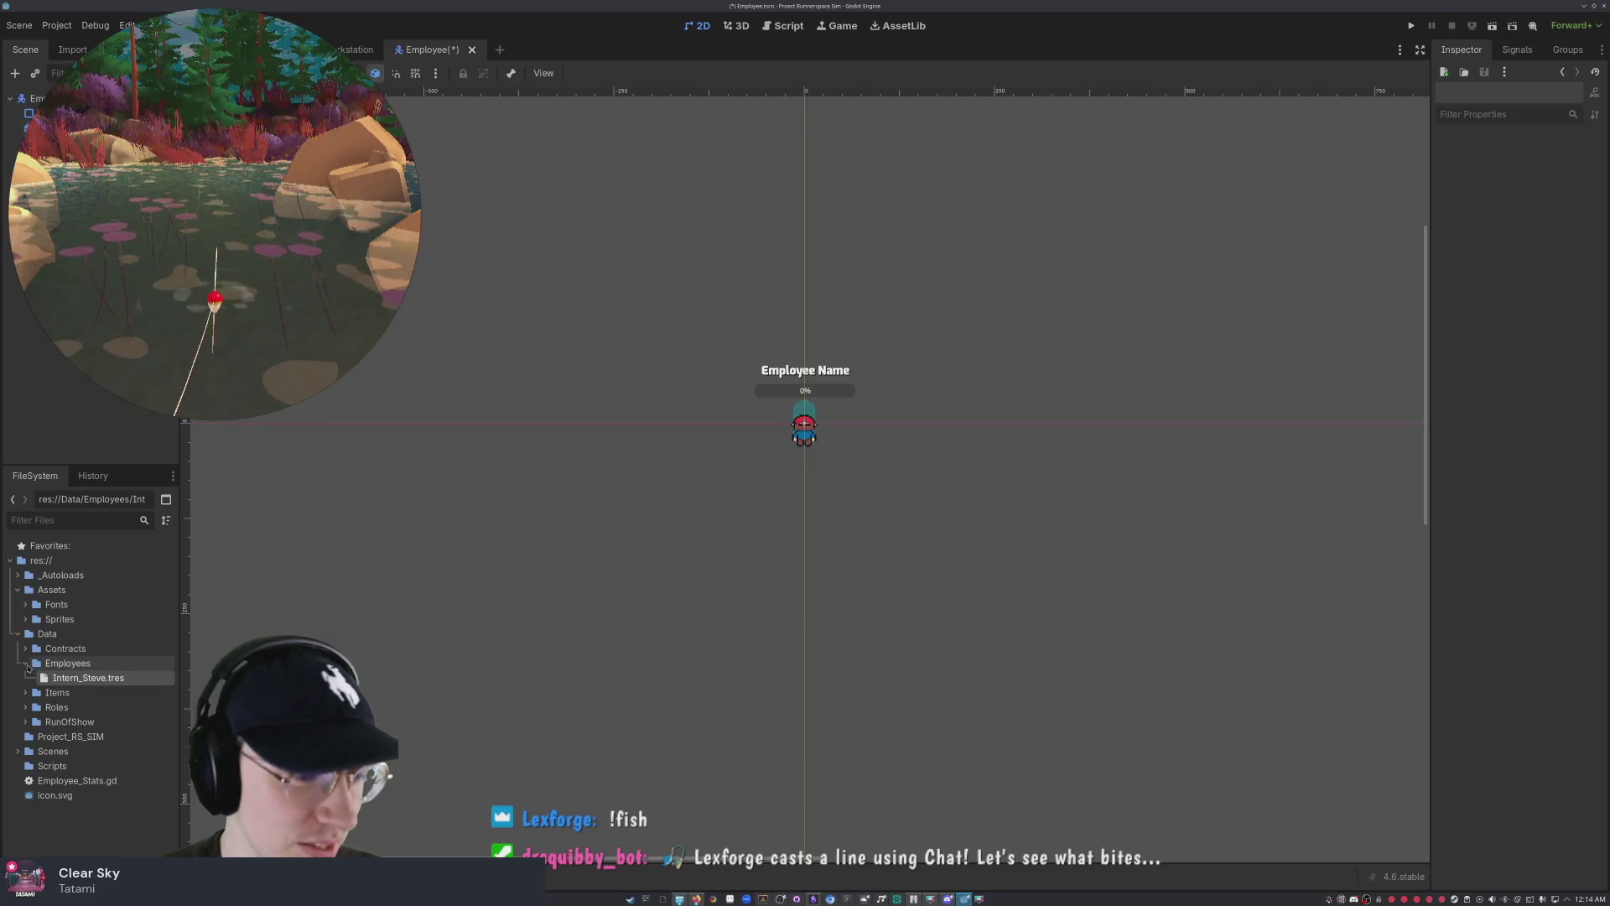
pyautogui.click(27, 666)
pyautogui.click(26, 666)
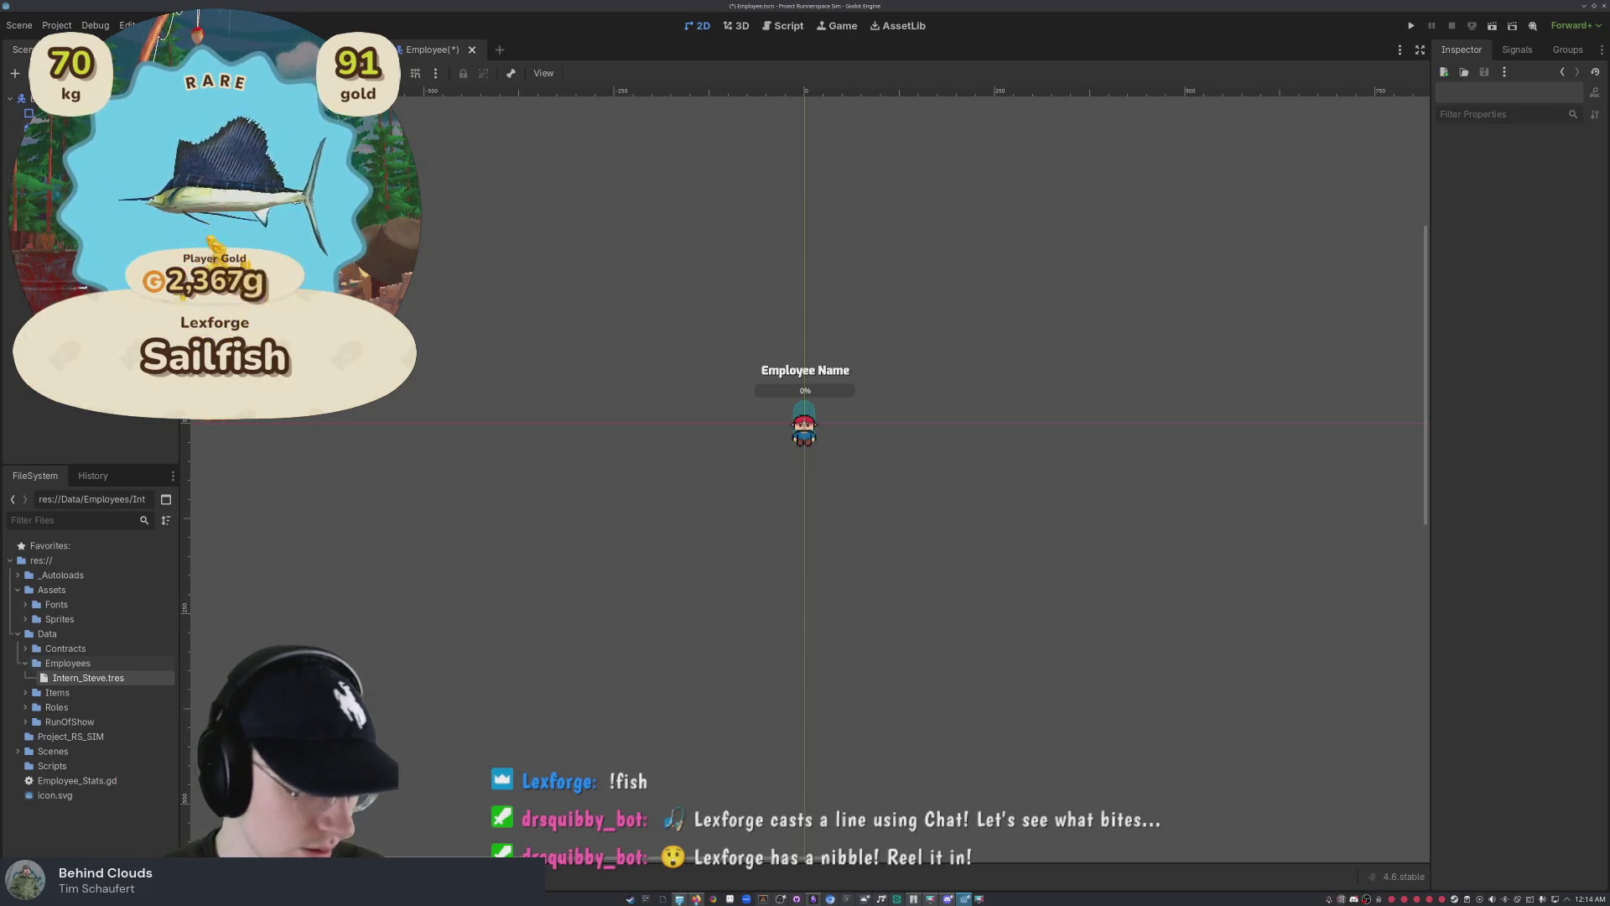
pyautogui.hotkey('ctrl', 's')
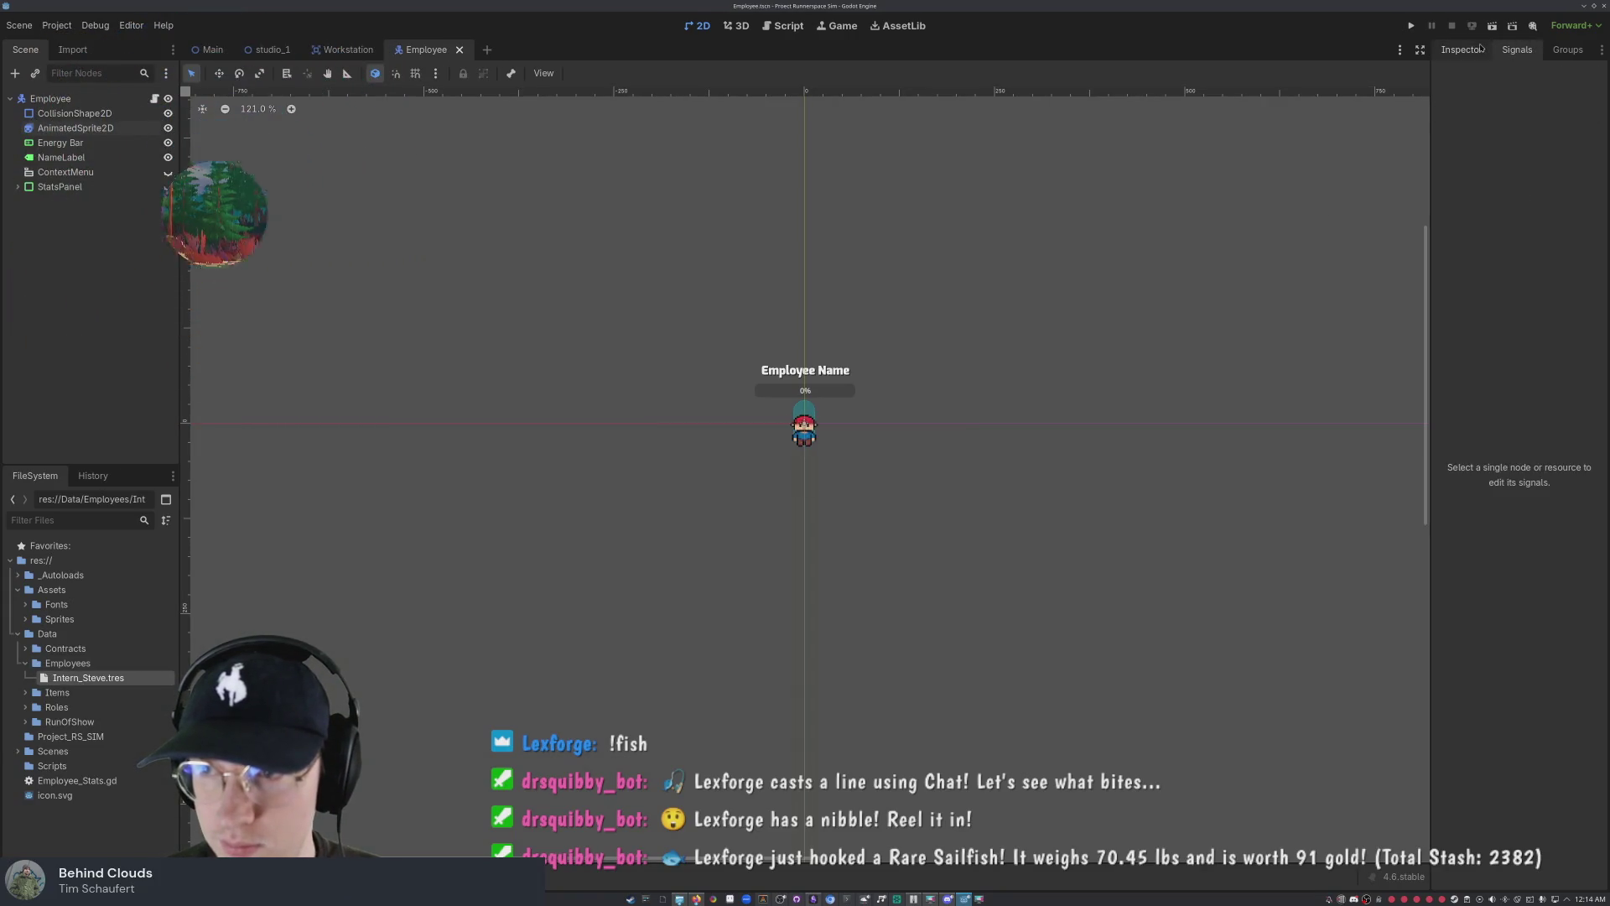
# - Show the ContextMenu (ViewStats, Rename, Change Roles) again and save the Employee scene
pyautogui.click(169, 172)
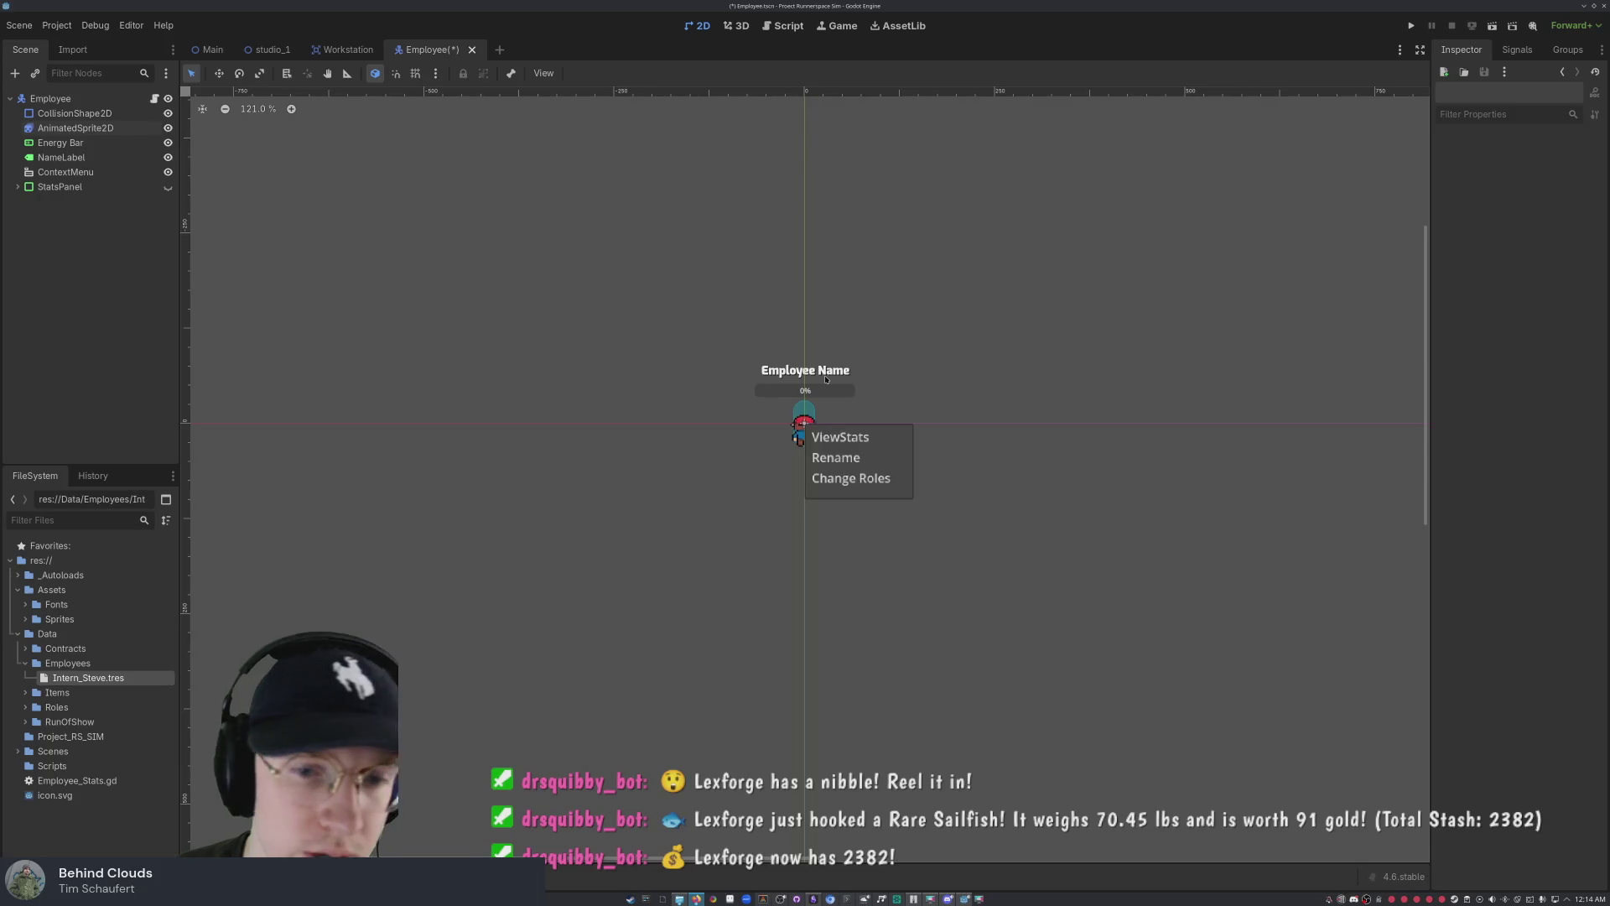
pyautogui.scroll(-1, 817, 394)
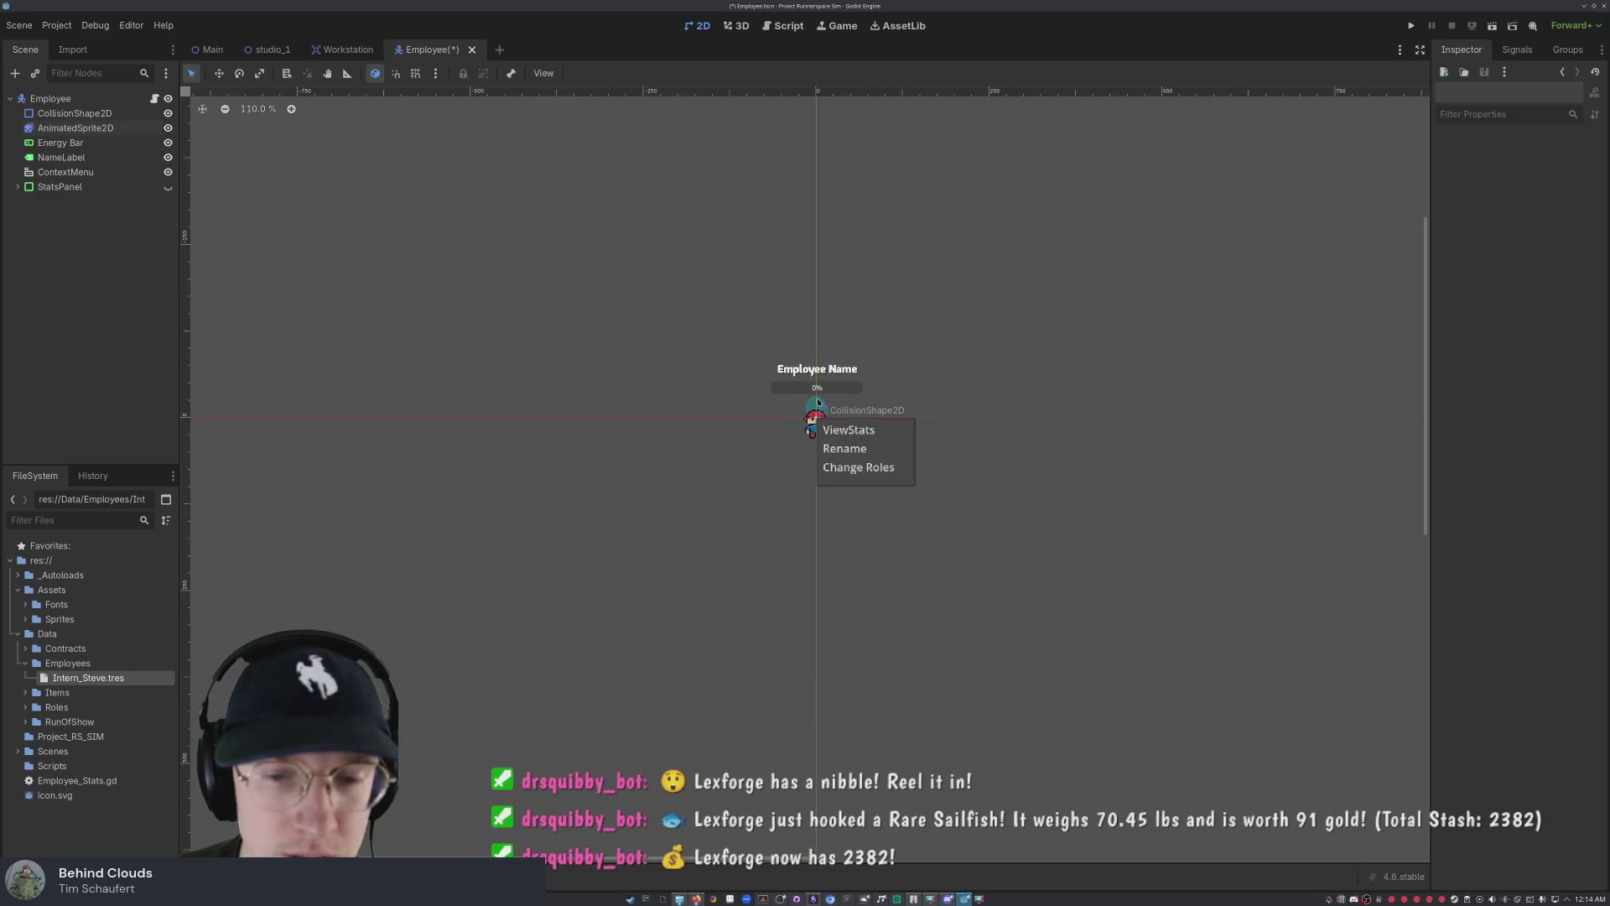
pyautogui.scroll(7, 818, 402)
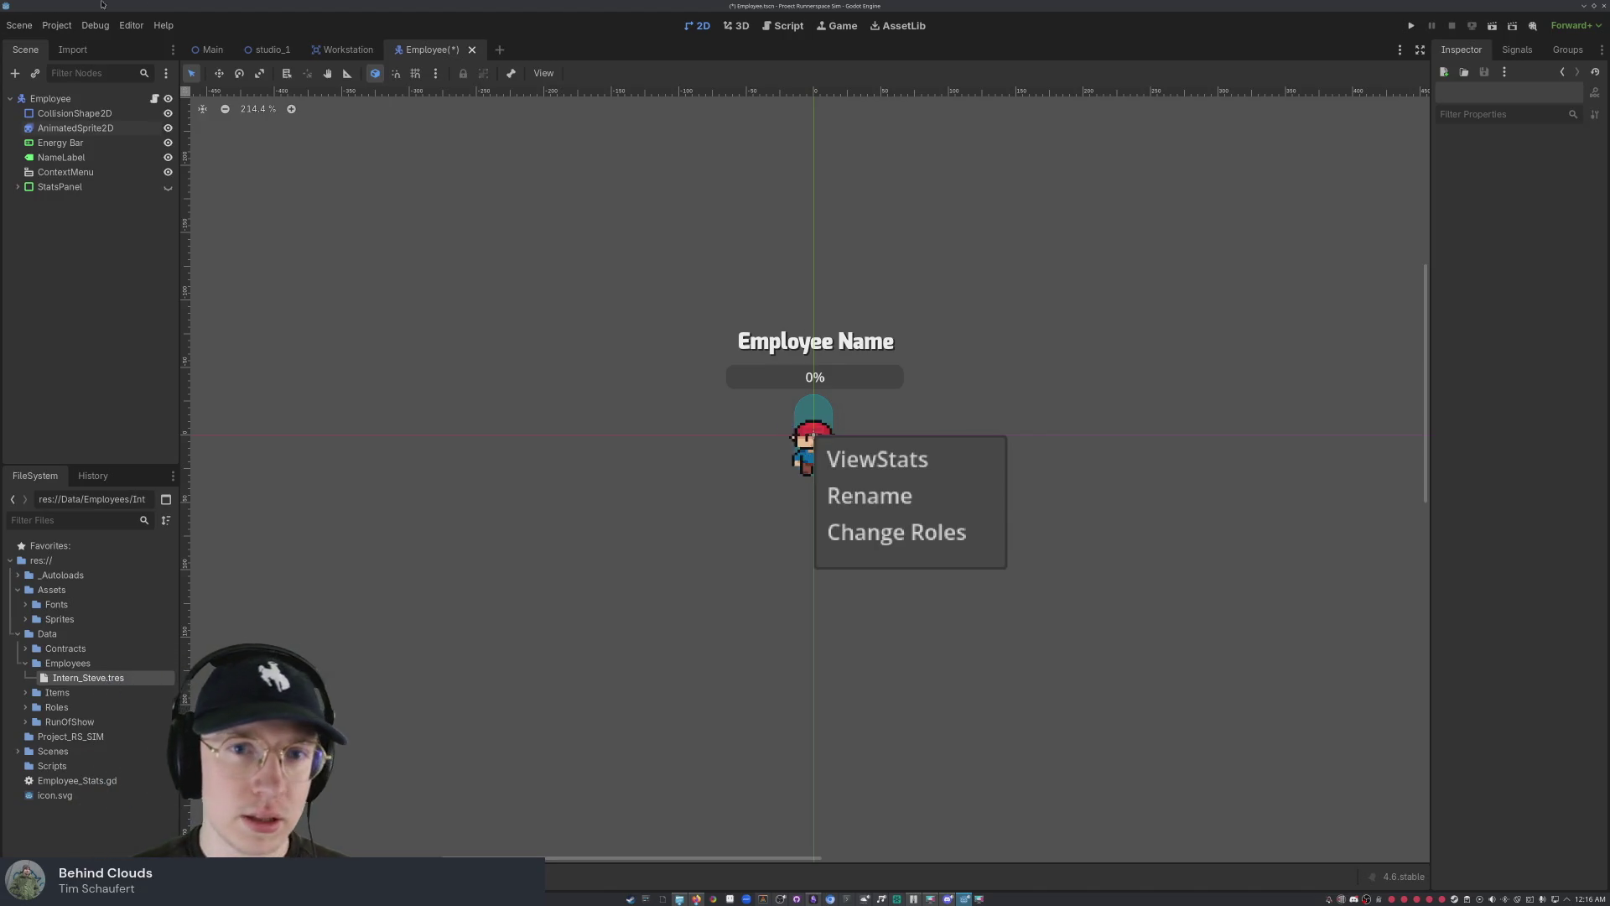
pyautogui.hotkey('ctrl', 's')
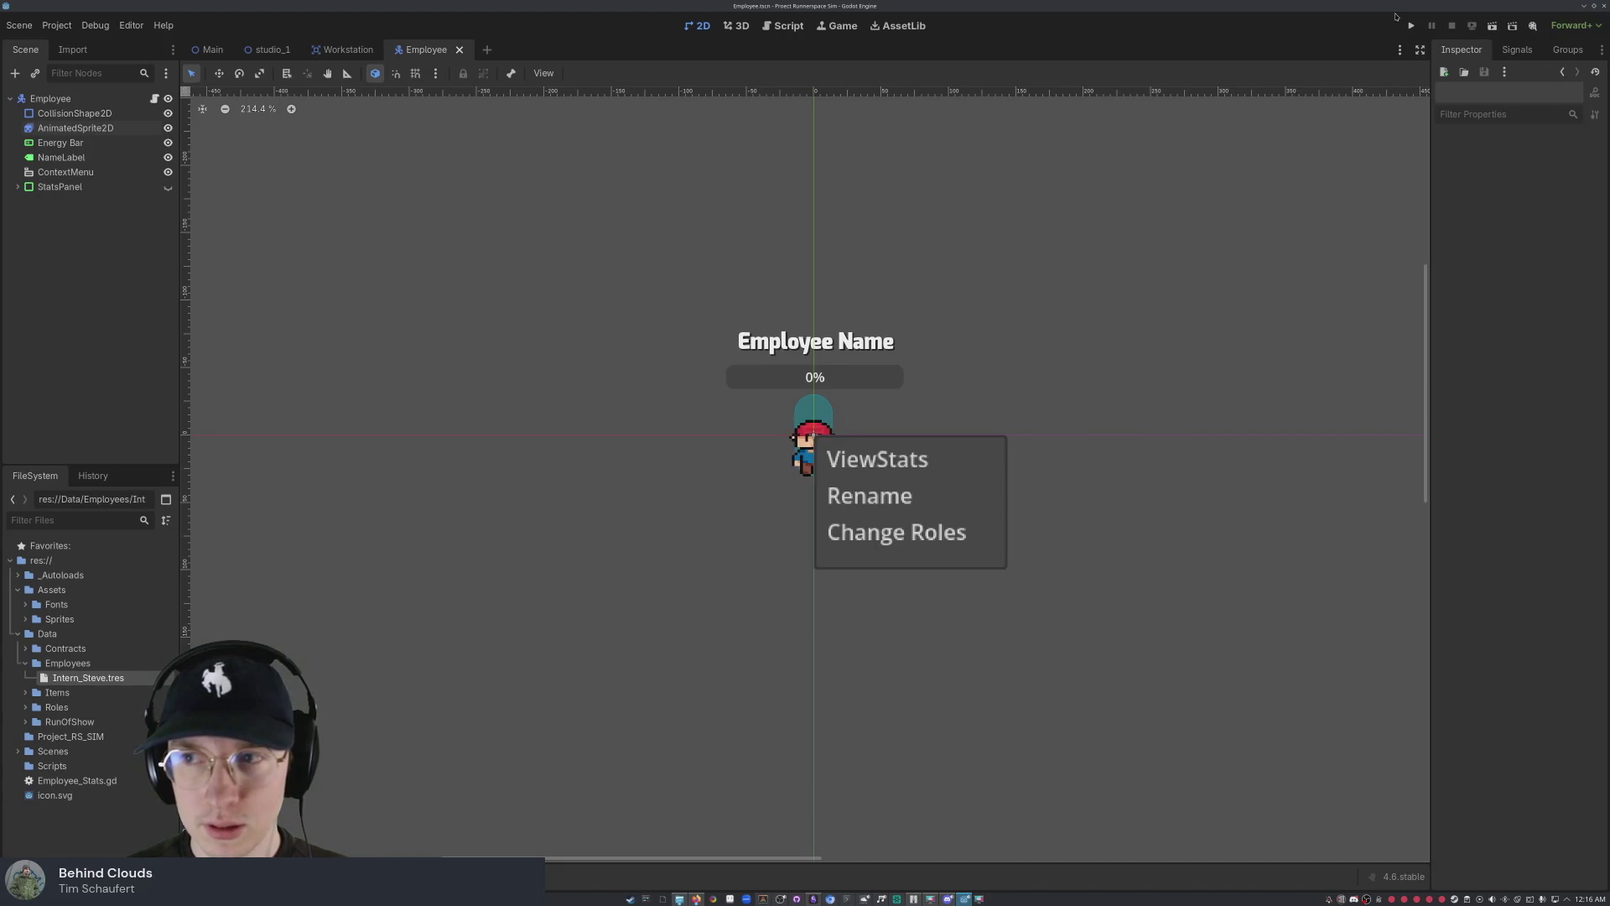
# - Close the Godot editor and relaunch Godot Engine from its desktop shortcut
pyautogui.click(1603, 6)
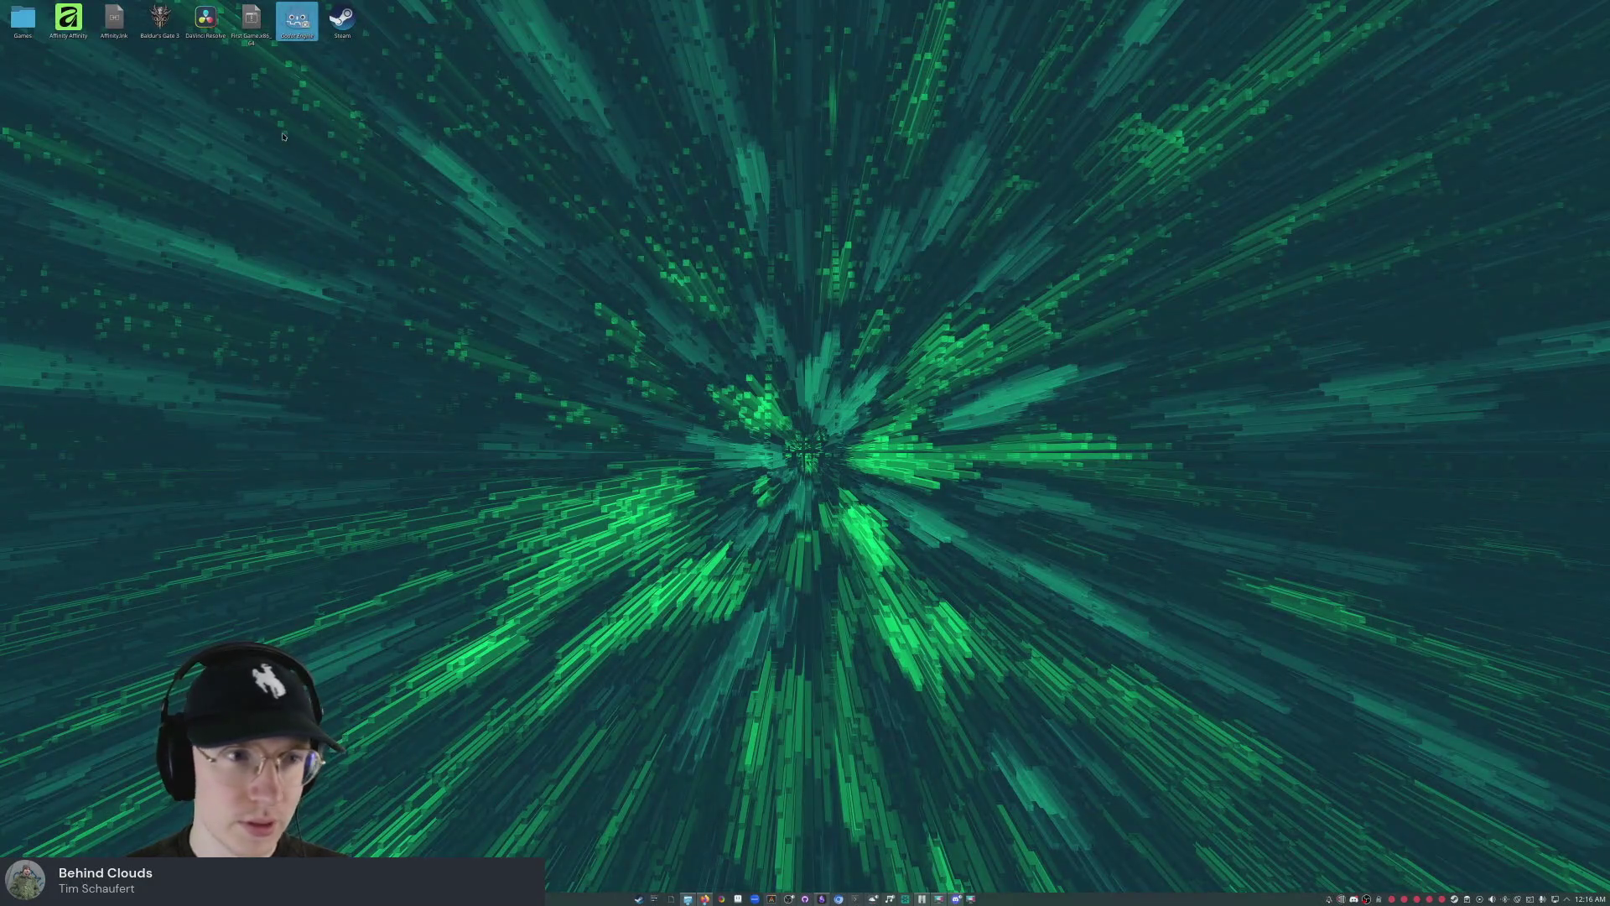
pyautogui.click(252, 21)
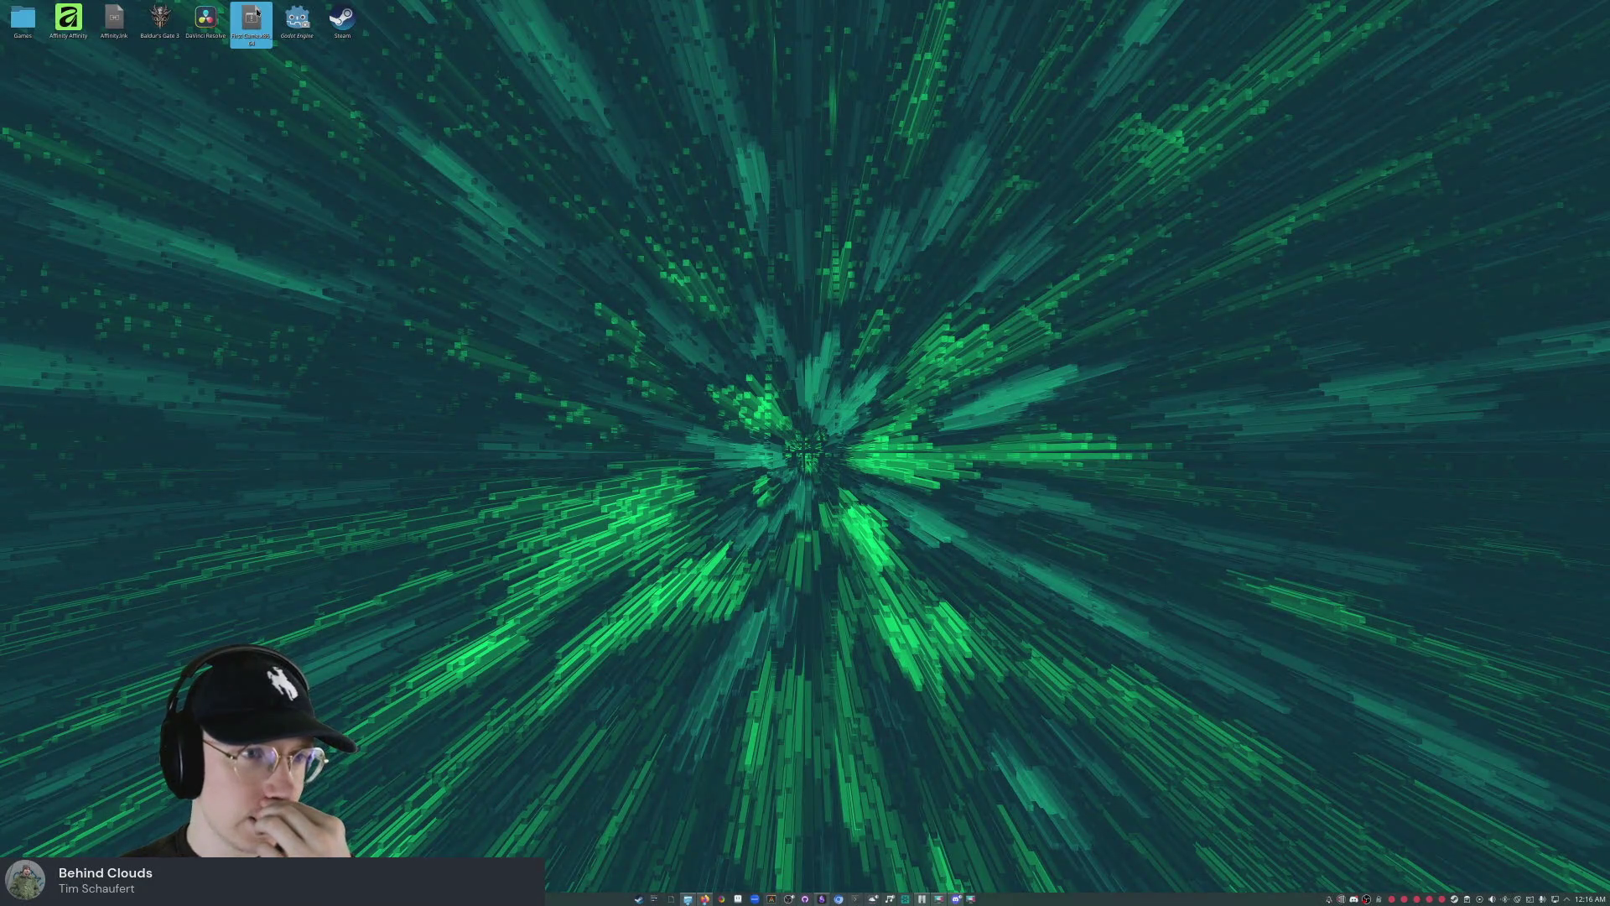
pyautogui.click(313, 34)
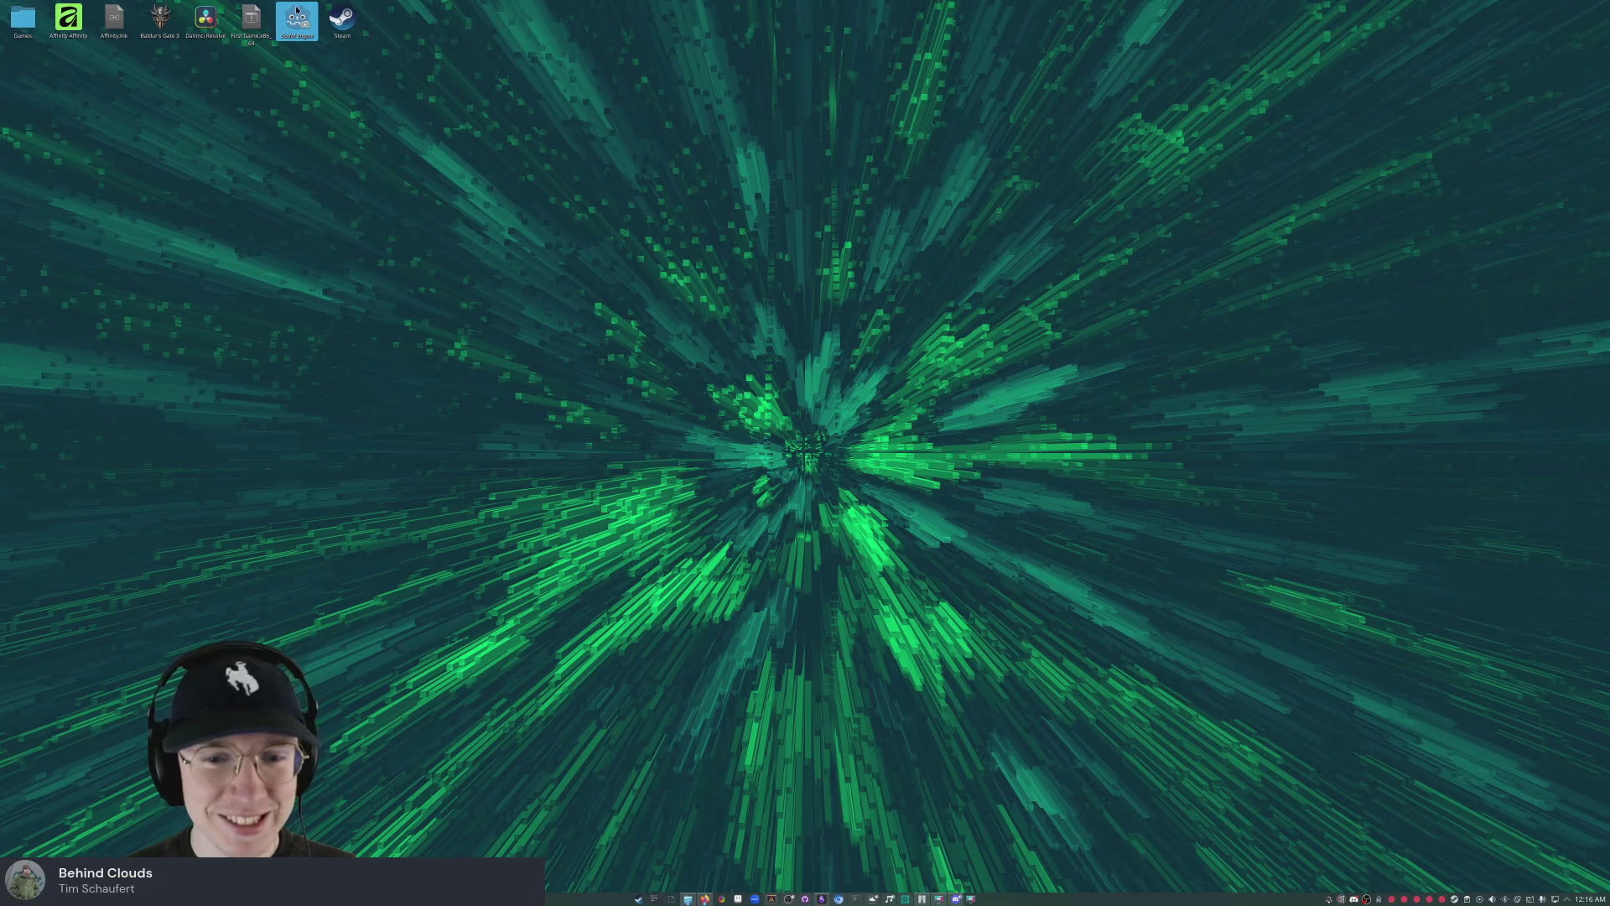
pyautogui.doubleClick(296, 10)
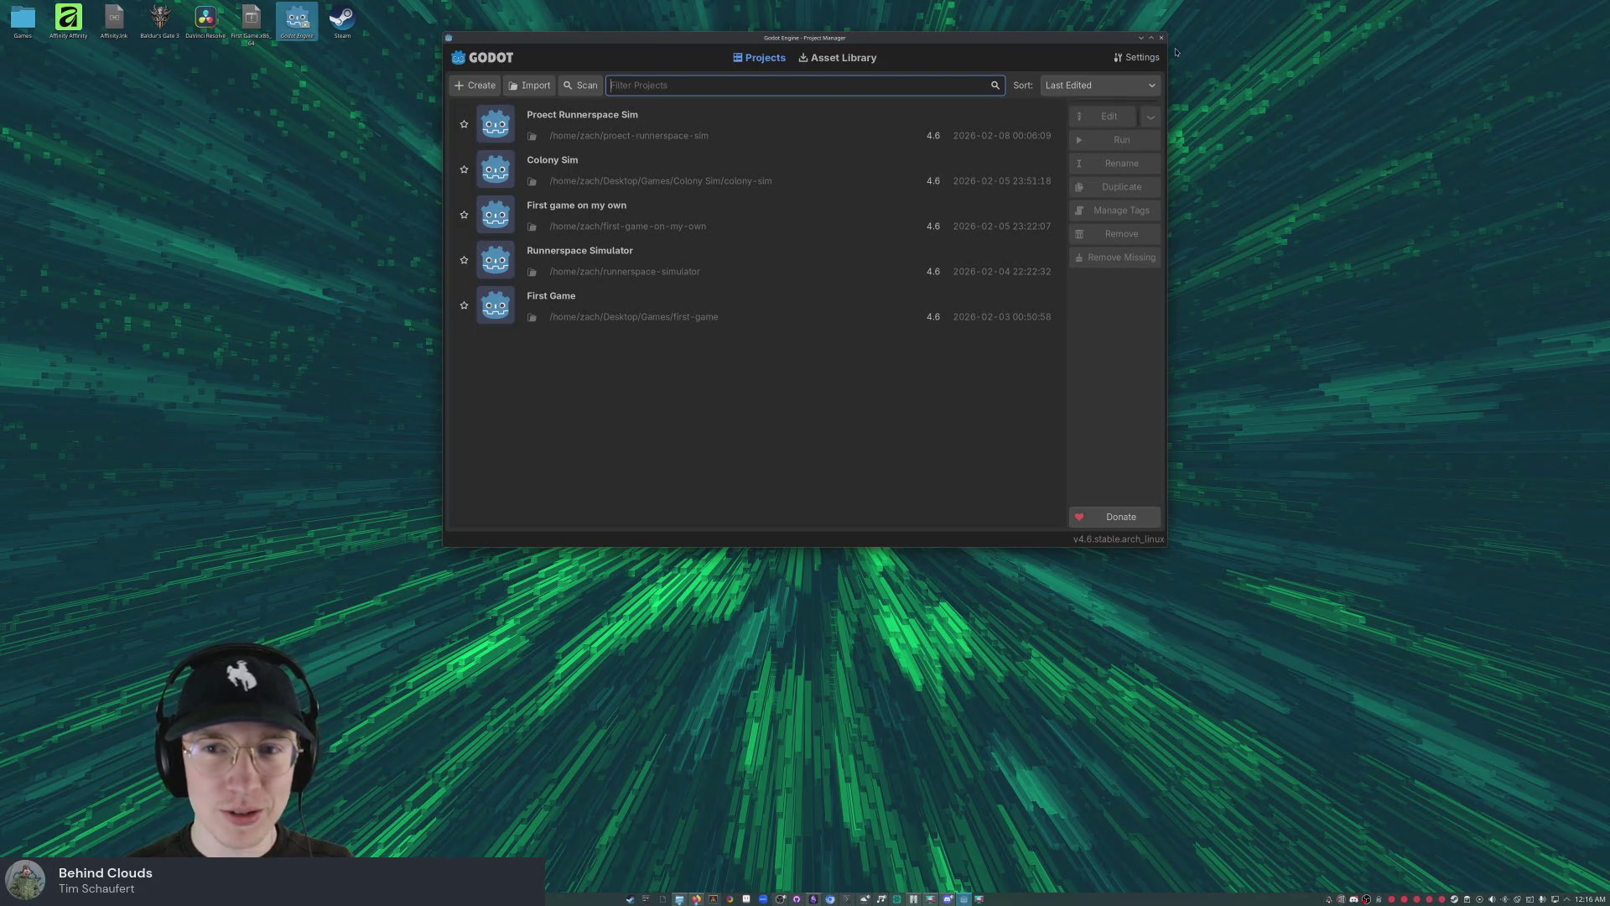
# - Close the Project Manager and select the First Game.x86_64 build on the desktop
pyautogui.click(1161, 40)
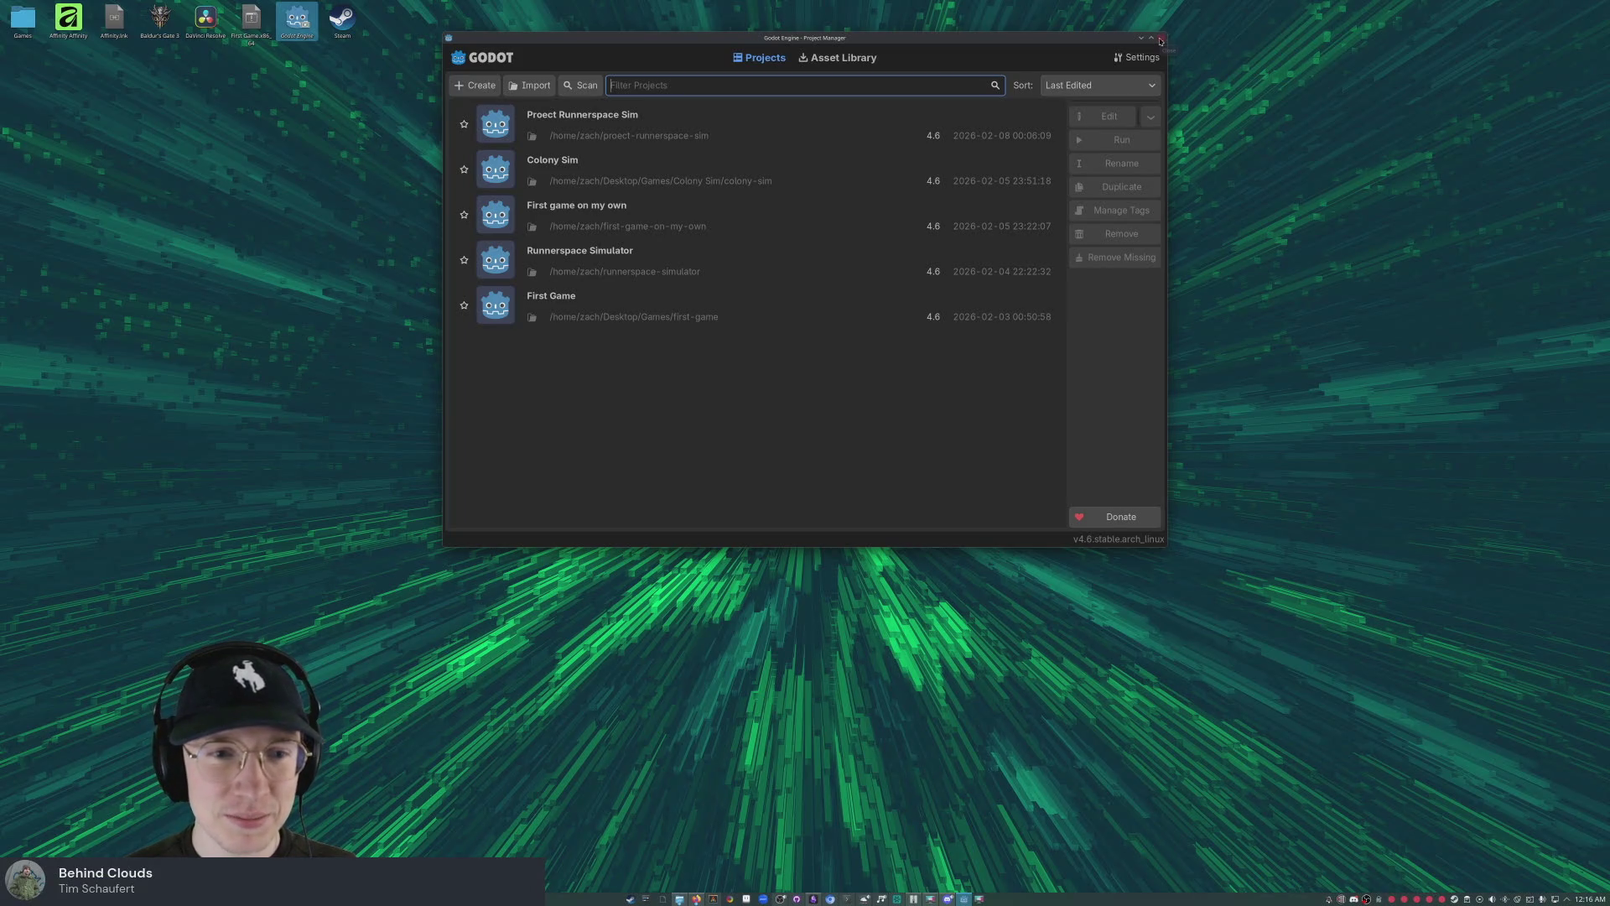
pyautogui.doubleClick(297, 25)
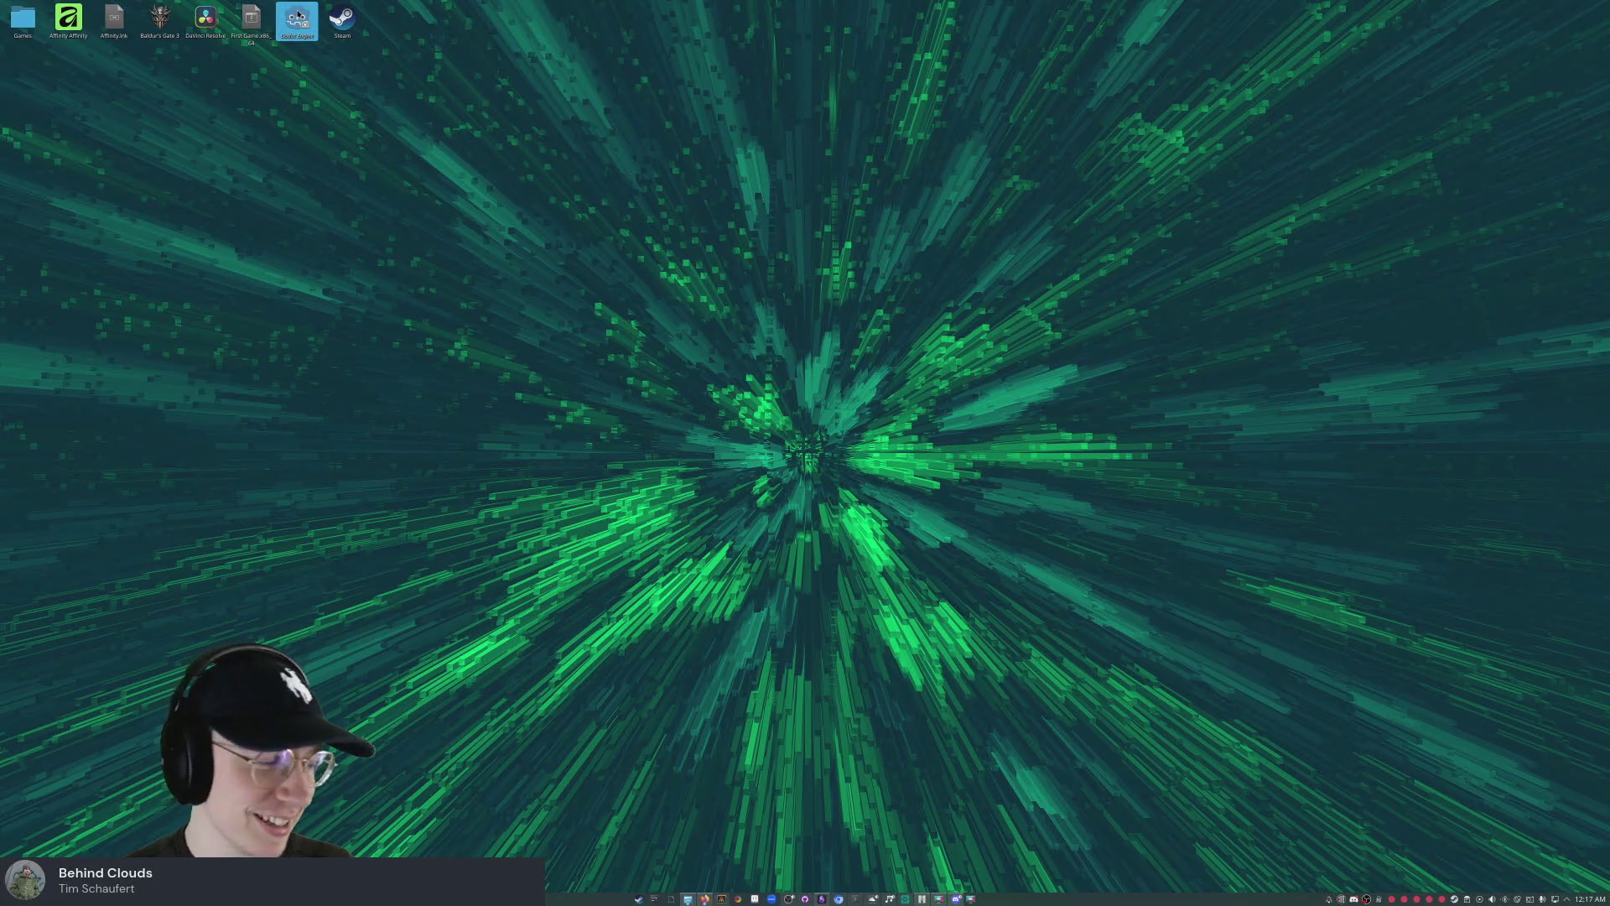
pyautogui.click(252, 12)
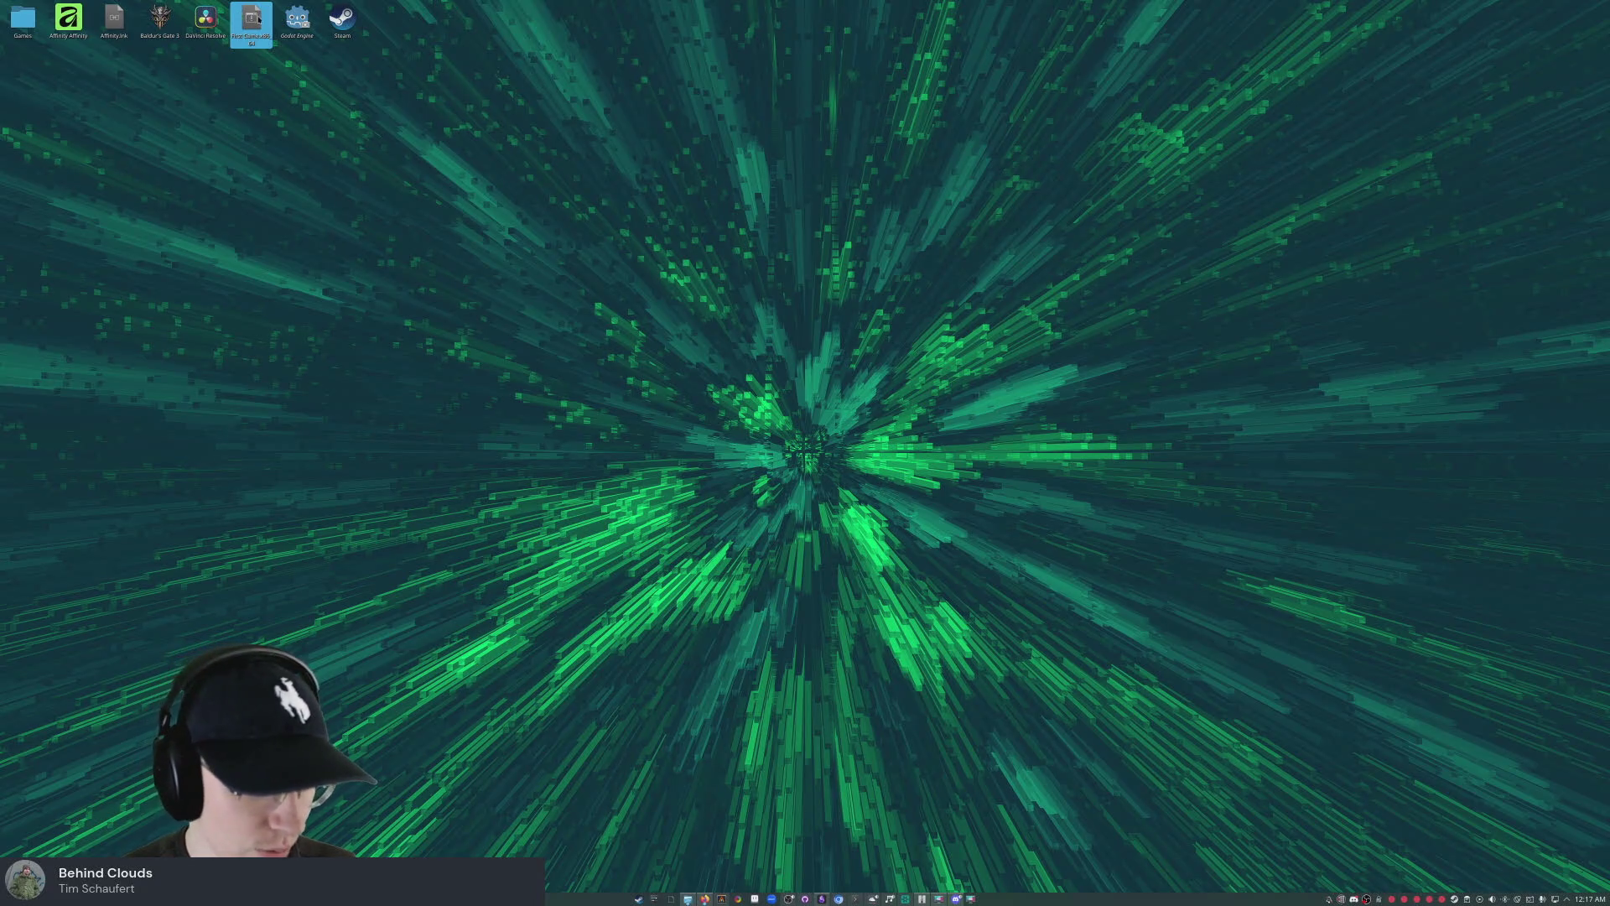
# - Launch the First Game build, shift its window left, and hop across the floating platforms
pyautogui.doubleClick(250, 20)
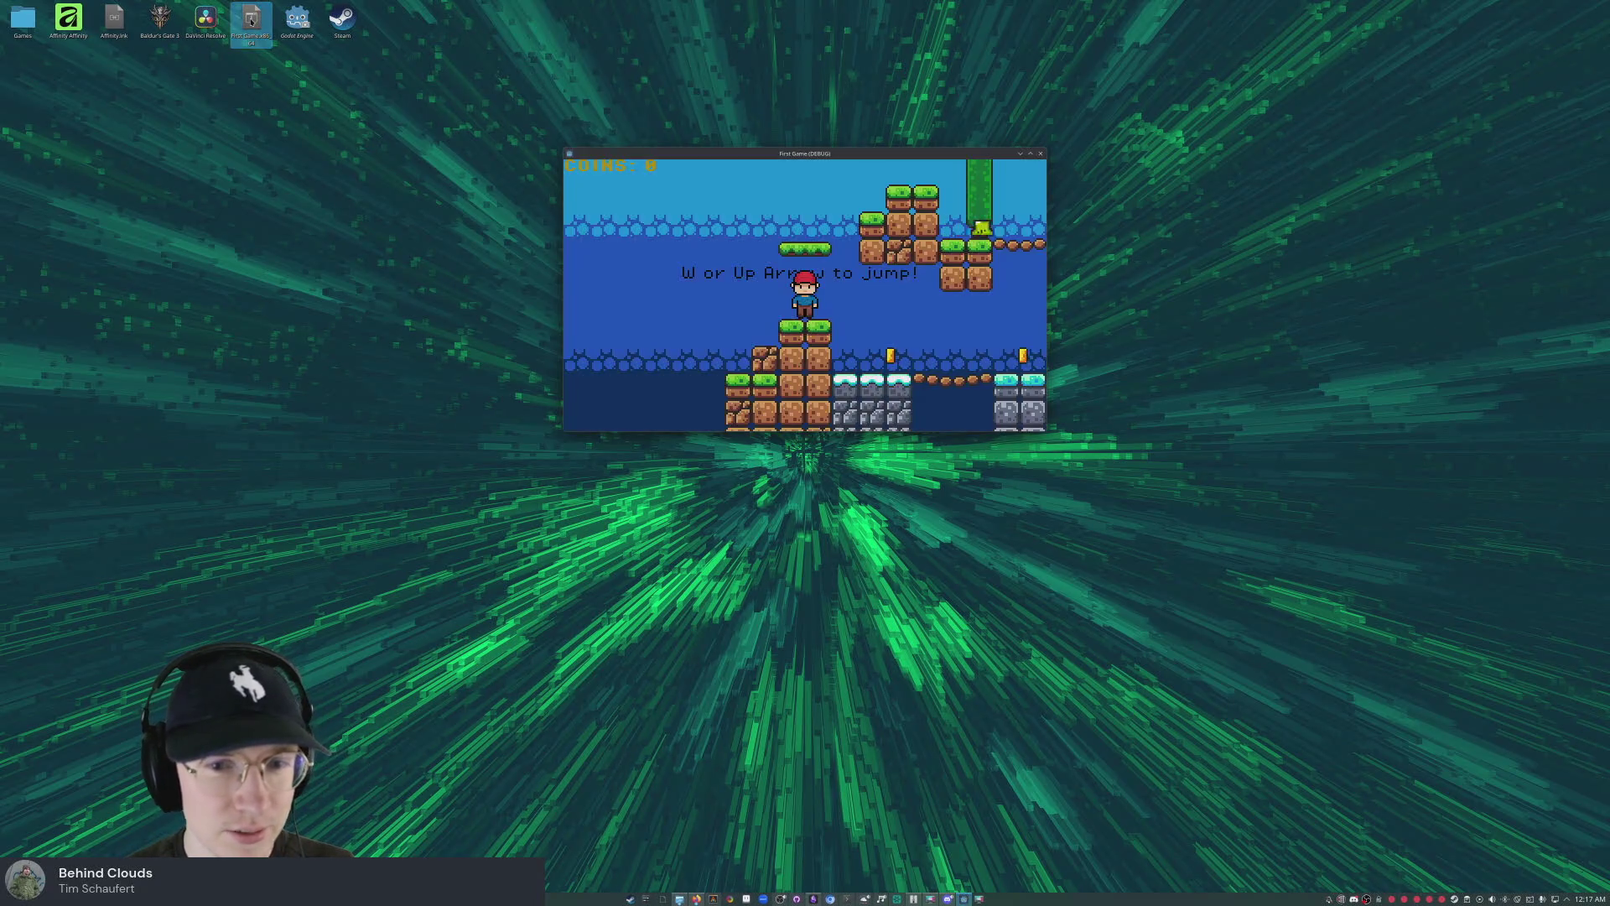
pyautogui.moveTo(798, 155); pyautogui.dragTo(758, 160)
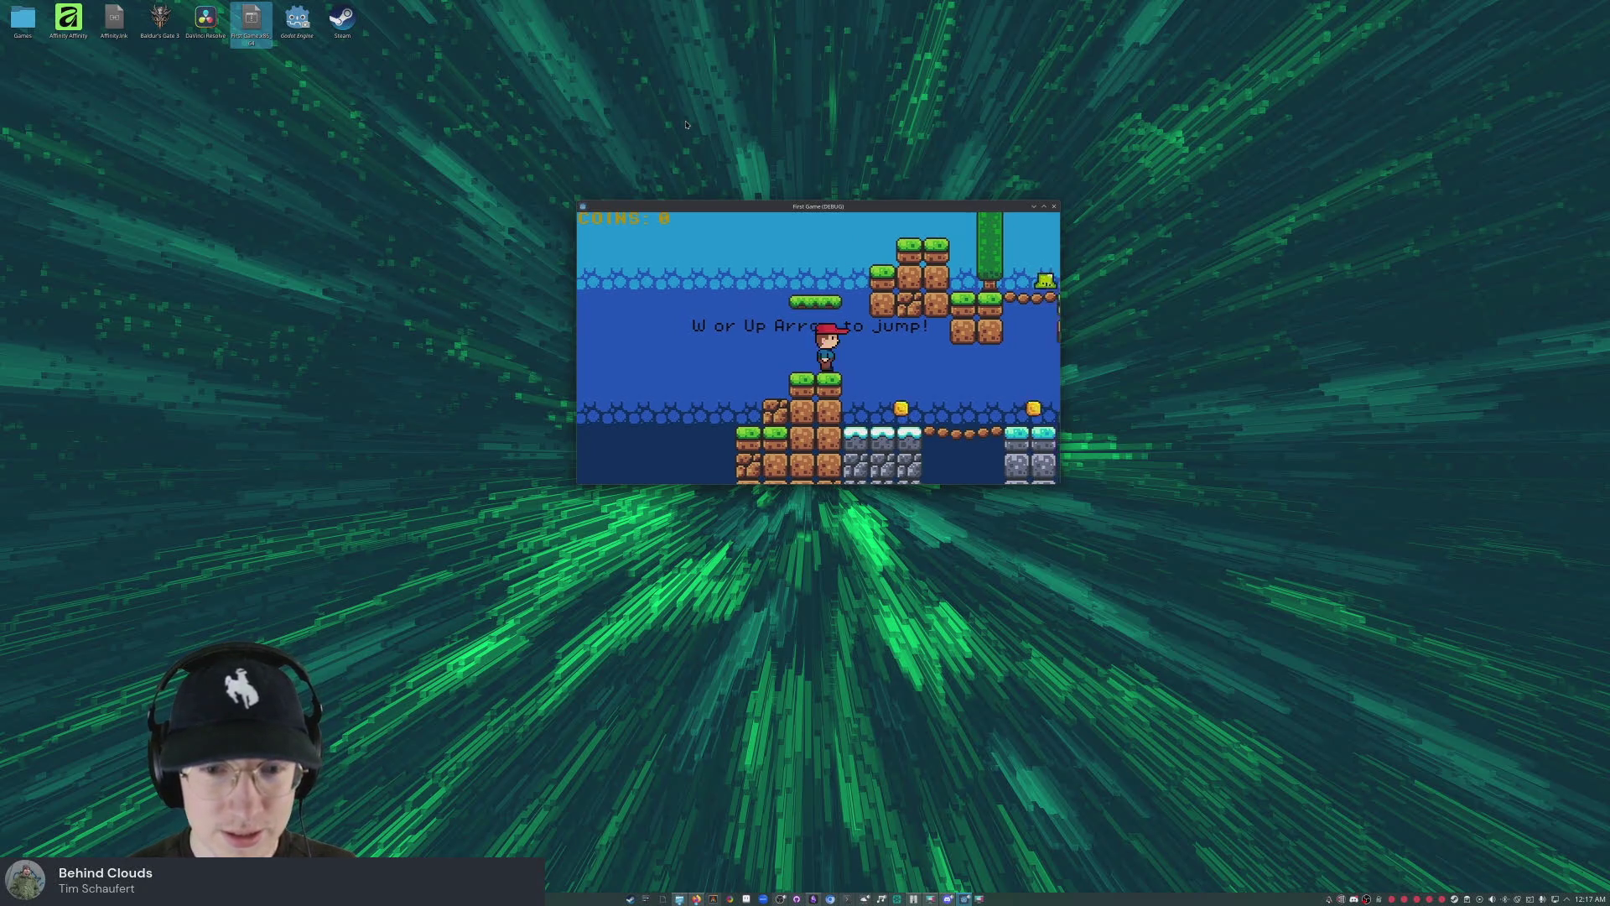
pyautogui.press('a')
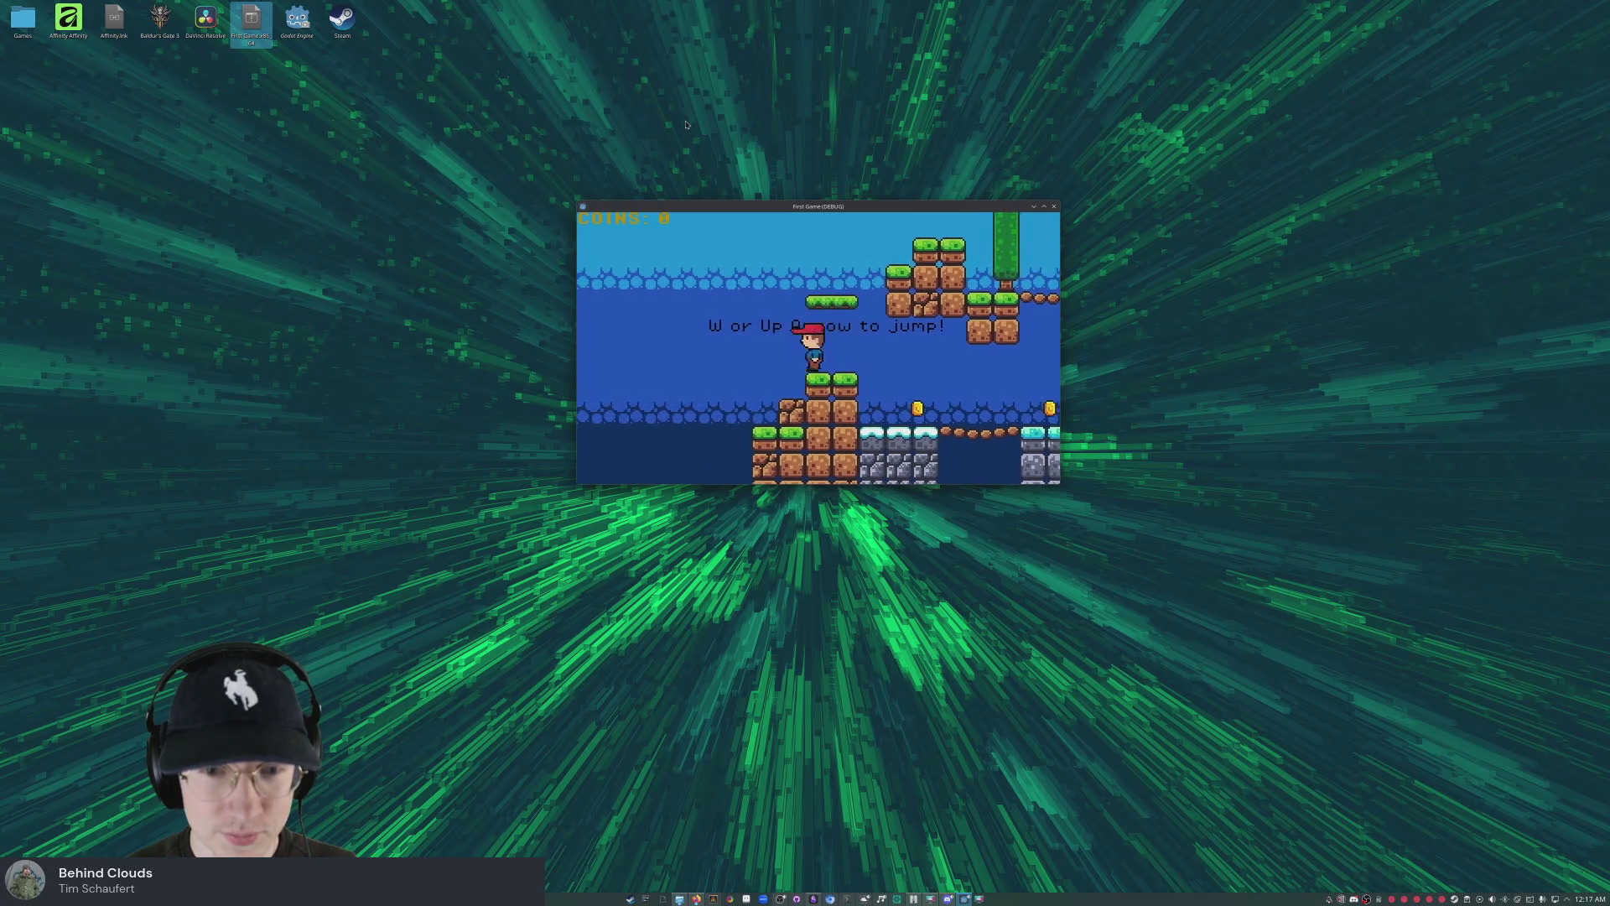
pyautogui.press('d')
pyautogui.press('w')
pyautogui.press('d')
pyautogui.press('a')
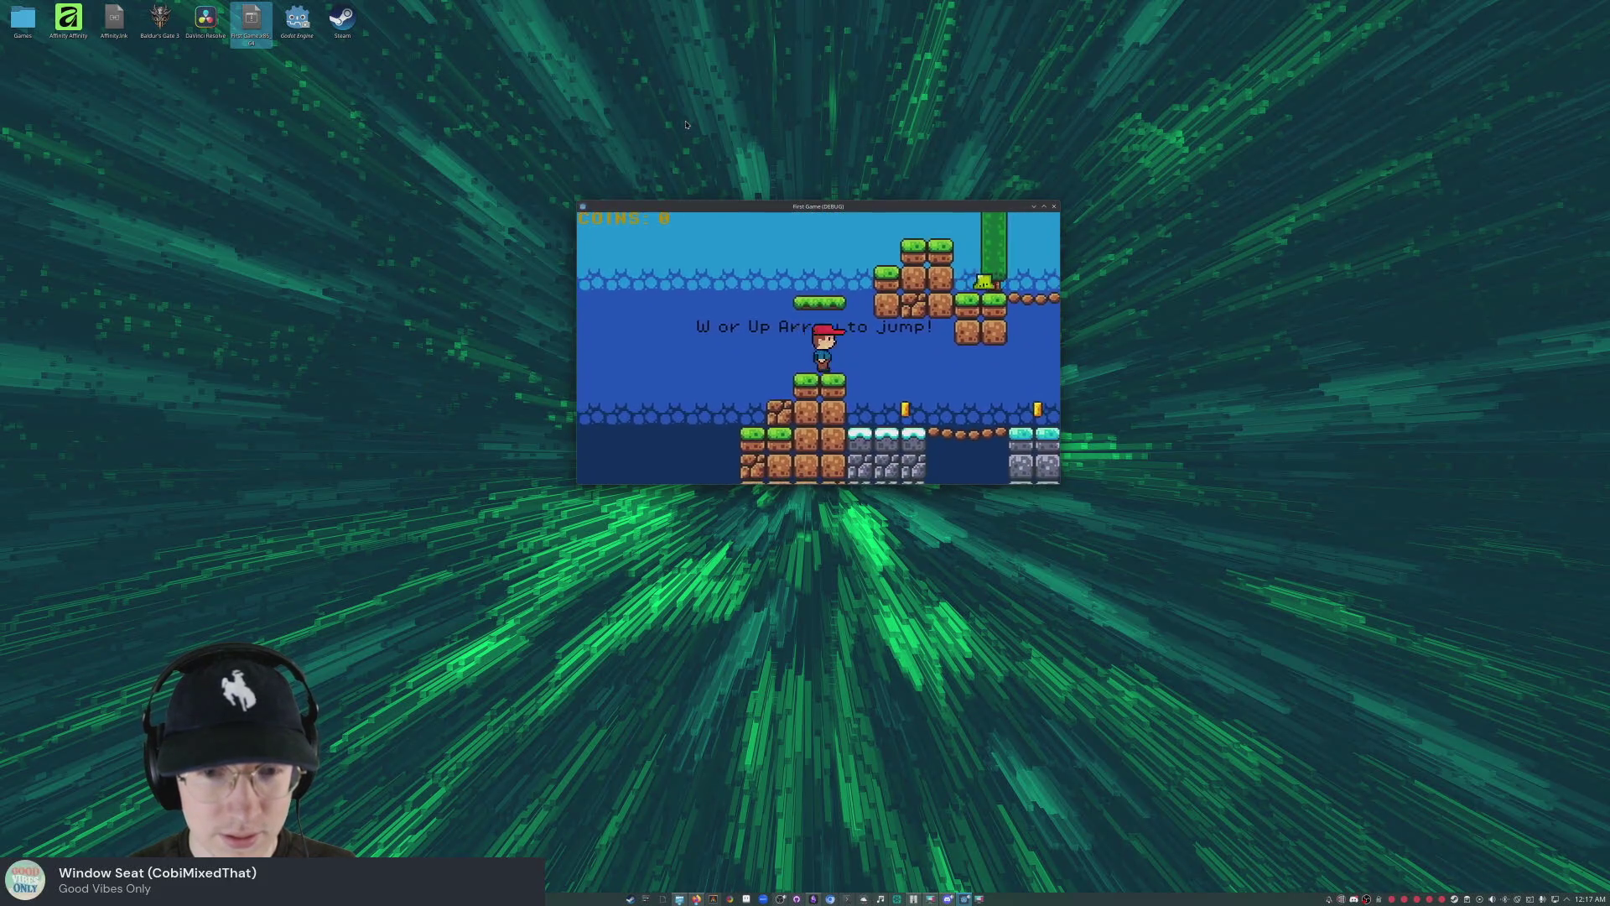
pyautogui.press('w')
pyautogui.press('w')
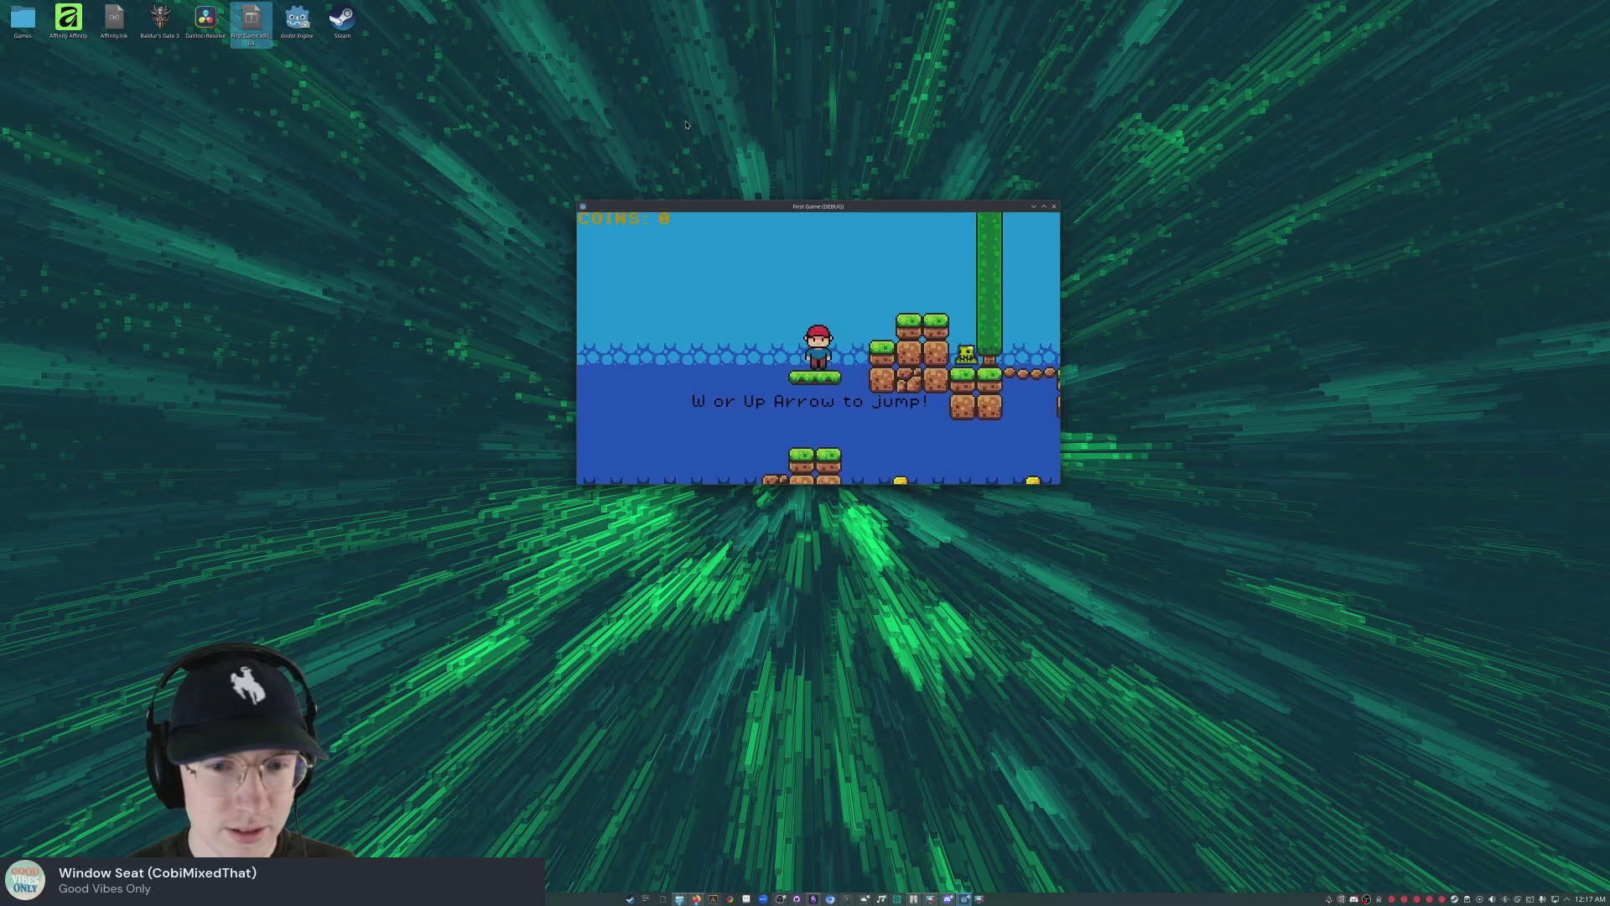
pyautogui.press('d')
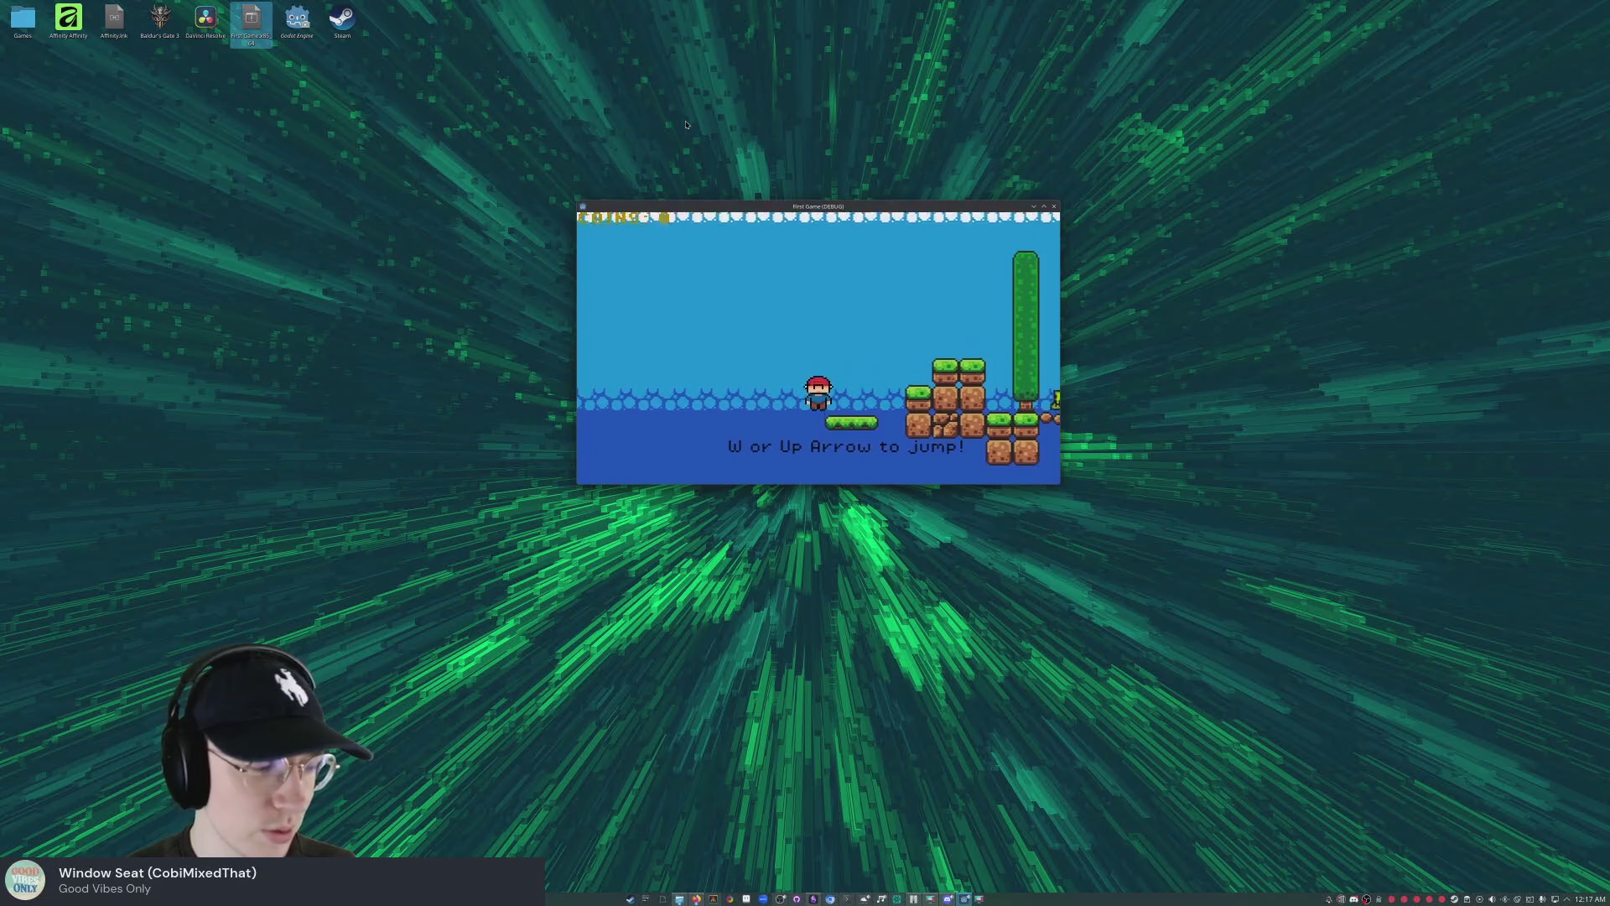
pyautogui.press('w')
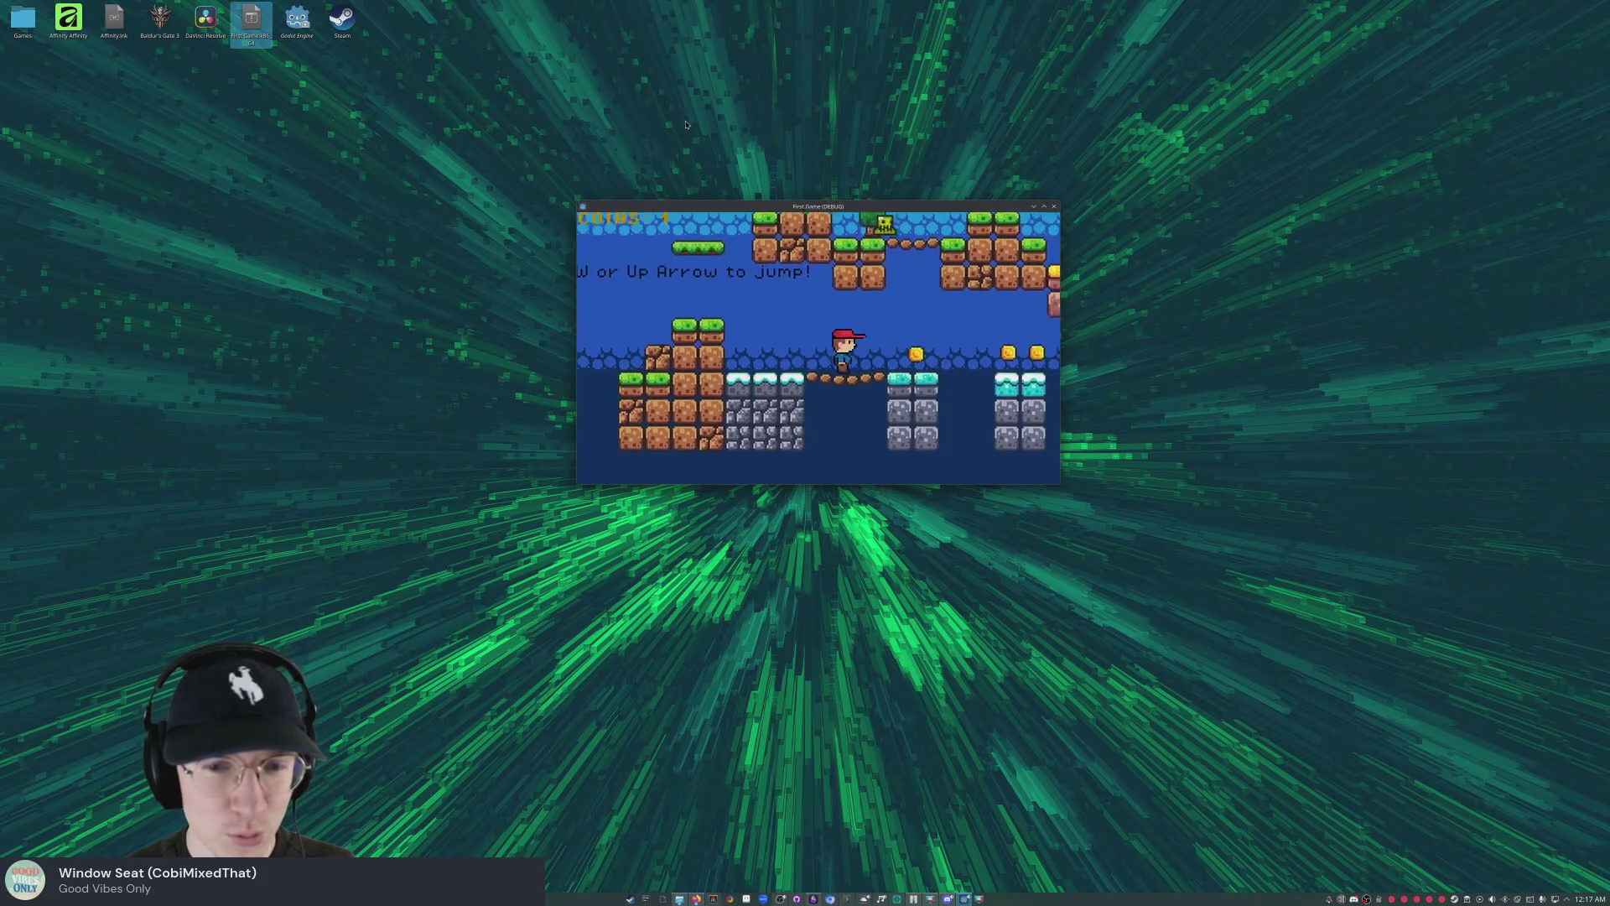
# - Run right through the level, jumping over gaps to grab coins, then stop
pyautogui.press('Left')
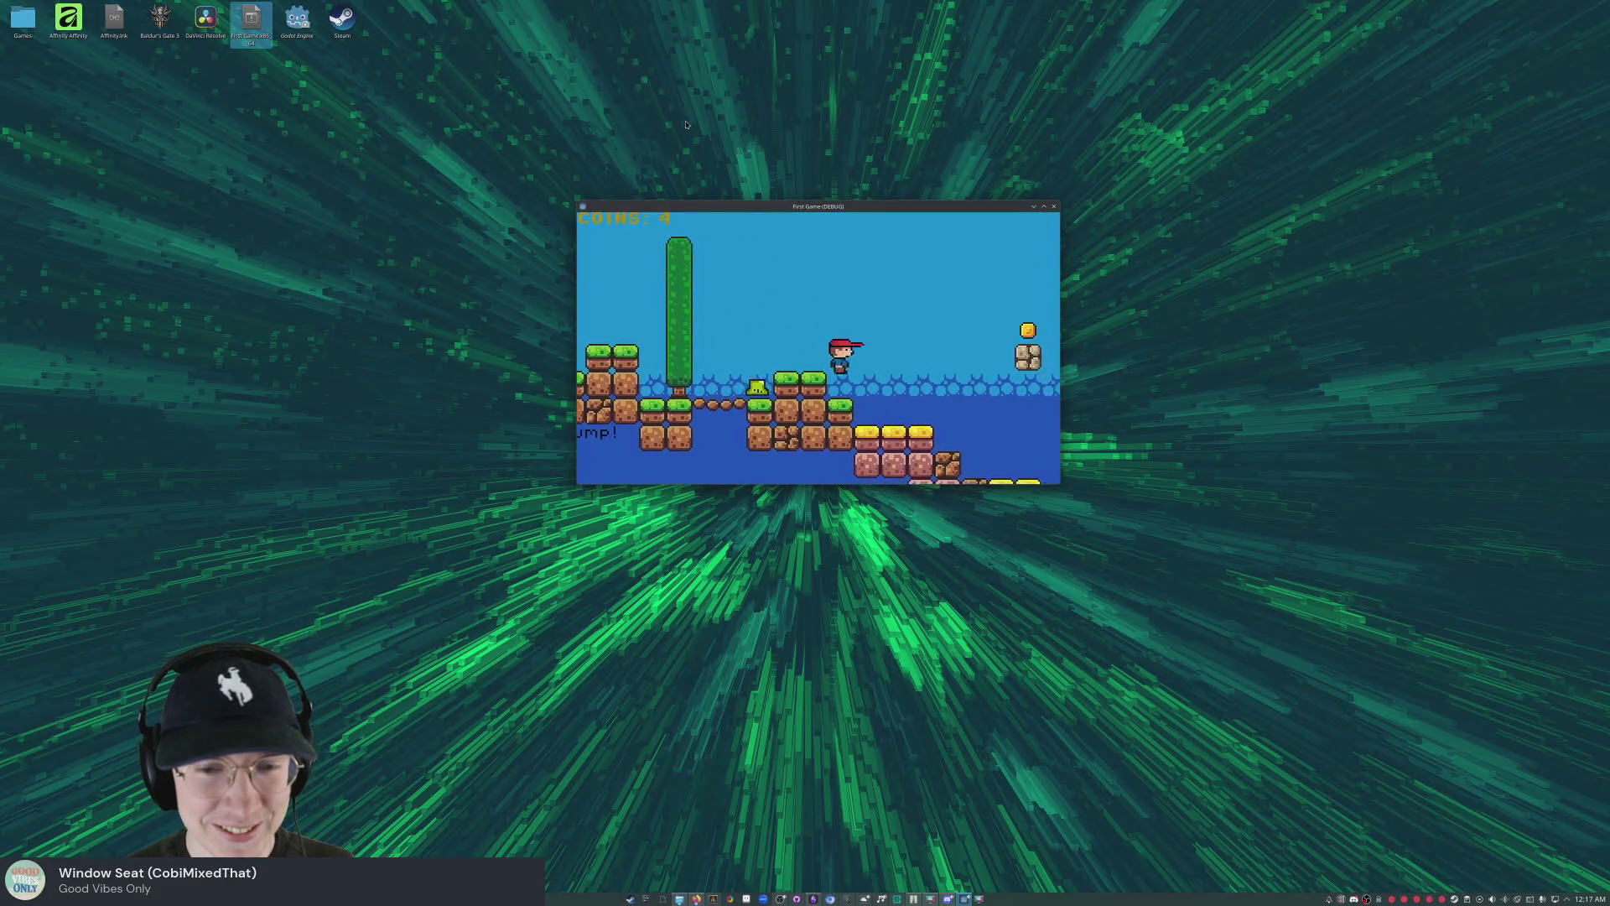
pyautogui.press('Right')
pyautogui.press('space')
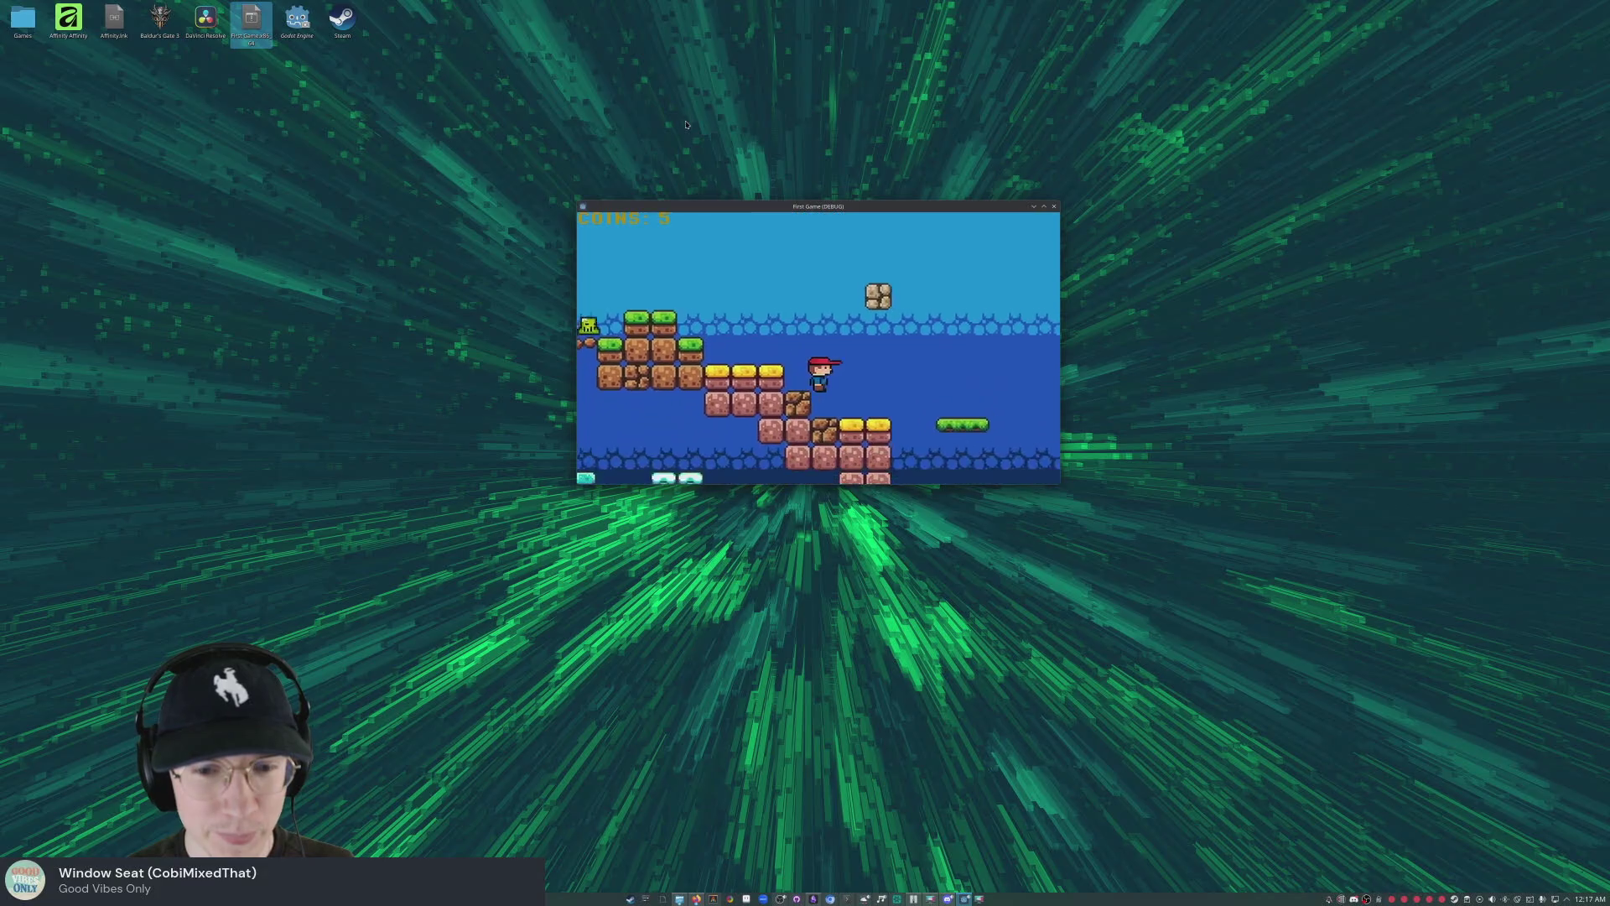
pyautogui.press('Left')
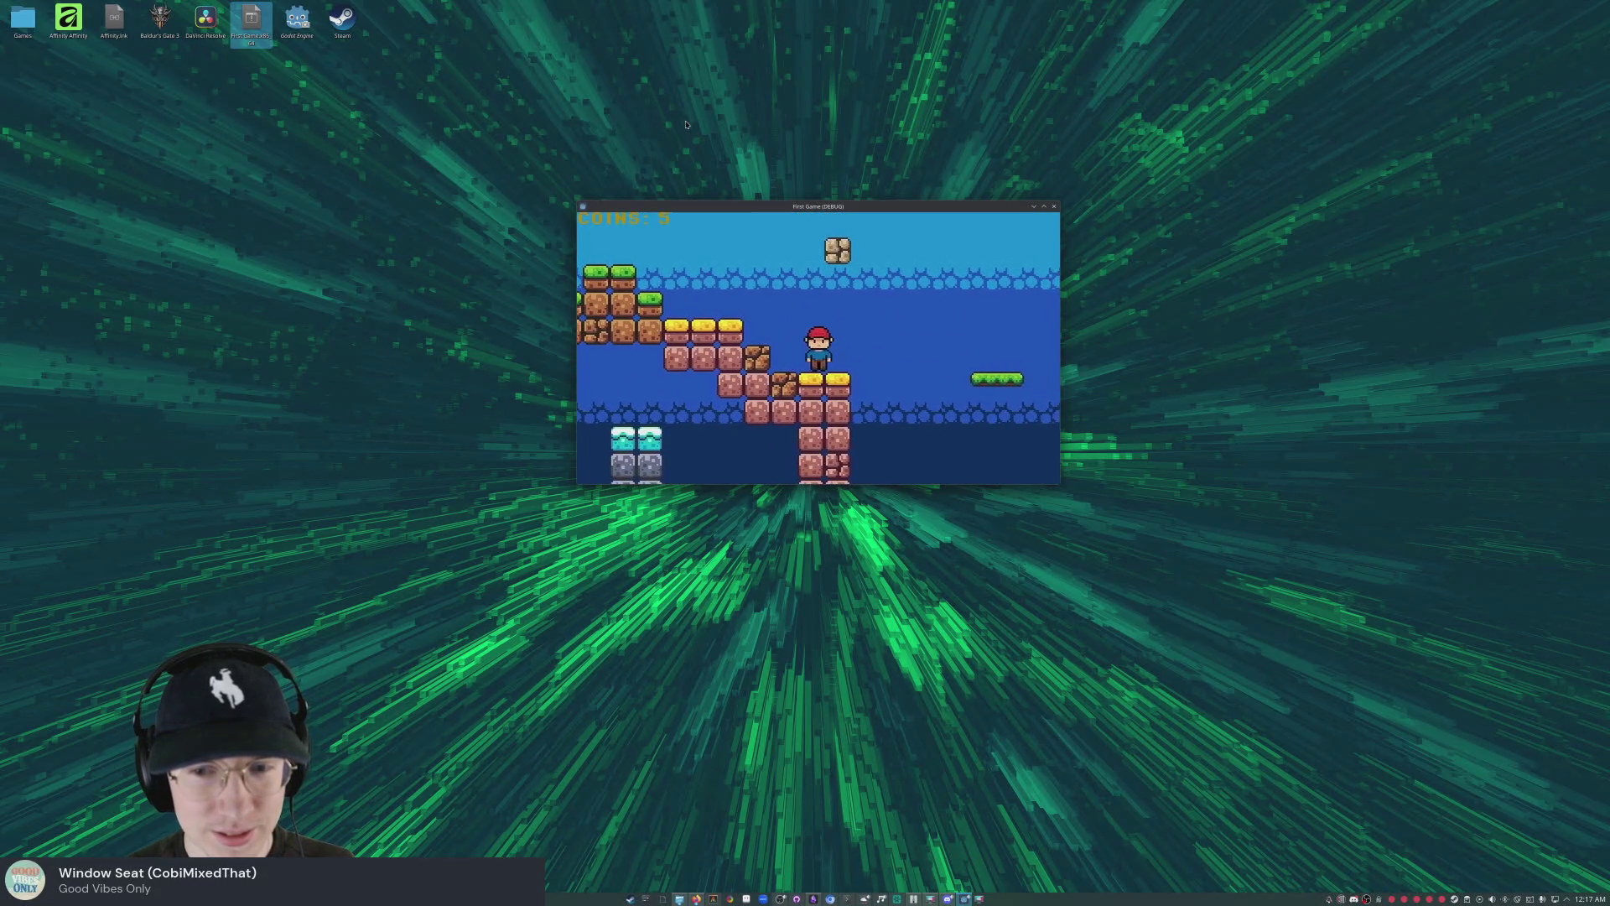
pyautogui.press('Right')
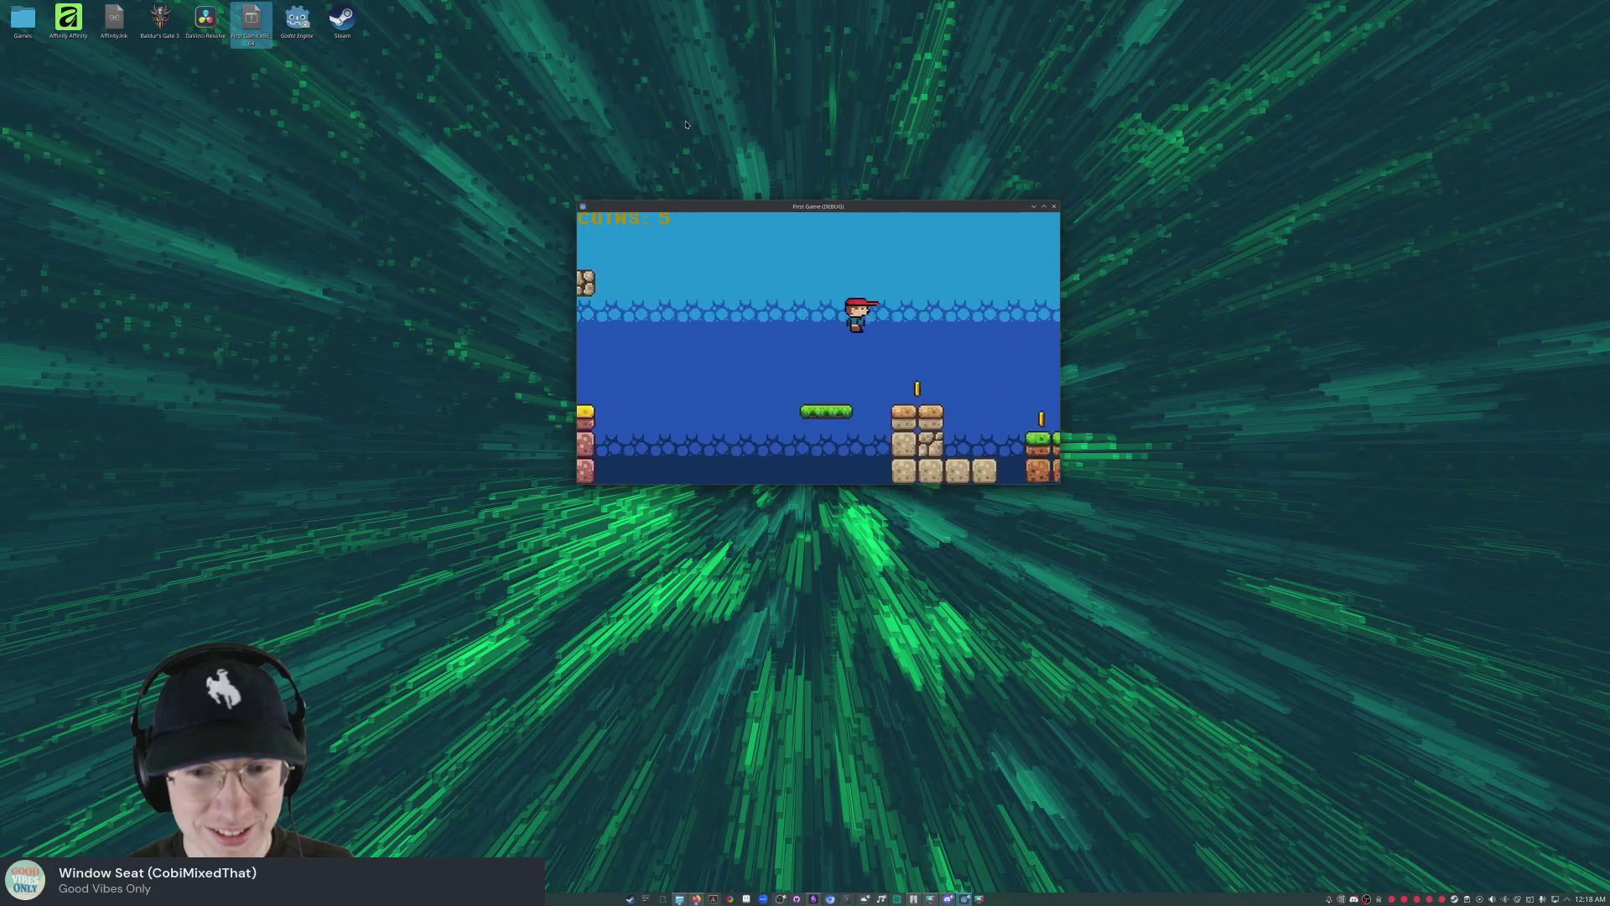
pyautogui.press('space')
pyautogui.press('Right')
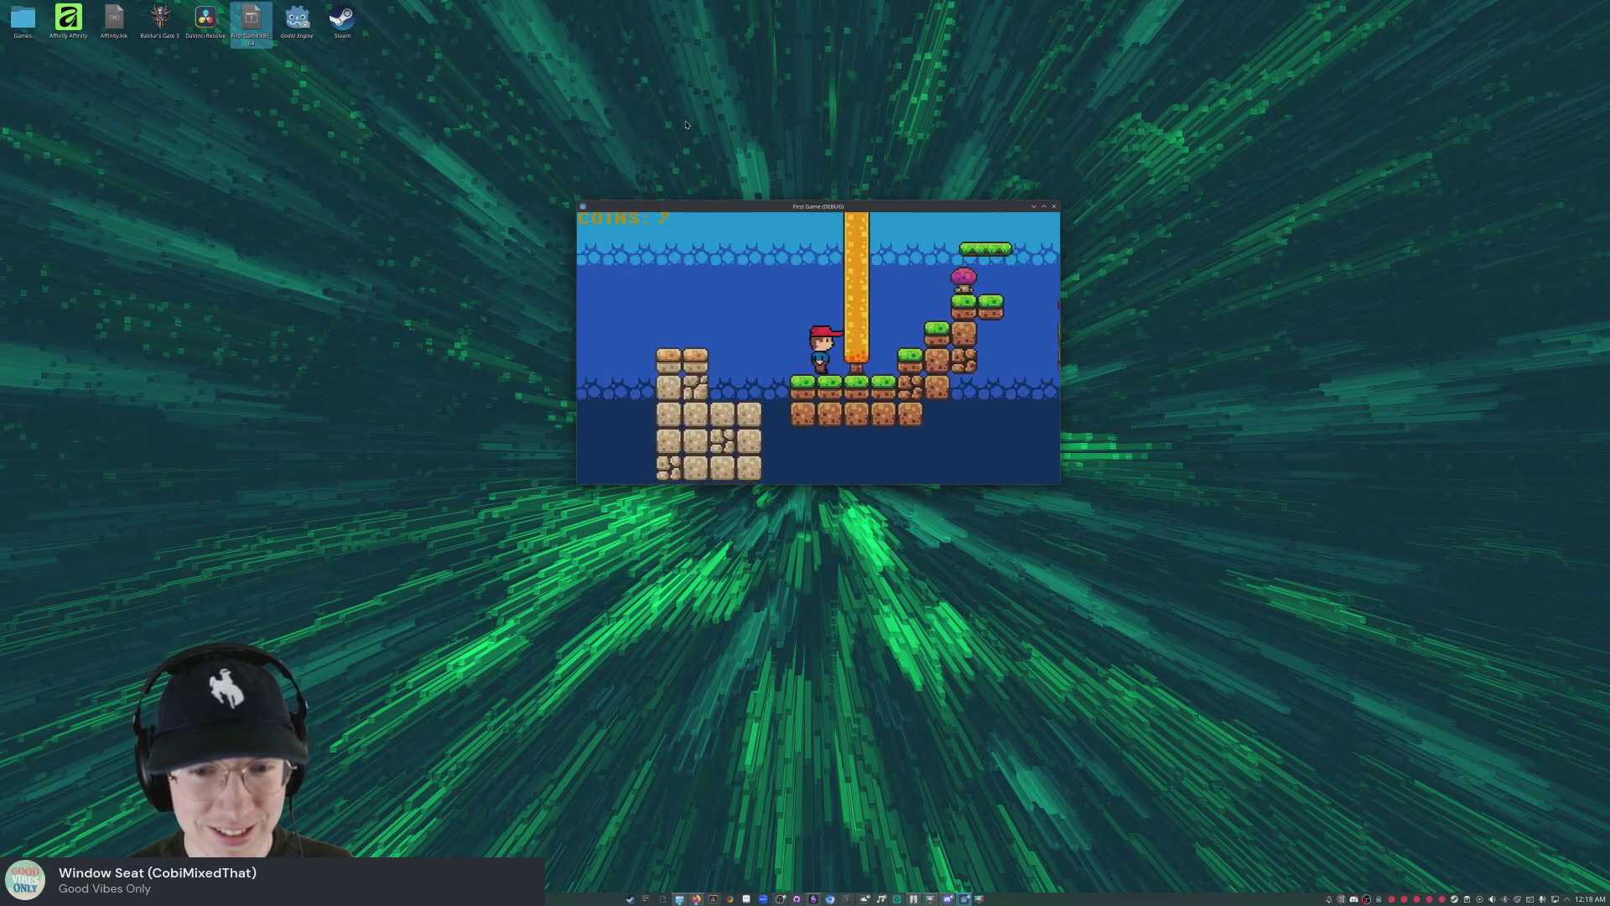
pyautogui.press('space')
pyautogui.press('Right')
pyautogui.press('space')
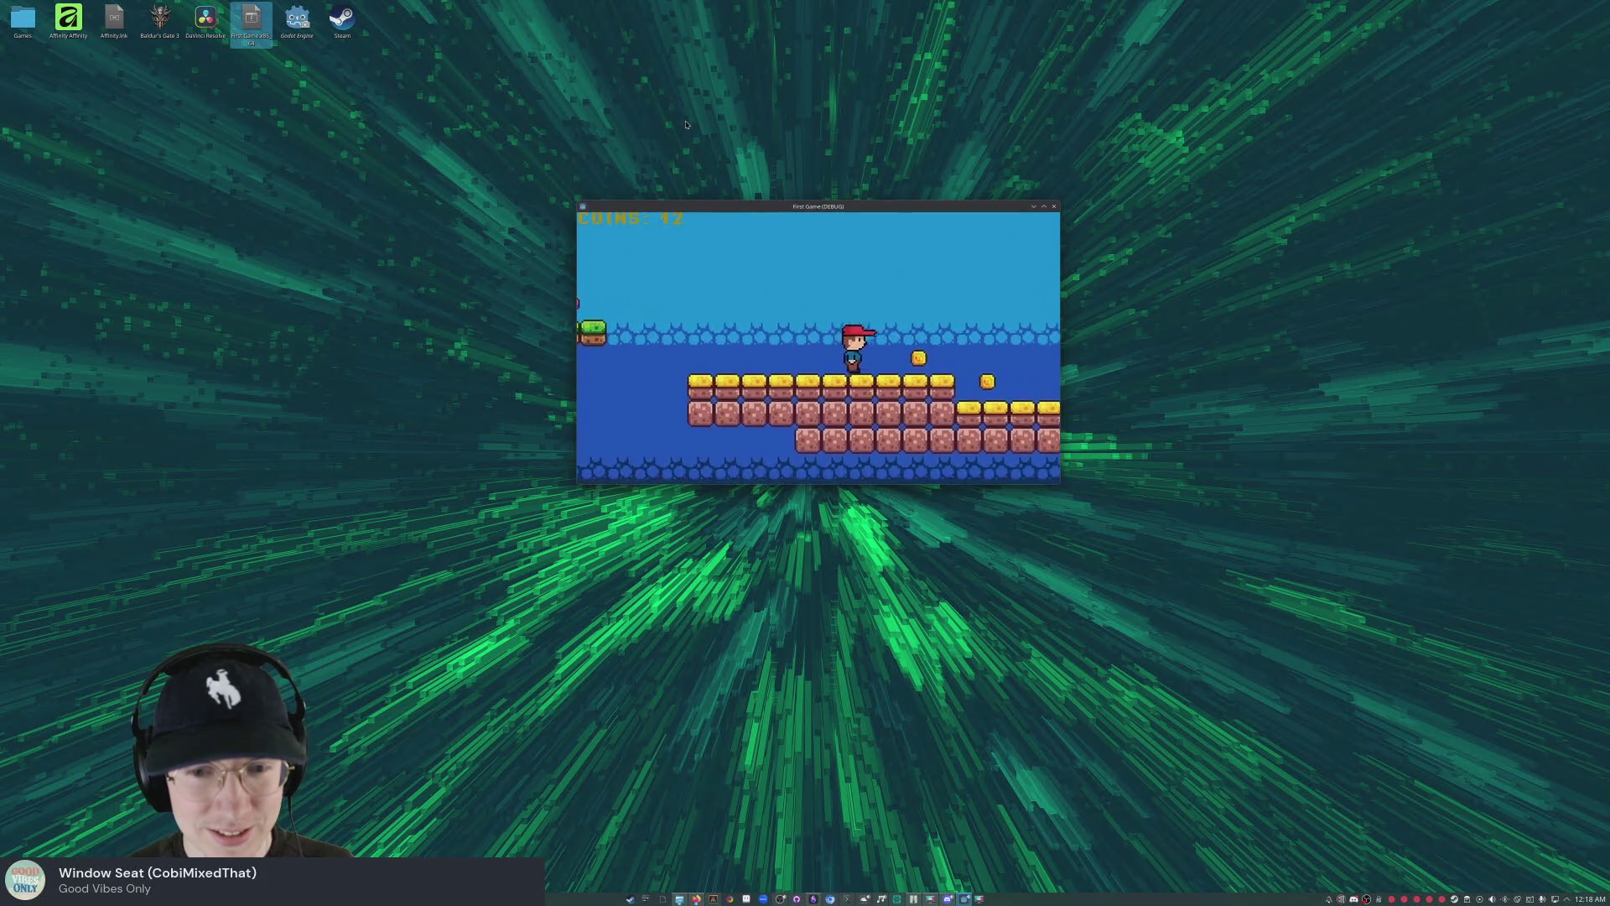
pyautogui.press('Right')
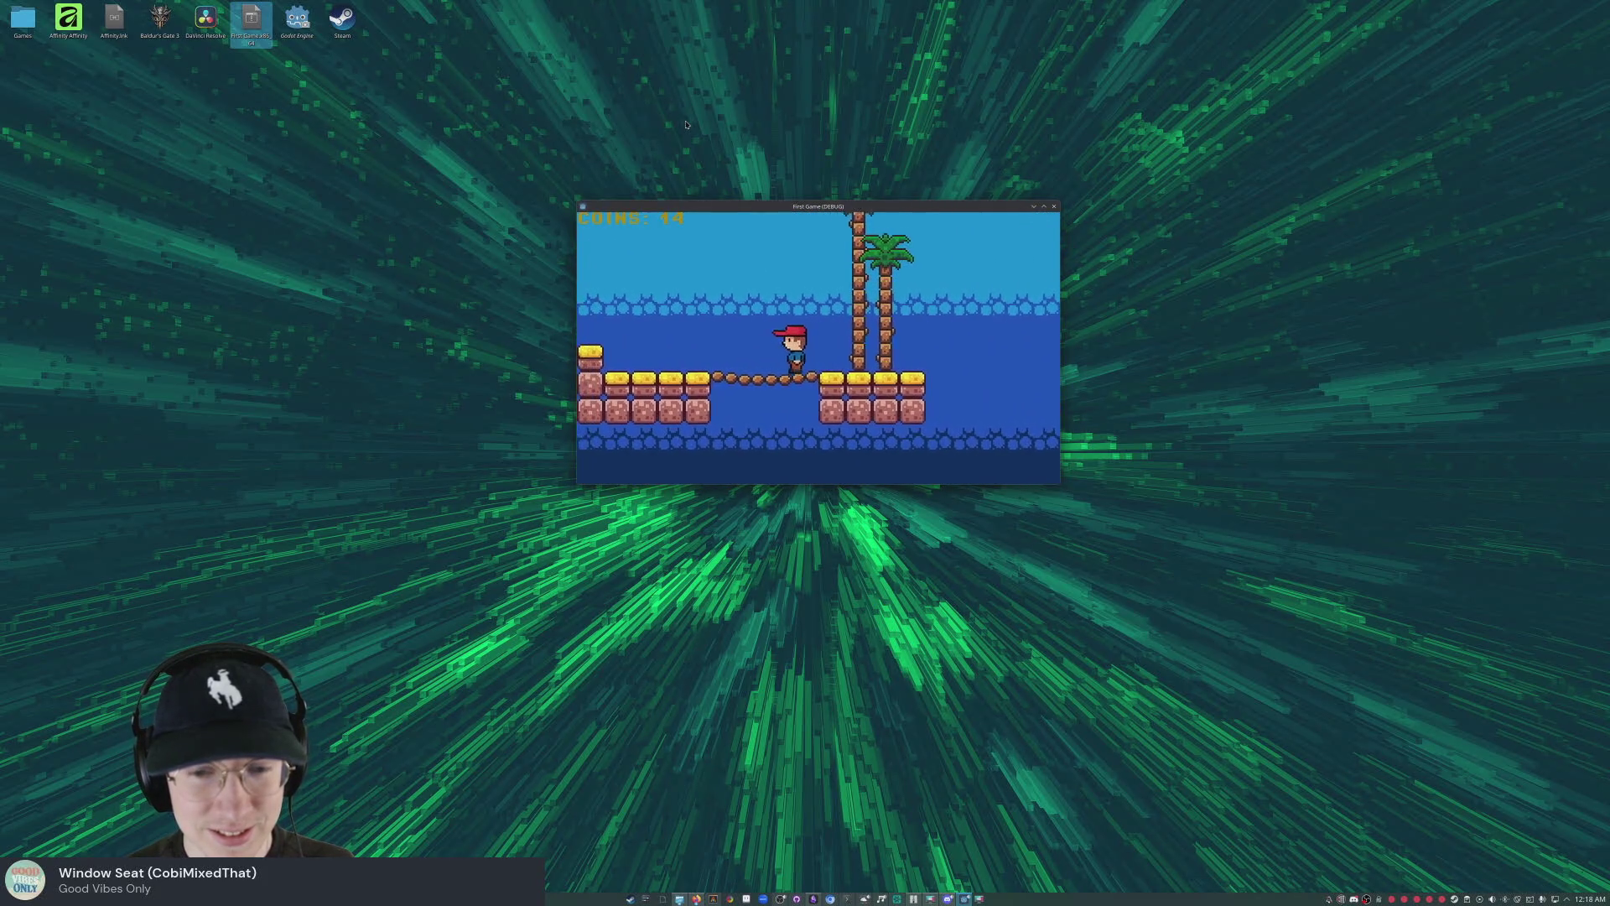
pyautogui.press('Left')
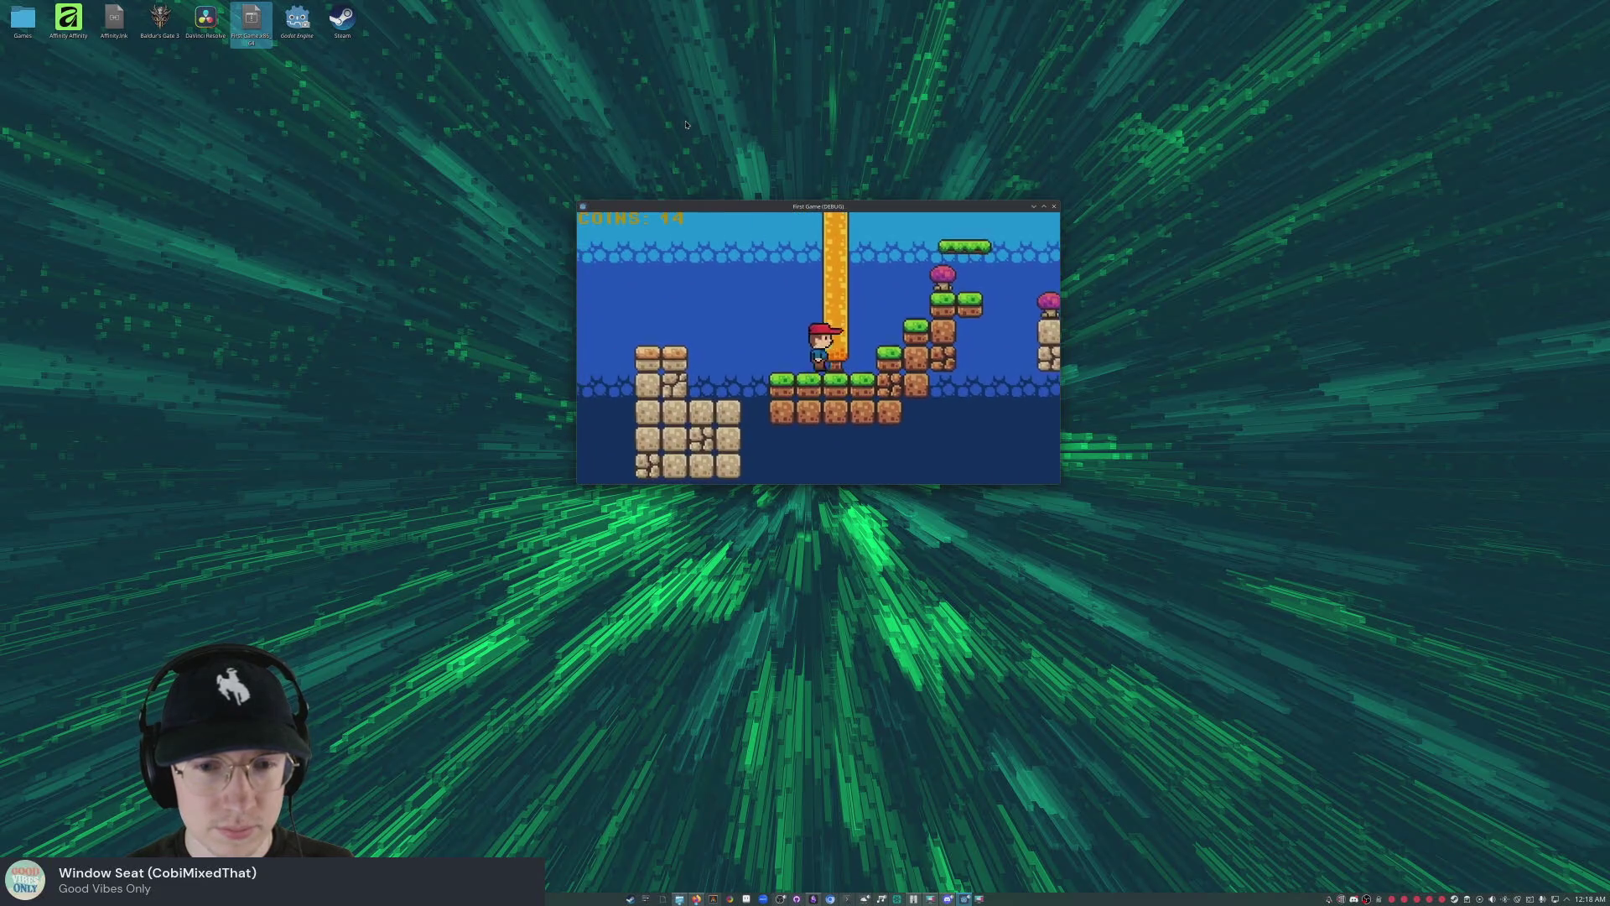
# - Collect two more coins to reach 4, climb the higher grass platform, and close the game
pyautogui.press('Right')
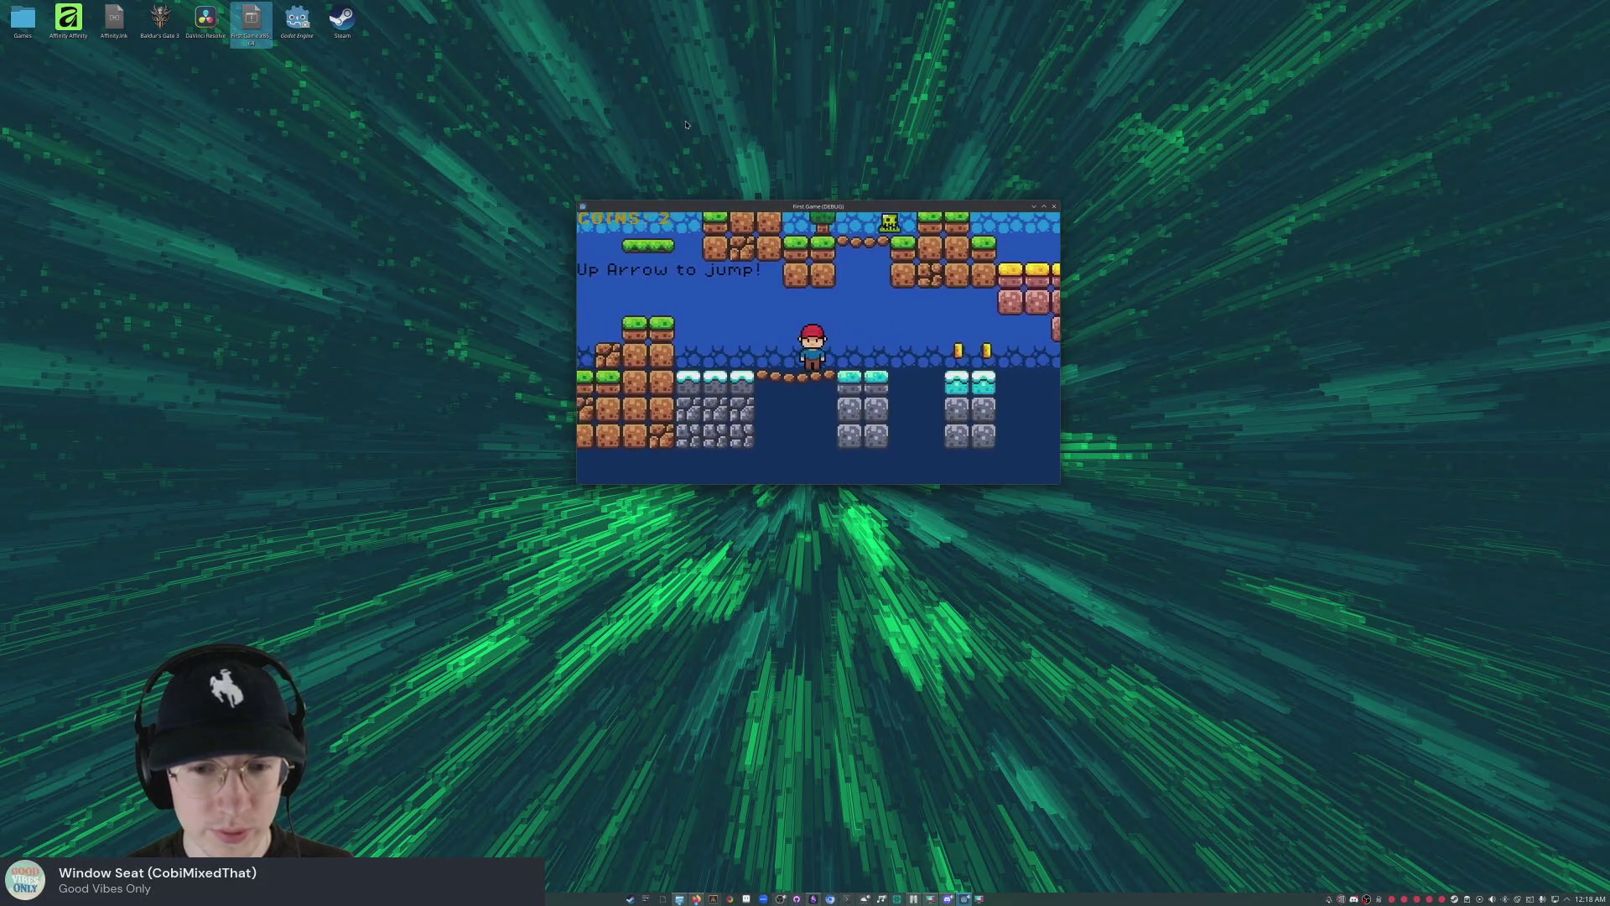
pyautogui.press('Right')
pyautogui.press('Left')
pyautogui.press('Left')
pyautogui.press('Up')
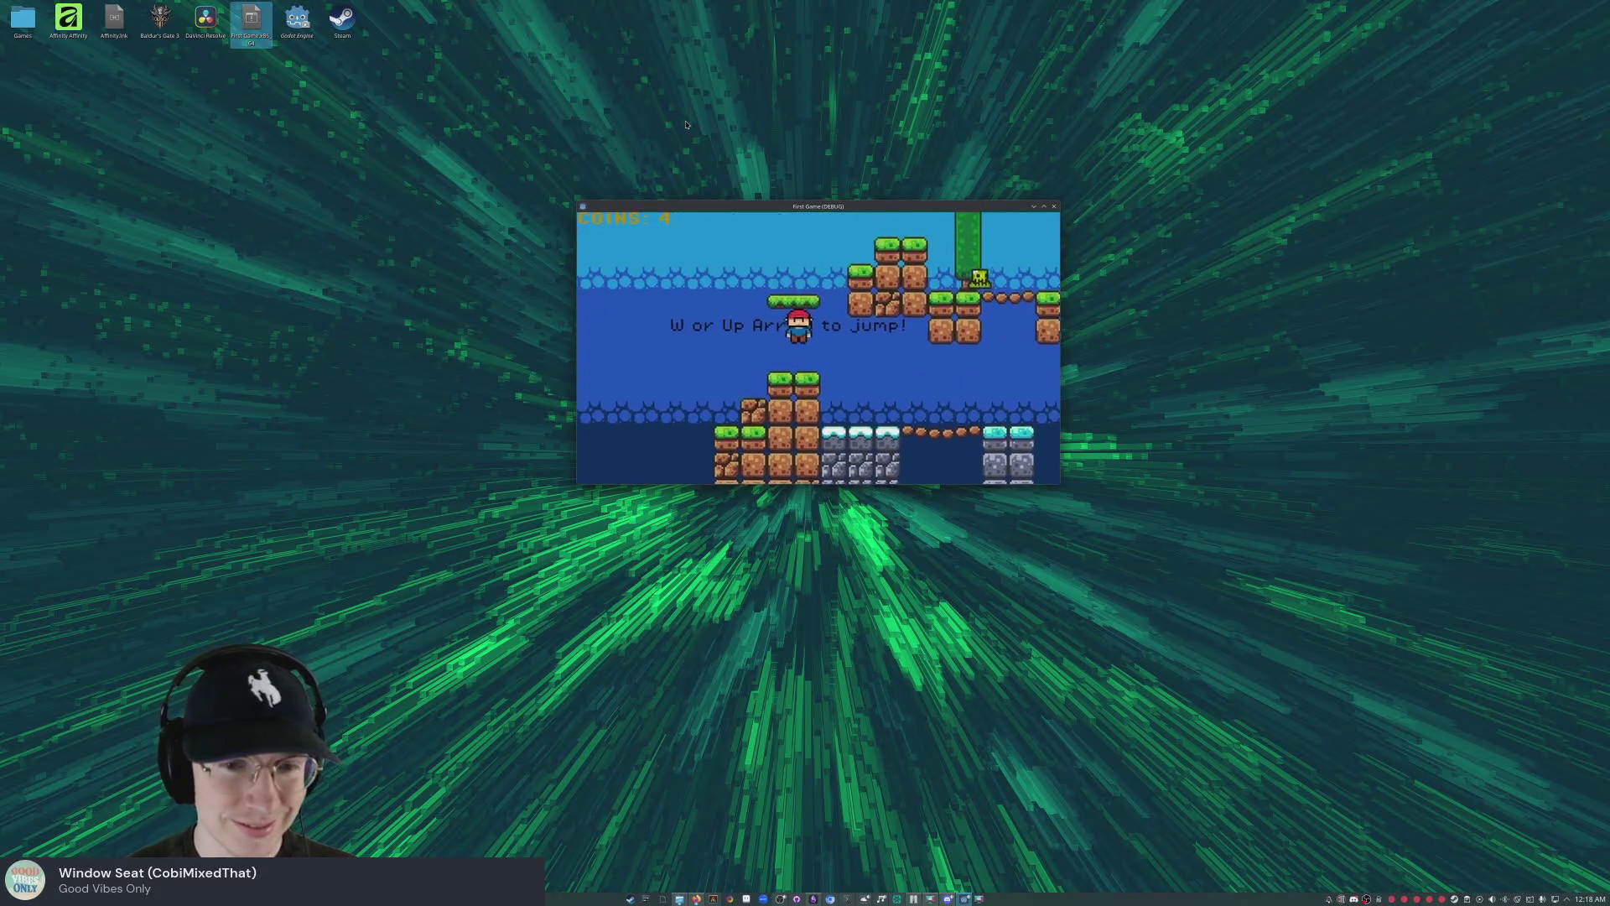
pyautogui.click(1055, 206)
pyautogui.click(334, 606)
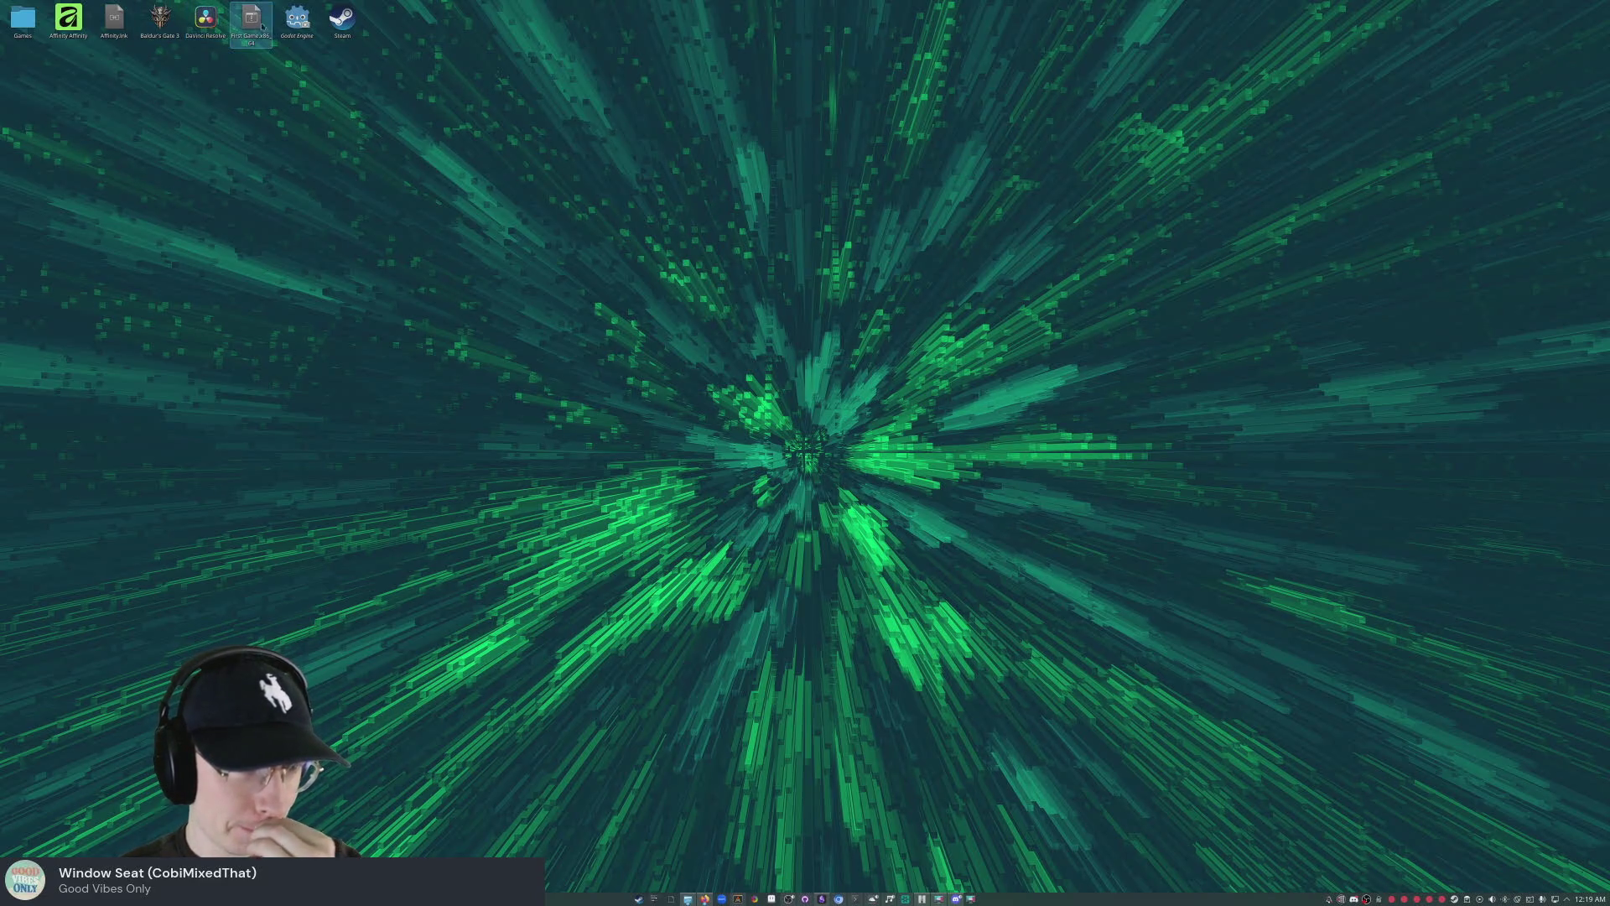
# - Relaunch Godot Engine and open the Proect Runnerspace Sim project from the Project Manager
pyautogui.doubleClick(294, 31)
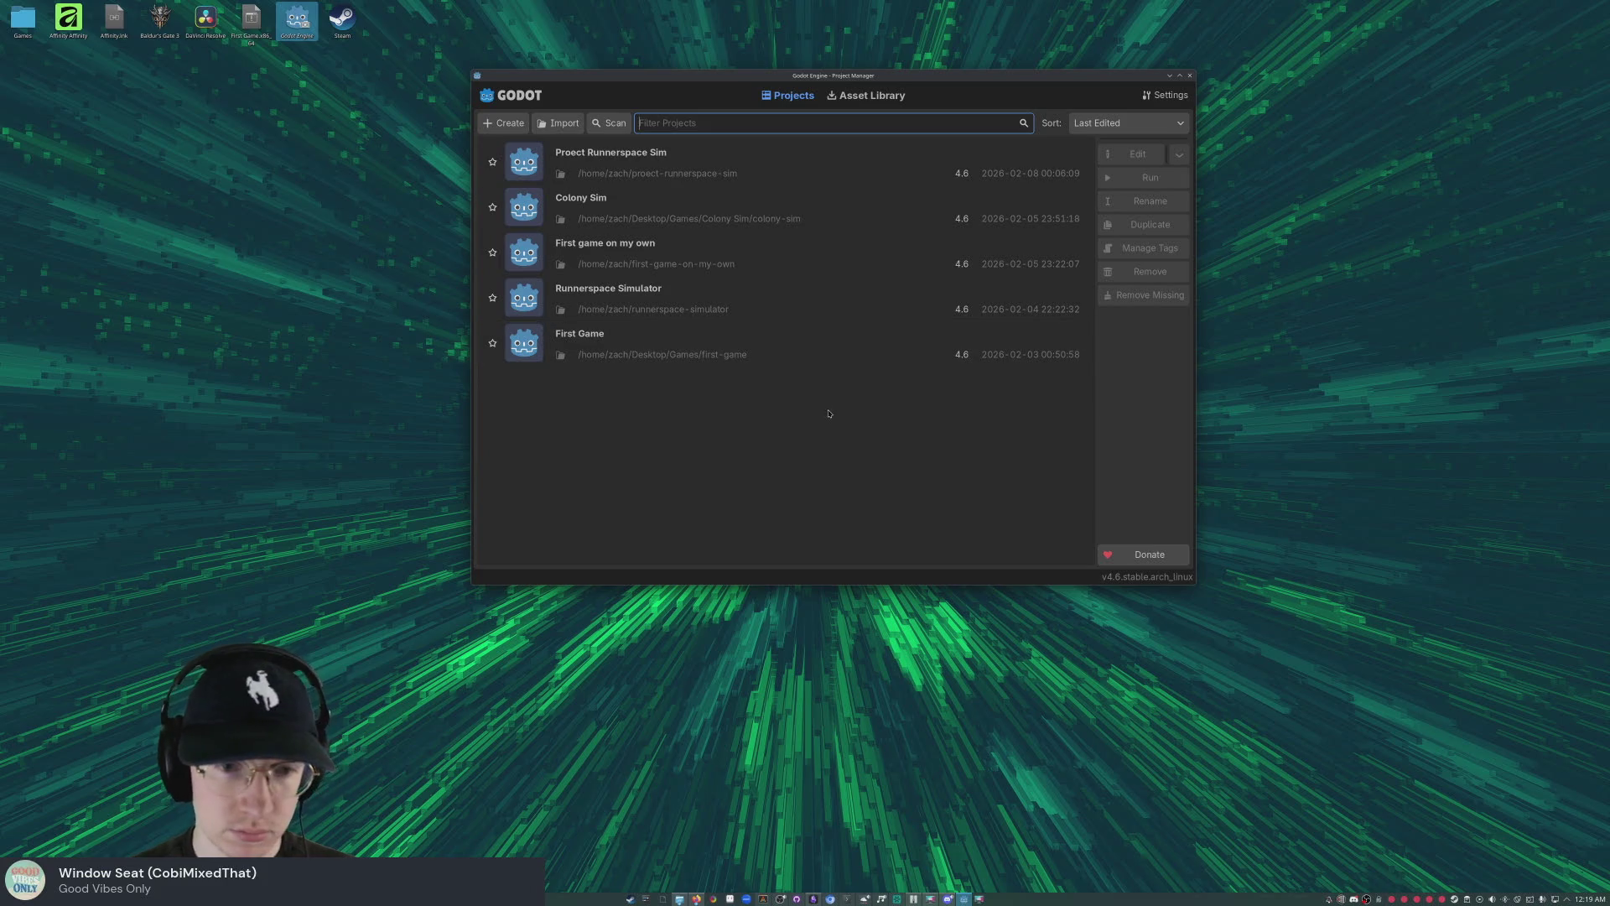
pyautogui.doubleClick(721, 164)
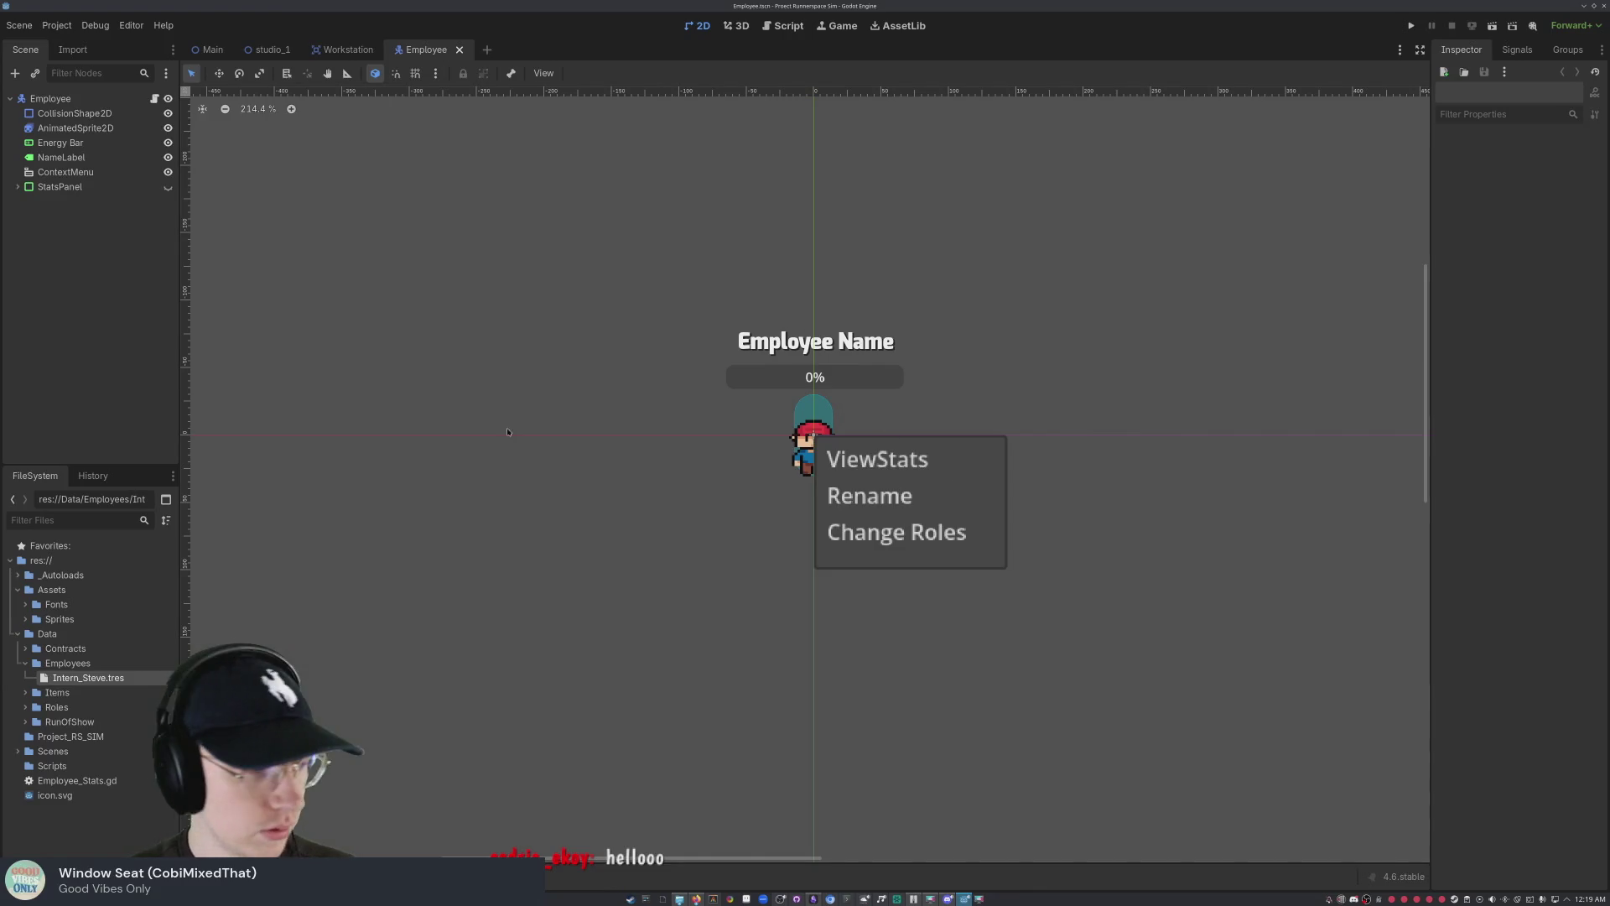
pyautogui.click(86, 173)
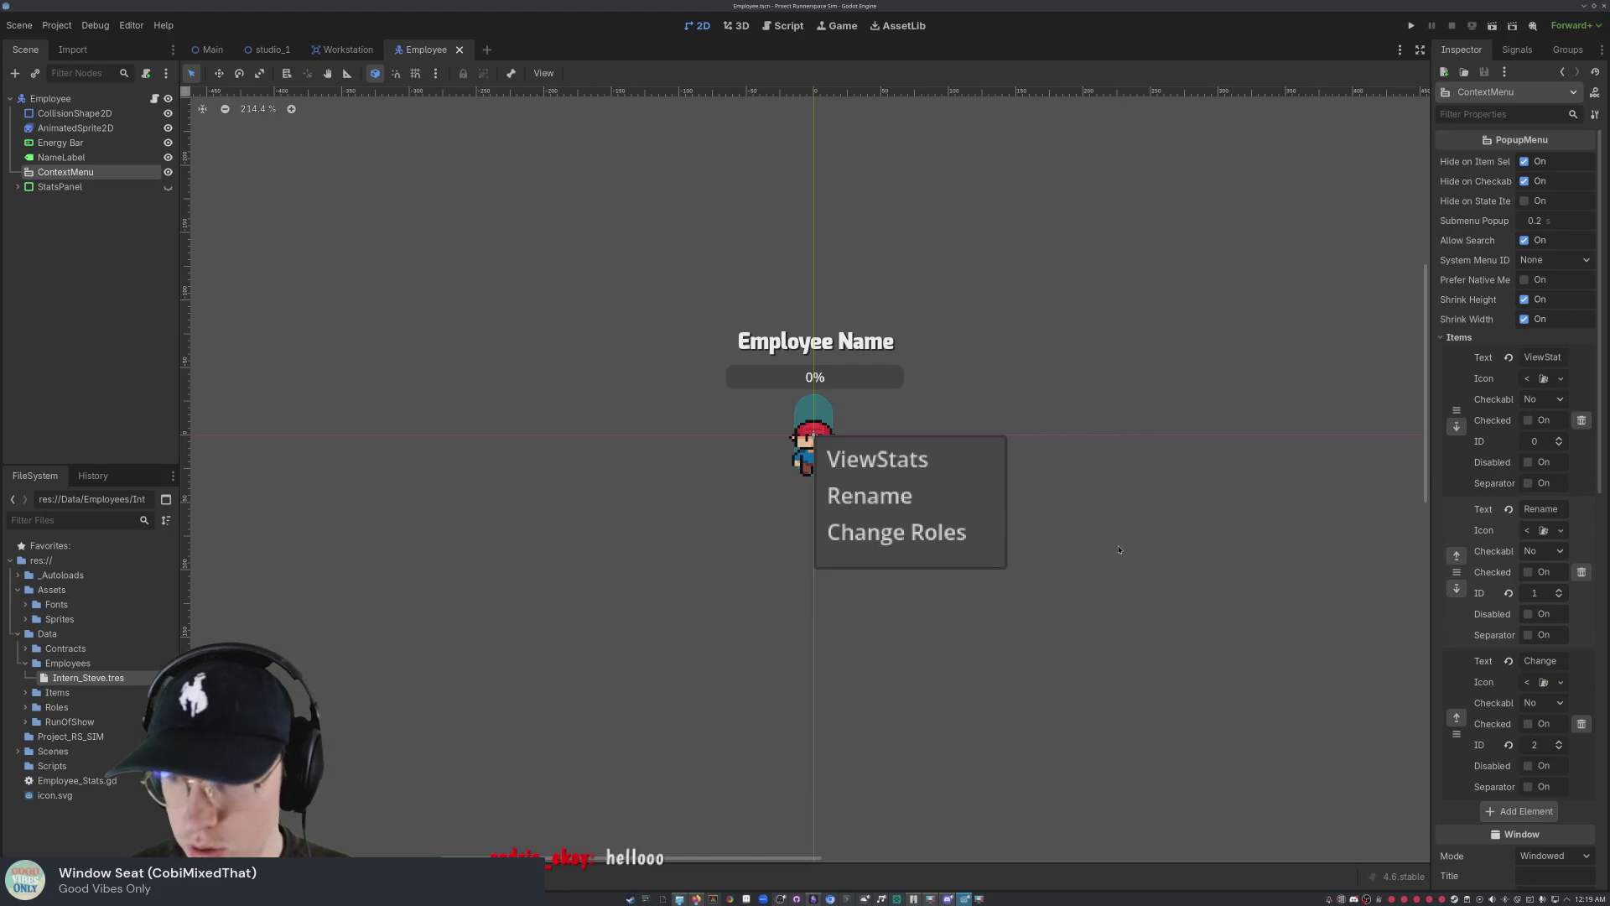
pyautogui.click(1520, 135)
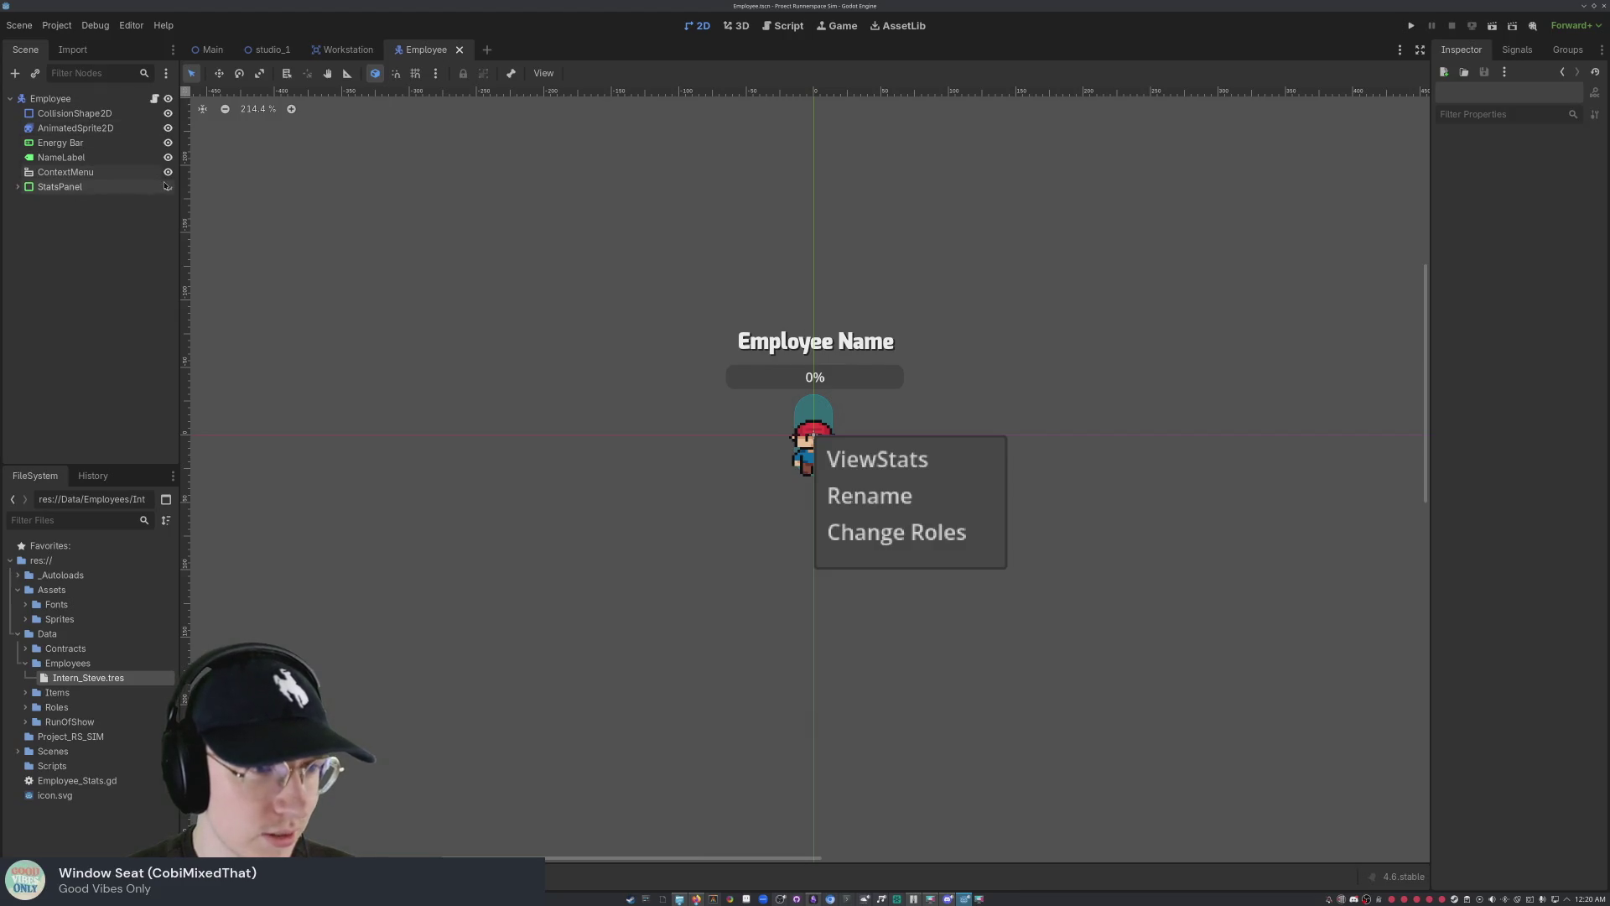
pyautogui.click(17, 187)
pyautogui.click(17, 188)
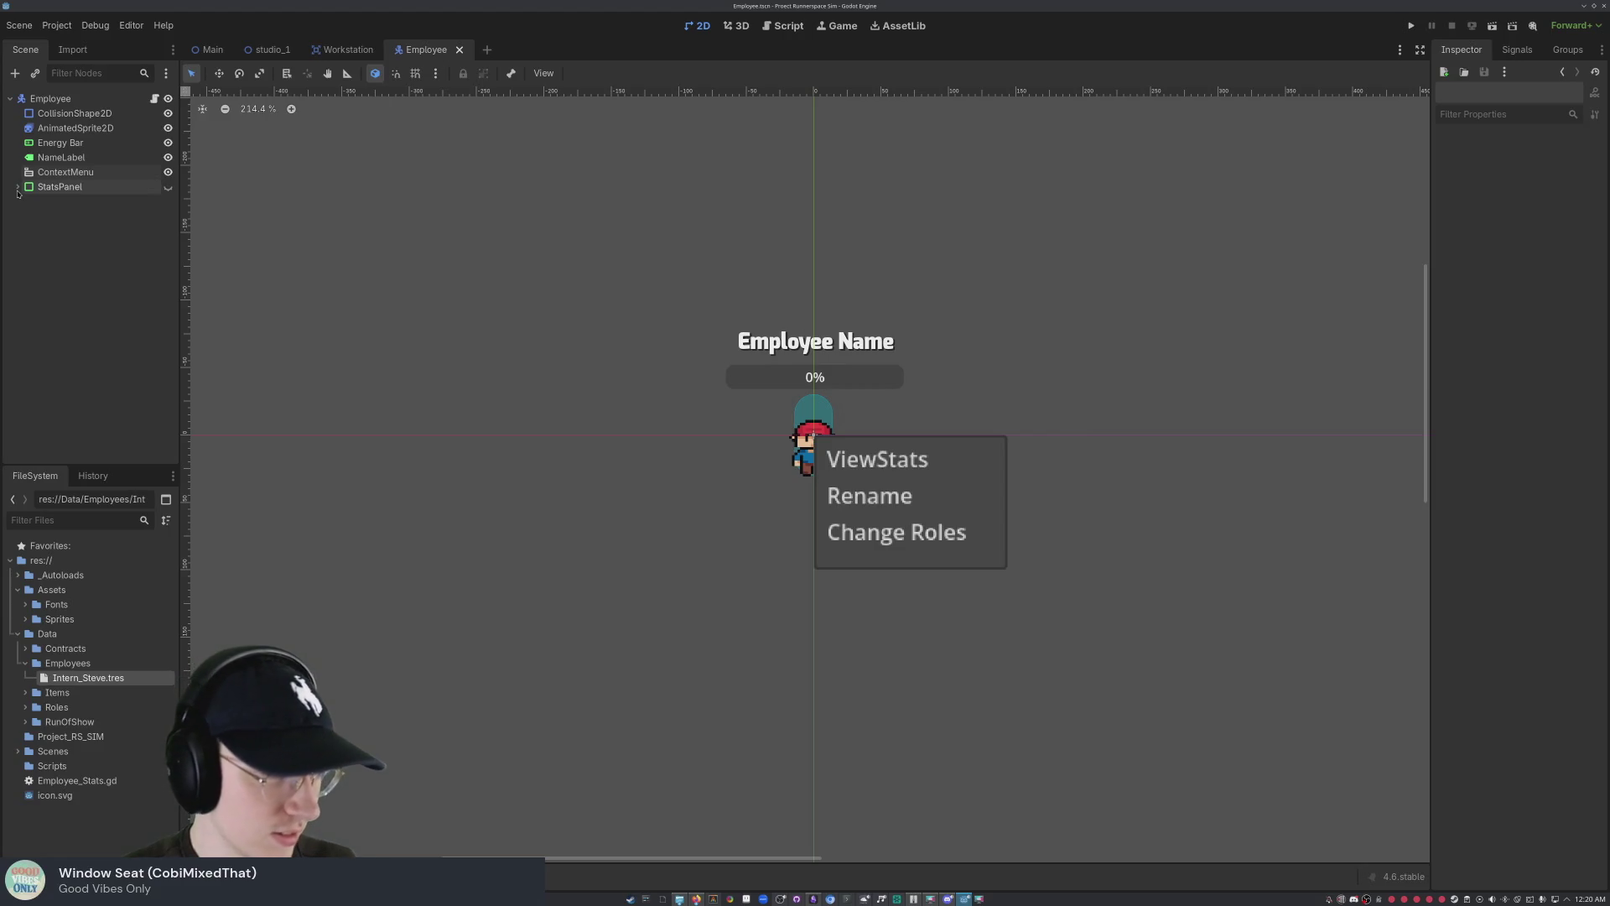
# - Expand StatsPanel to show VBoxContainer, RoleLabel and SpeedLabel, and hide ContextMenu from view
pyautogui.click(18, 188)
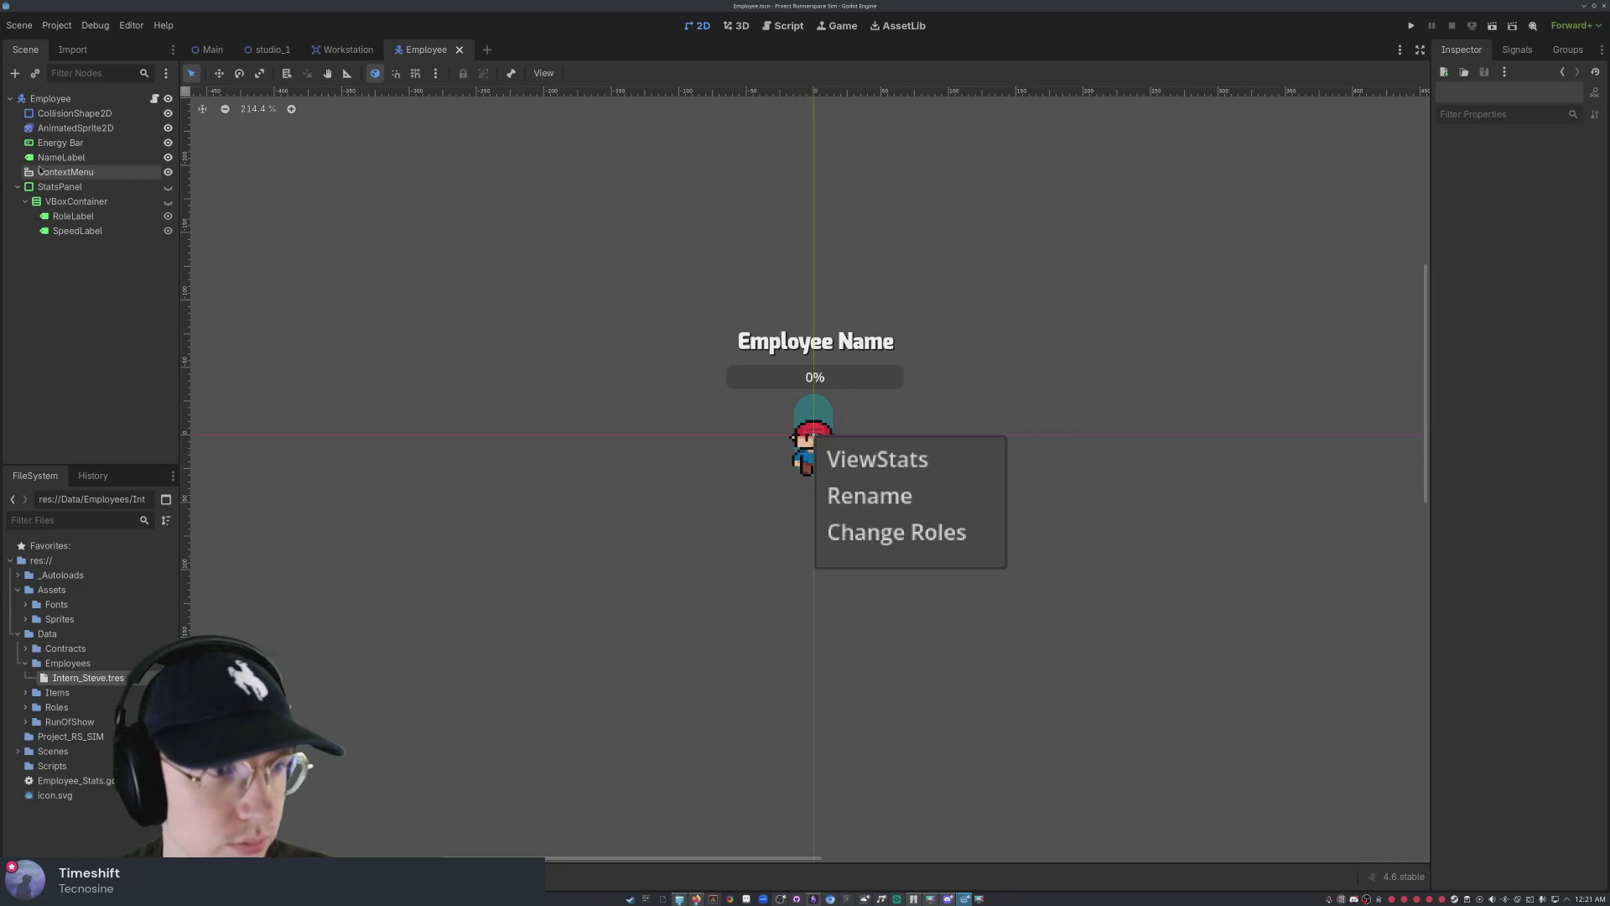
pyautogui.click(168, 171)
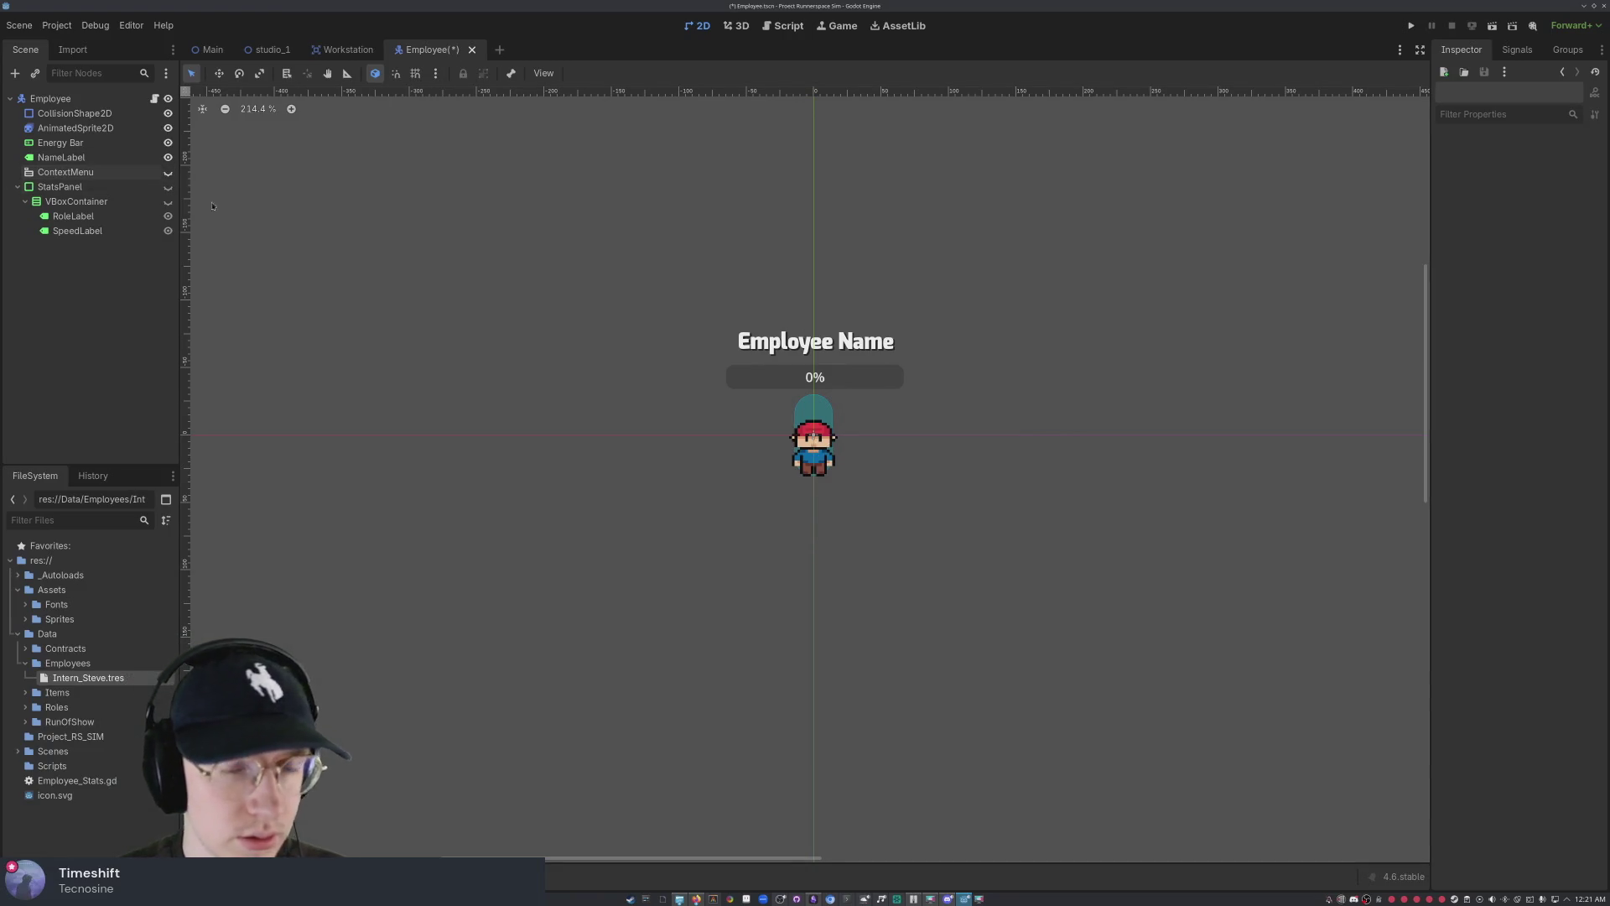
# - Select AnimatedSprite2D and preview its sleep and work animations
pyautogui.scroll(-7, 963, 495)
pyautogui.scroll(8, 811, 431)
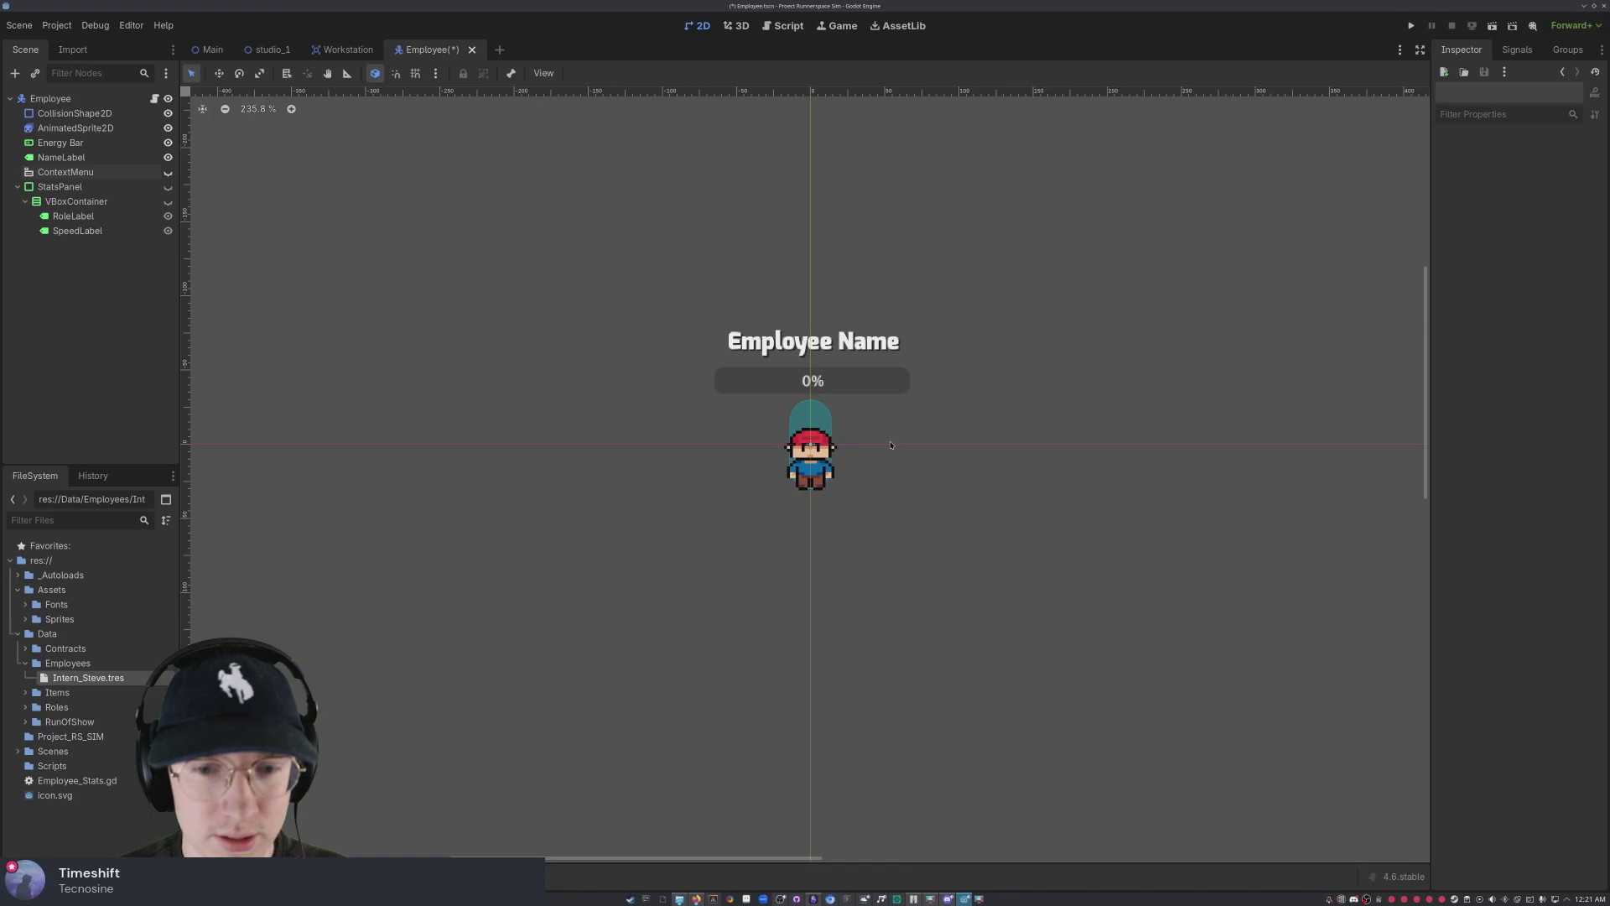
pyautogui.click(821, 409)
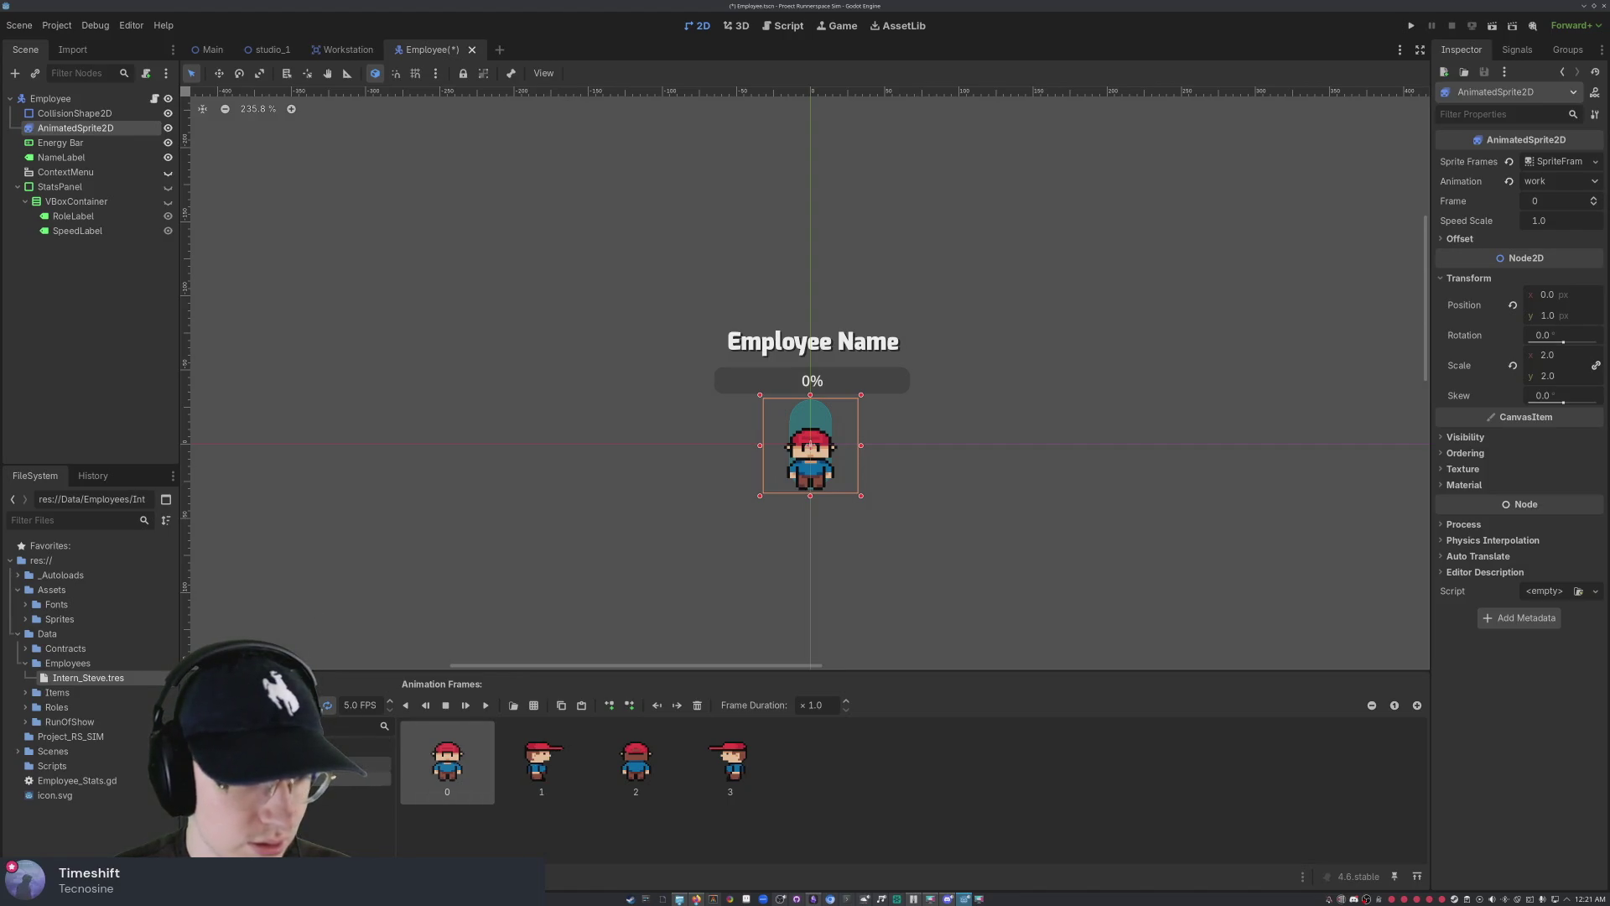
pyautogui.click(369, 764)
pyautogui.click(369, 778)
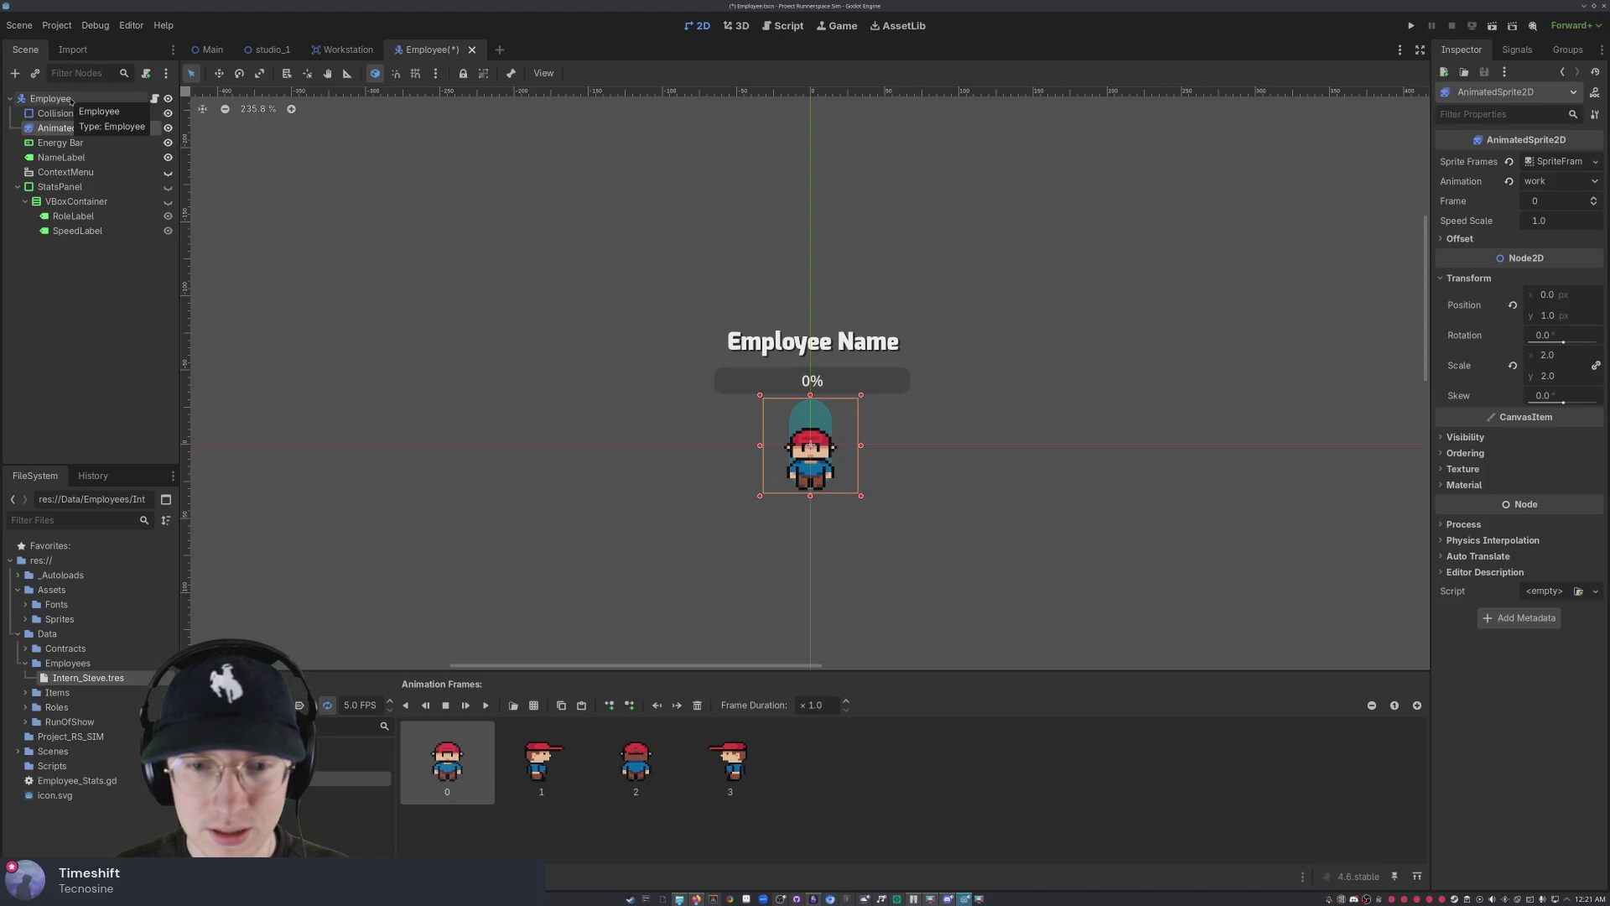
# - Inspect the Employee, AnimatedSprite2D and CollisionShape2D nodes, then clear the selection
pyautogui.click(72, 100)
pyautogui.click(76, 128)
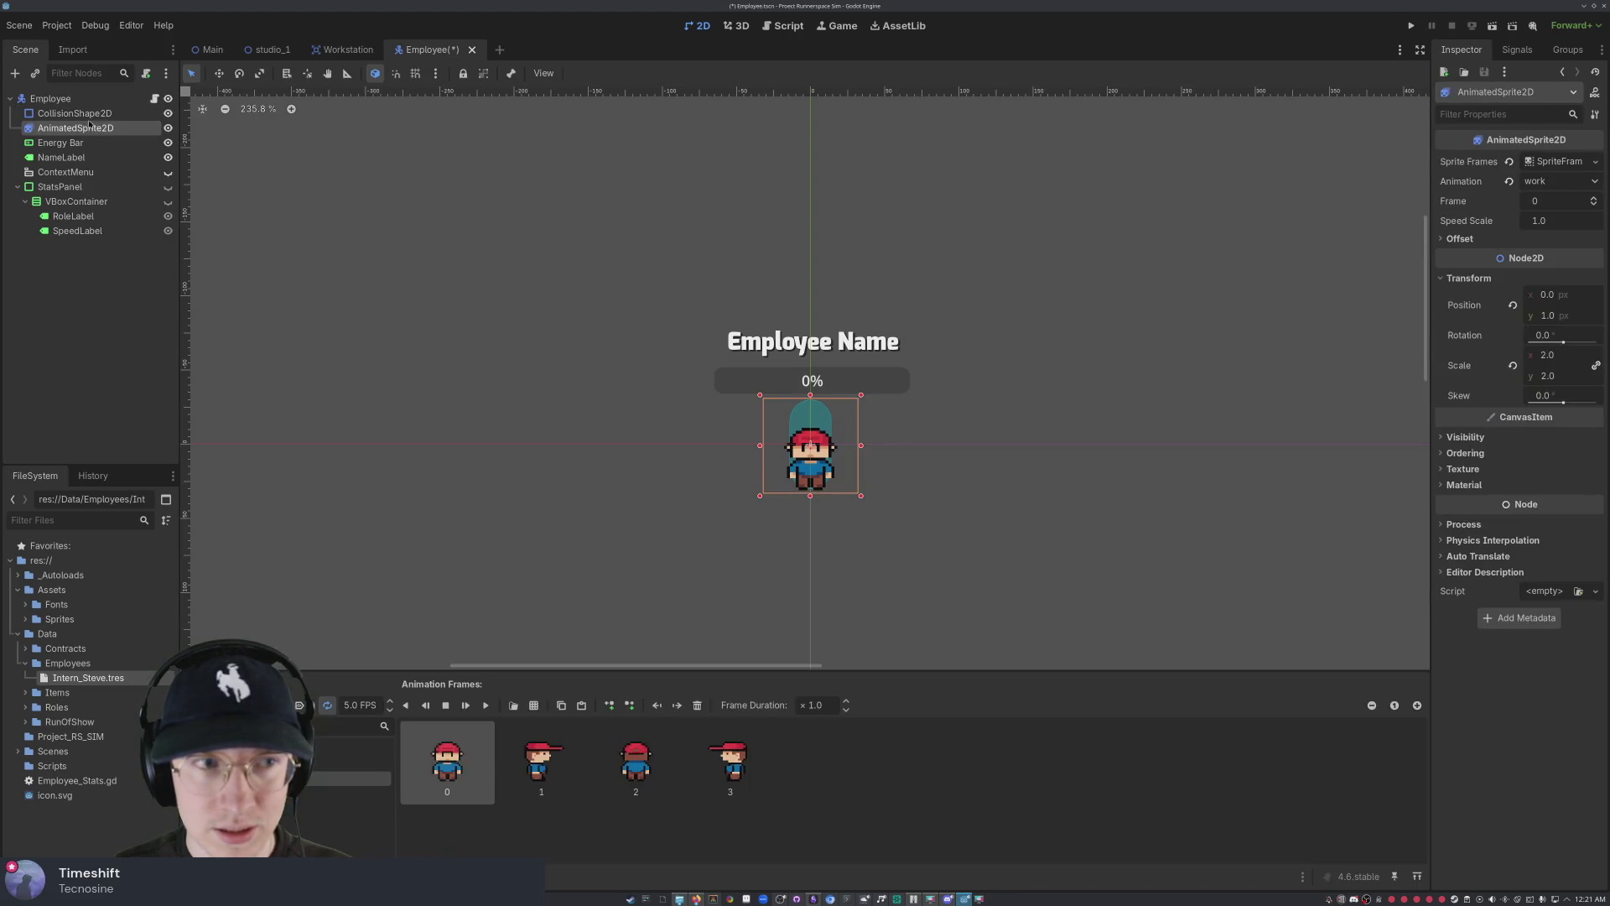
pyautogui.click(80, 116)
pyautogui.click(74, 99)
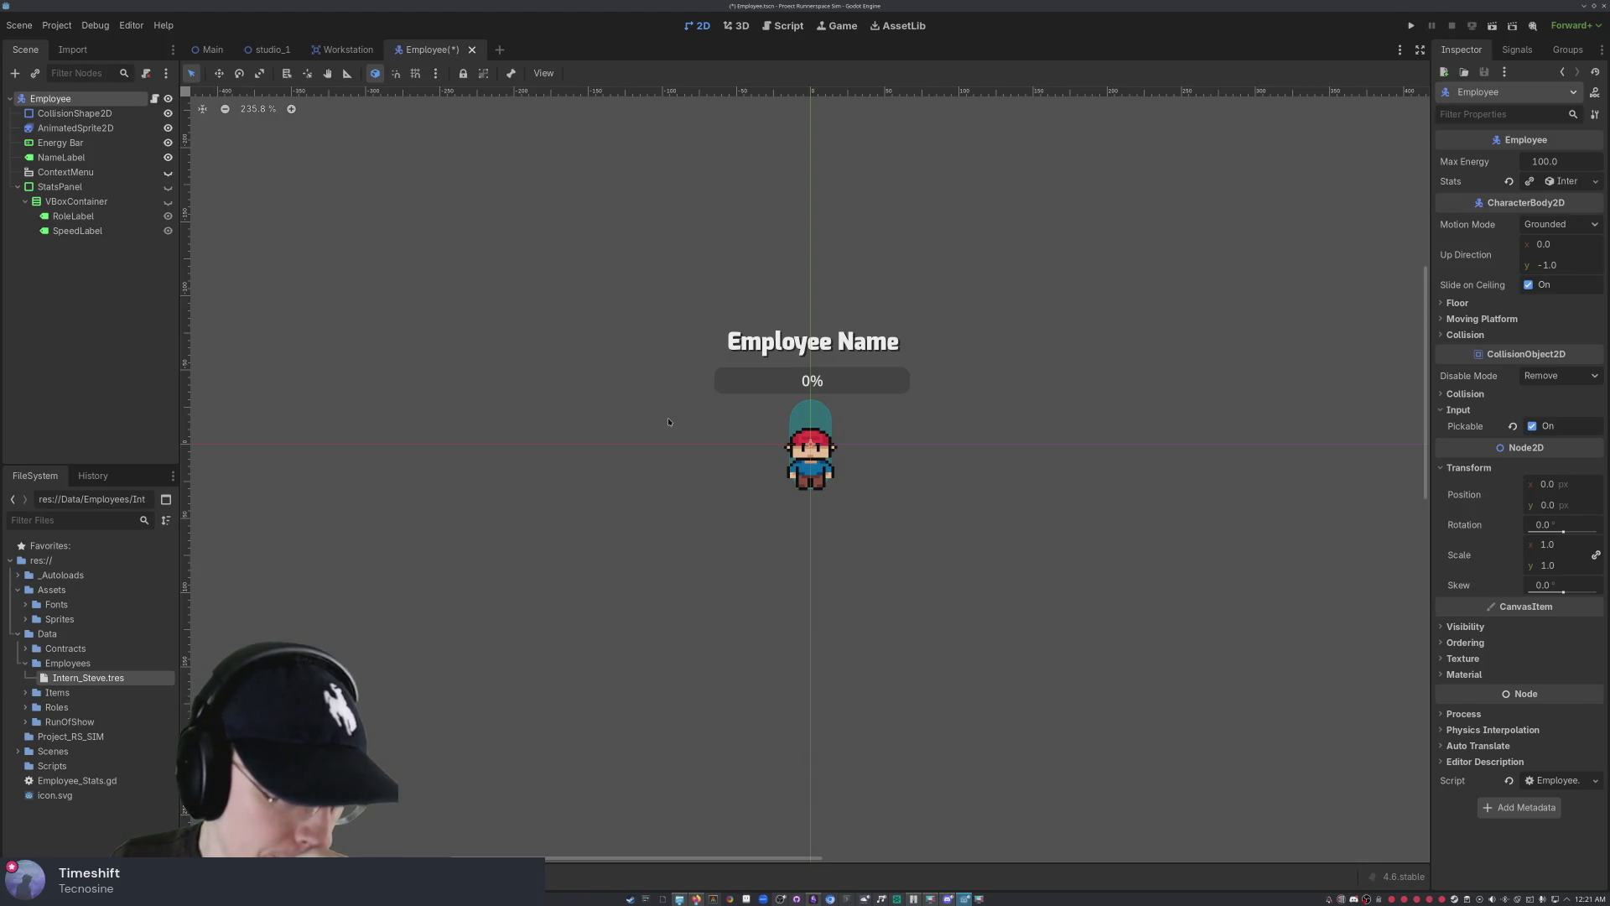
pyautogui.click(919, 485)
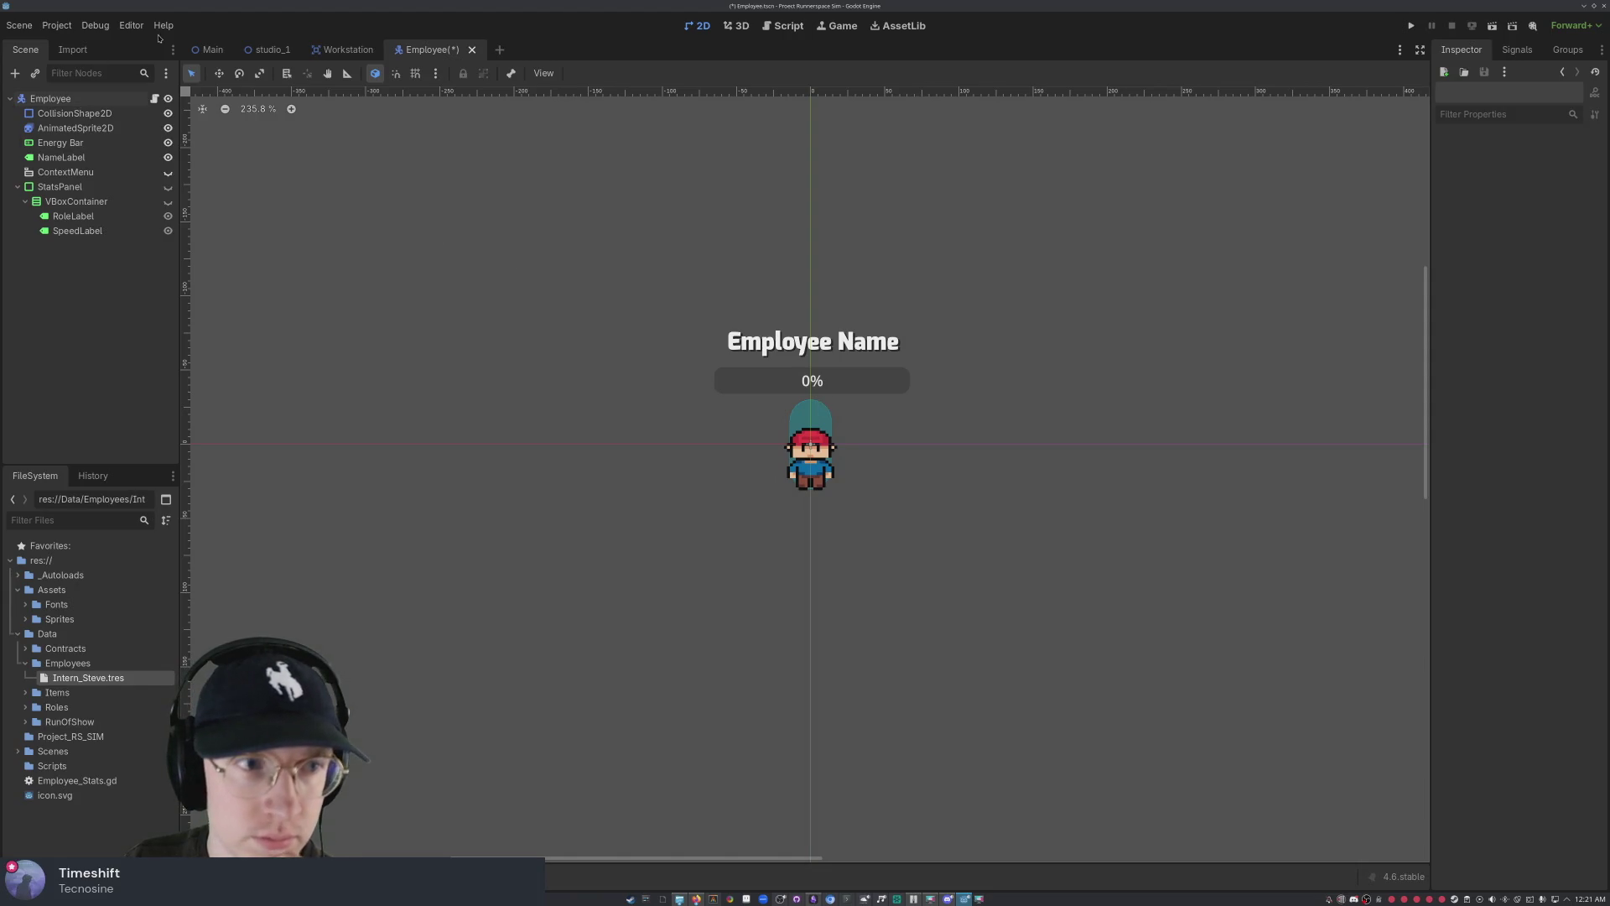
# - Browse the Workstation, studio_1 and Main scene tabs, then open Employee.gd from the Employee scene
pyautogui.click(348, 50)
pyautogui.click(265, 50)
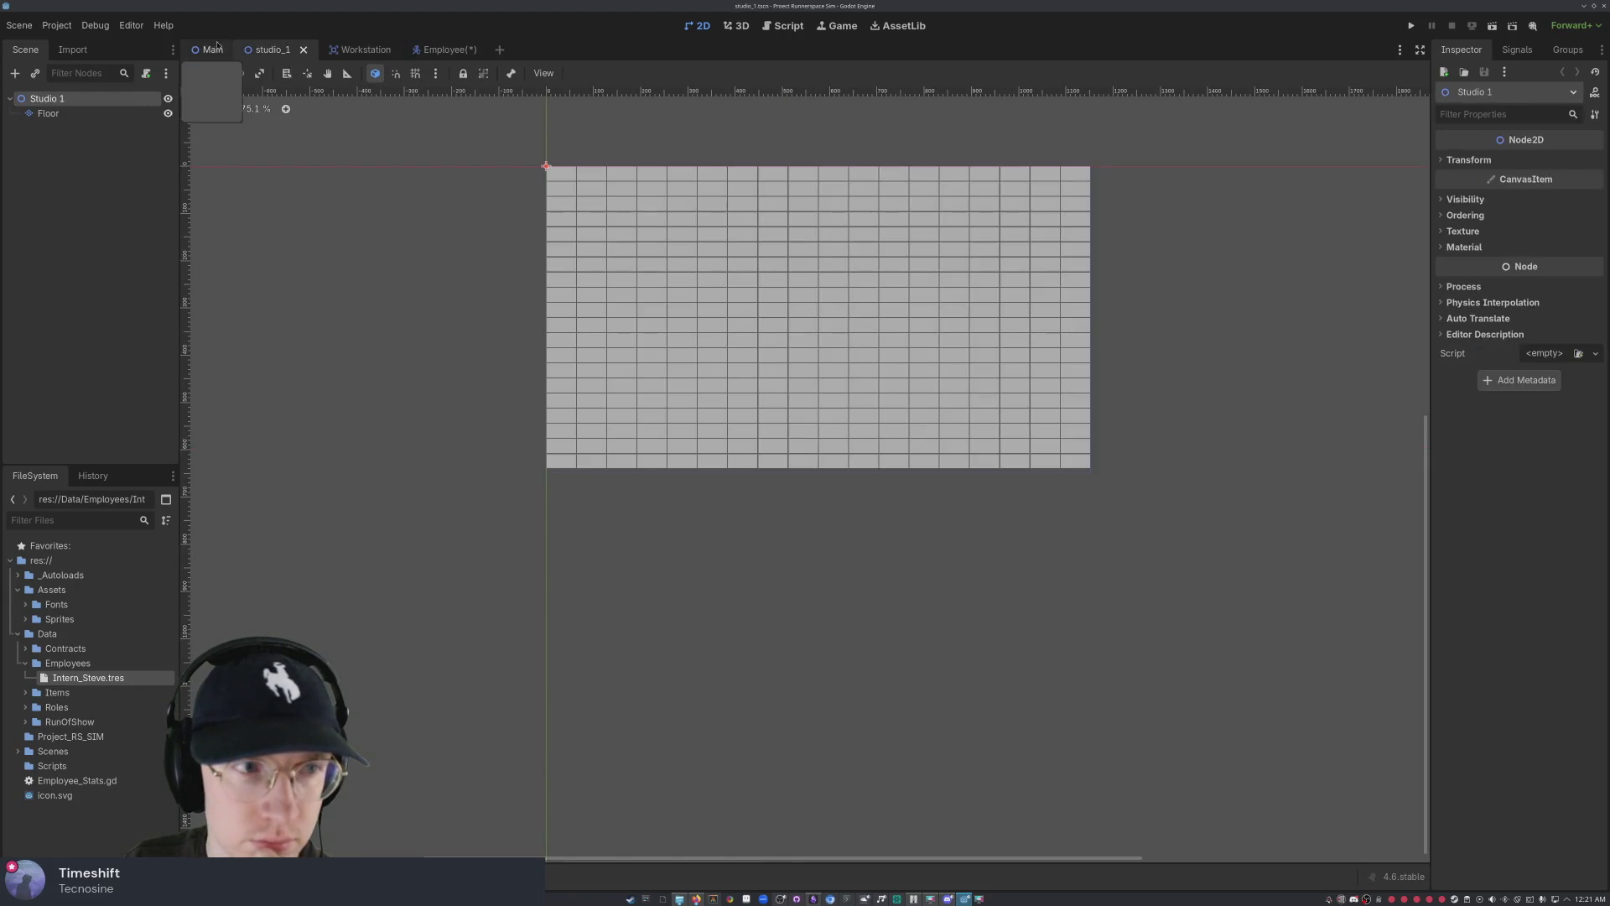
pyautogui.click(211, 49)
pyautogui.click(458, 49)
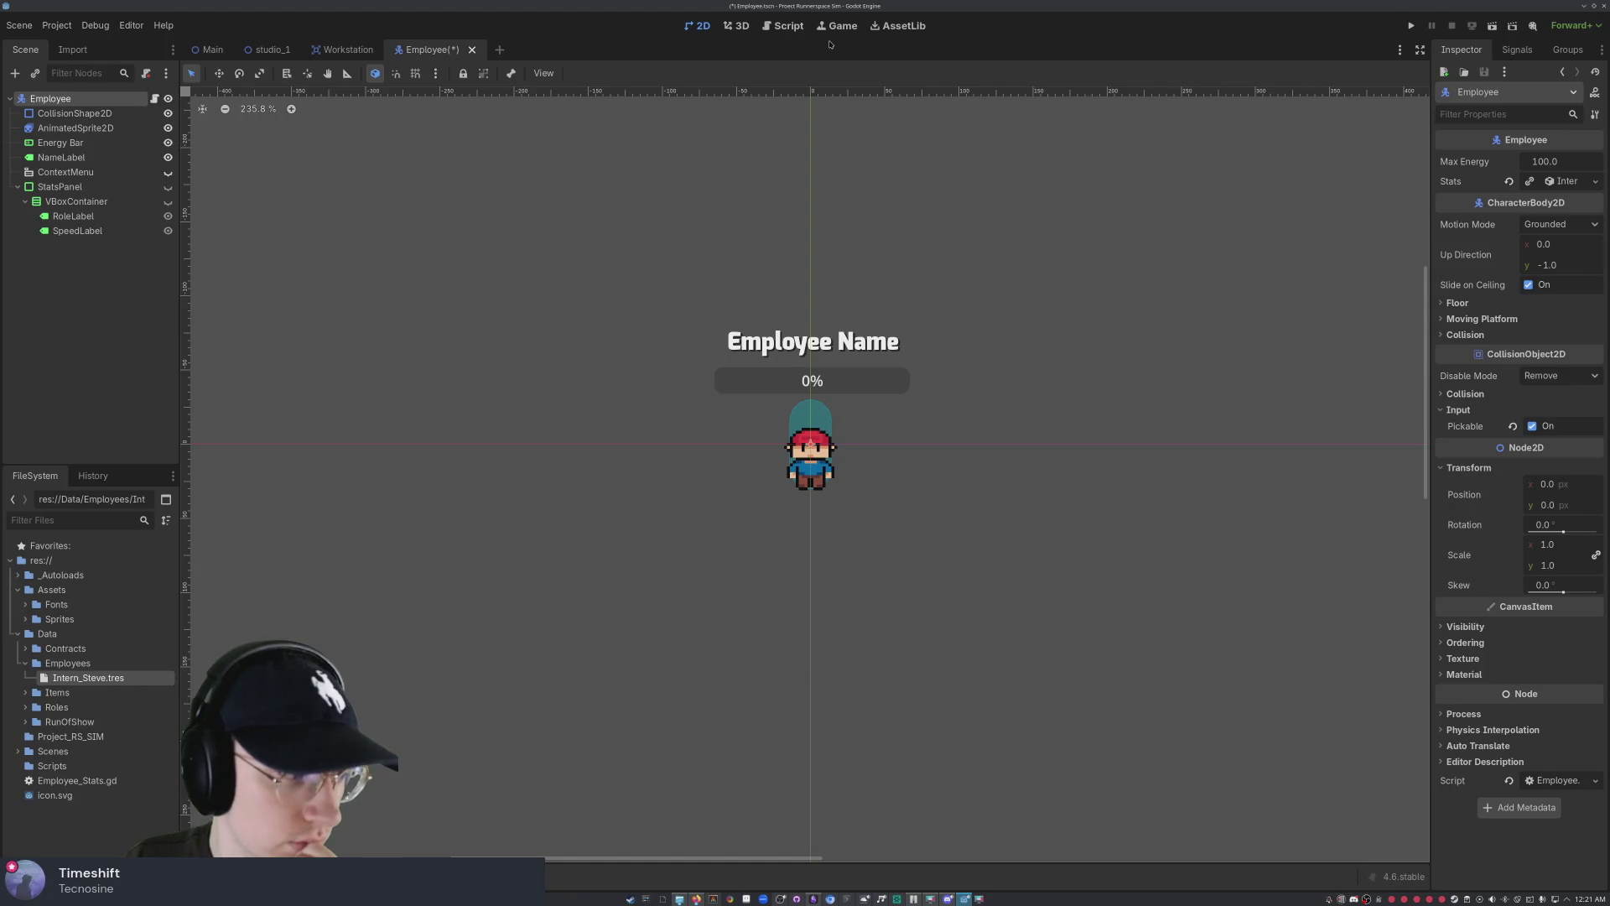
pyautogui.click(787, 26)
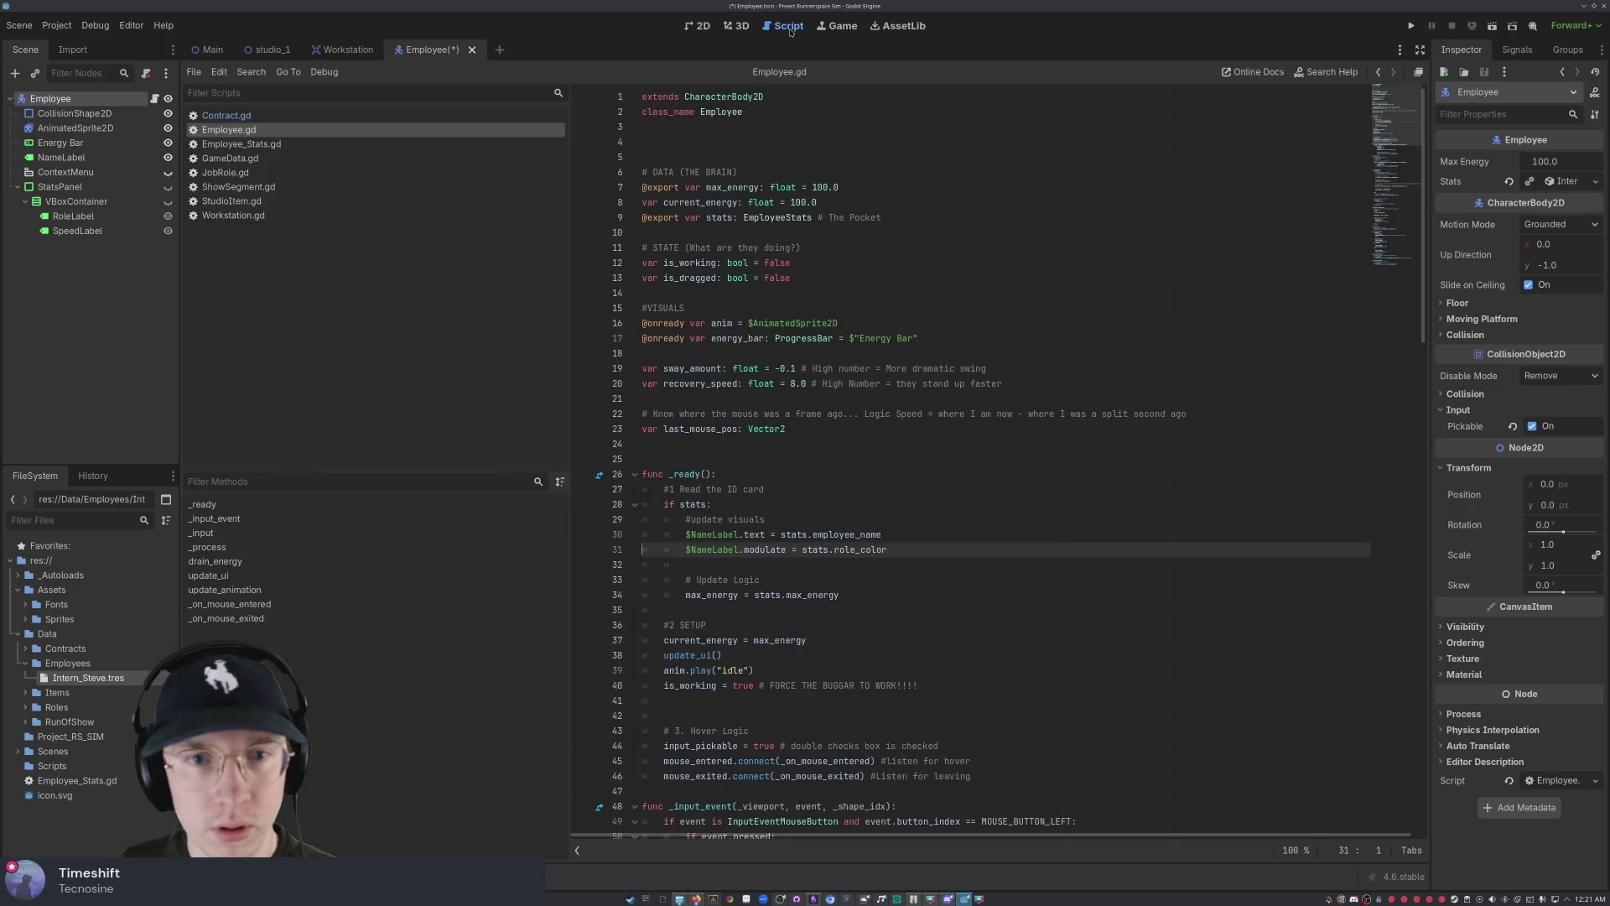
# - Scroll up and down through the Employee.gd code to review it
pyautogui.scroll(-18, 875, 335)
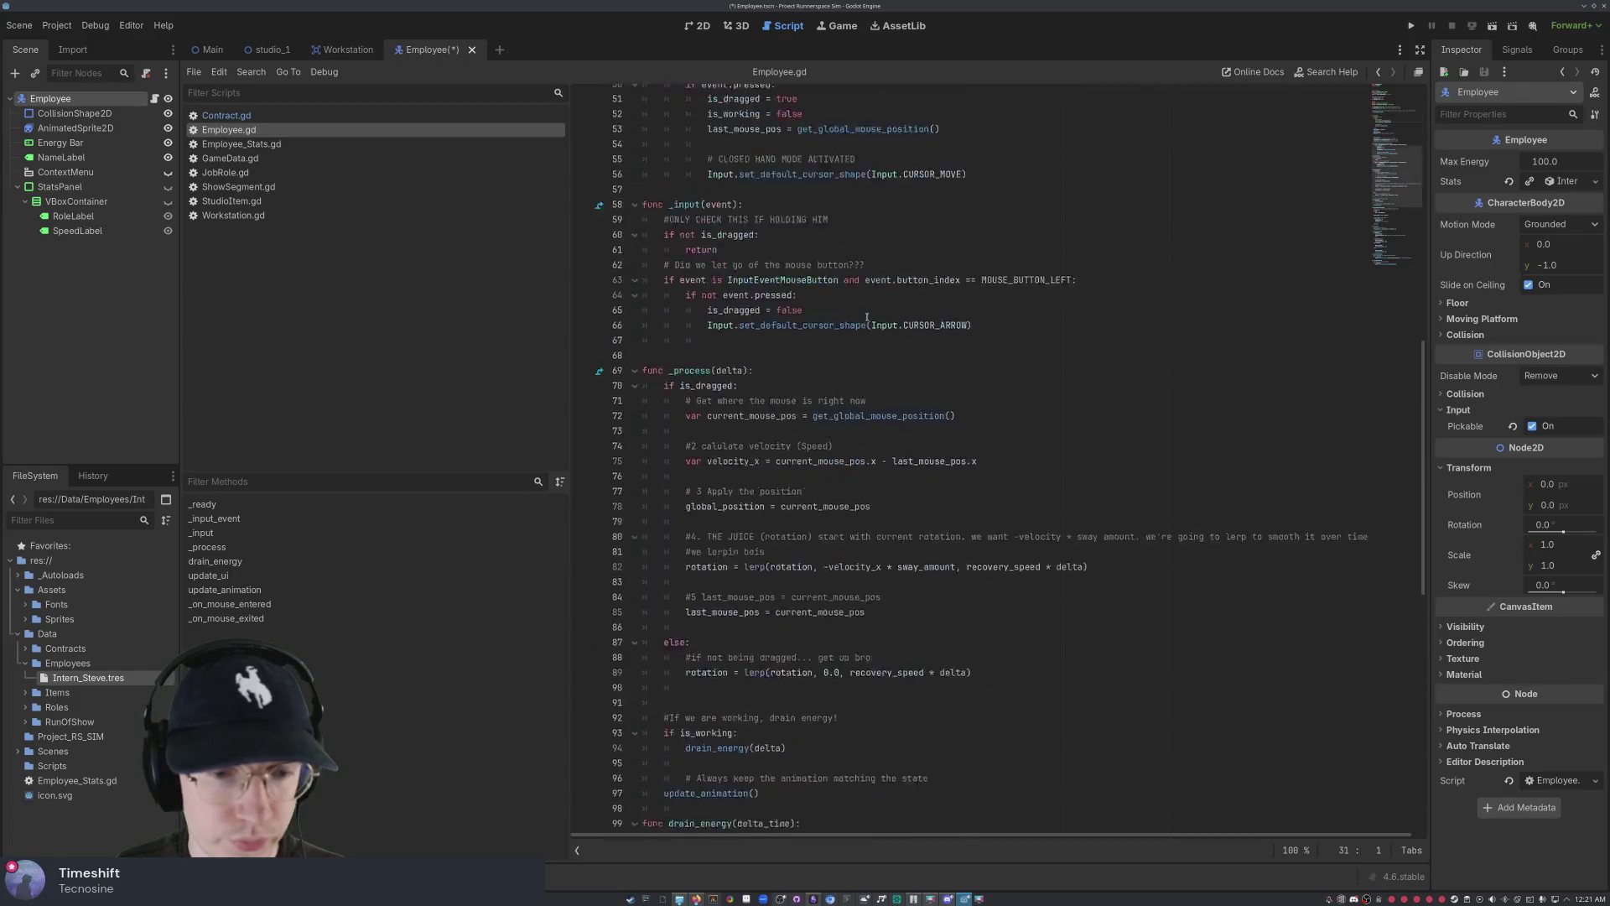
pyautogui.scroll(-5, 875, 336)
pyautogui.scroll(18, 782, 328)
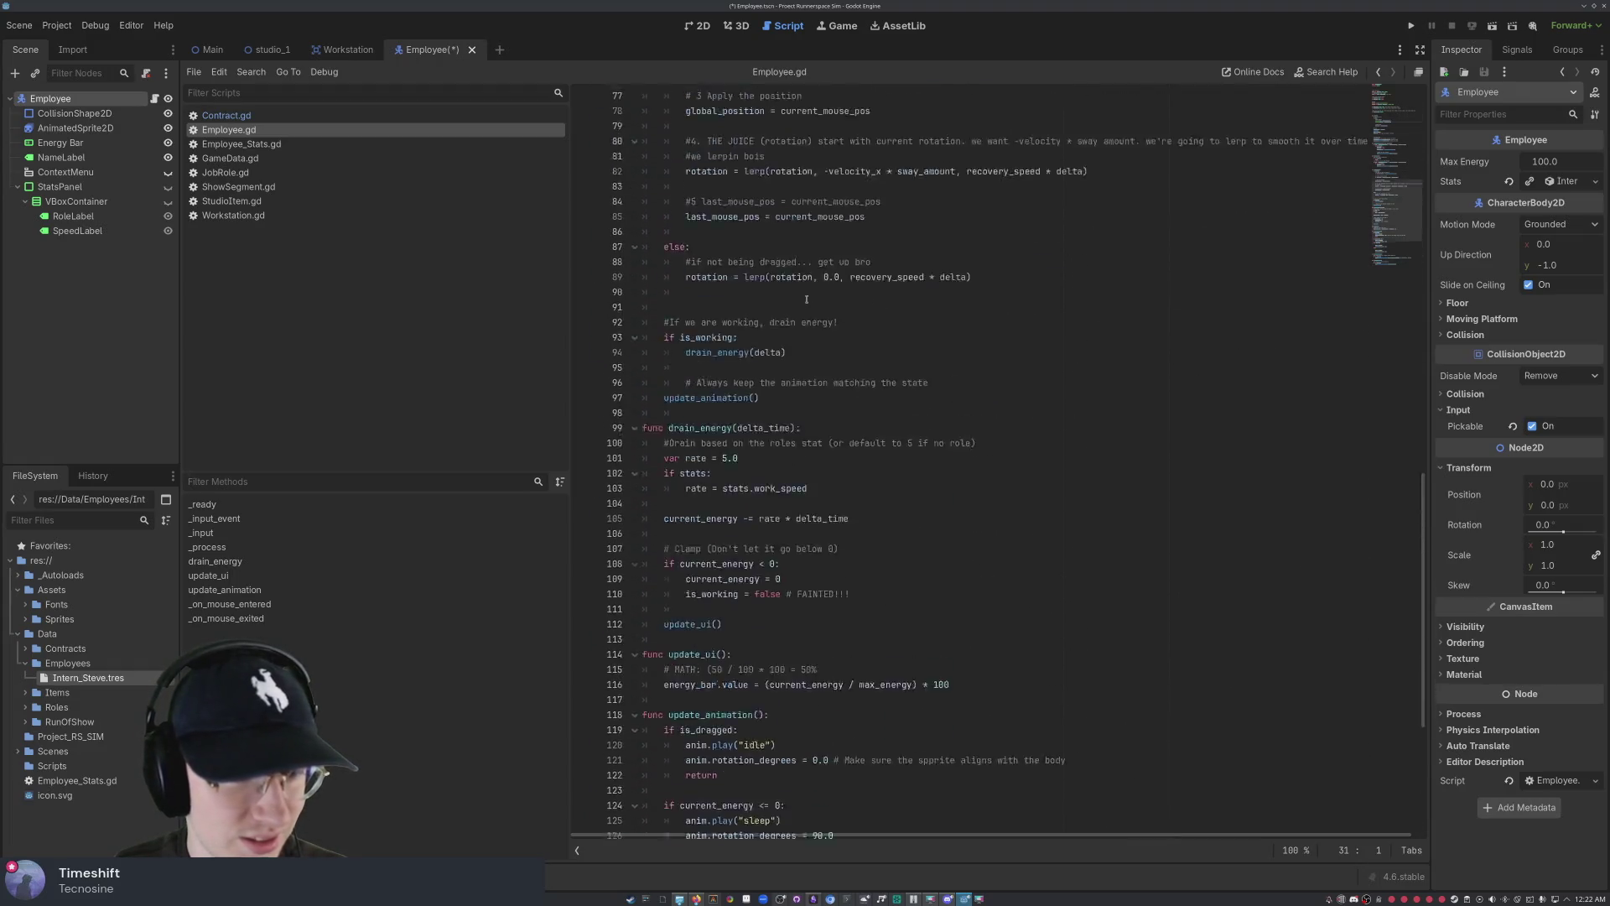
pyautogui.scroll(5, 877, 325)
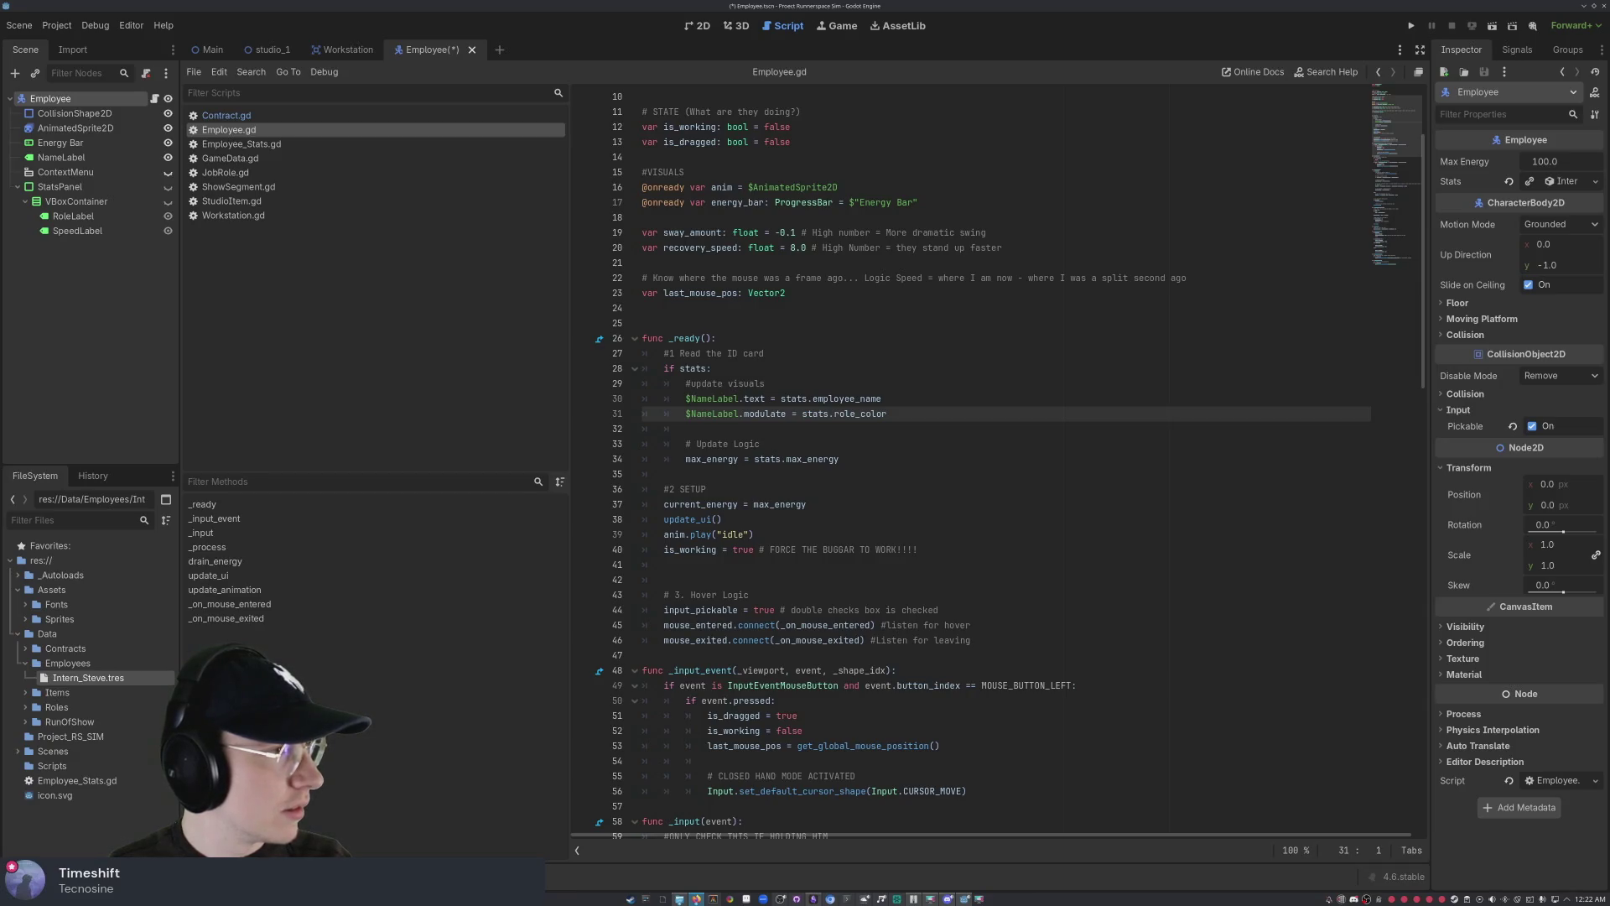
pyautogui.scroll(-15, 624, 368)
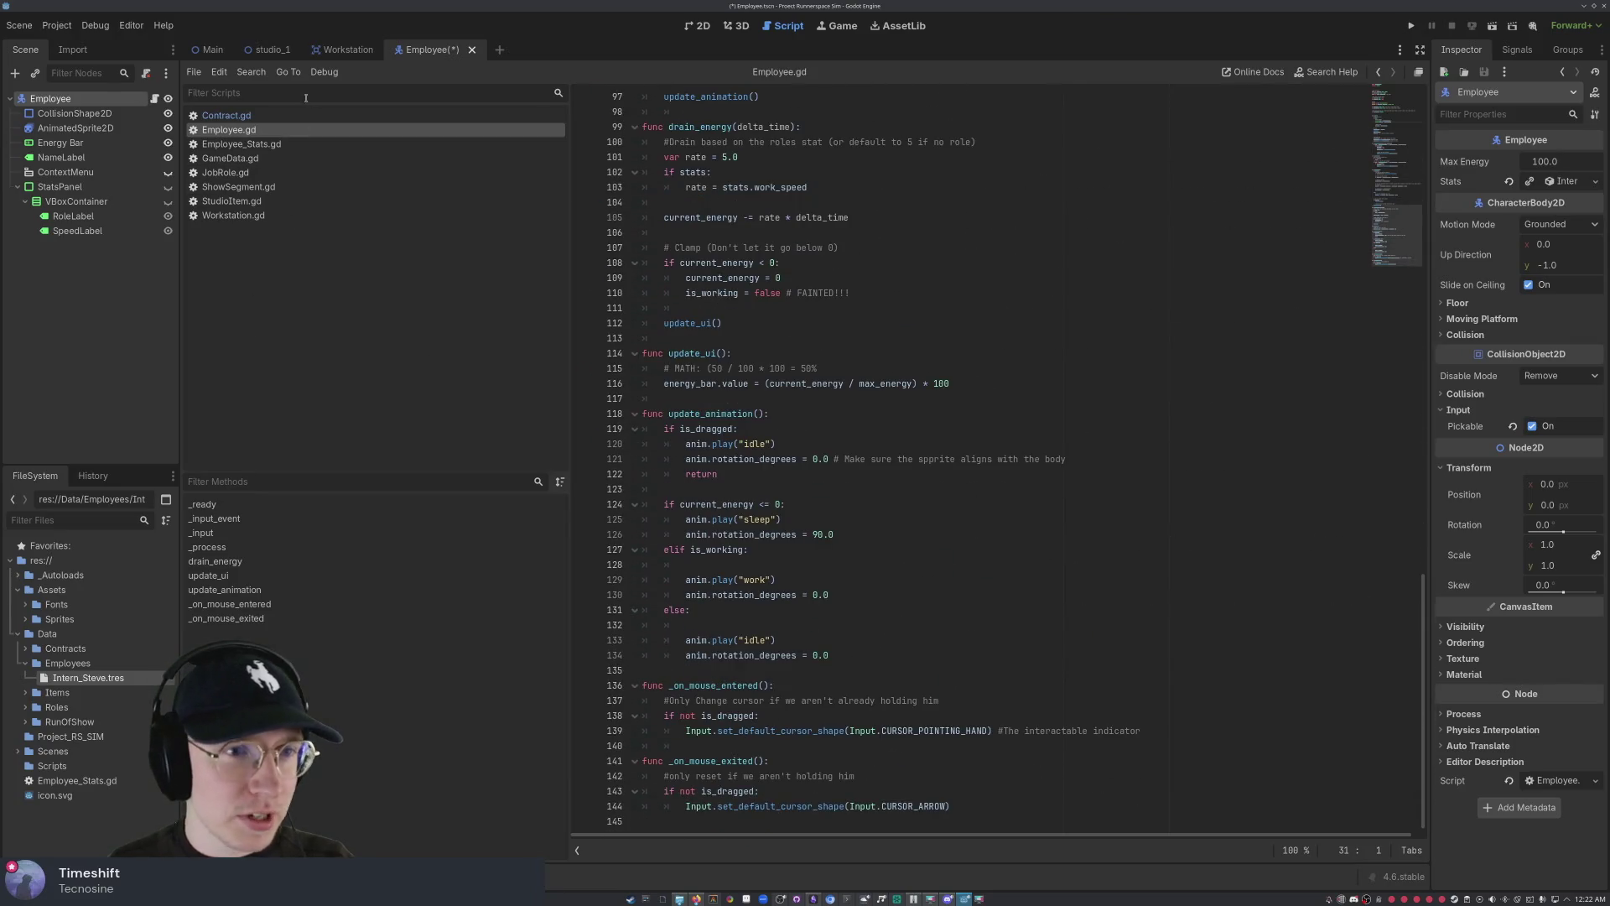
# - Glance at the Workstation scene, then return to the Employee scene's 2D canvas with nothing selected
pyautogui.click(340, 51)
pyautogui.click(444, 51)
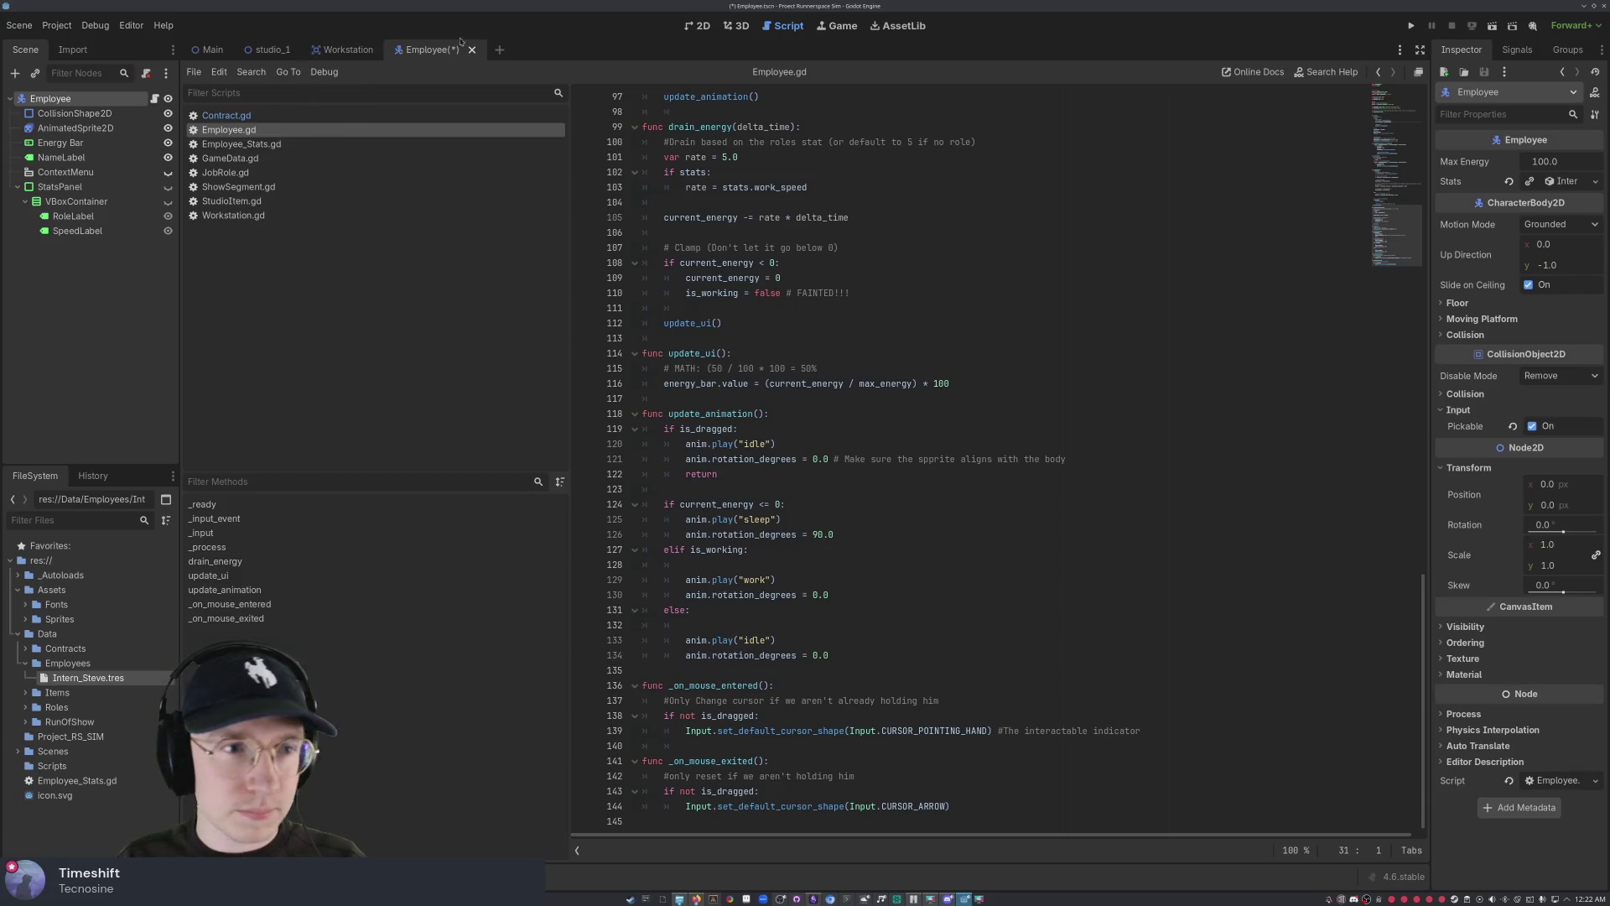
pyautogui.click(692, 26)
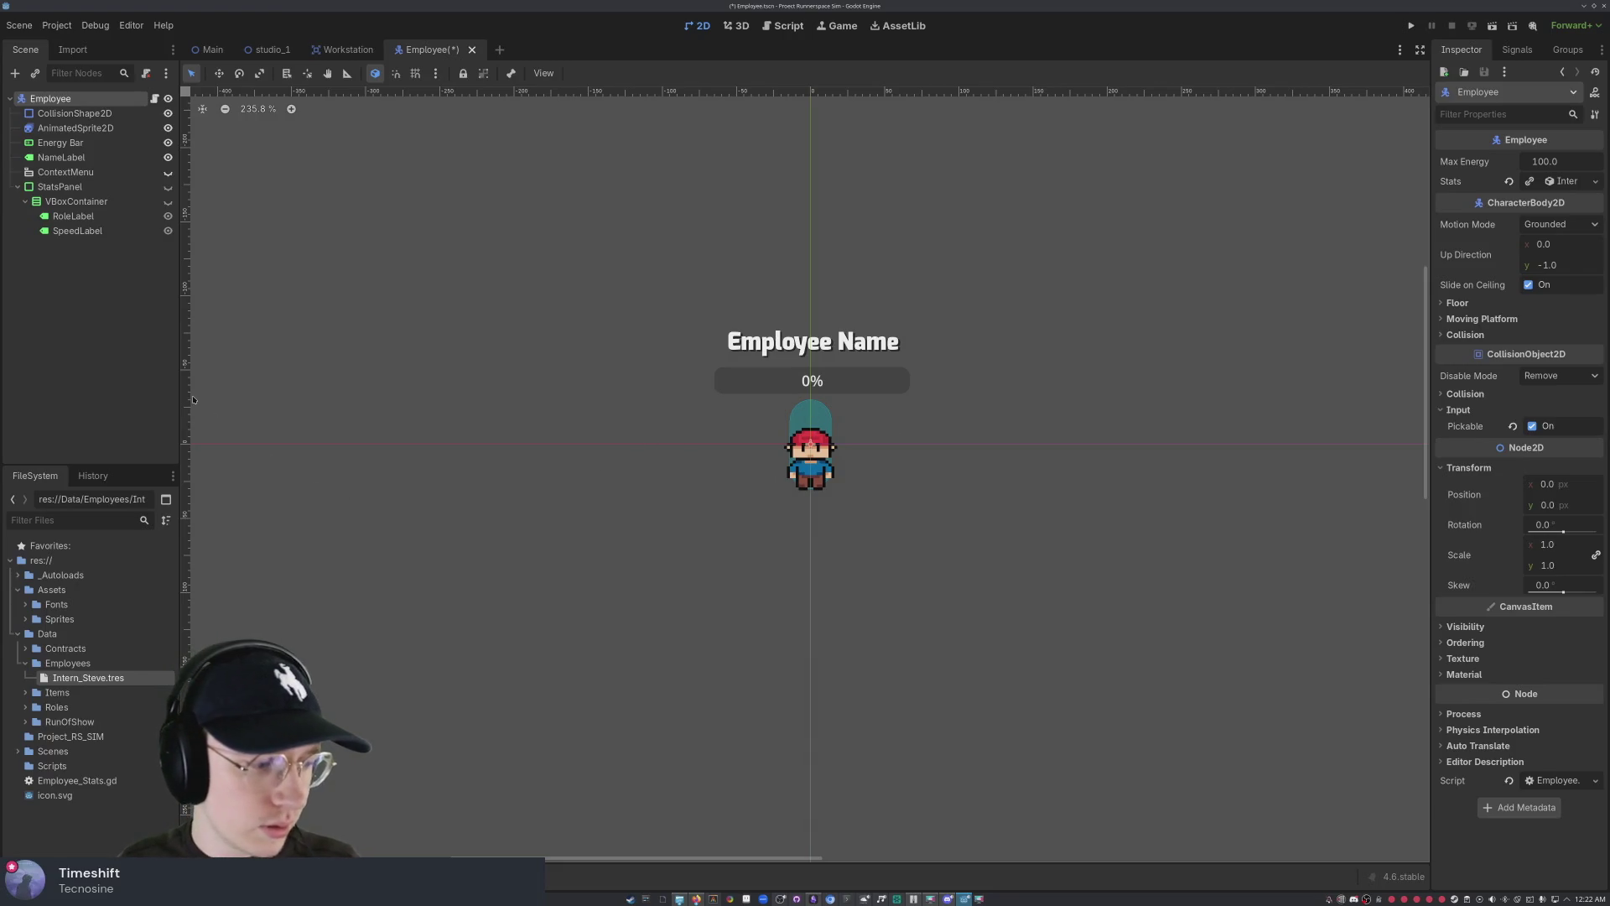
pyautogui.click(153, 379)
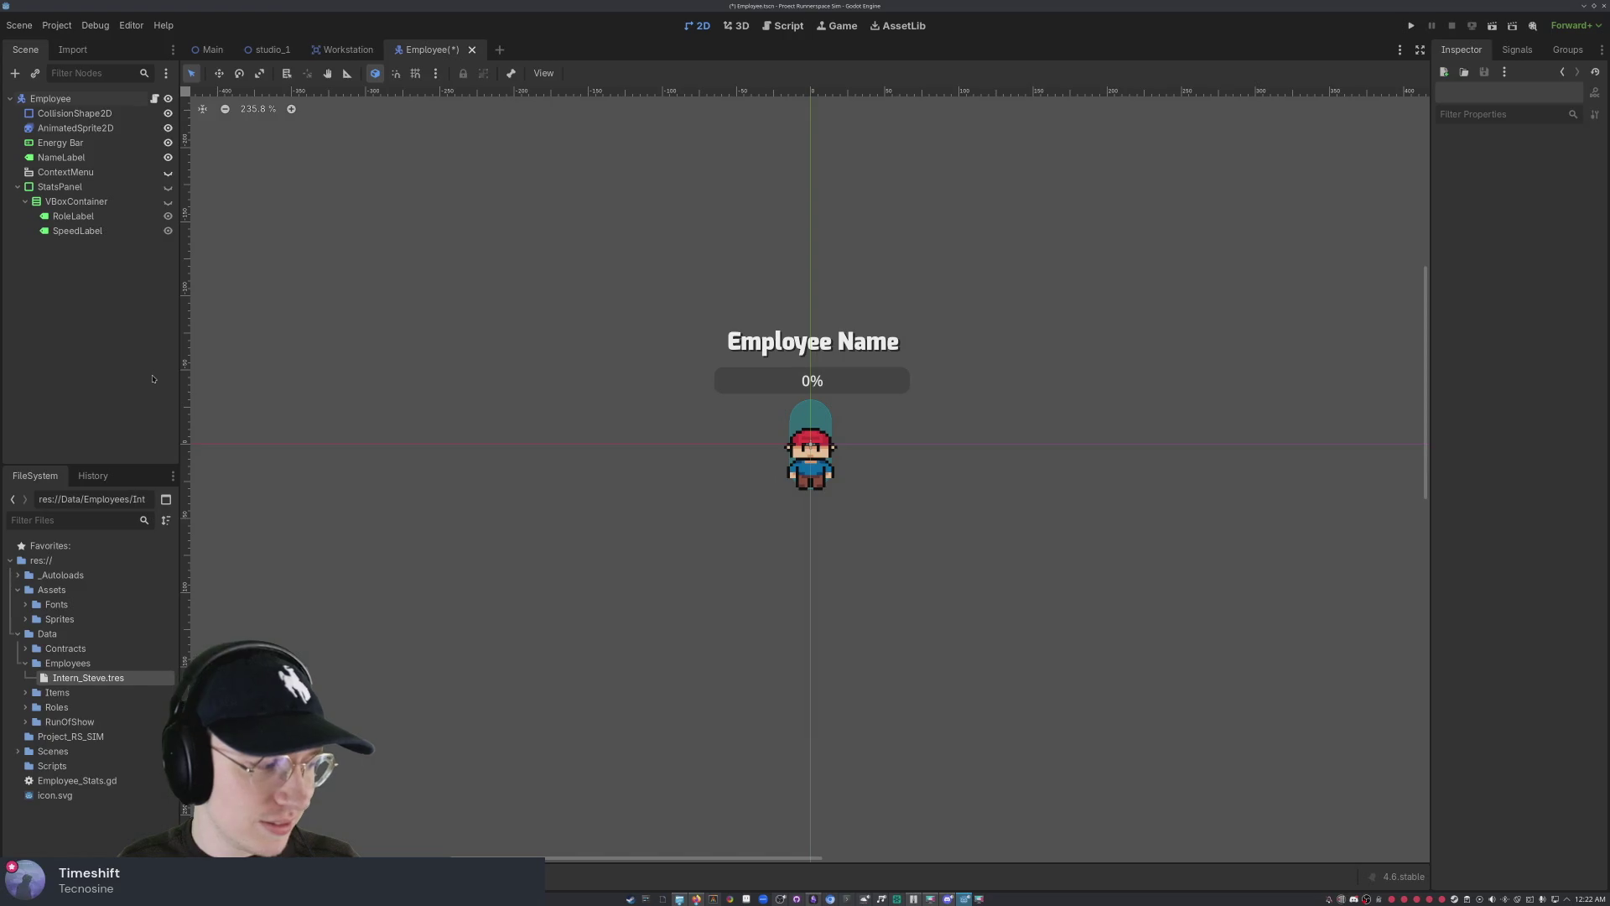
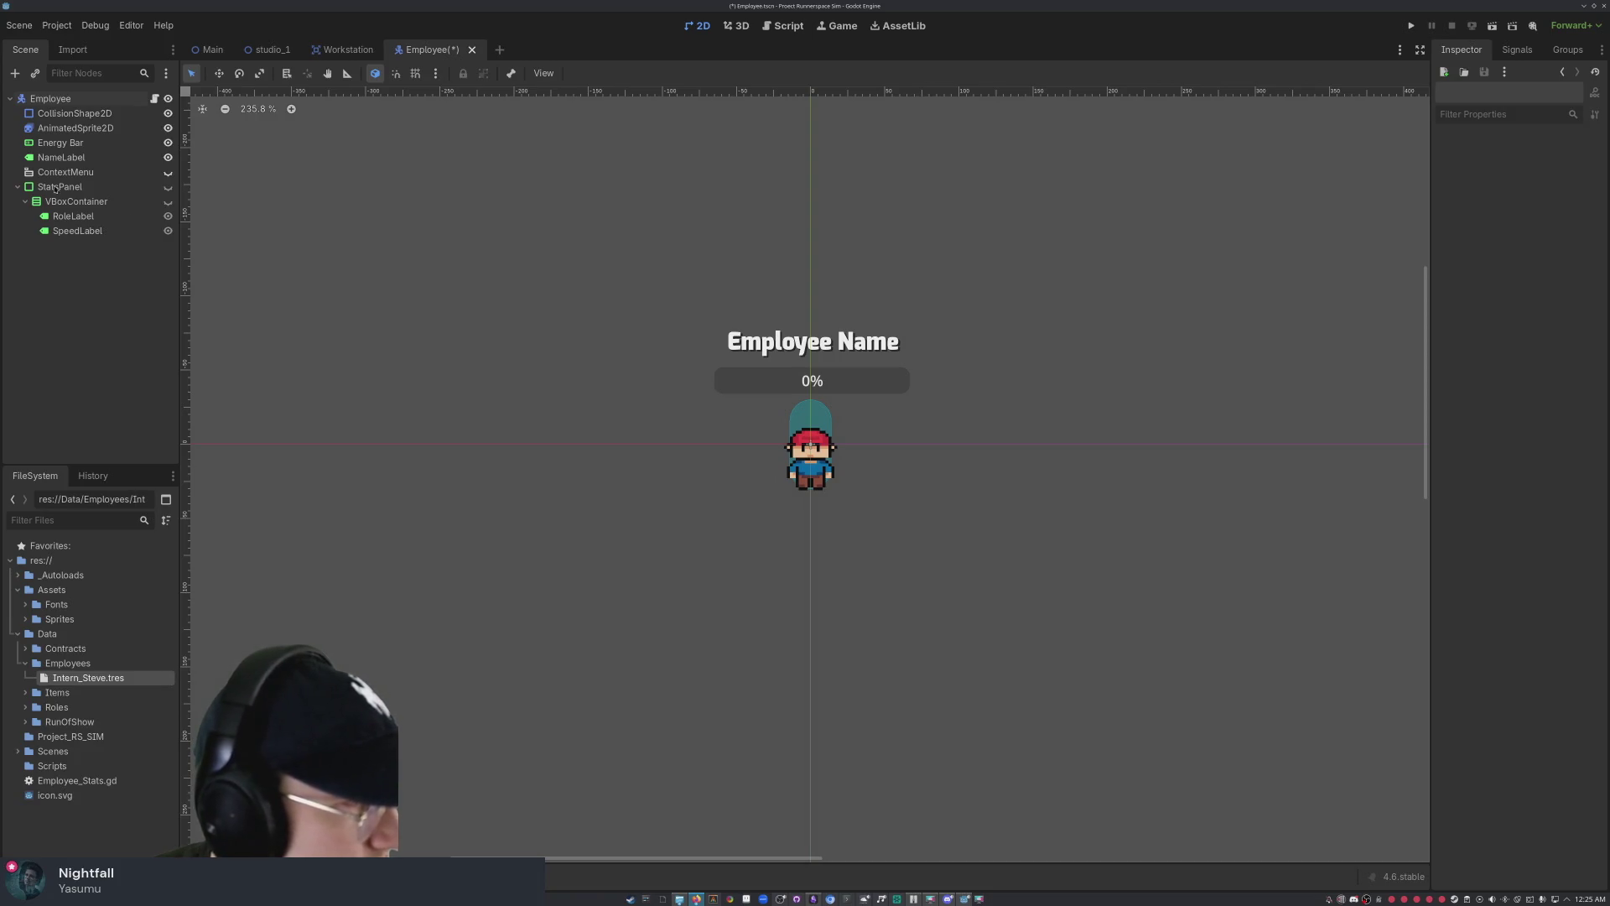
# - Go back to the Employee scene and open its Employee.gd script
pyautogui.click(344, 49)
pyautogui.click(268, 50)
pyautogui.click(441, 50)
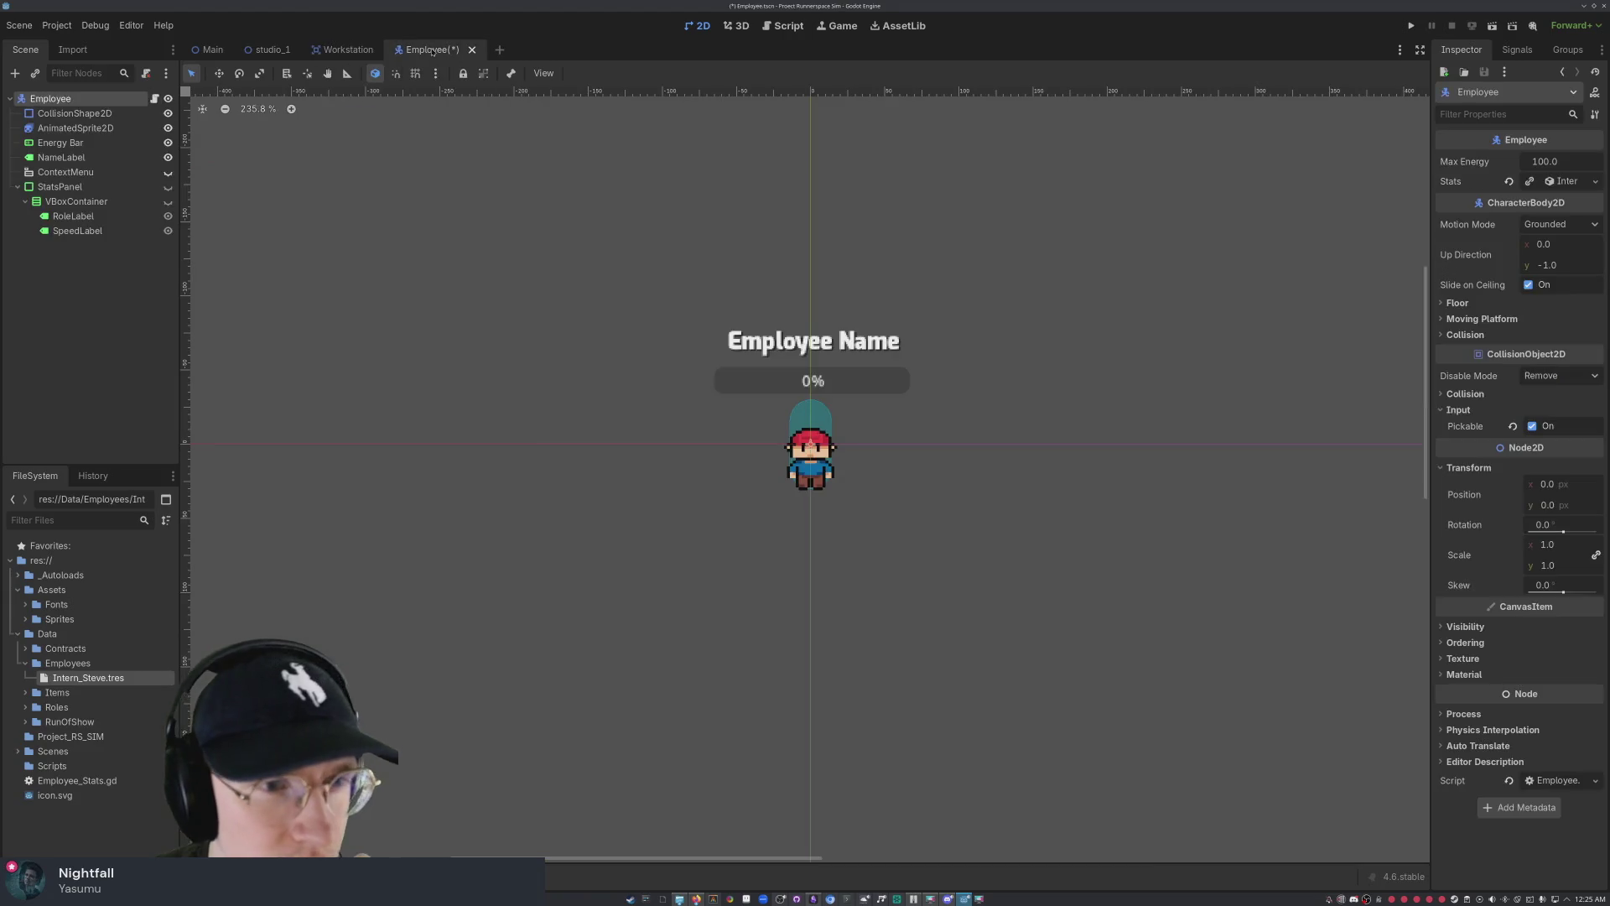
pyautogui.click(786, 24)
pyautogui.scroll(20, 833, 212)
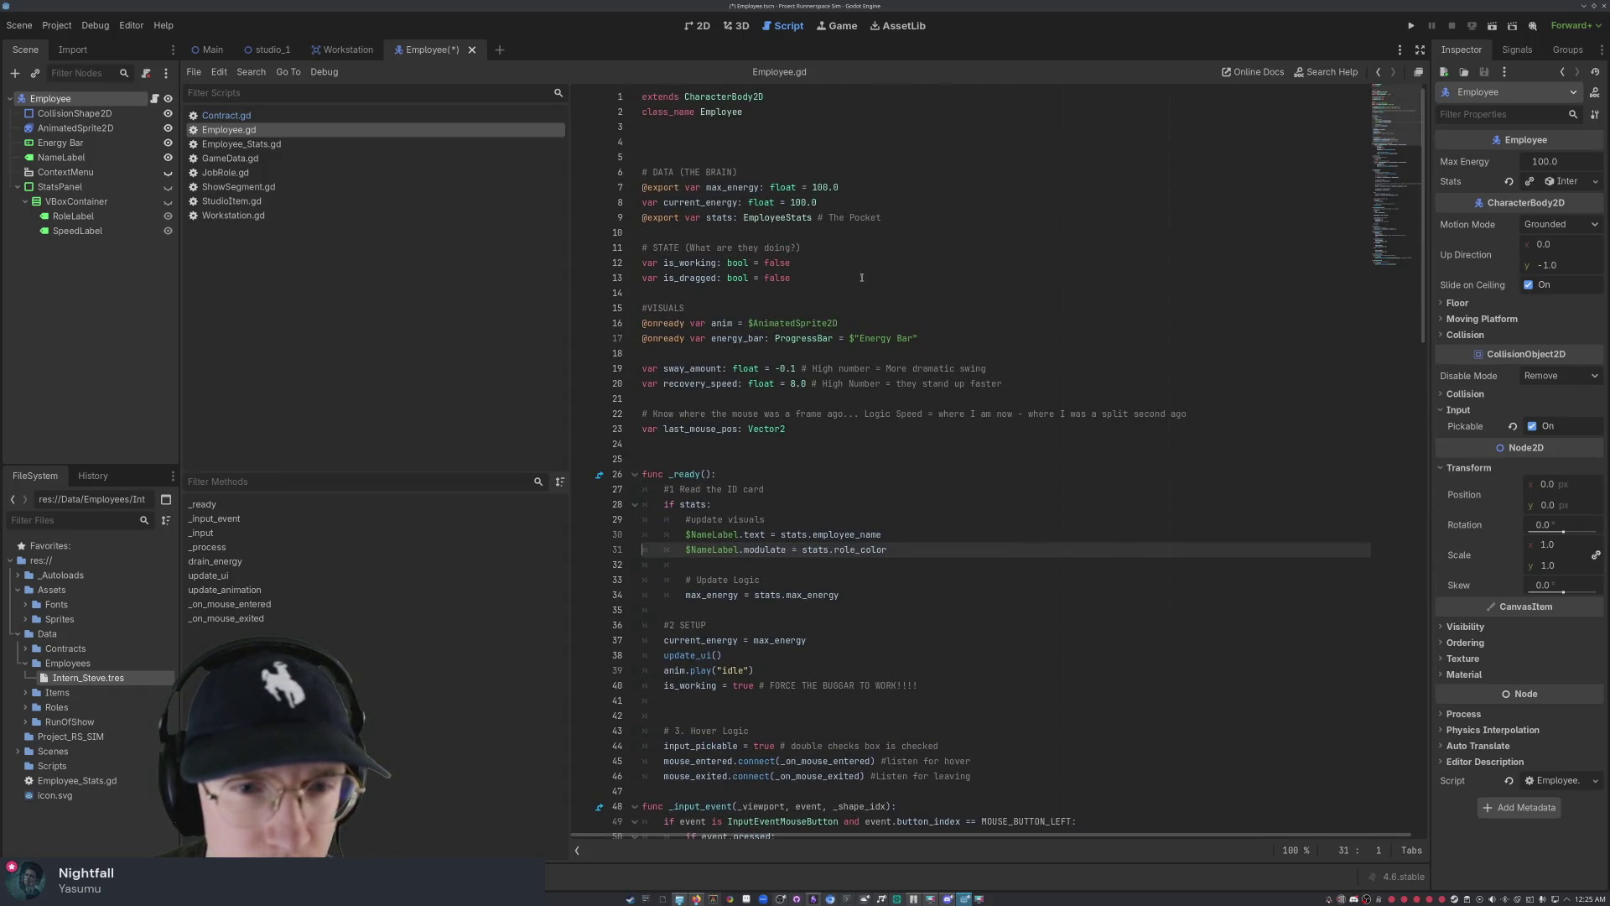
pyautogui.scroll(-1, 861, 277)
# - Insert blank lines at line 14, below the is_dragged state variable
pyautogui.click(708, 248)
pyautogui.click(102, 333)
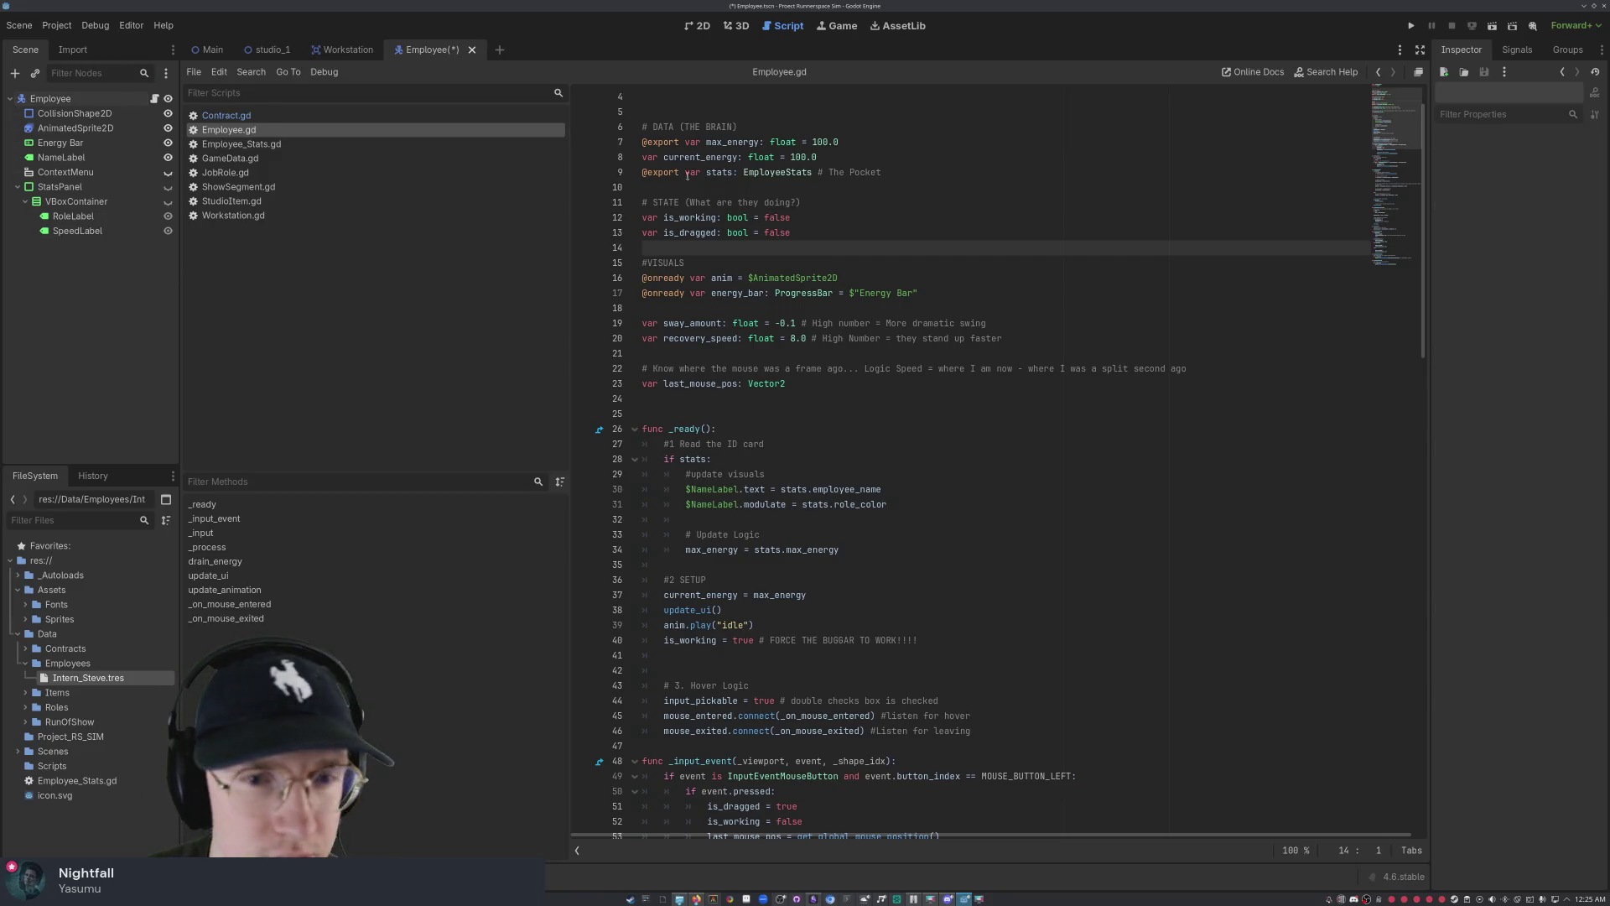
pyautogui.moveTo(728, 234)
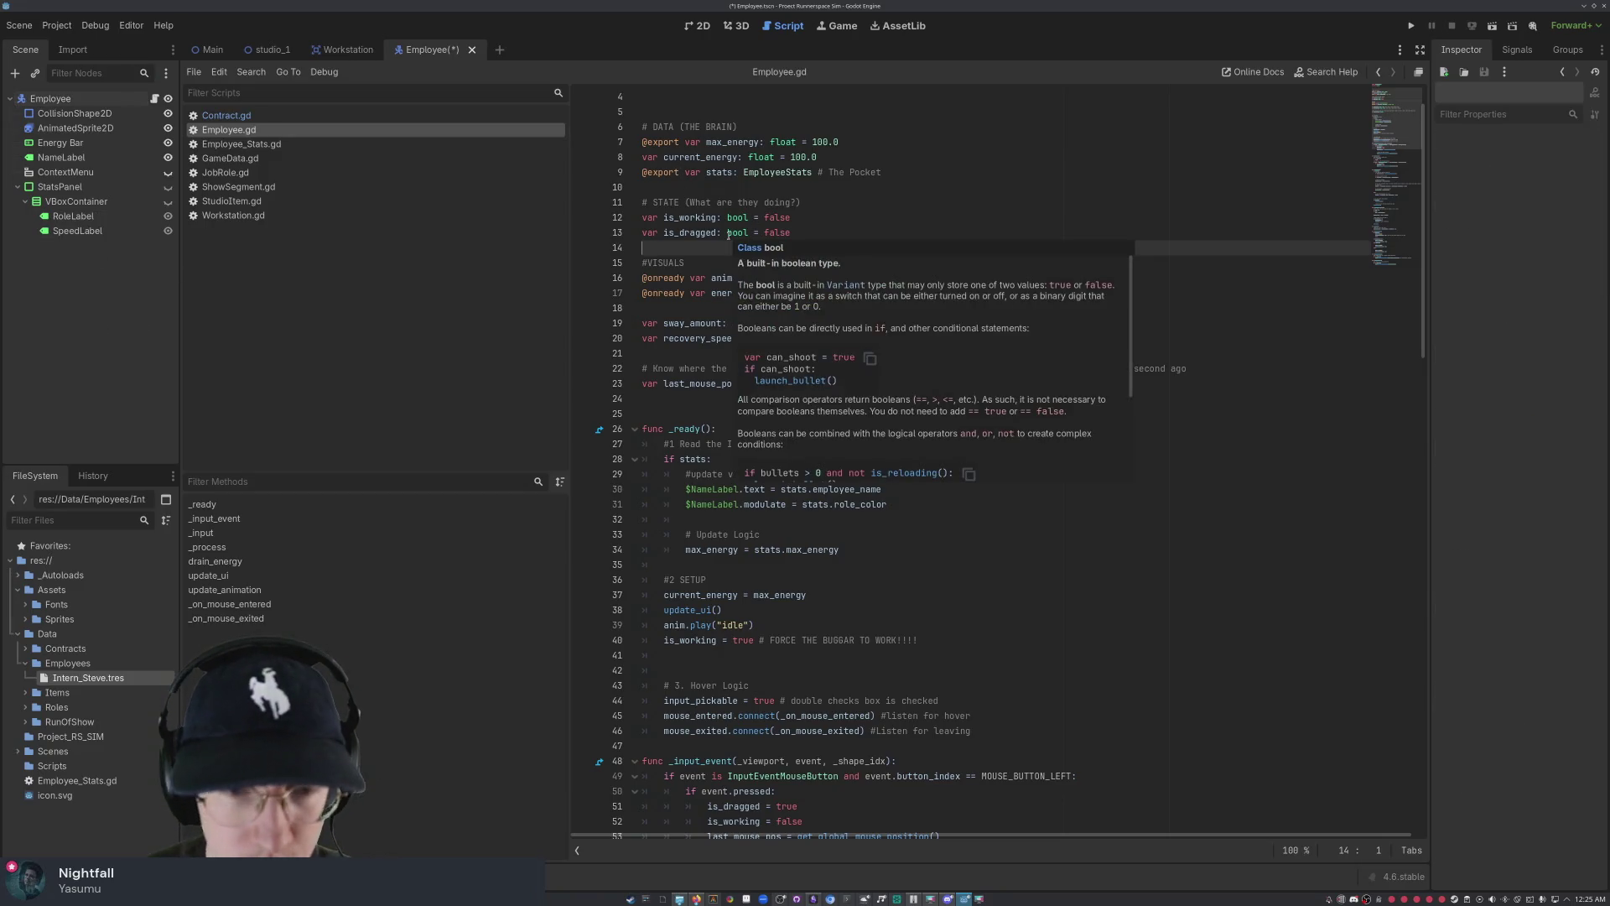
pyautogui.press('Return')
pyautogui.press('Return')
pyautogui.press('Return')
pyautogui.press('Up')
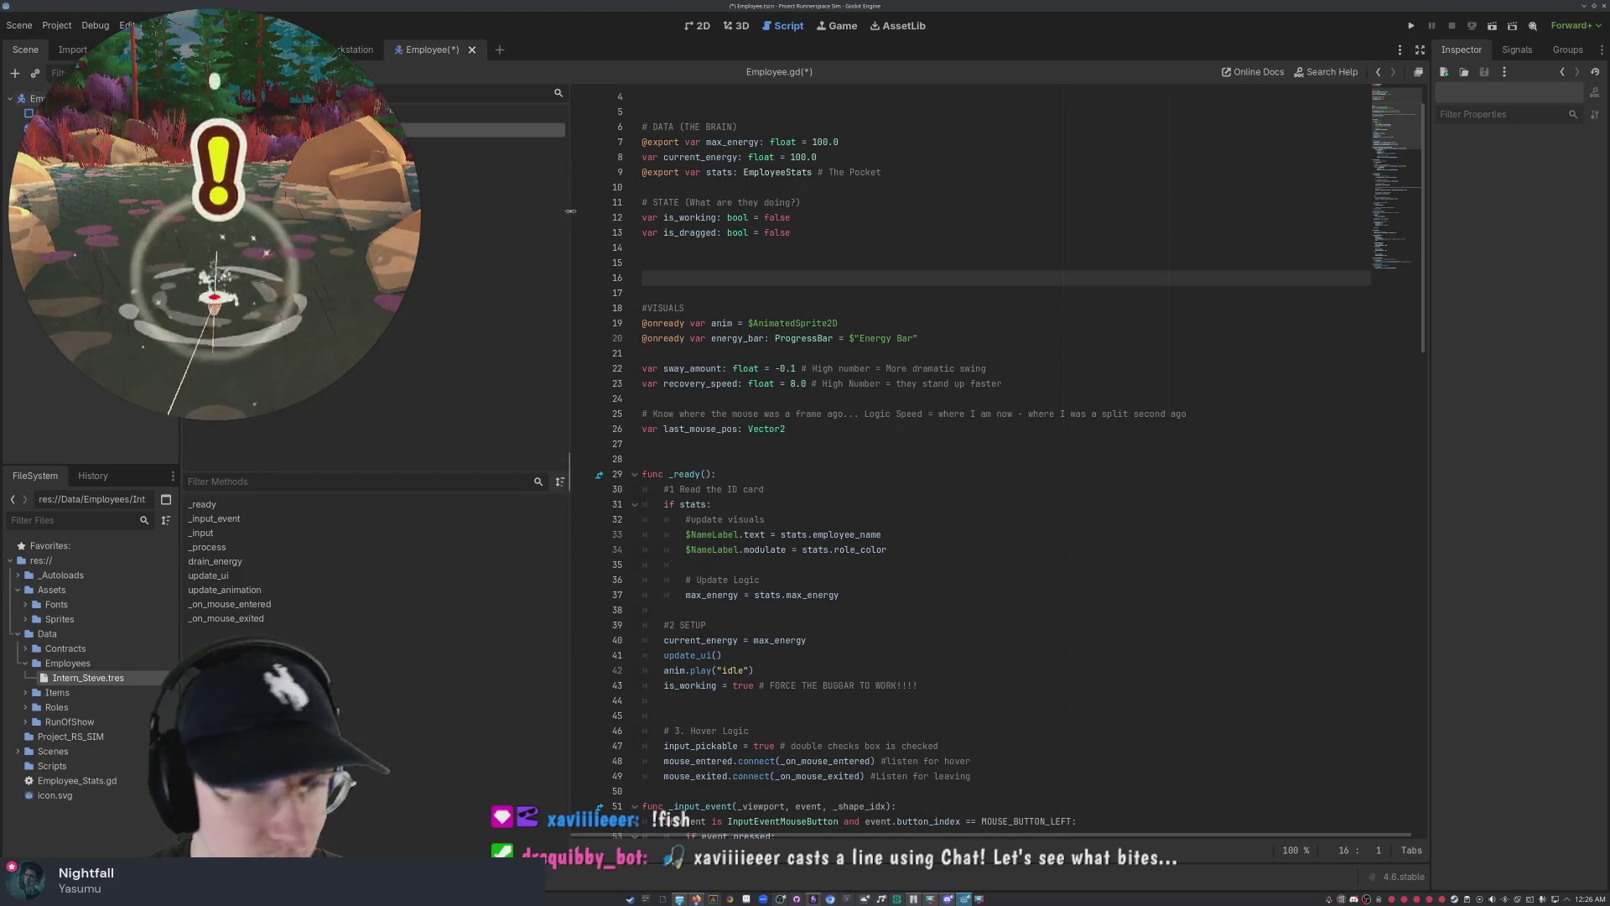
pyautogui.press('Up')
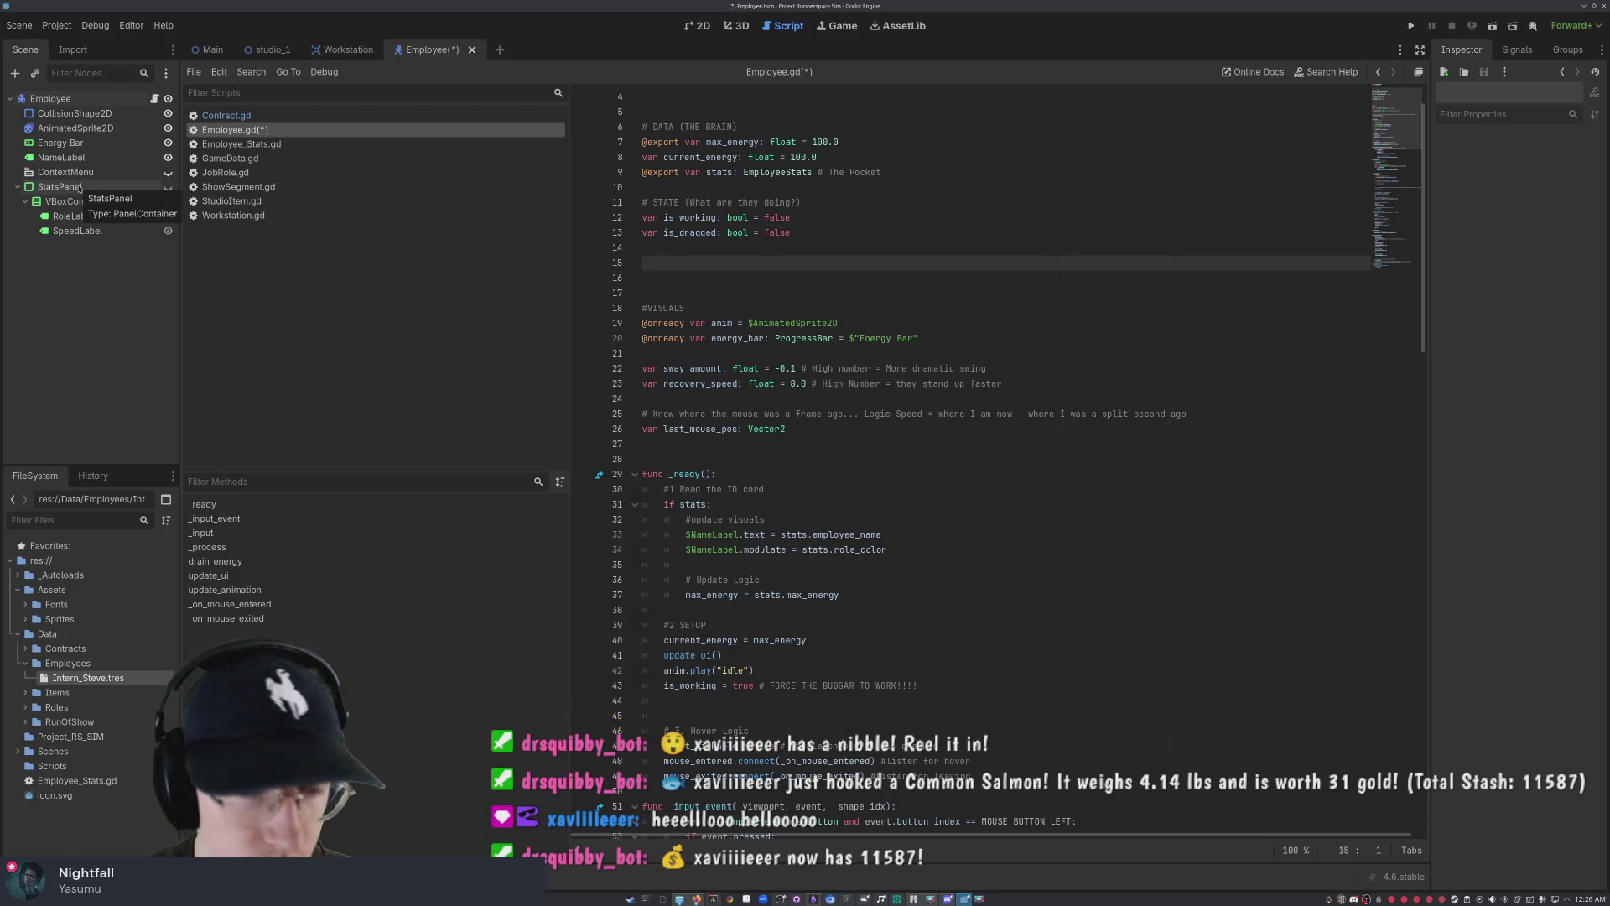
pyautogui.scroll(2, 768, 204)
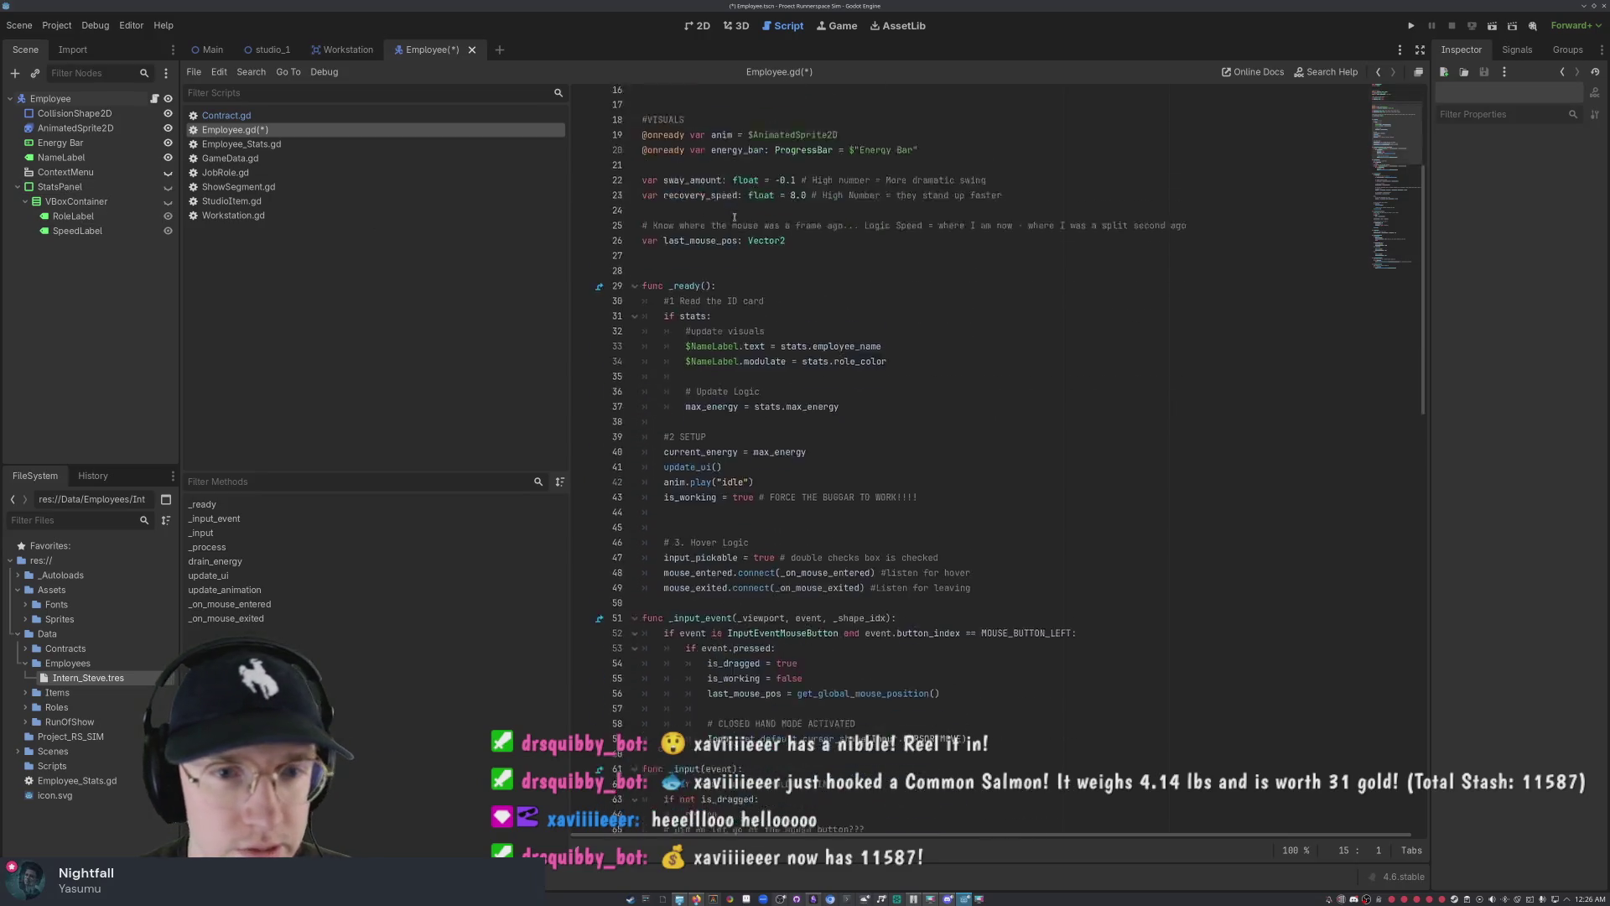
pyautogui.scroll(-7, 770, 204)
pyautogui.scroll(7, 759, 203)
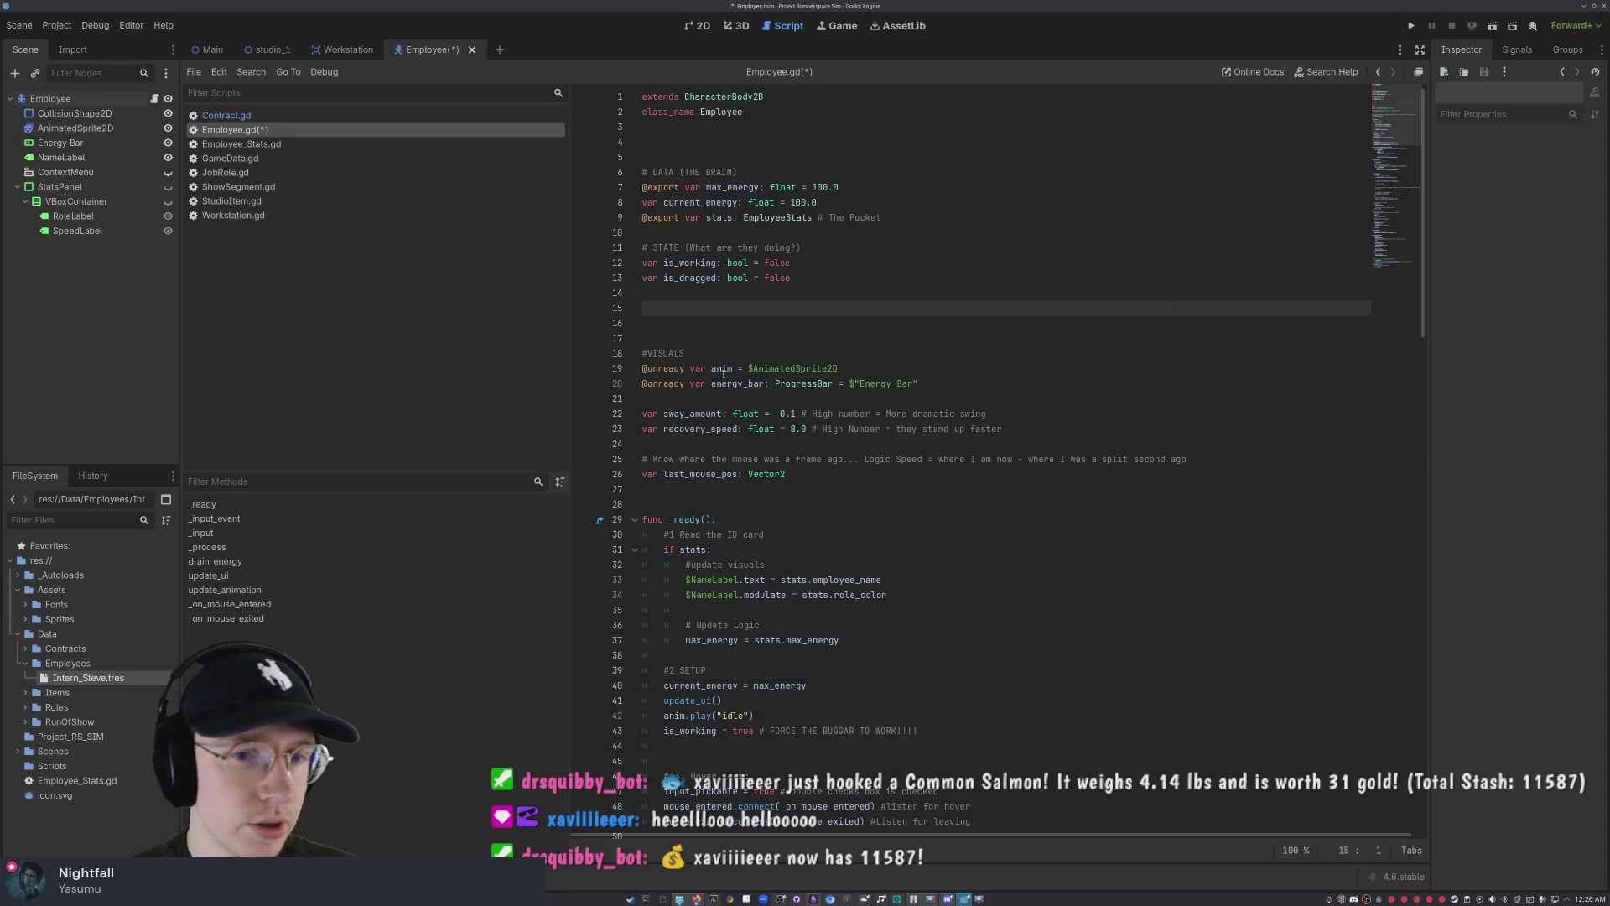
pyautogui.scroll(-7, 606, 362)
pyautogui.scroll(5, 606, 362)
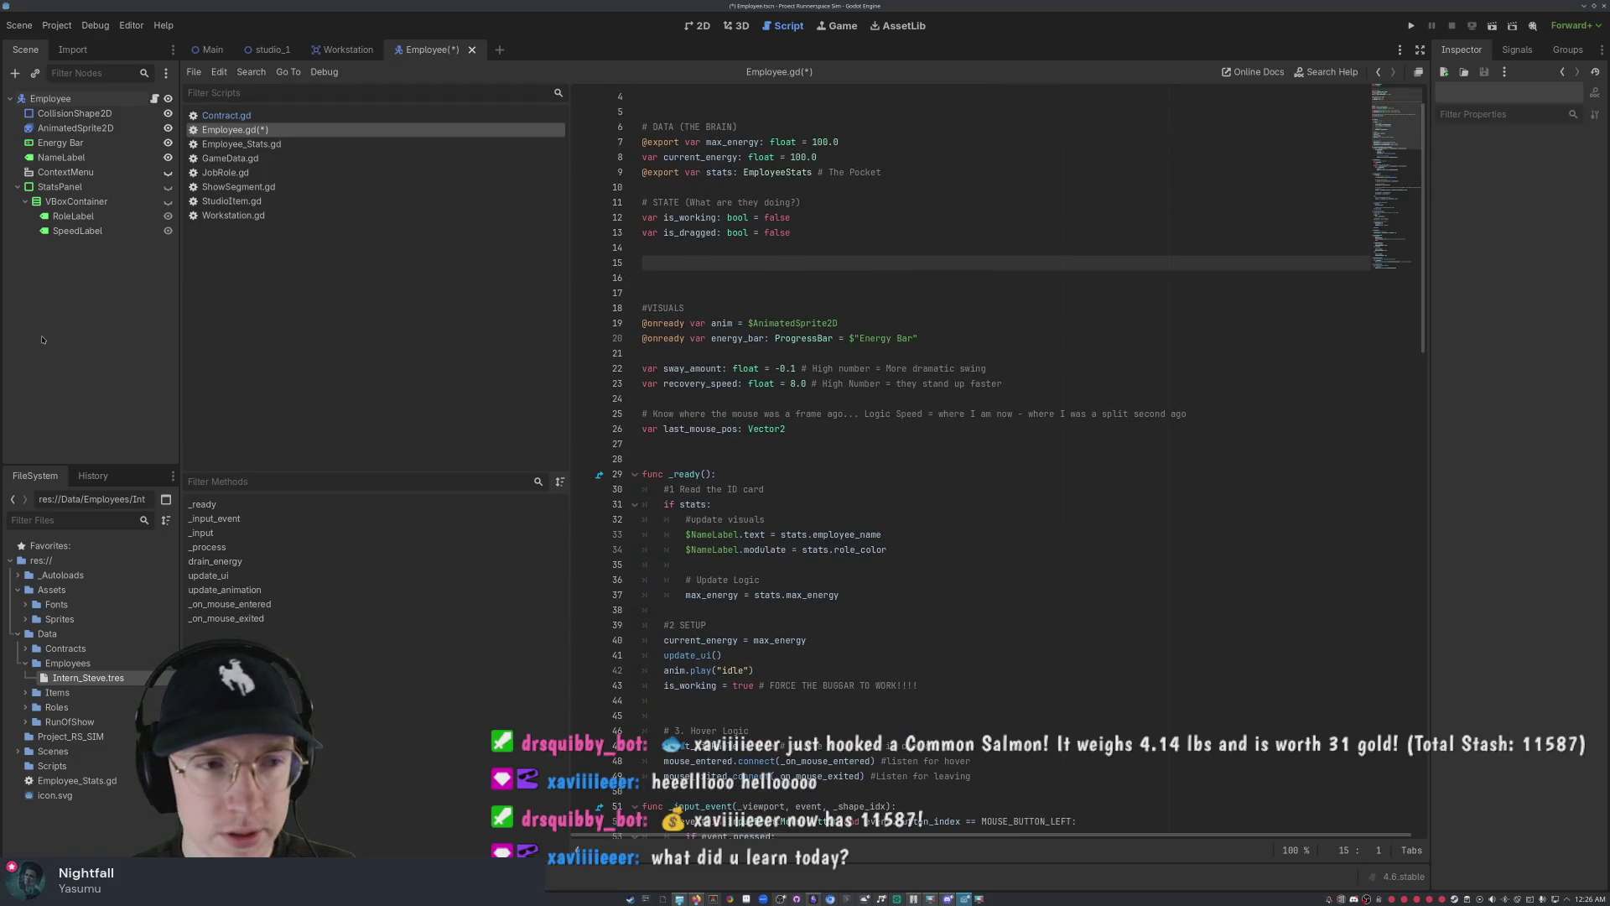
pyautogui.click(67, 187)
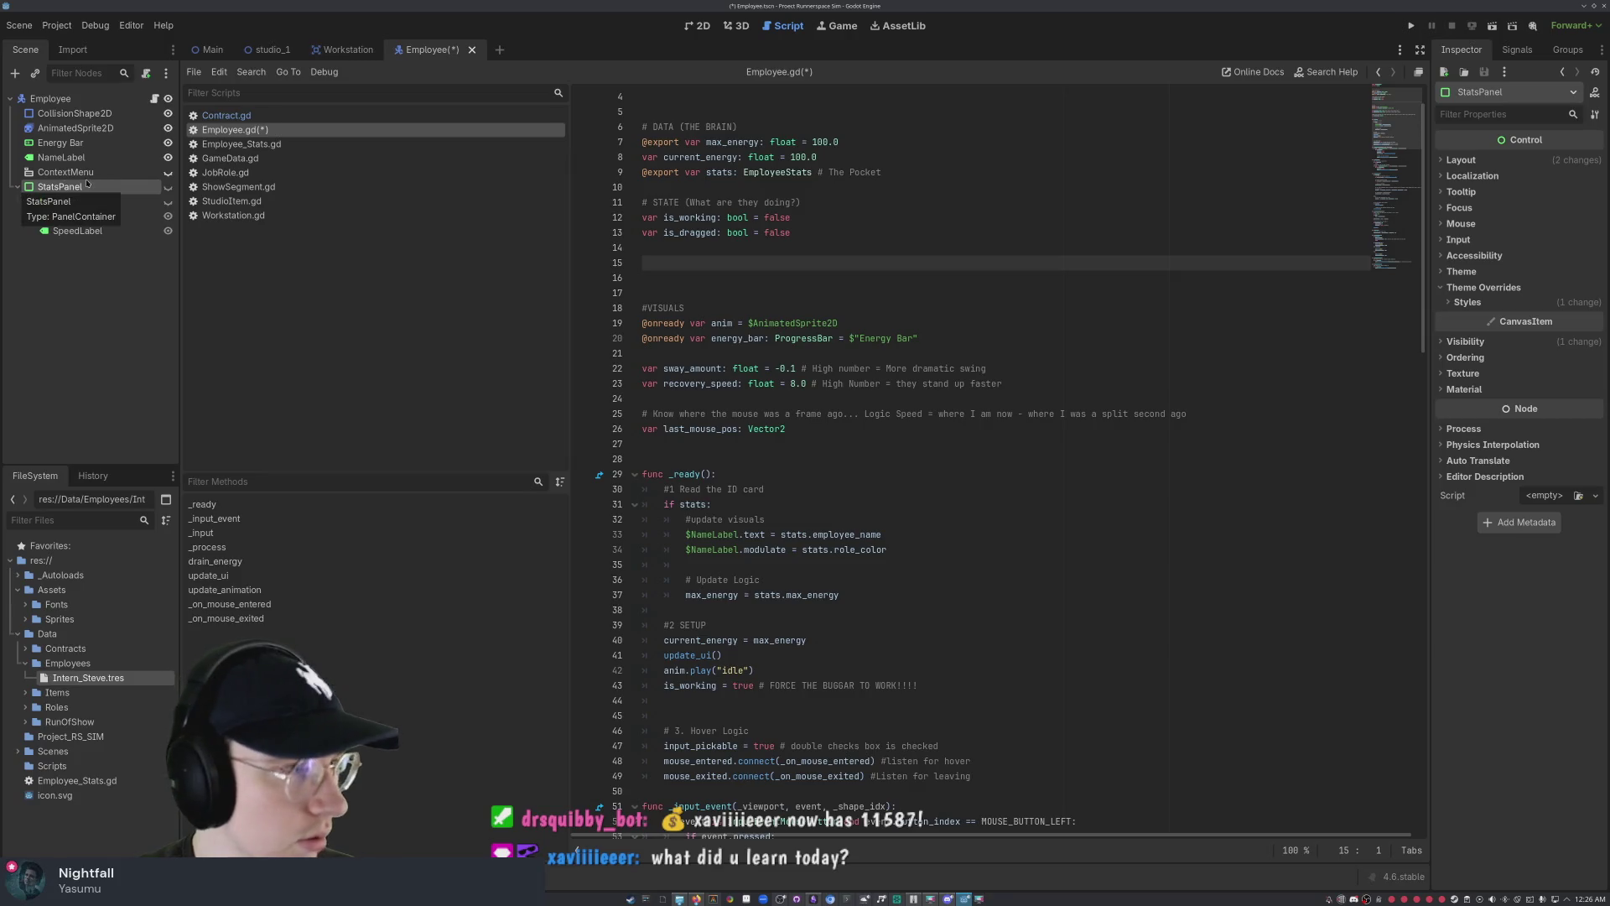
pyautogui.moveTo(76, 188)
pyautogui.mouseDown()
pyautogui.moveTo(671, 220)
pyautogui.moveTo(681, 265)
pyautogui.moveTo(92, 195)
pyautogui.moveTo(72, 218)
pyautogui.moveTo(90, 186)
pyautogui.moveTo(394, 46)
pyautogui.moveTo(100, 194)
pyautogui.moveTo(671, 224)
pyautogui.moveTo(688, 262)
pyautogui.mouseUp()
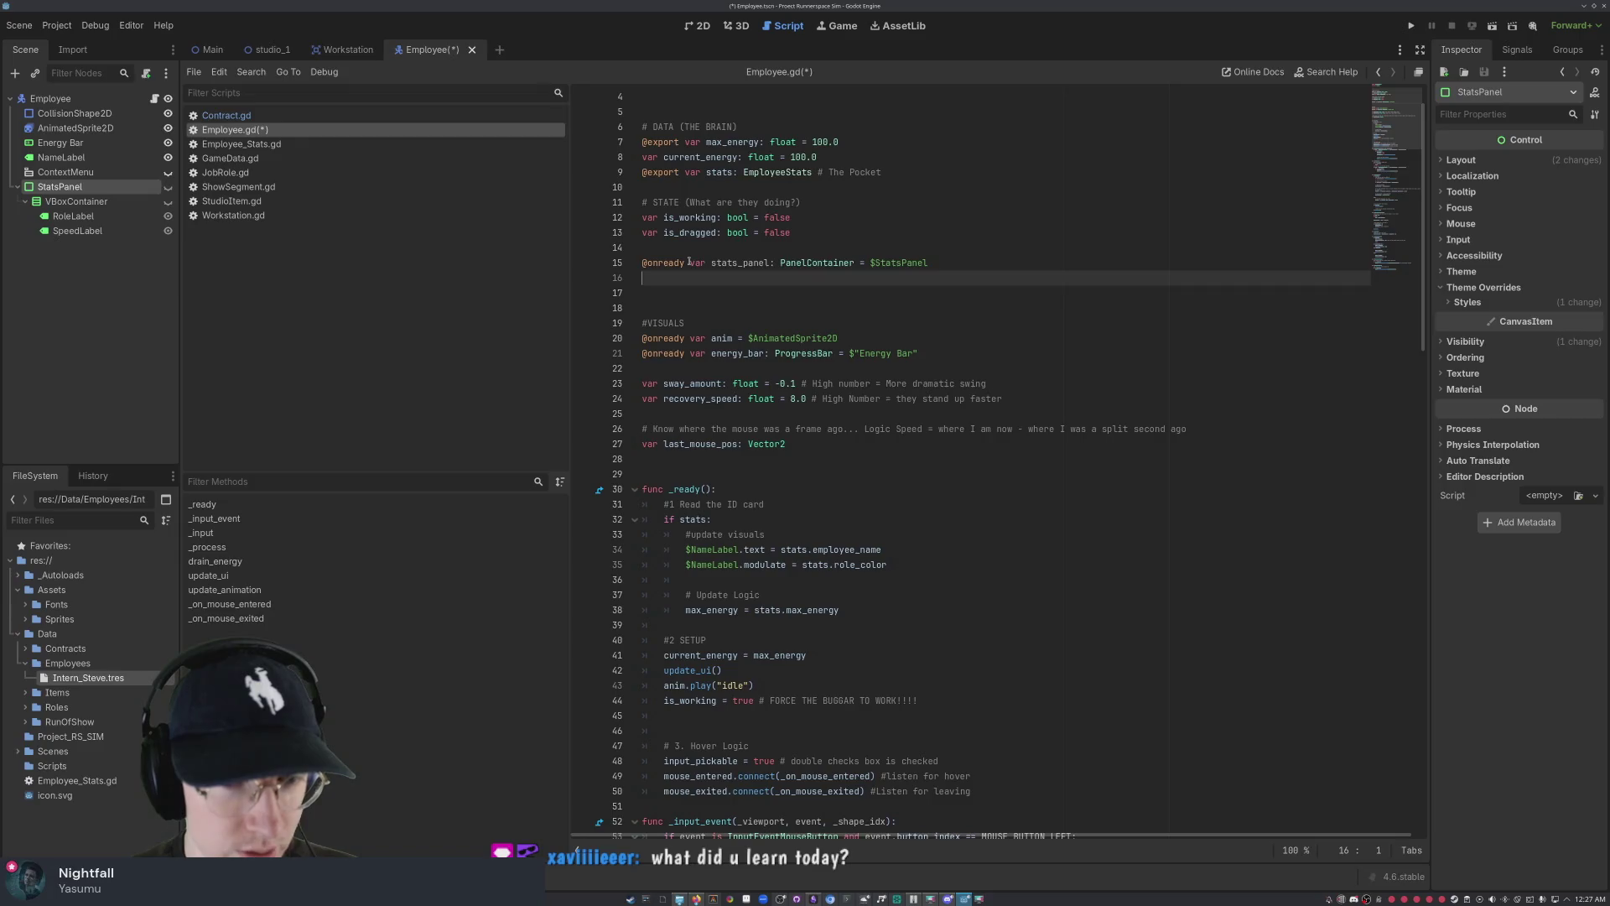
pyautogui.scroll(-3, 937, 293)
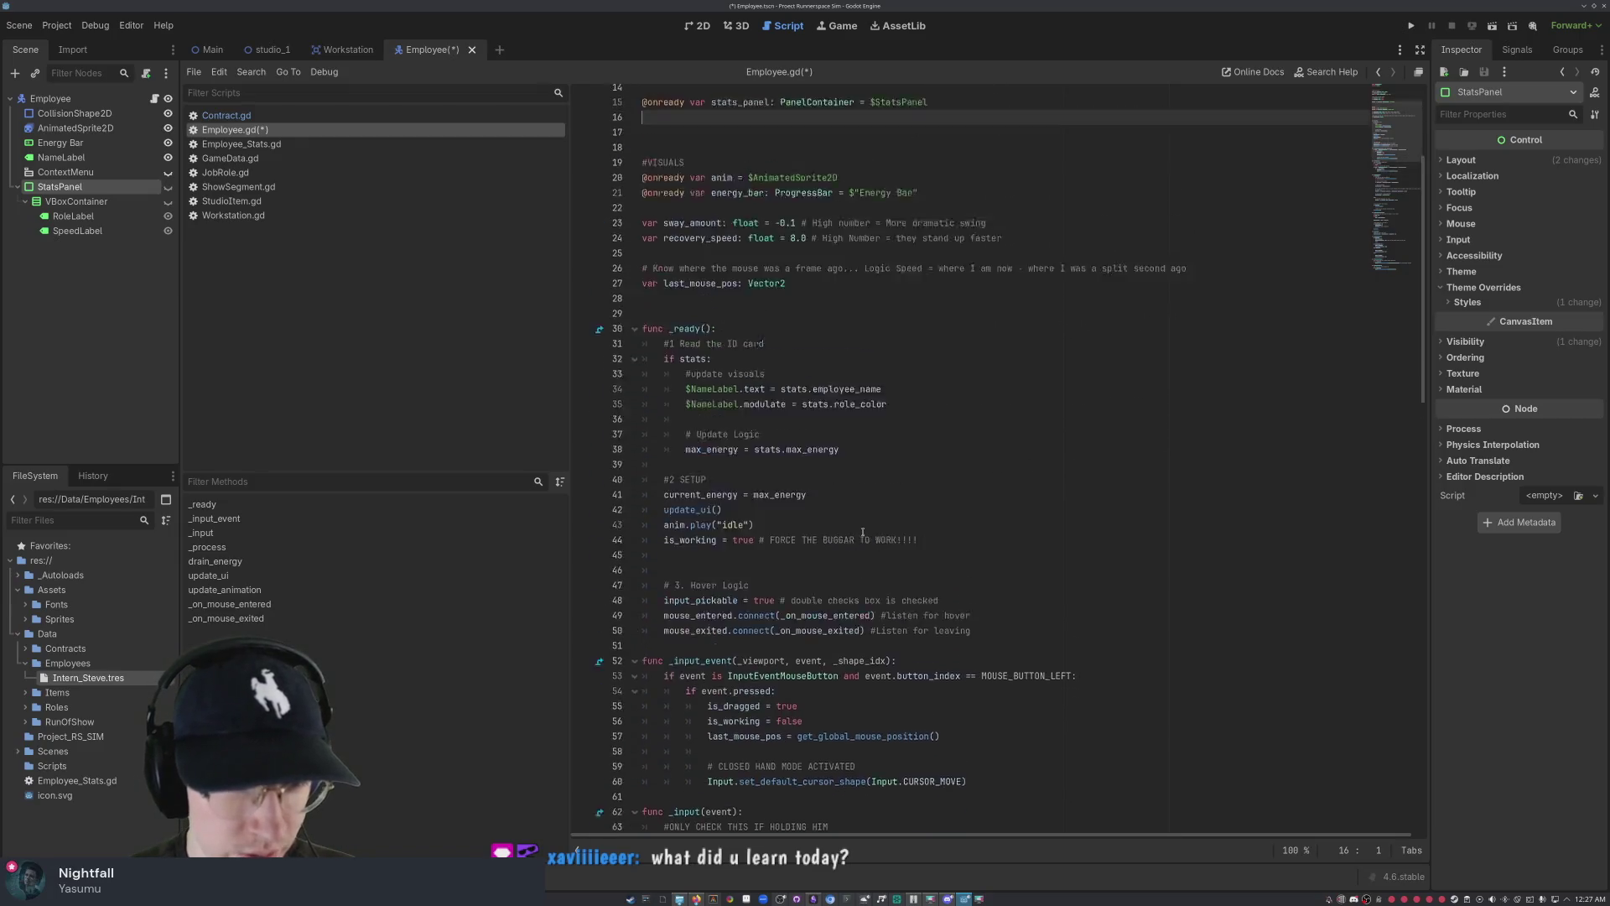
pyautogui.scroll(3, 735, 221)
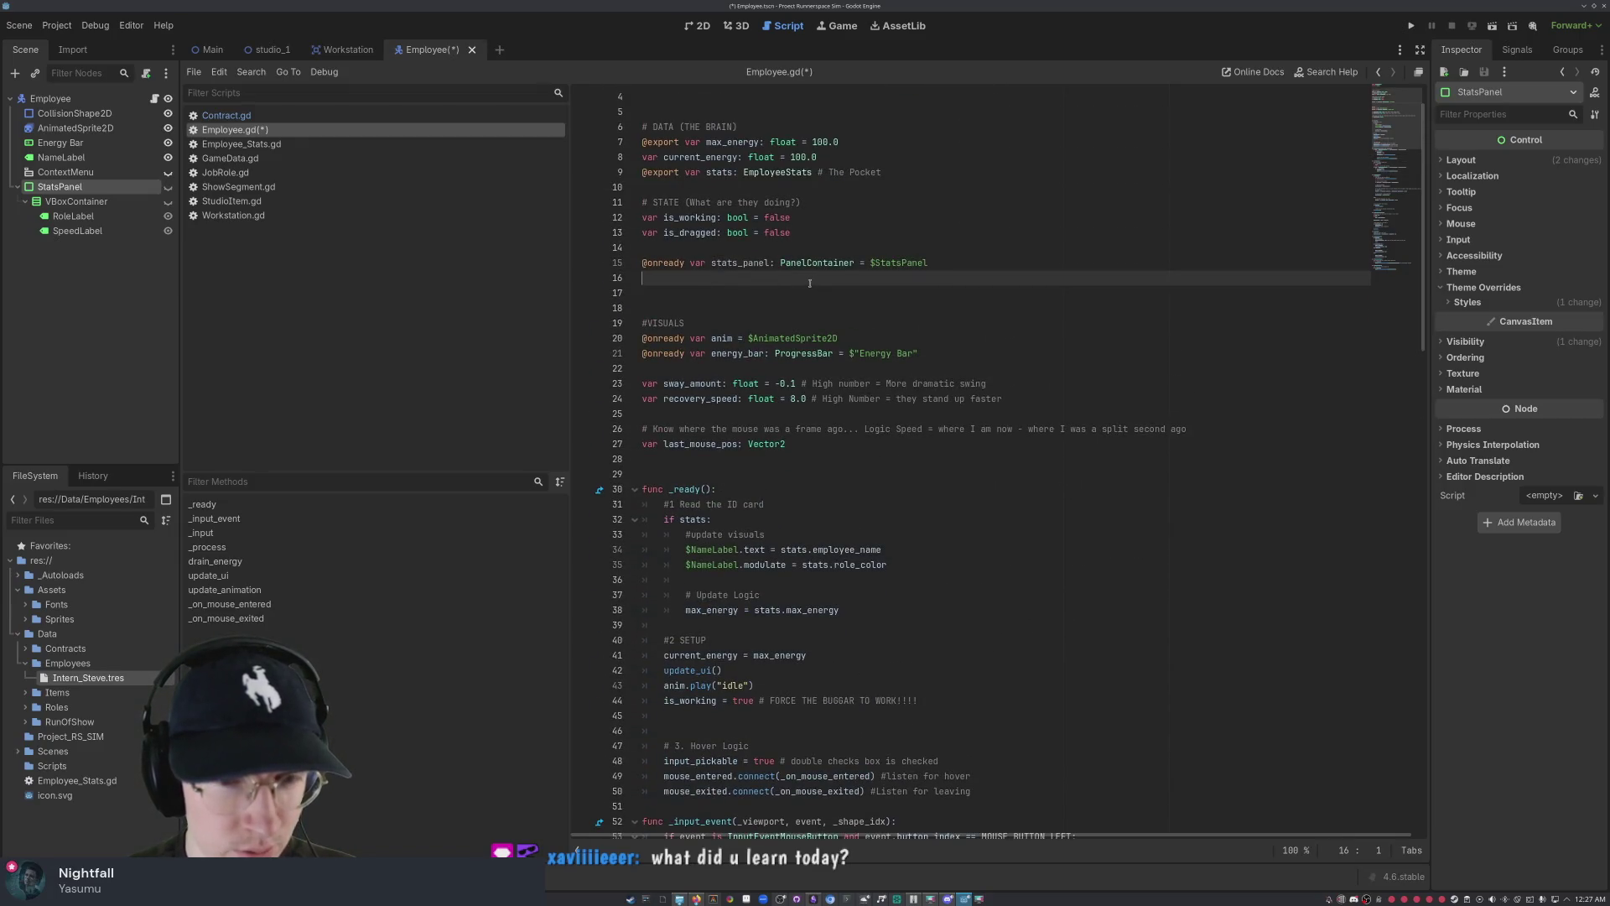
pyautogui.scroll(-2, 772, 282)
pyautogui.scroll(2, 721, 283)
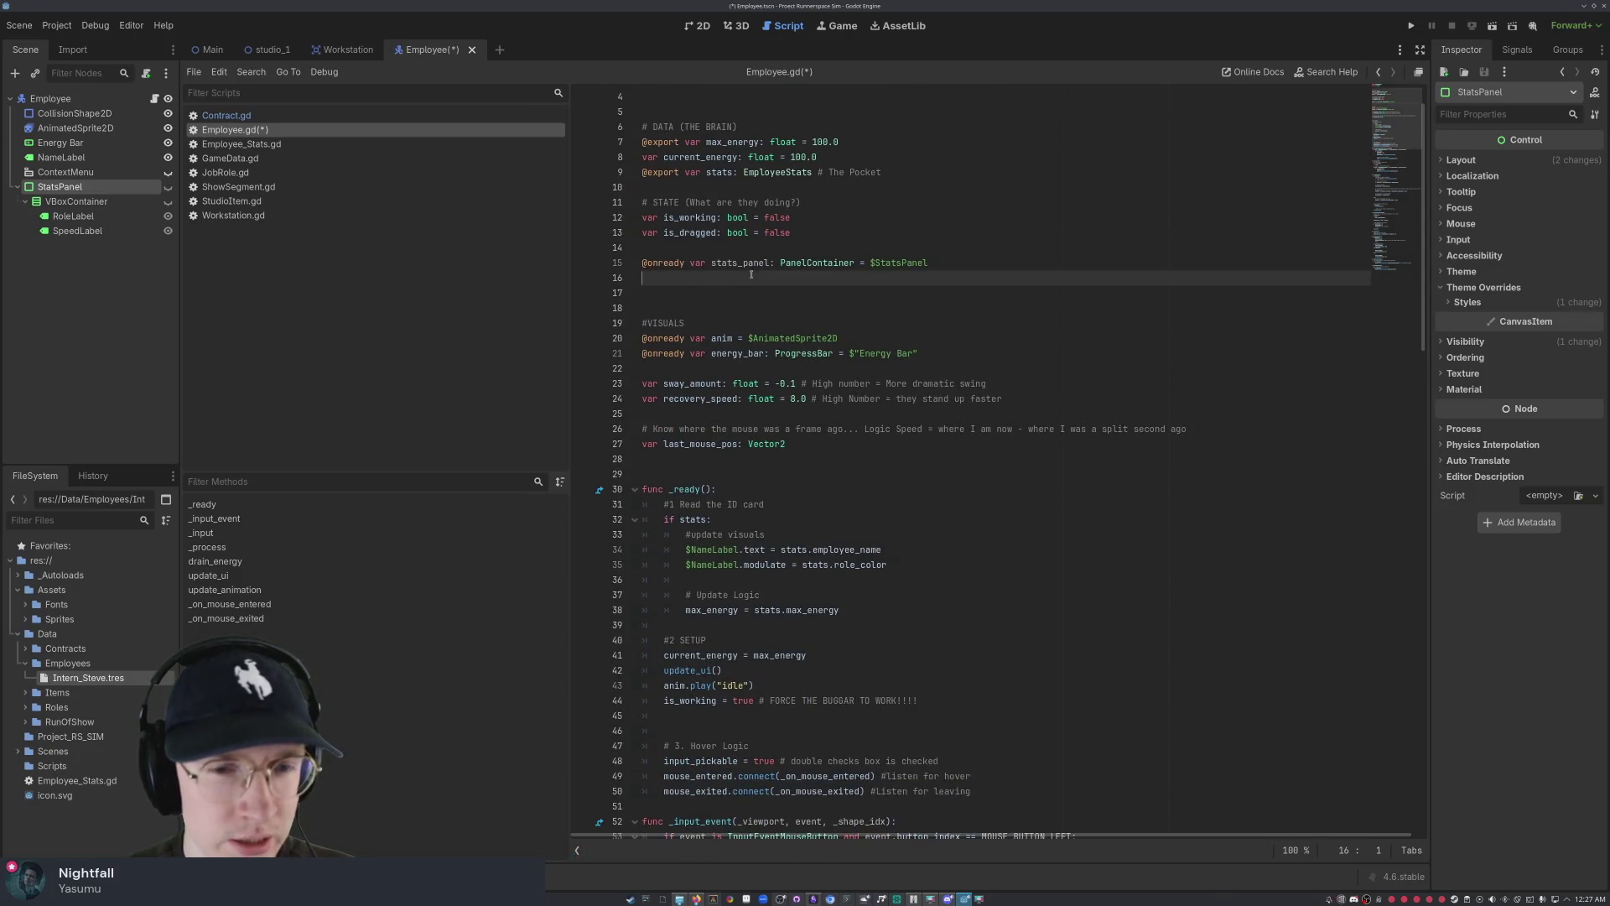
pyautogui.click(779, 264)
pyautogui.click(663, 247)
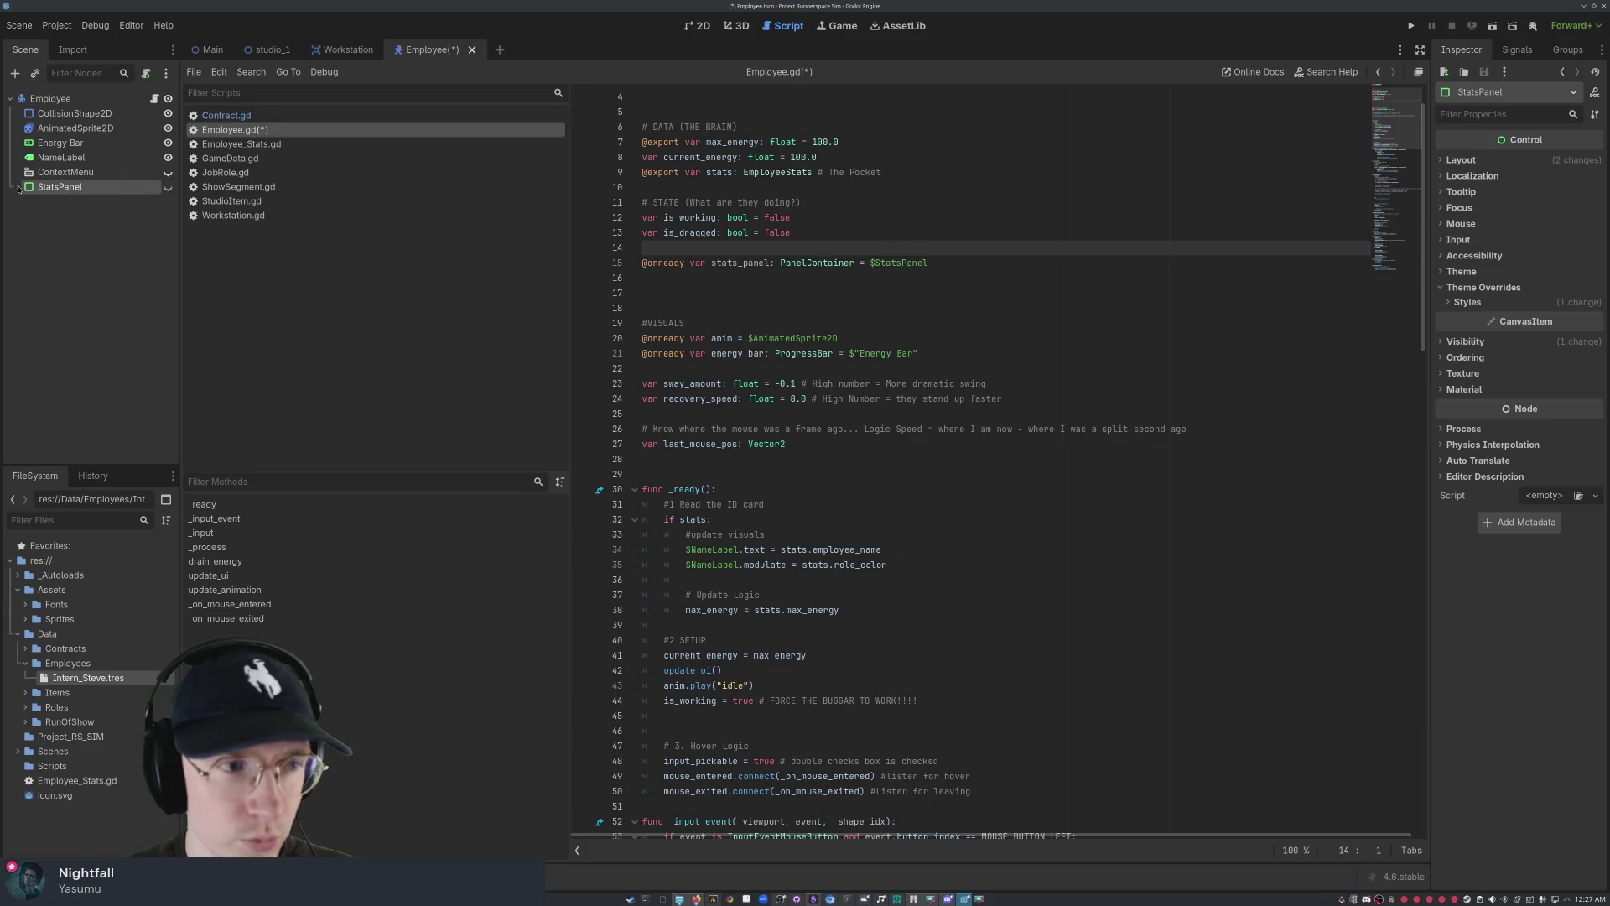
# - Type 'stats_panel.' on line 17, erase it, and start a line below stats_panel
pyautogui.click(763, 262)
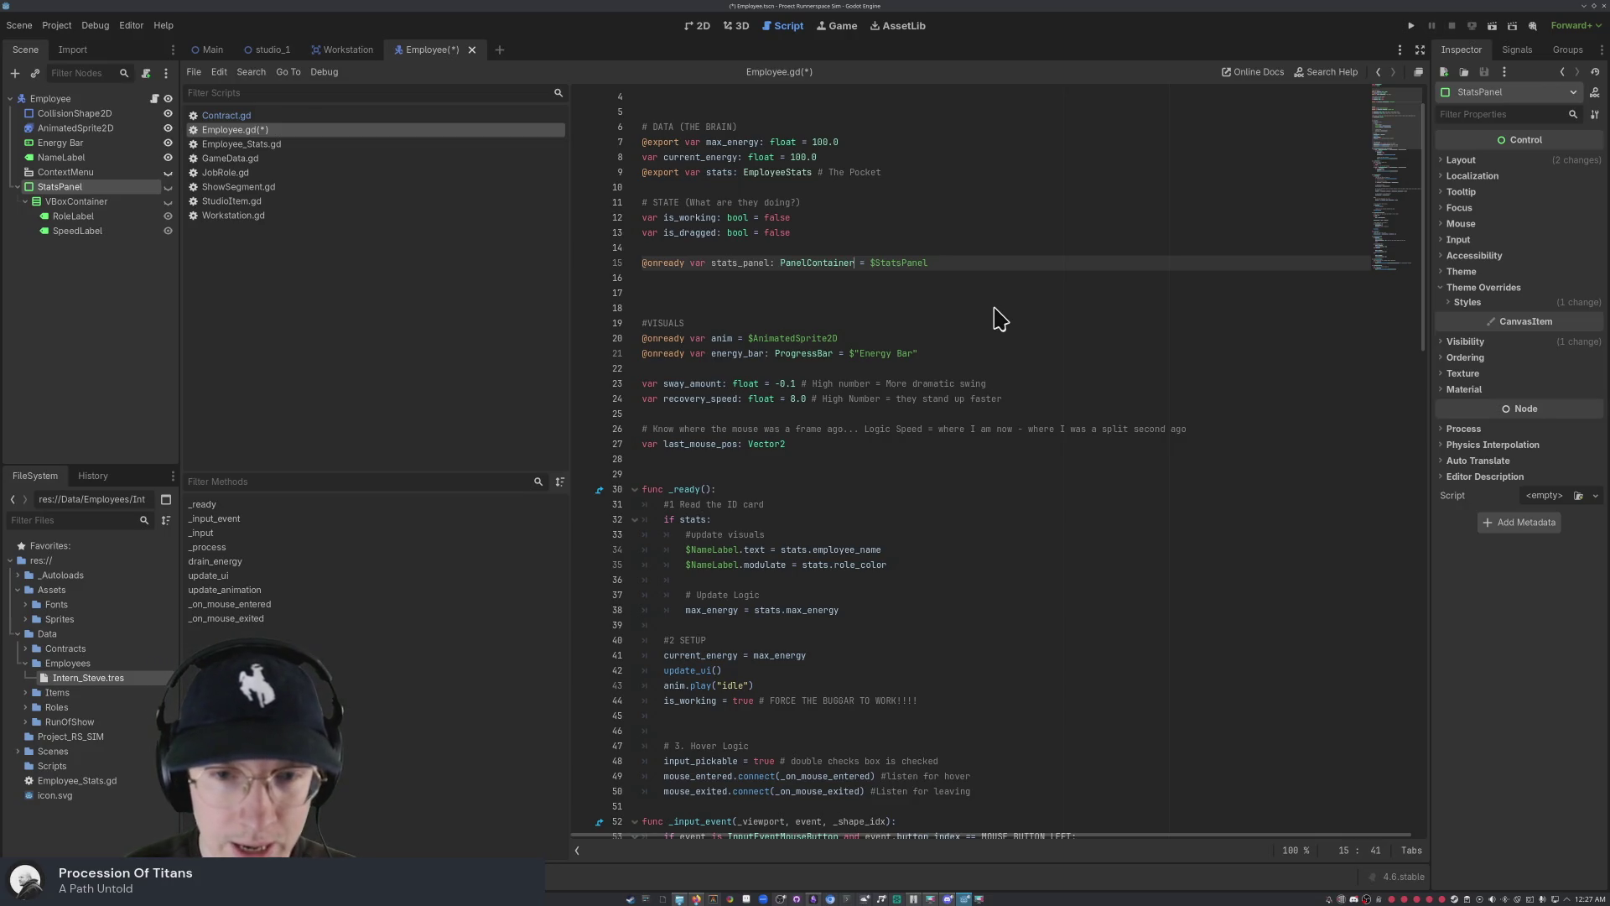
pyautogui.click(894, 319)
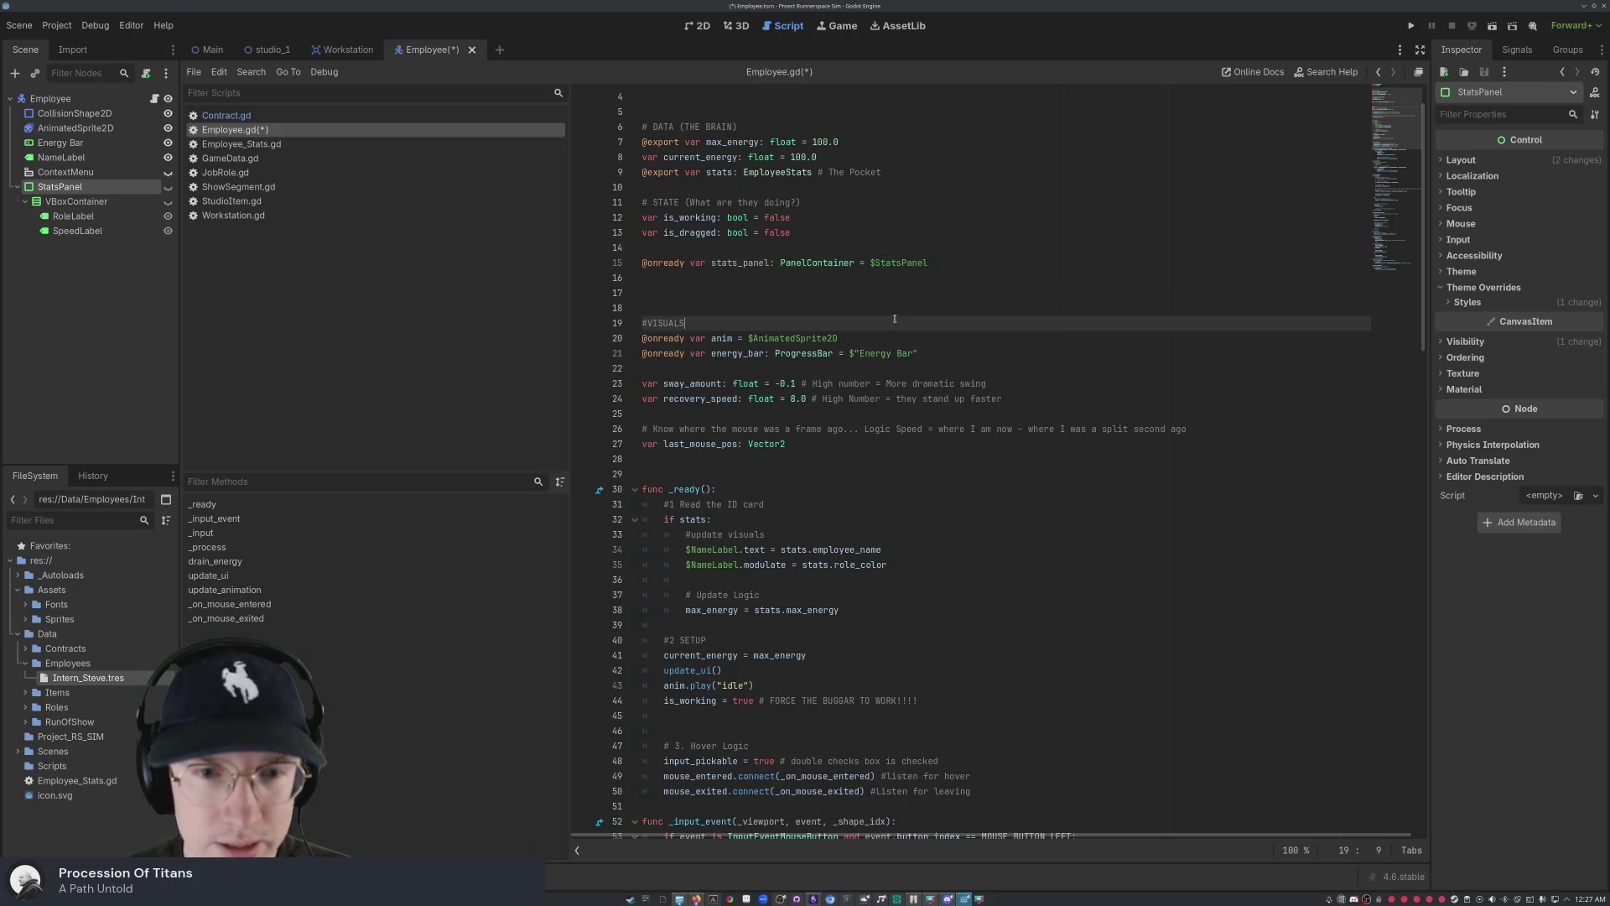
pyautogui.press('Up')
pyautogui.press('Up')
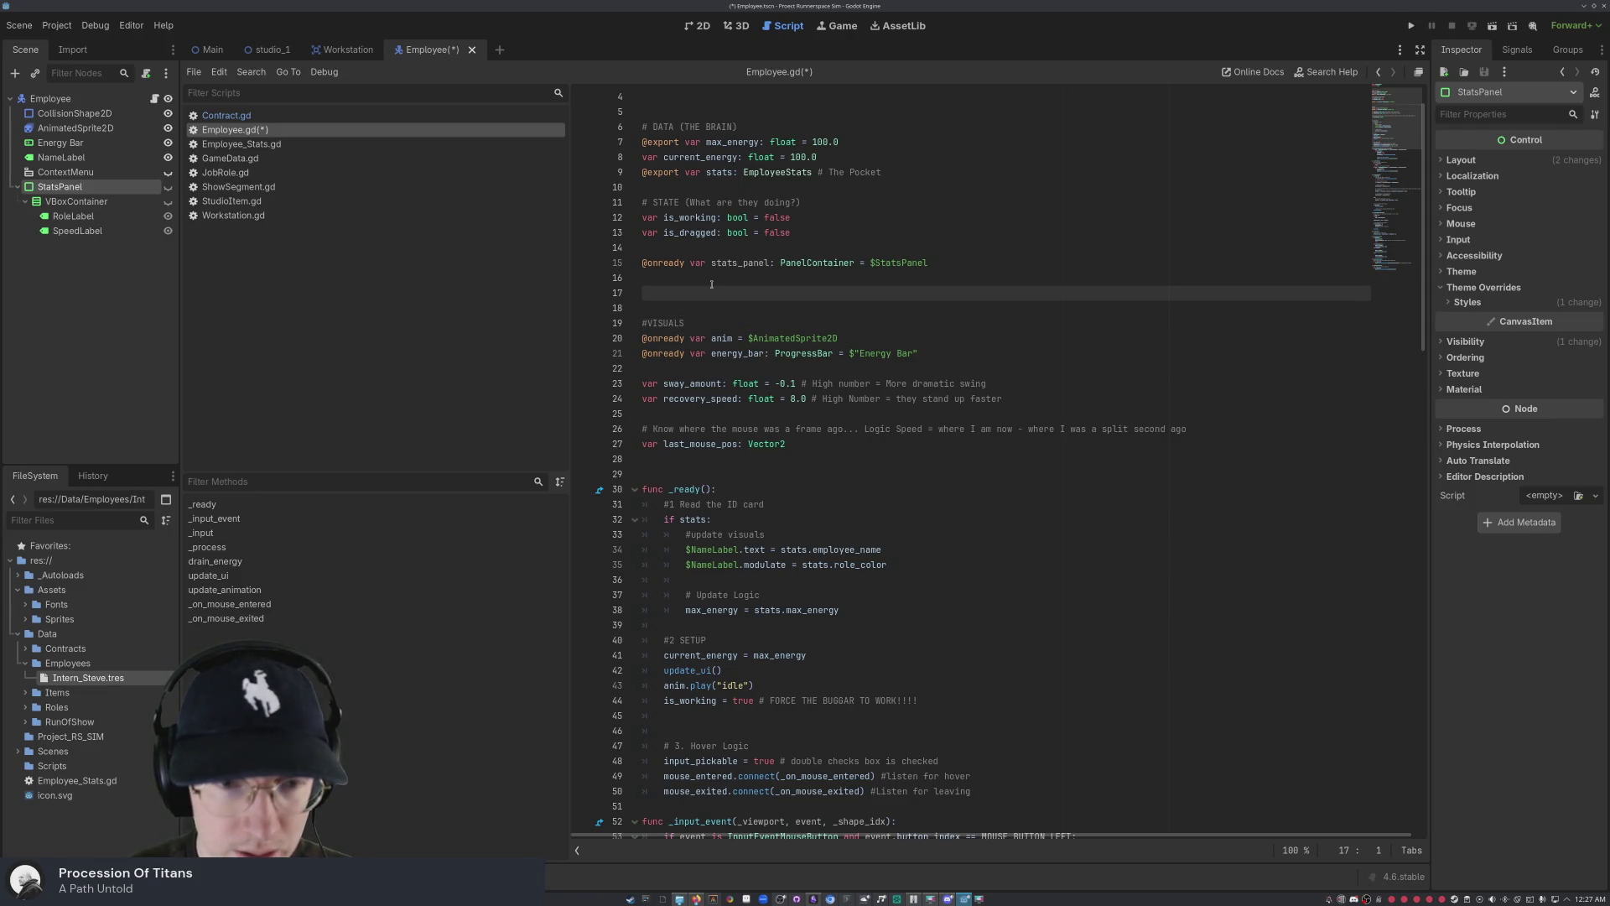
pyautogui.write('stats_p')
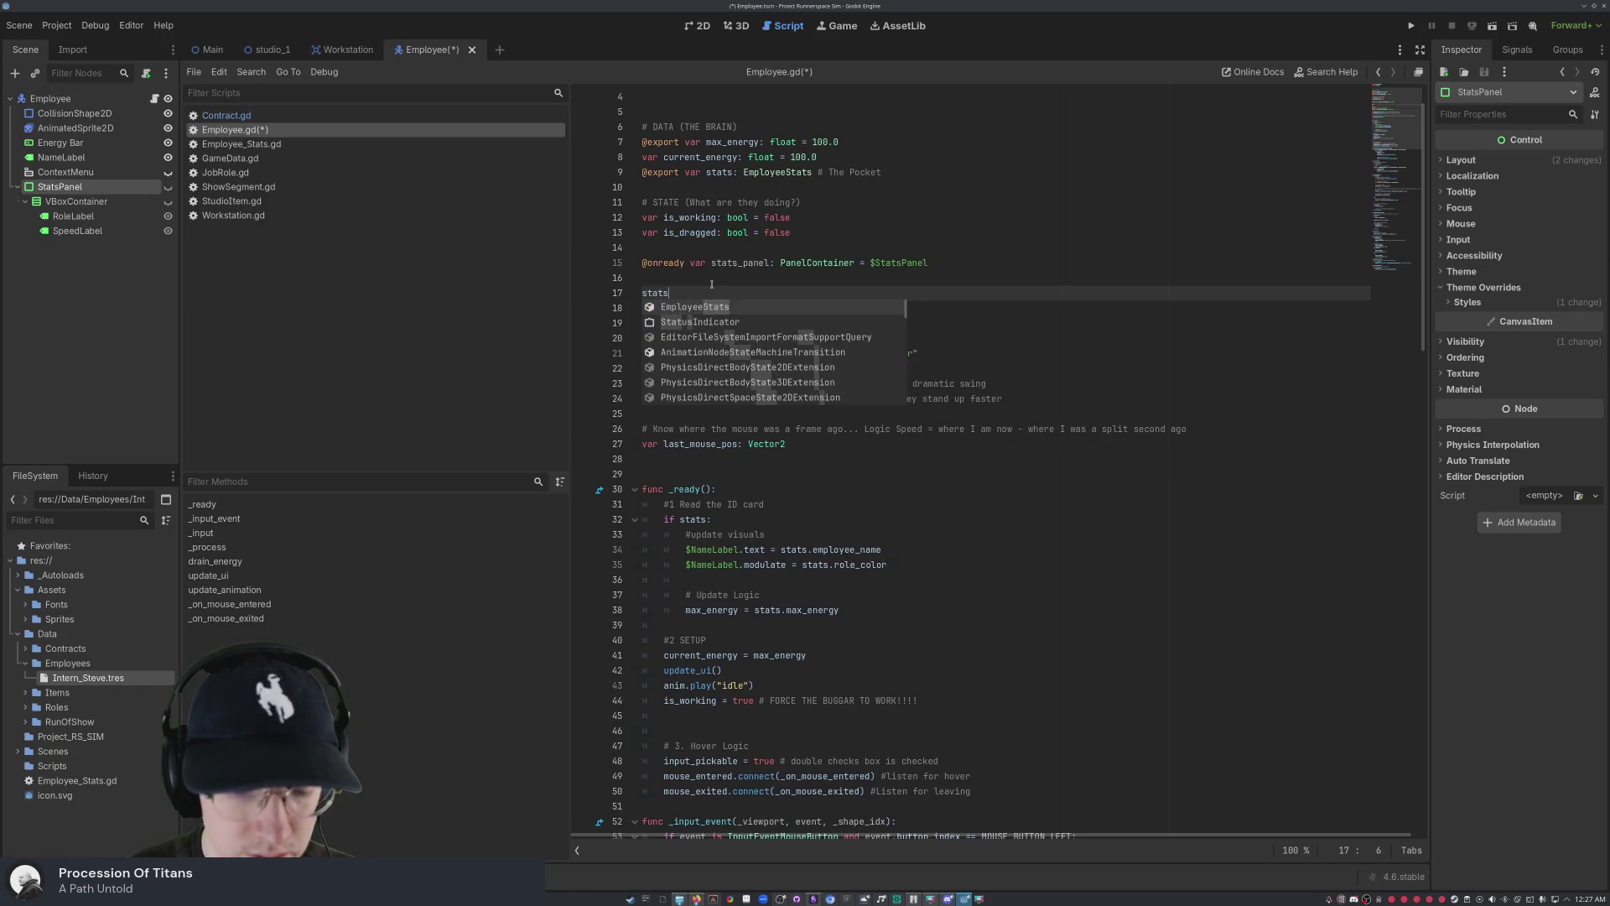
pyautogui.write('anel')
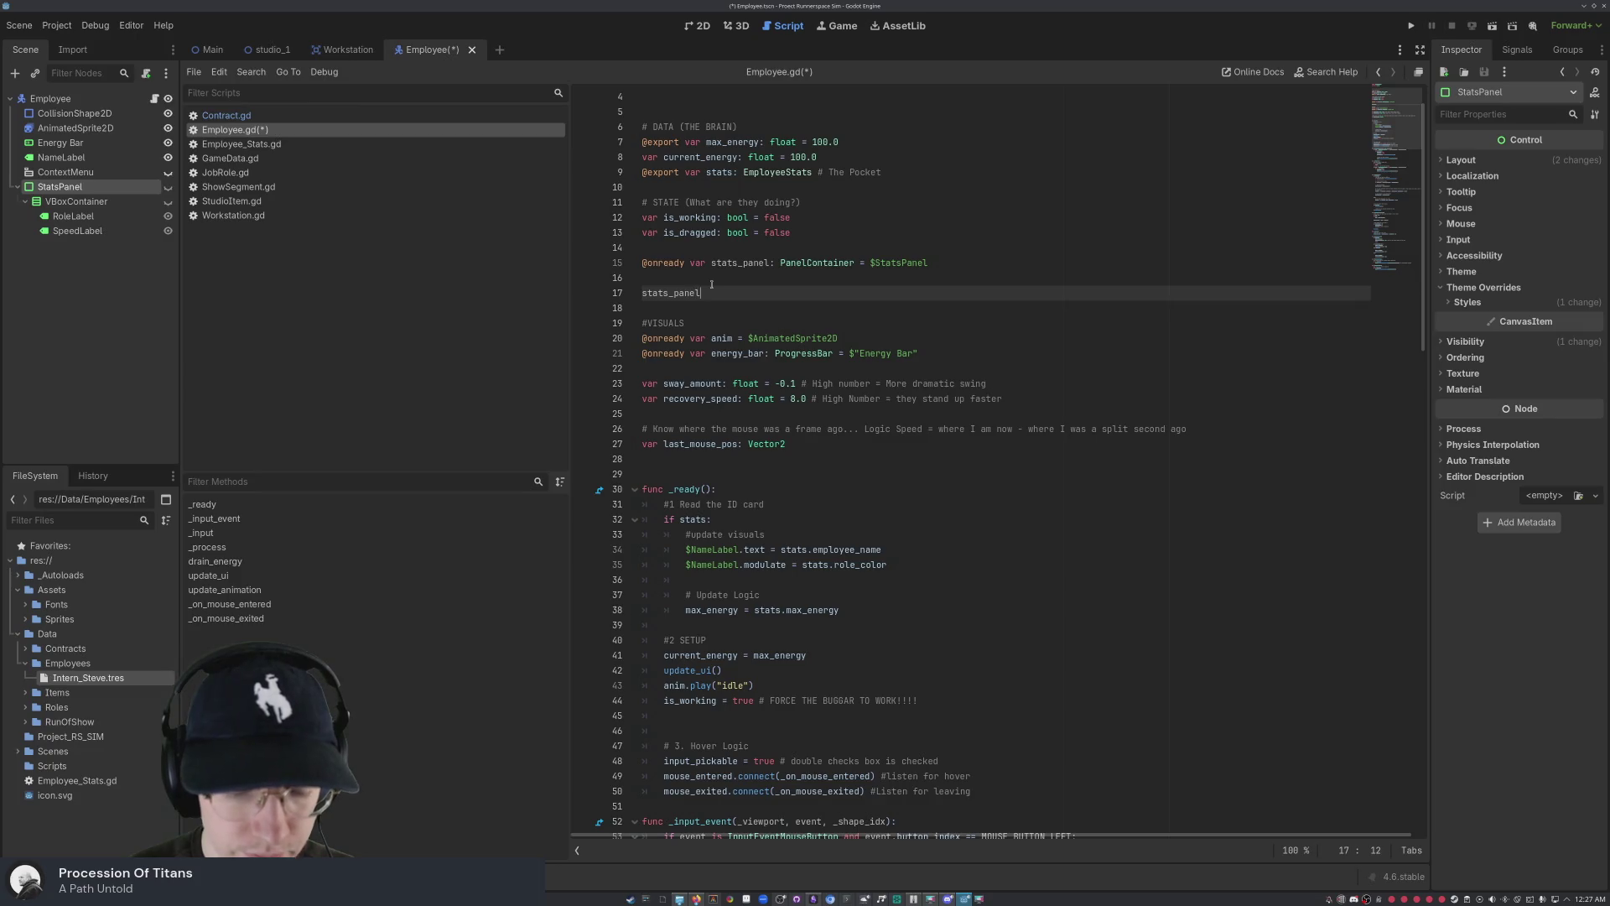
pyautogui.write('.')
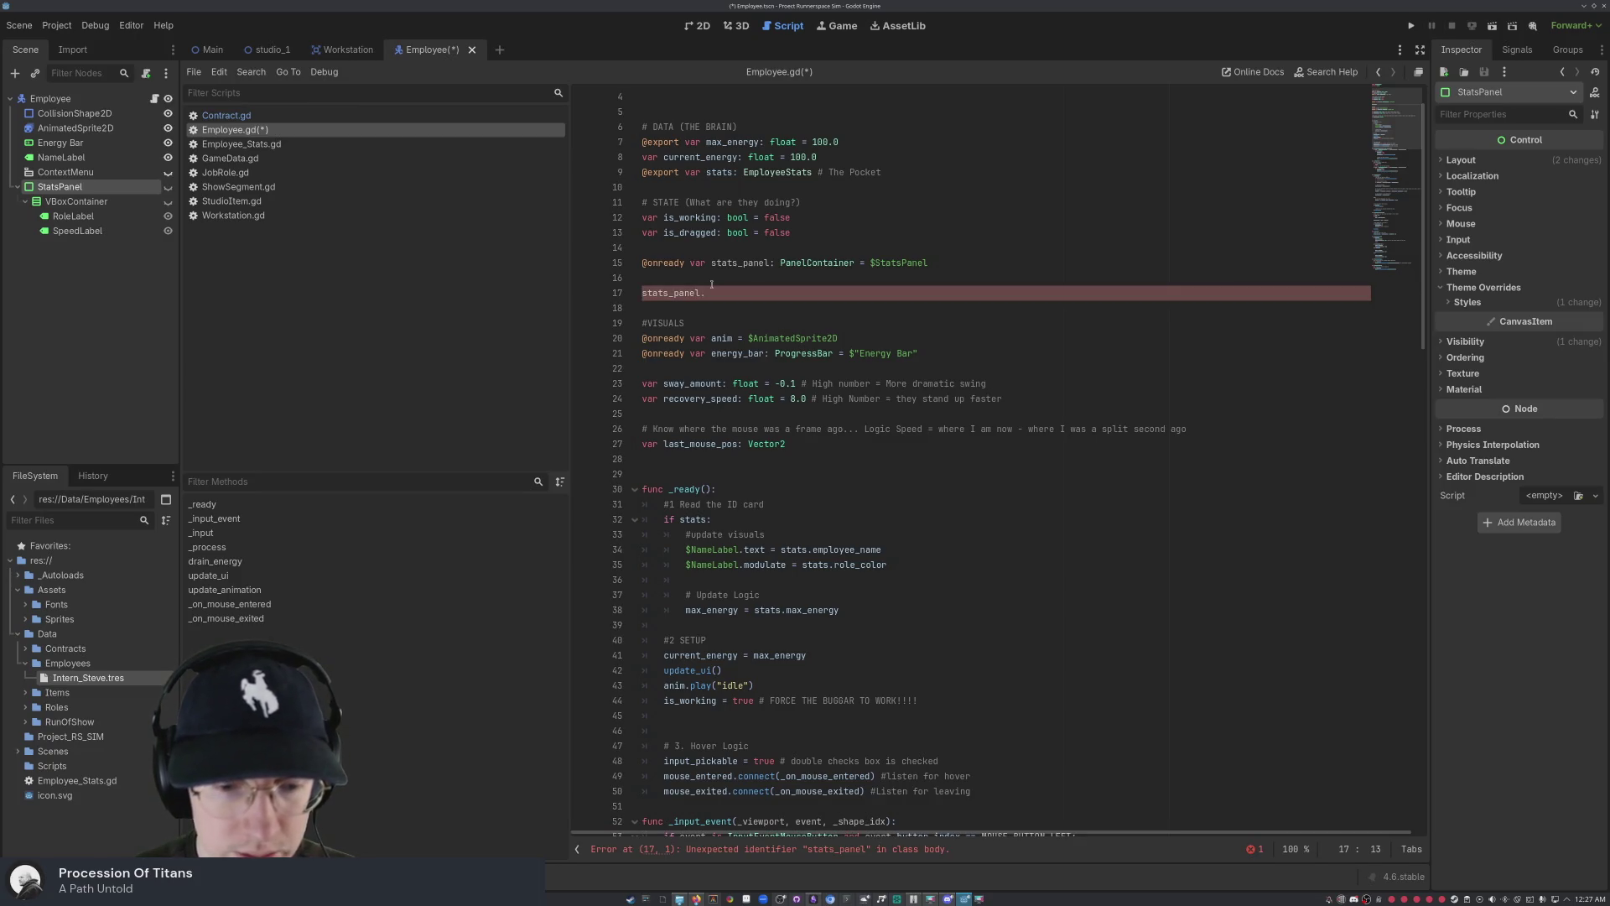
pyautogui.press('BackSpace')
pyautogui.press('BackSpace')
pyautogui.press('BackSpace')
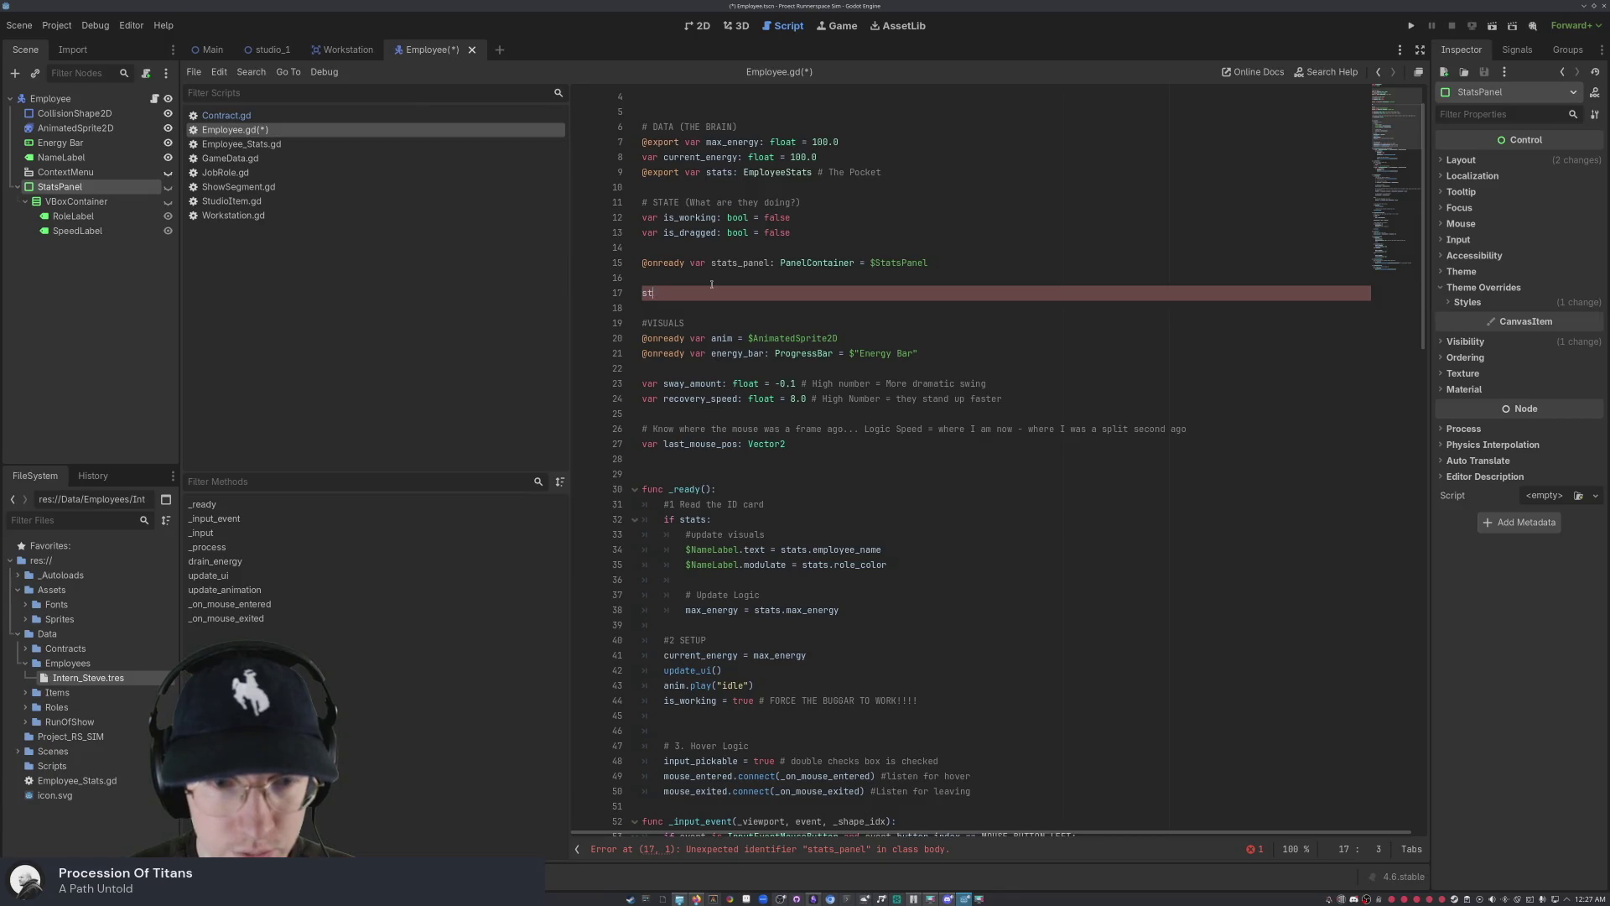
pyautogui.click(773, 311)
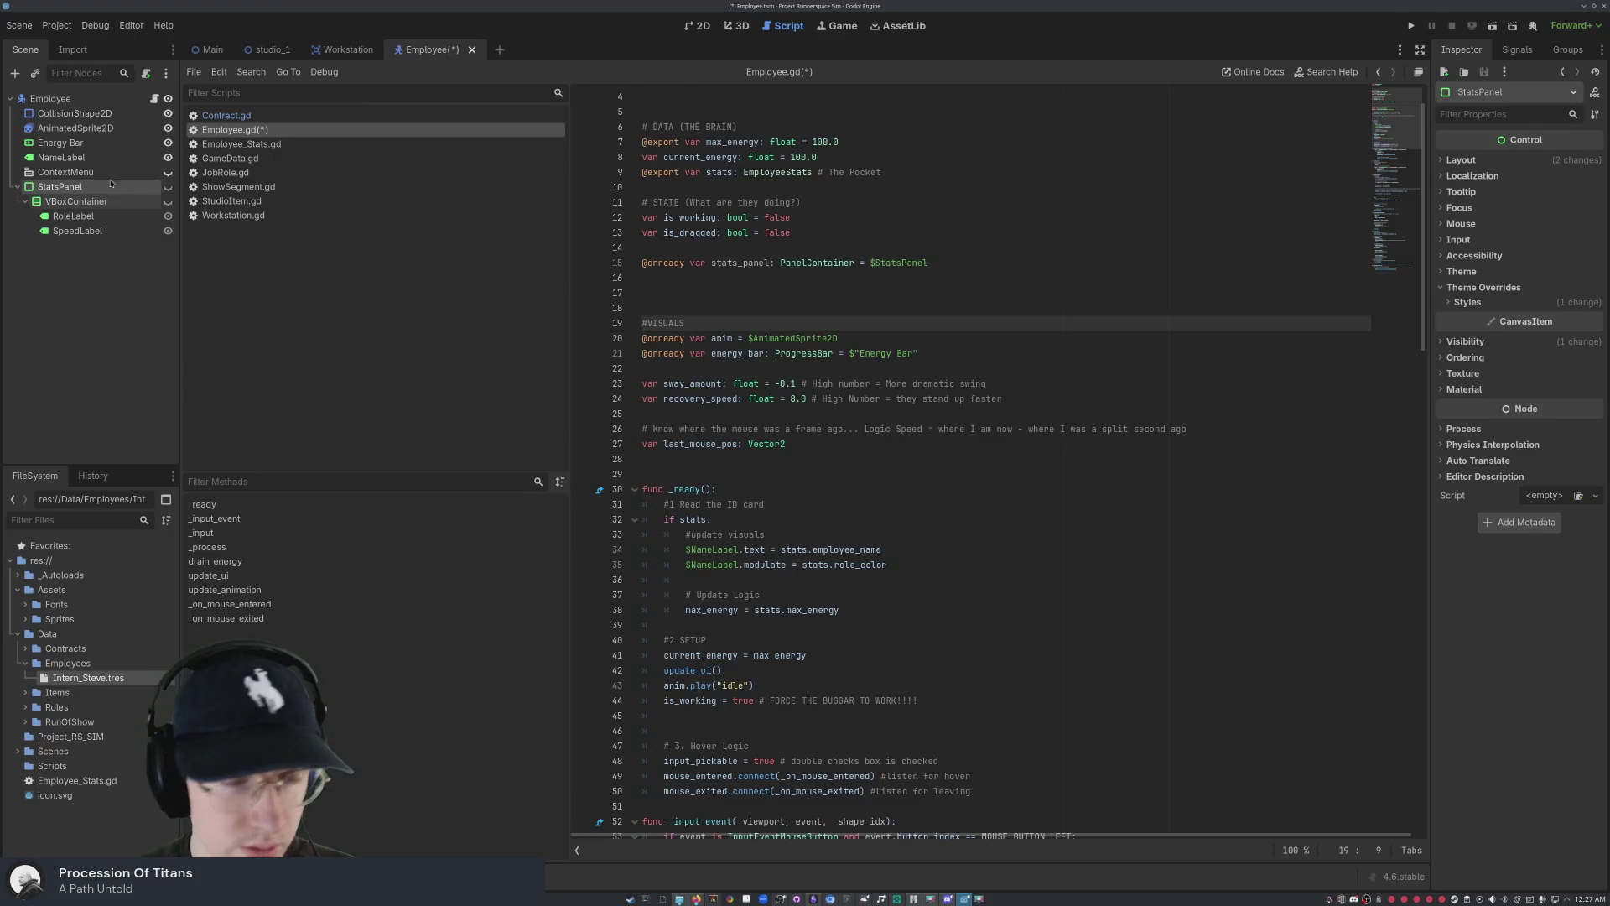
pyautogui.click(694, 278)
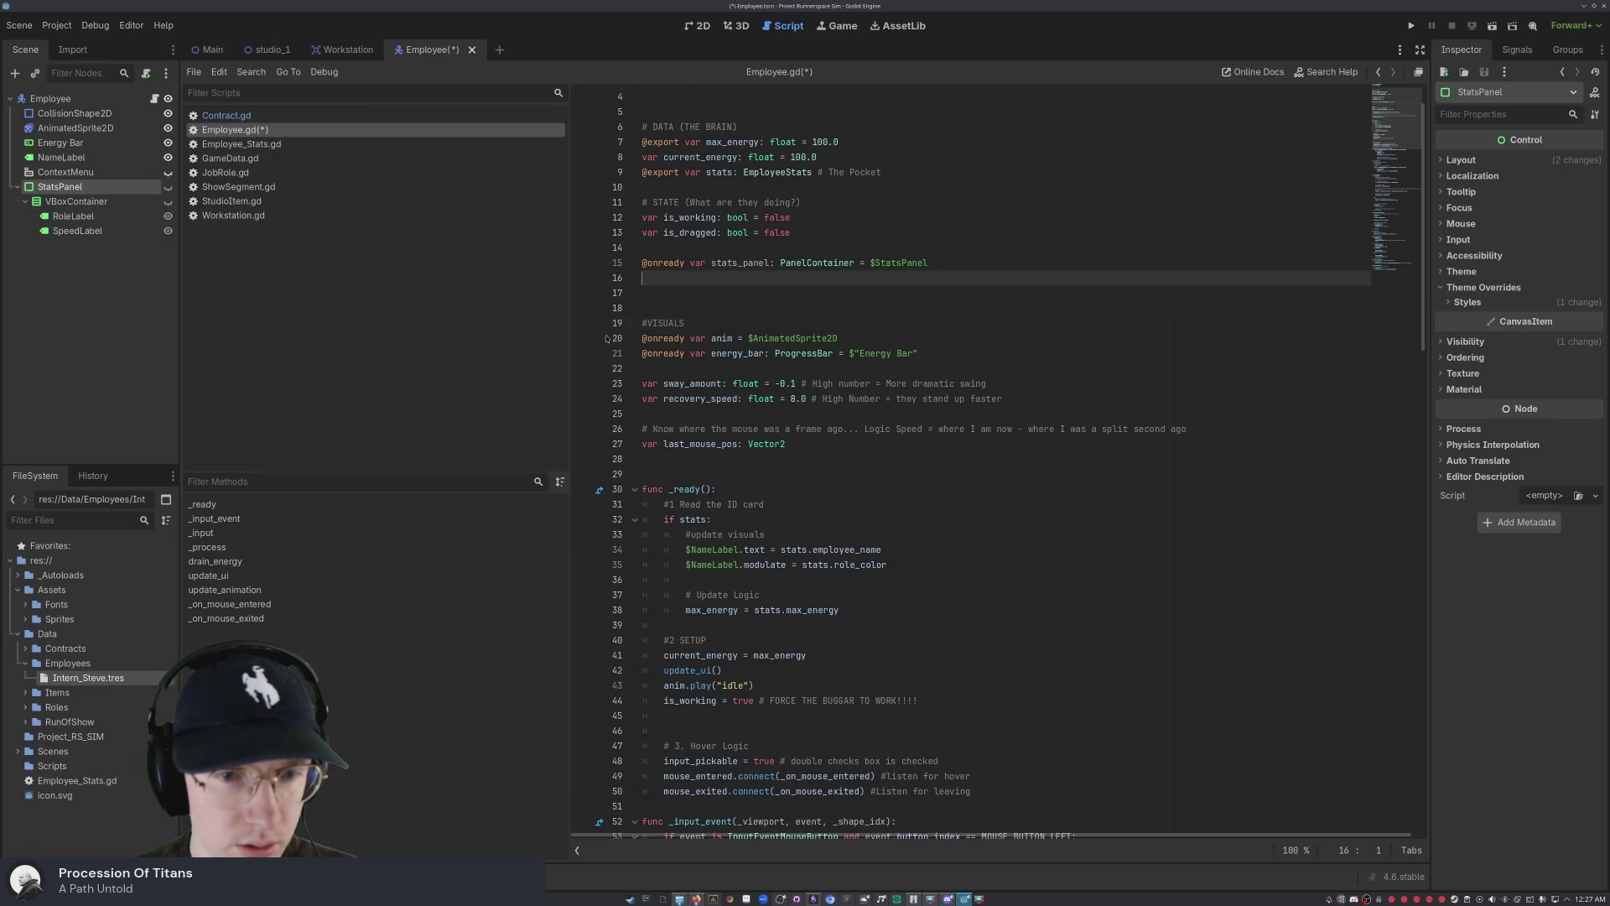
pyautogui.moveTo(89, 221)
pyautogui.mouseDown()
pyautogui.moveTo(654, 243)
pyautogui.moveTo(648, 278)
pyautogui.mouseUp()
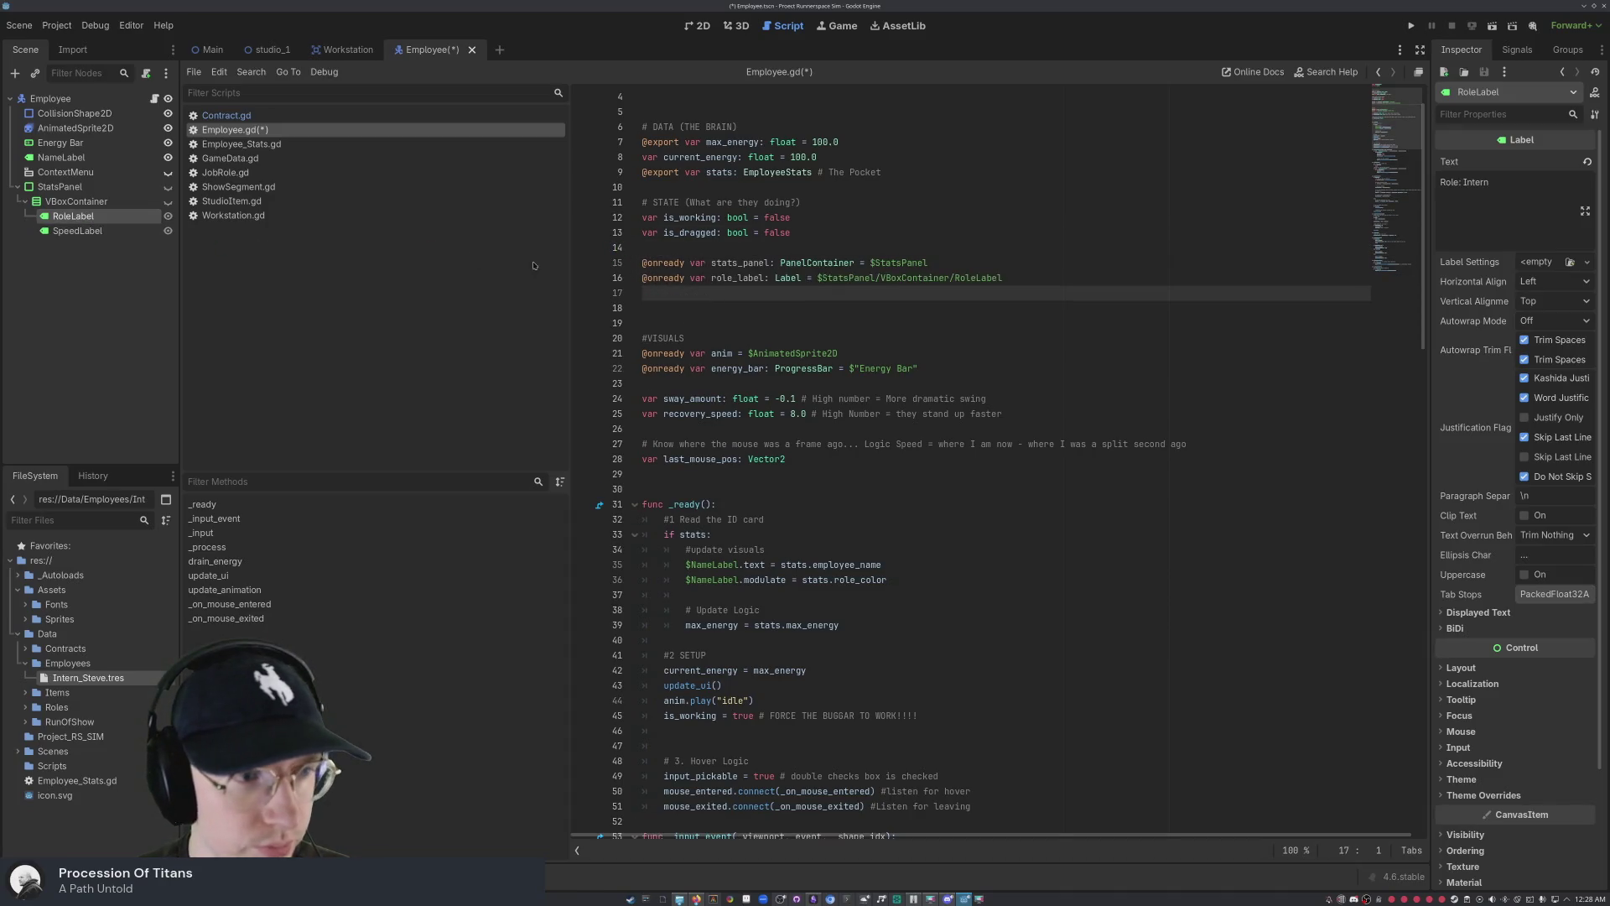
pyautogui.click(78, 230)
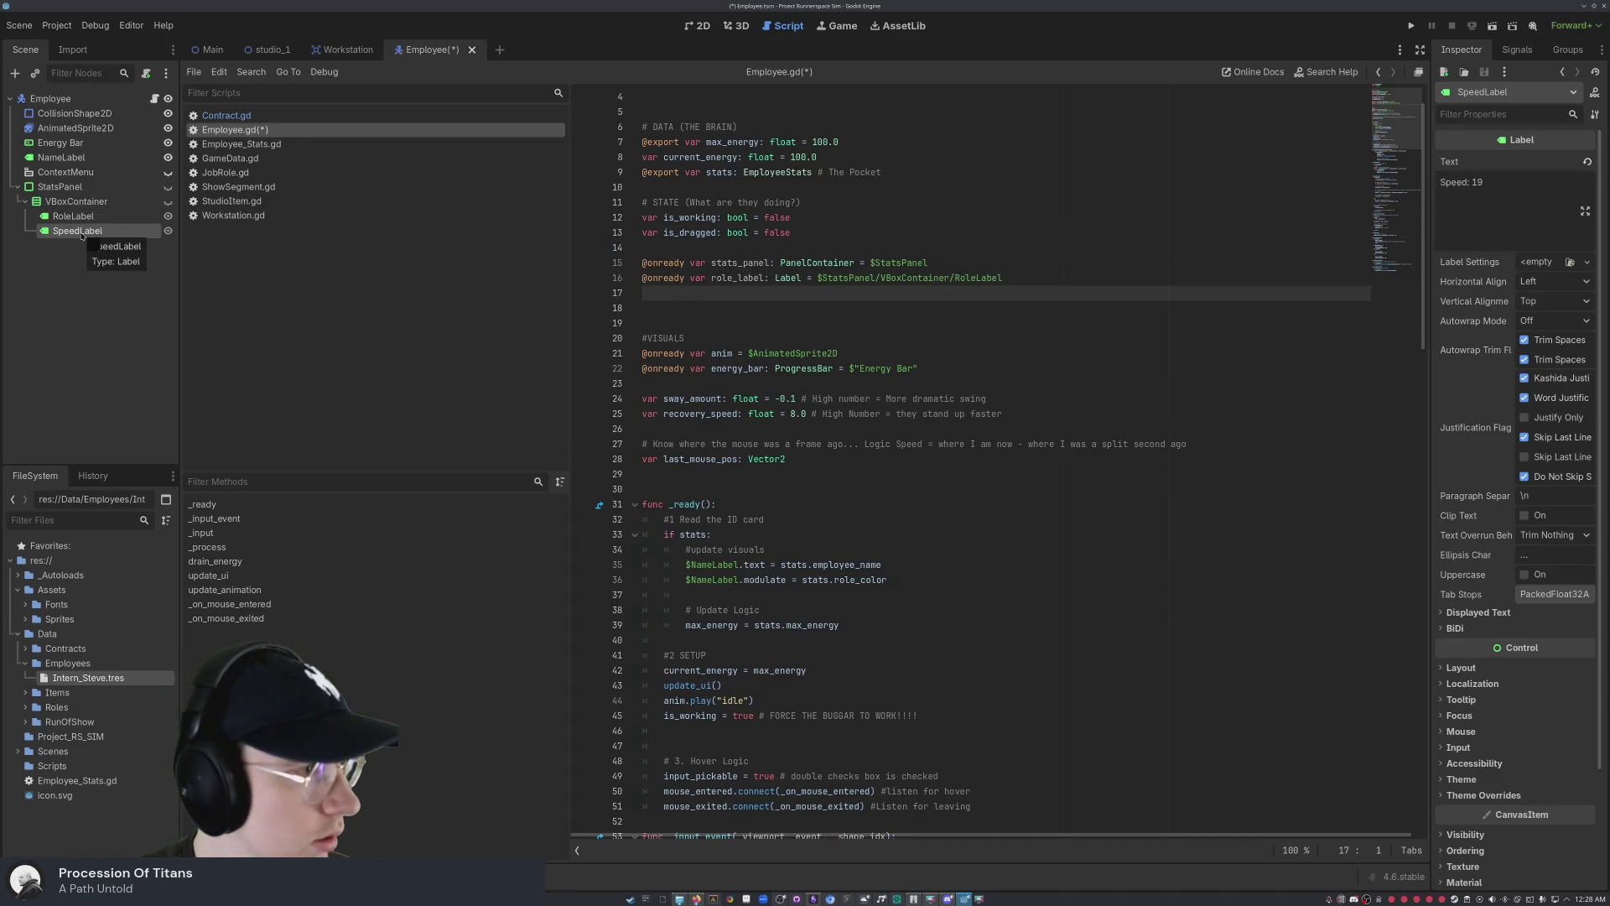
pyautogui.moveTo(97, 239)
pyautogui.mouseDown()
pyautogui.moveTo(682, 303)
pyautogui.moveTo(662, 333)
pyautogui.moveTo(722, 303)
pyautogui.moveTo(693, 292)
pyautogui.mouseUp()
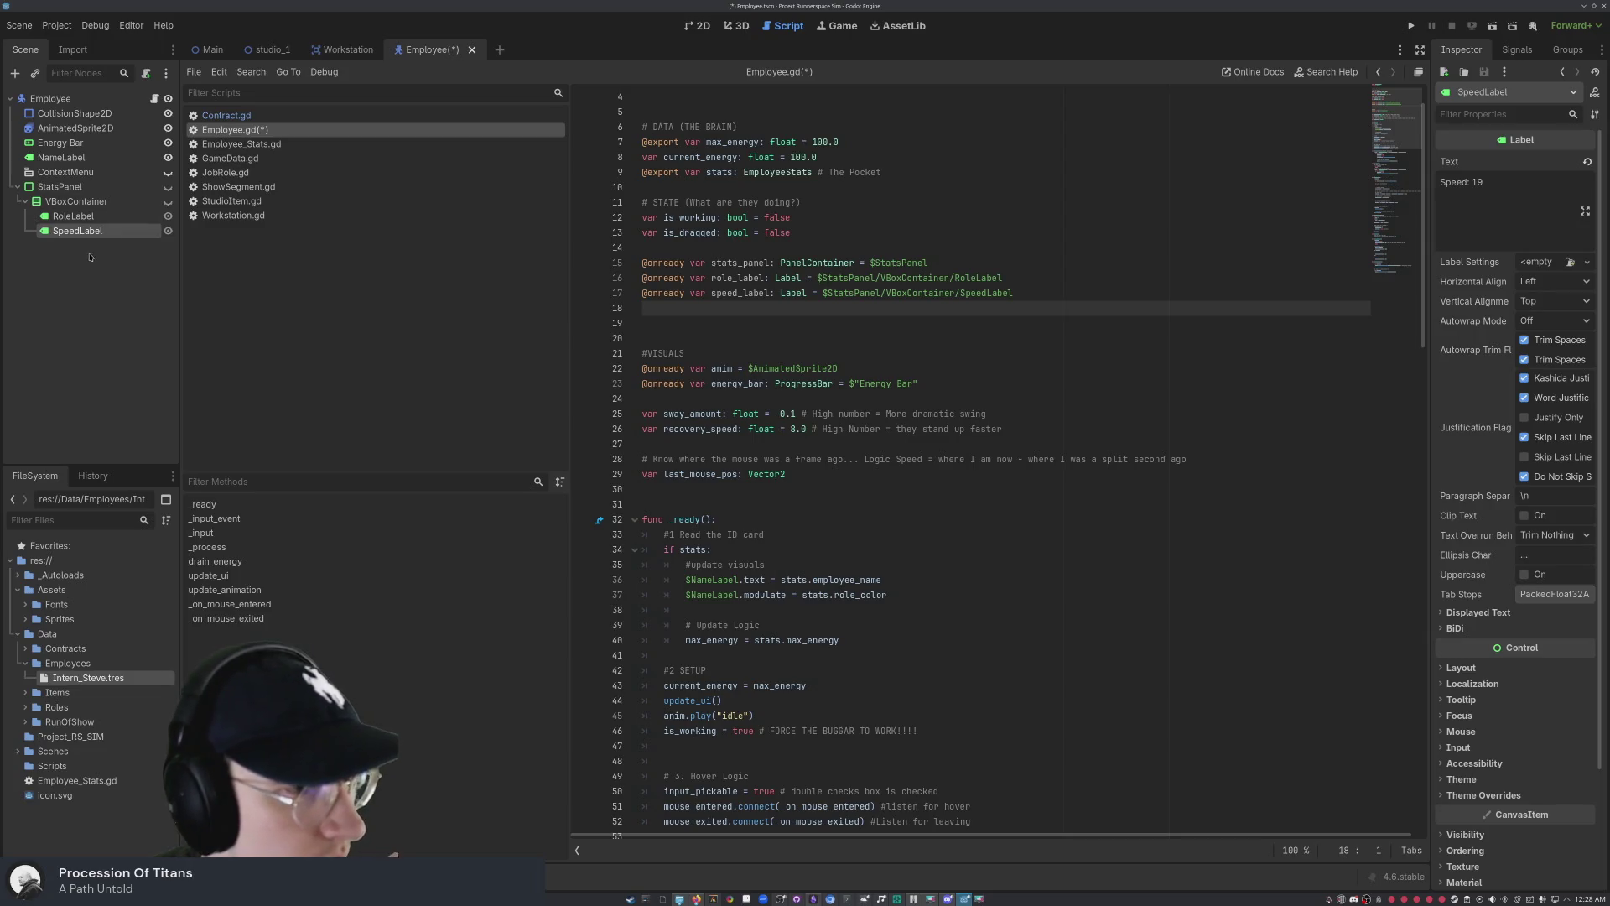
pyautogui.click(169, 173)
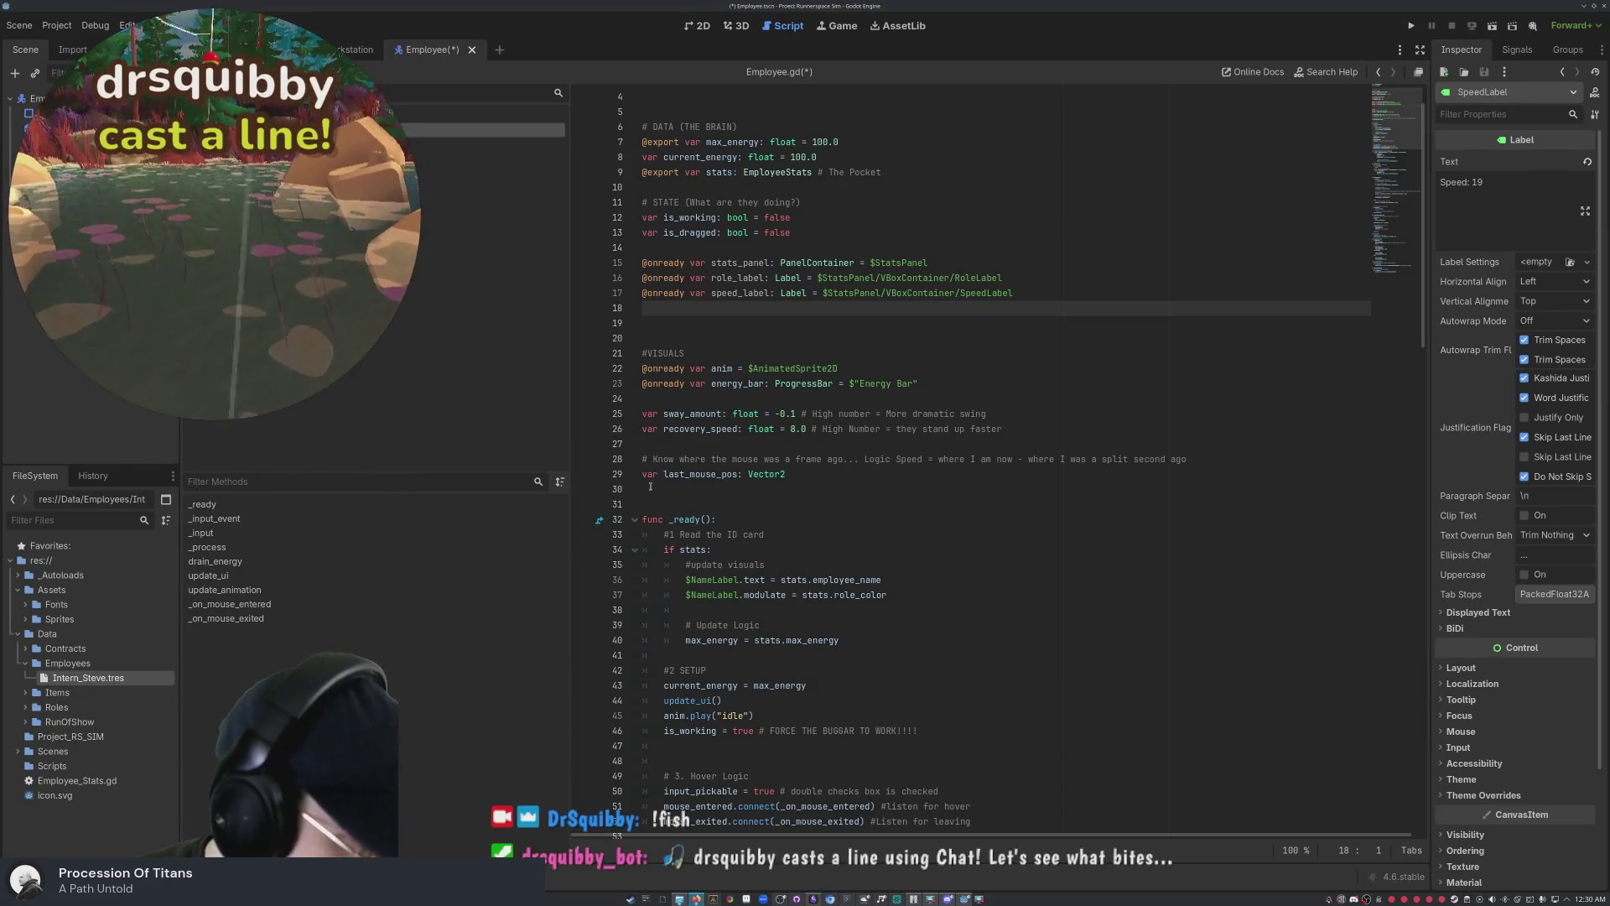
pyautogui.scroll(-2, 991, 465)
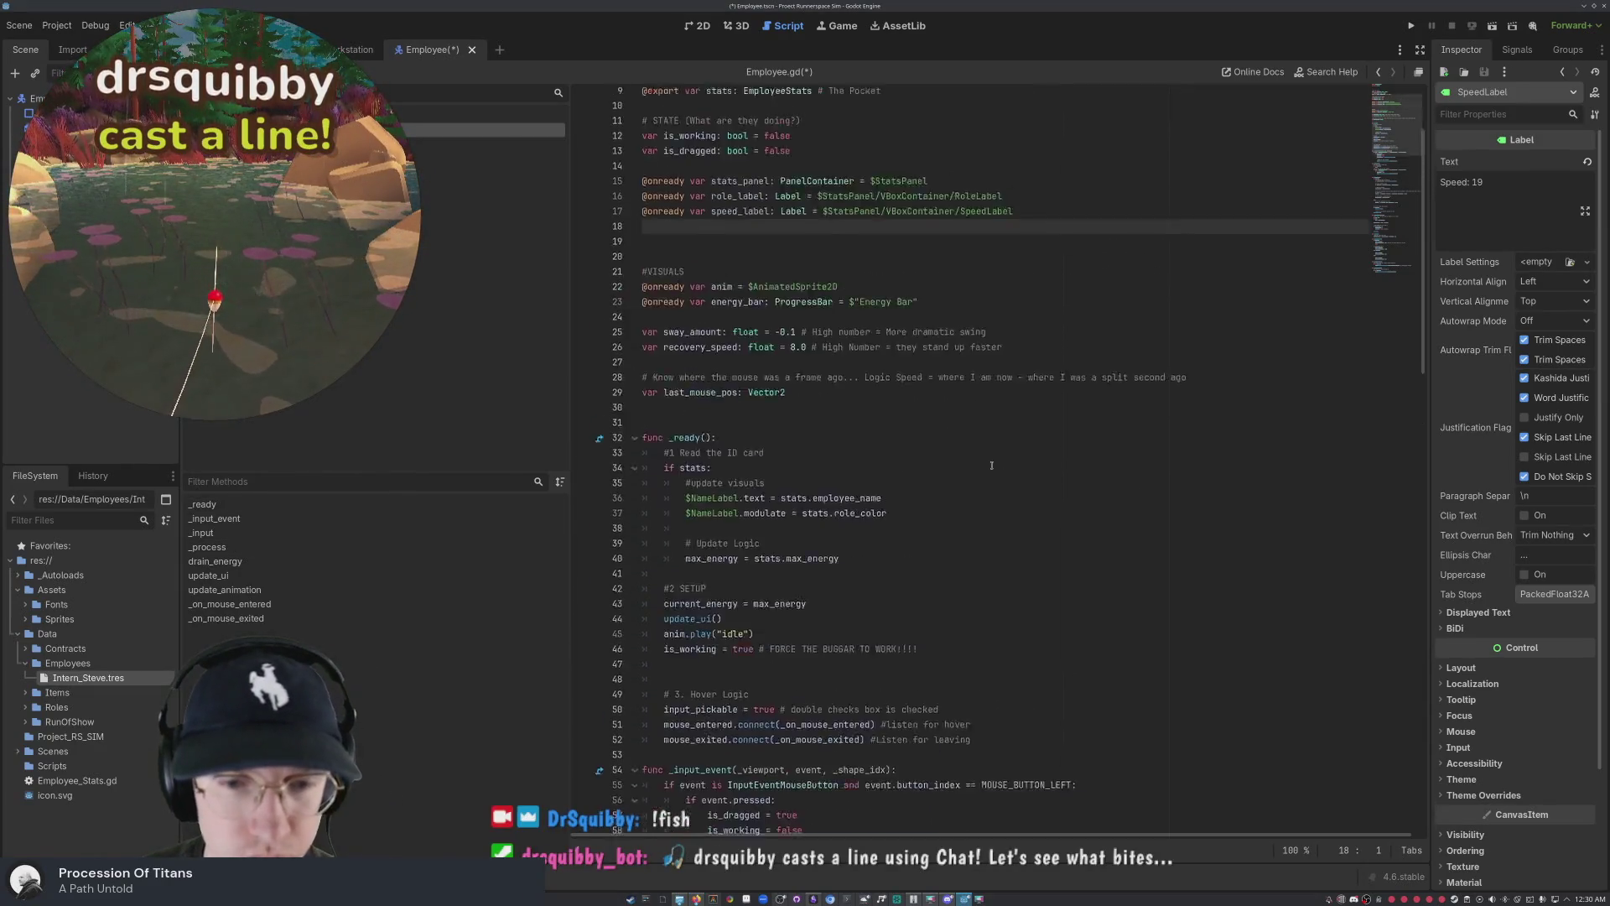
pyautogui.scroll(2, 991, 466)
pyautogui.click(1041, 295)
pyautogui.click(1041, 309)
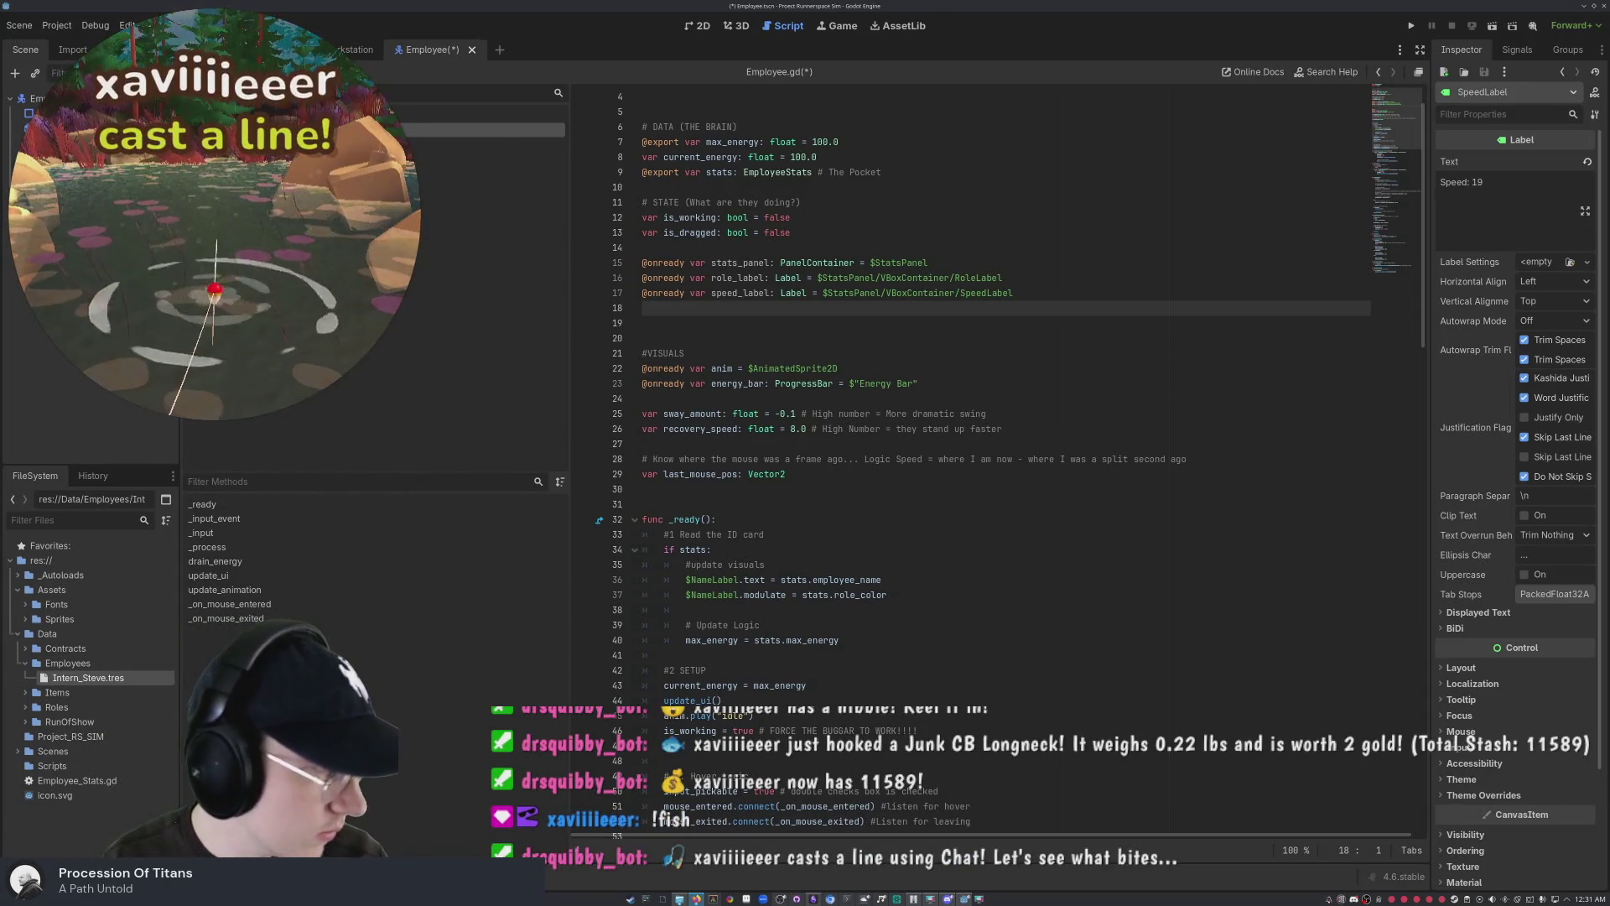
pyautogui.click(765, 472)
pyautogui.scroll(-9, 770, 470)
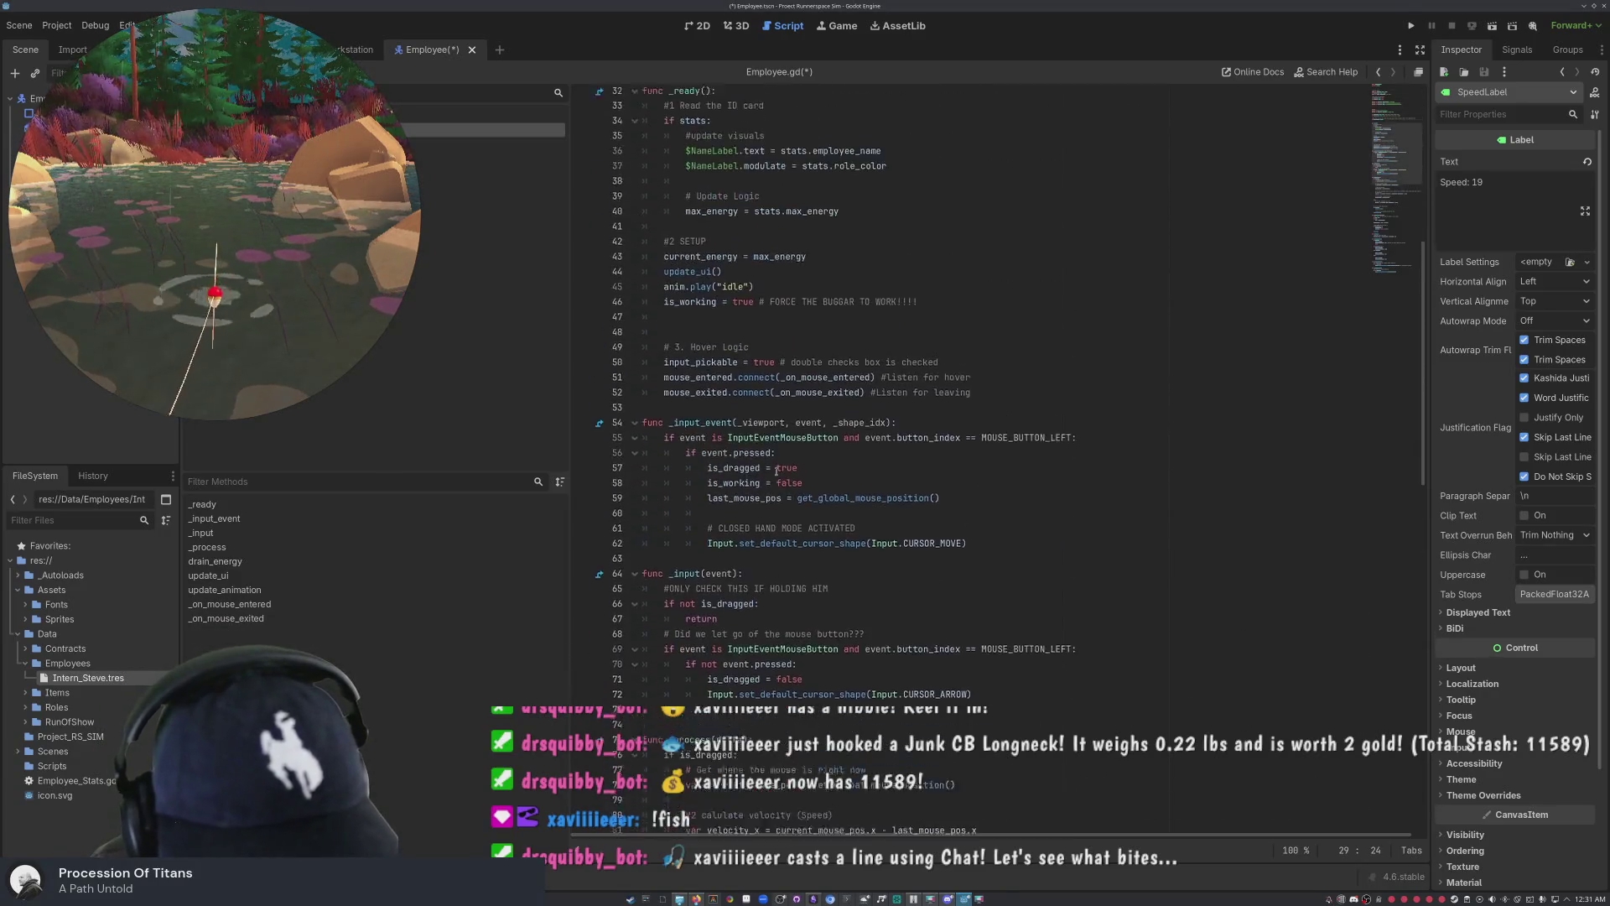
pyautogui.scroll(10, 777, 470)
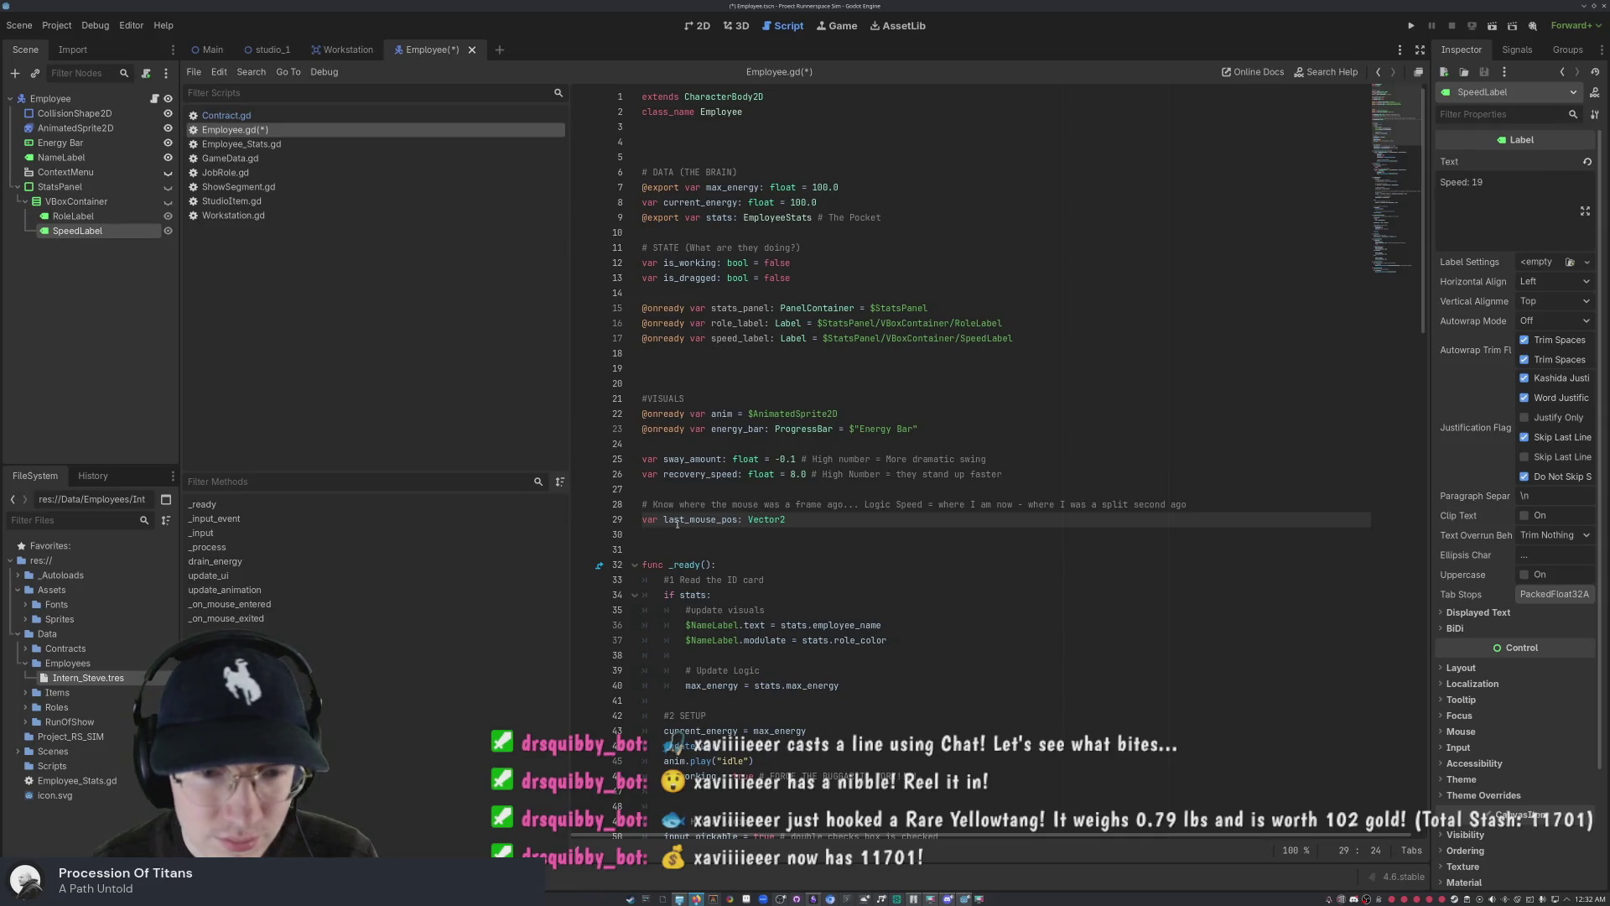
pyautogui.scroll(-20, 849, 593)
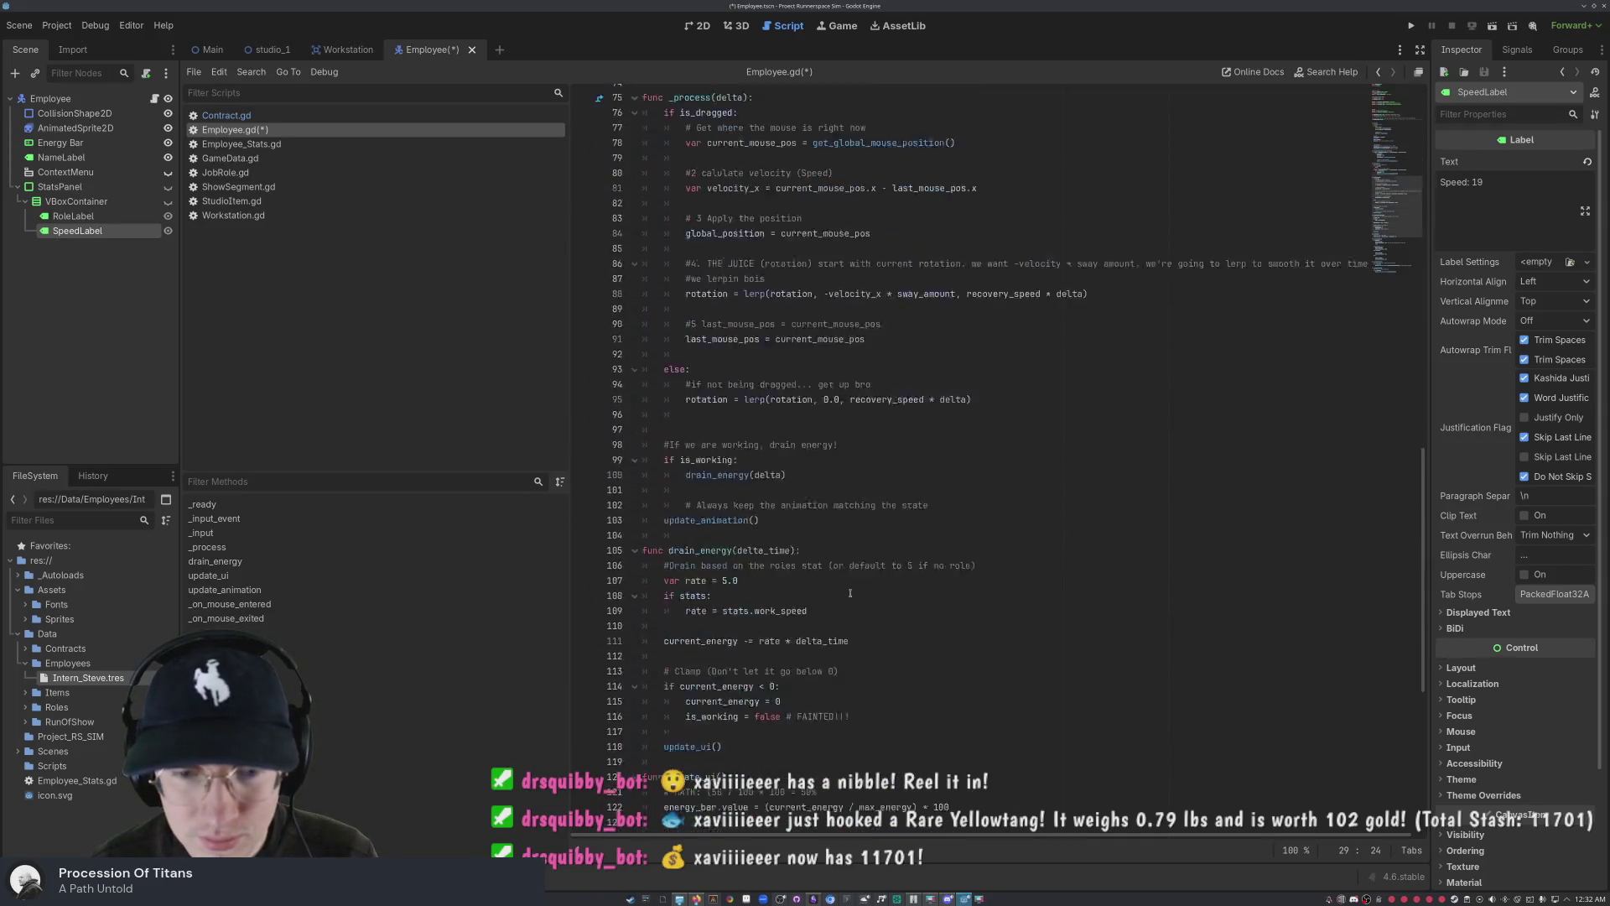
pyautogui.scroll(-9, 849, 593)
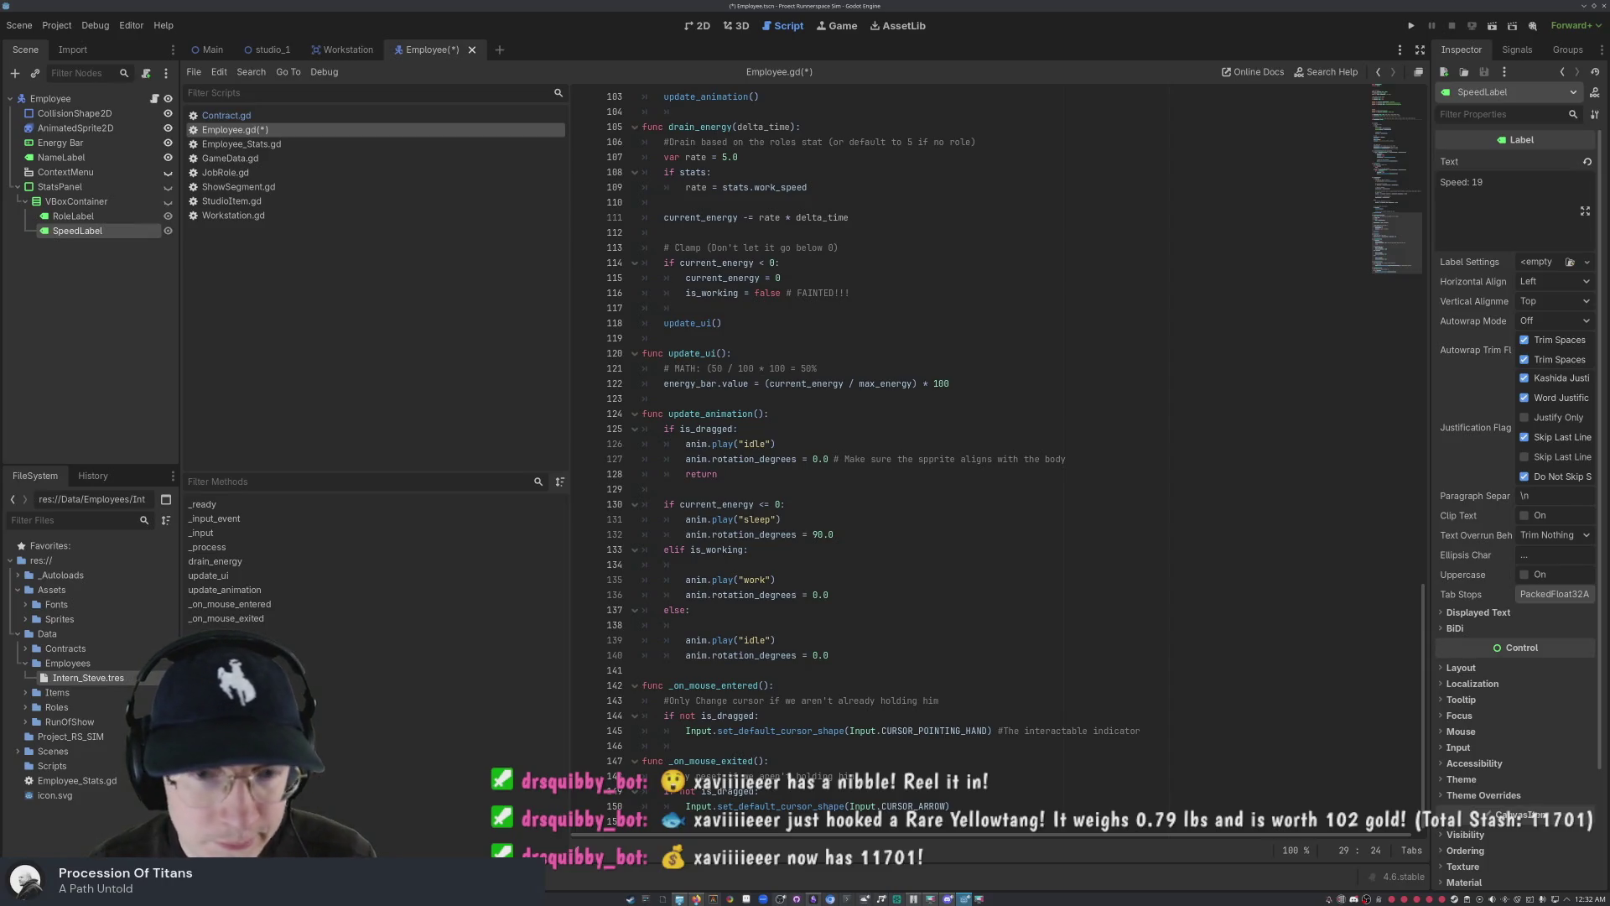
pyautogui.scroll(19, 695, 556)
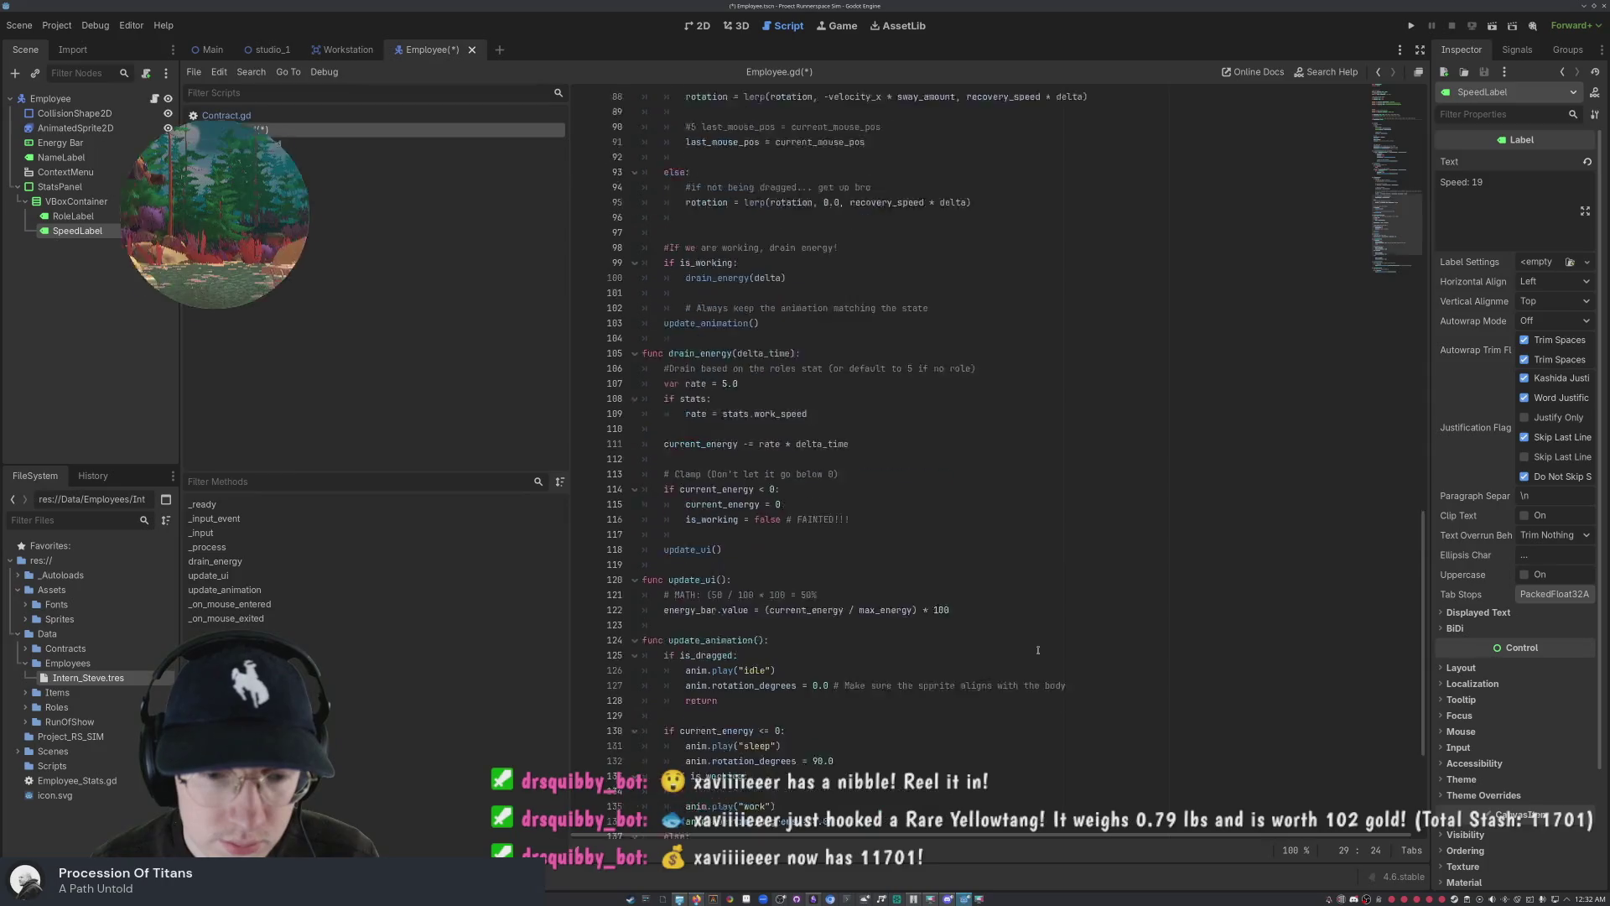
pyautogui.scroll(15, 1029, 629)
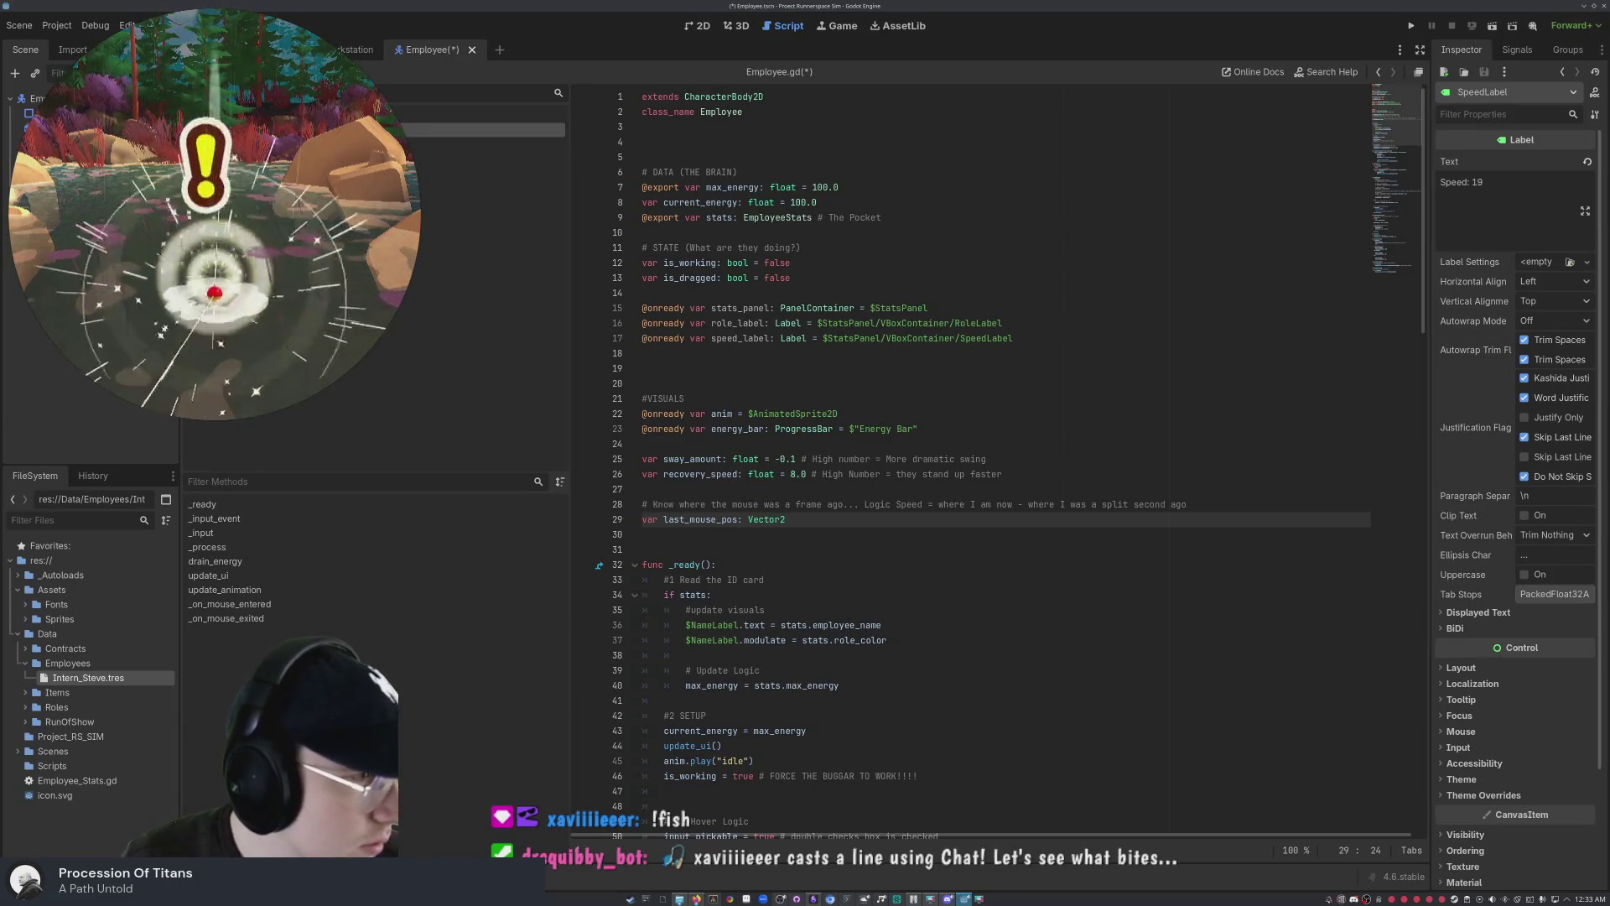
pyautogui.click(768, 580)
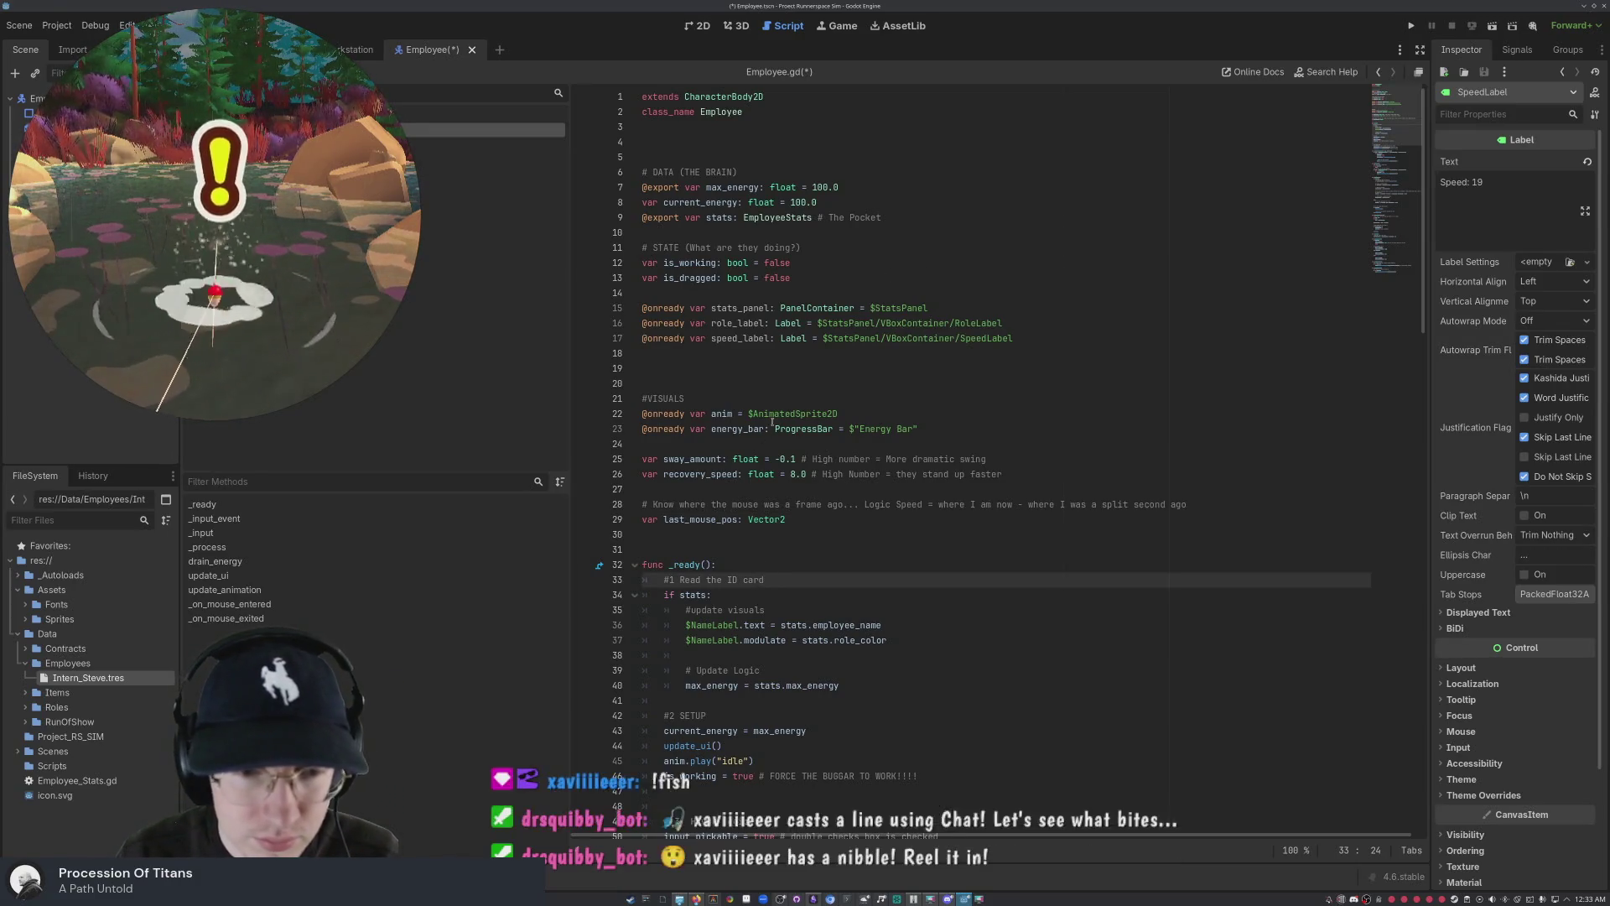
pyautogui.scroll(-5, 768, 427)
pyautogui.scroll(-3, 768, 427)
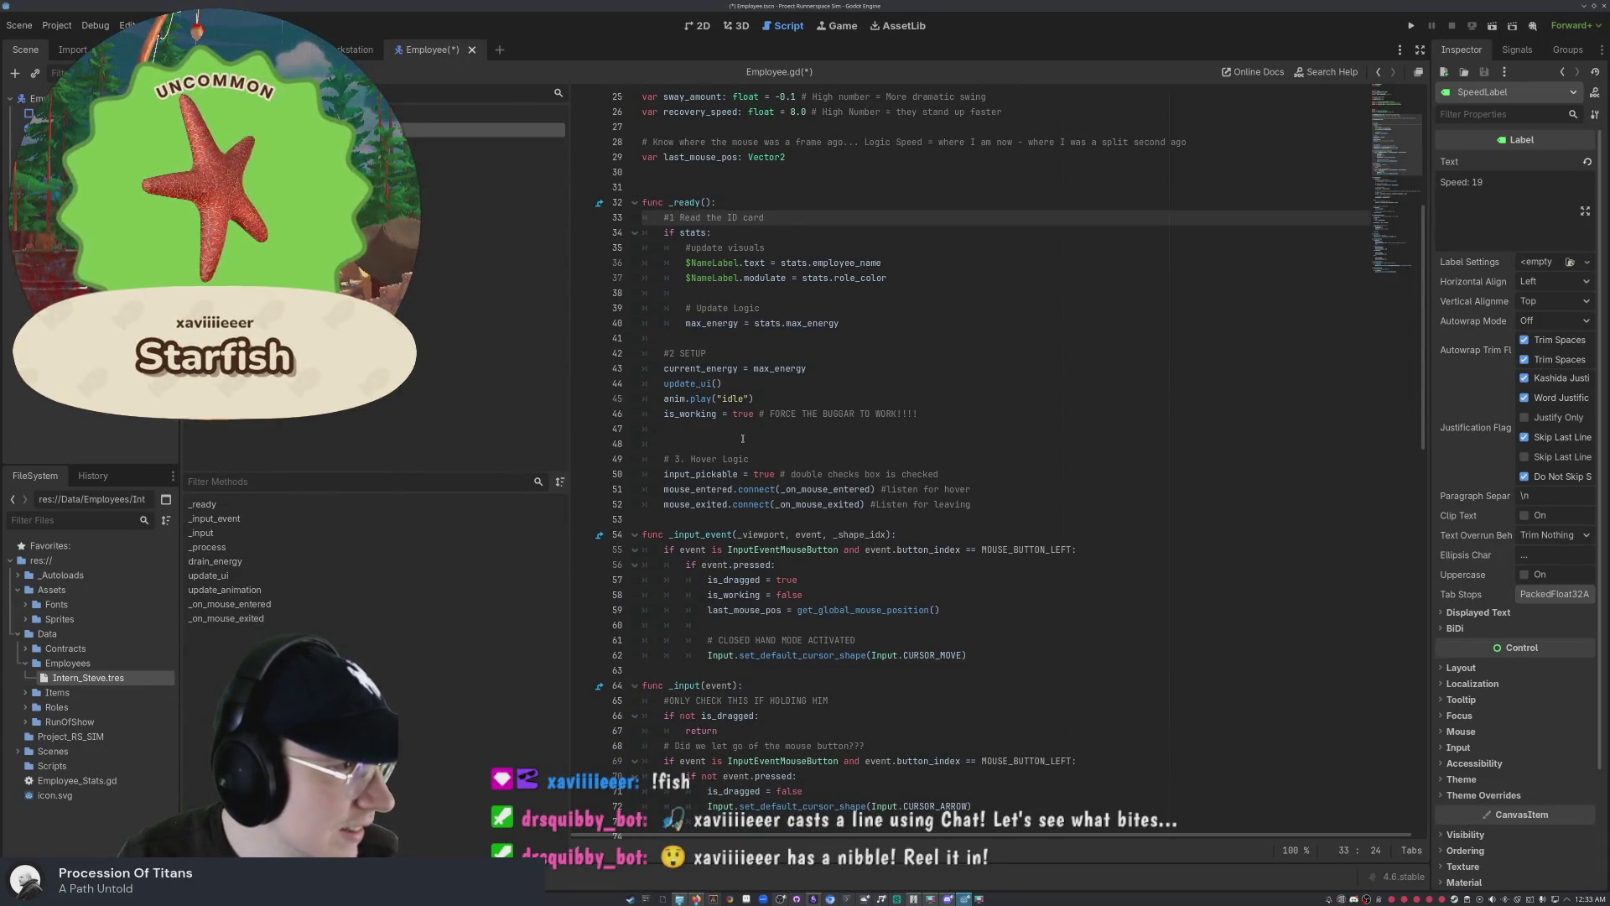
pyautogui.scroll(-4, 742, 438)
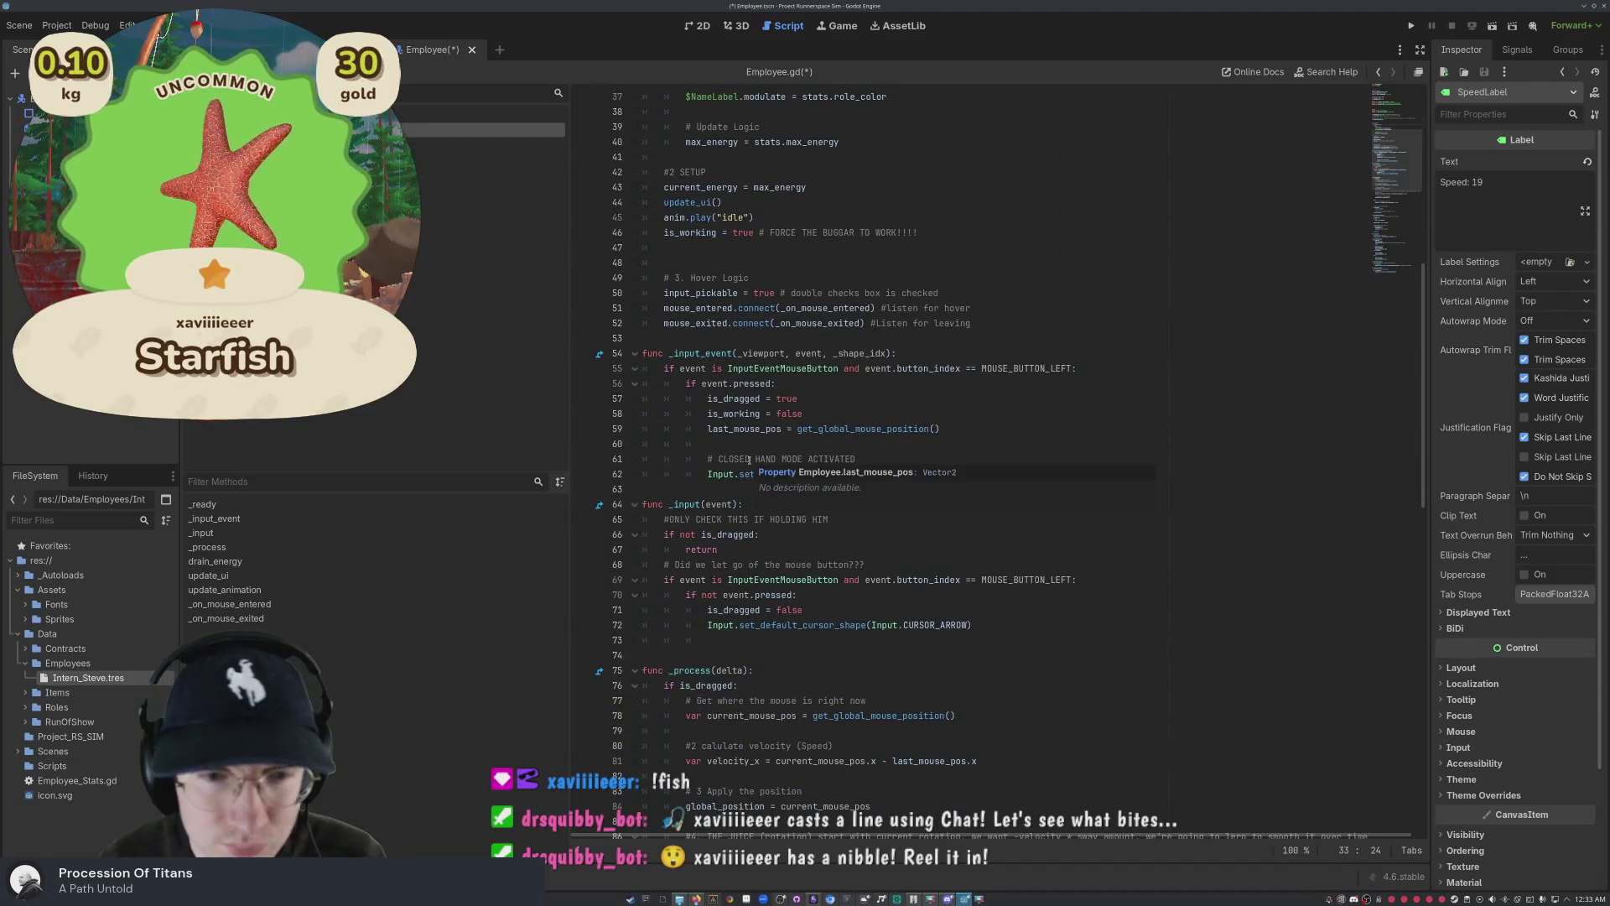
pyautogui.scroll(6, 775, 386)
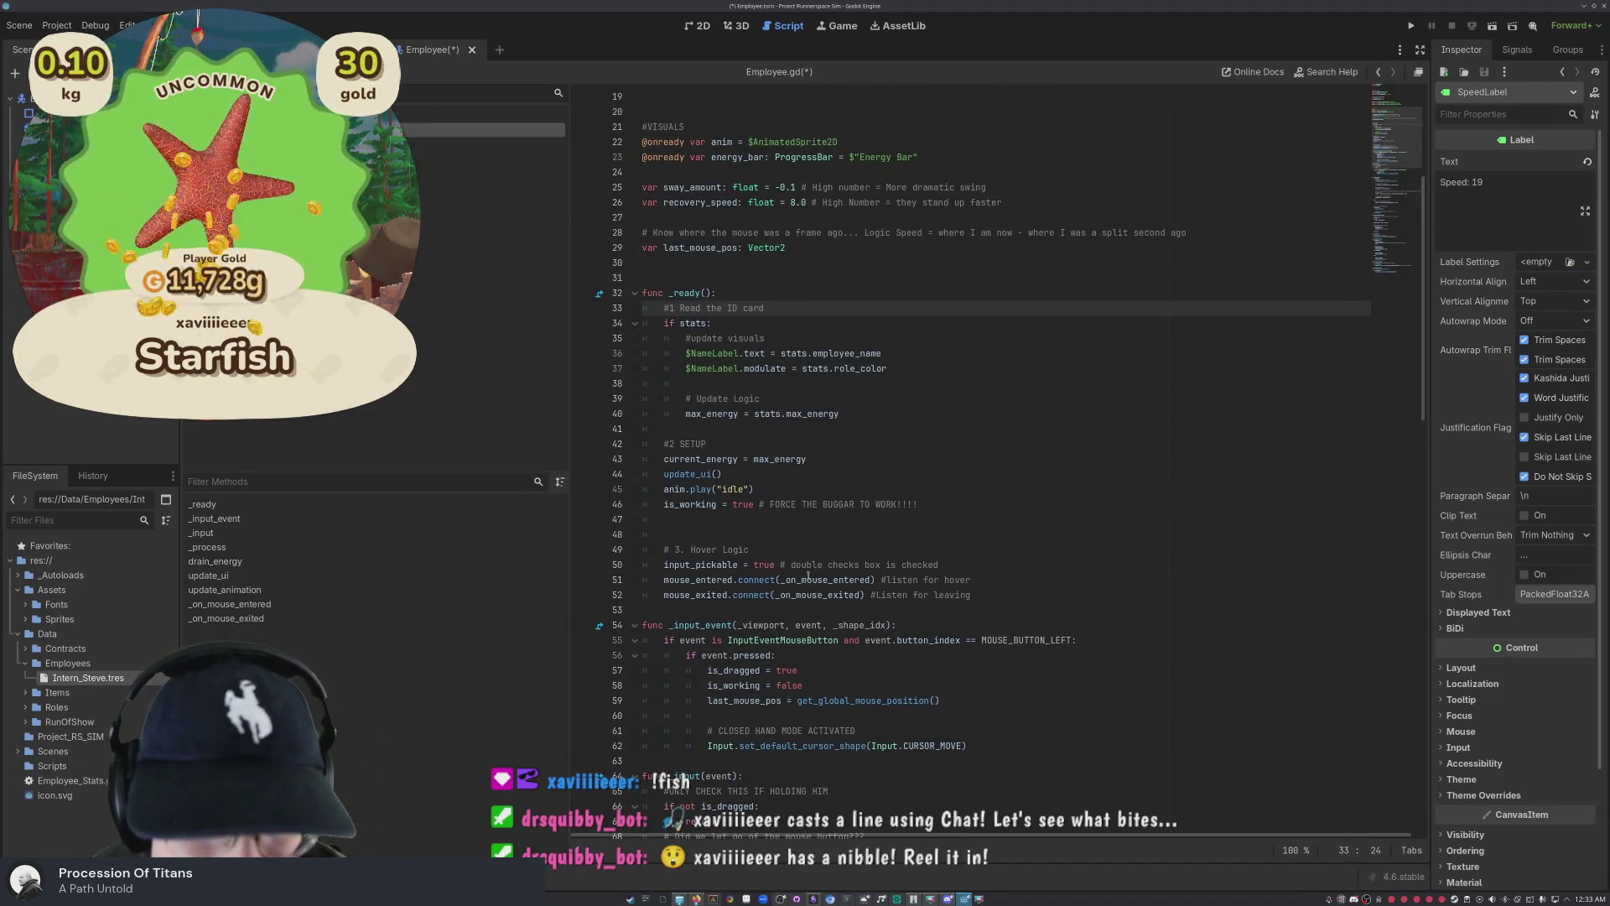
pyautogui.click(997, 596)
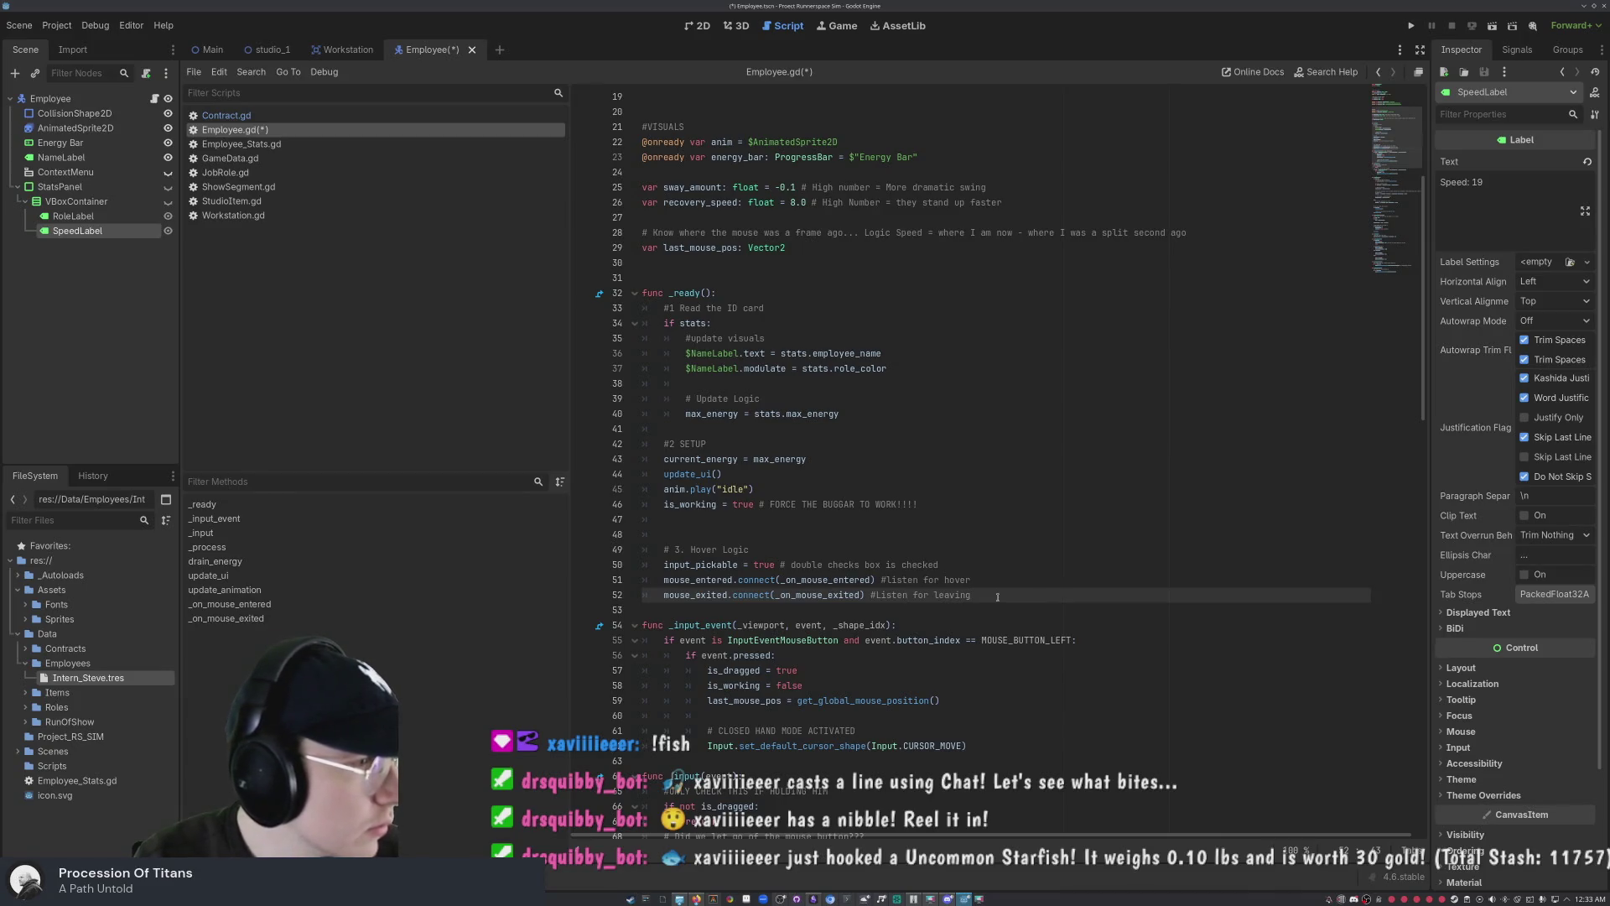
pyautogui.press('Up')
pyautogui.press('Up')
pyautogui.press('Up')
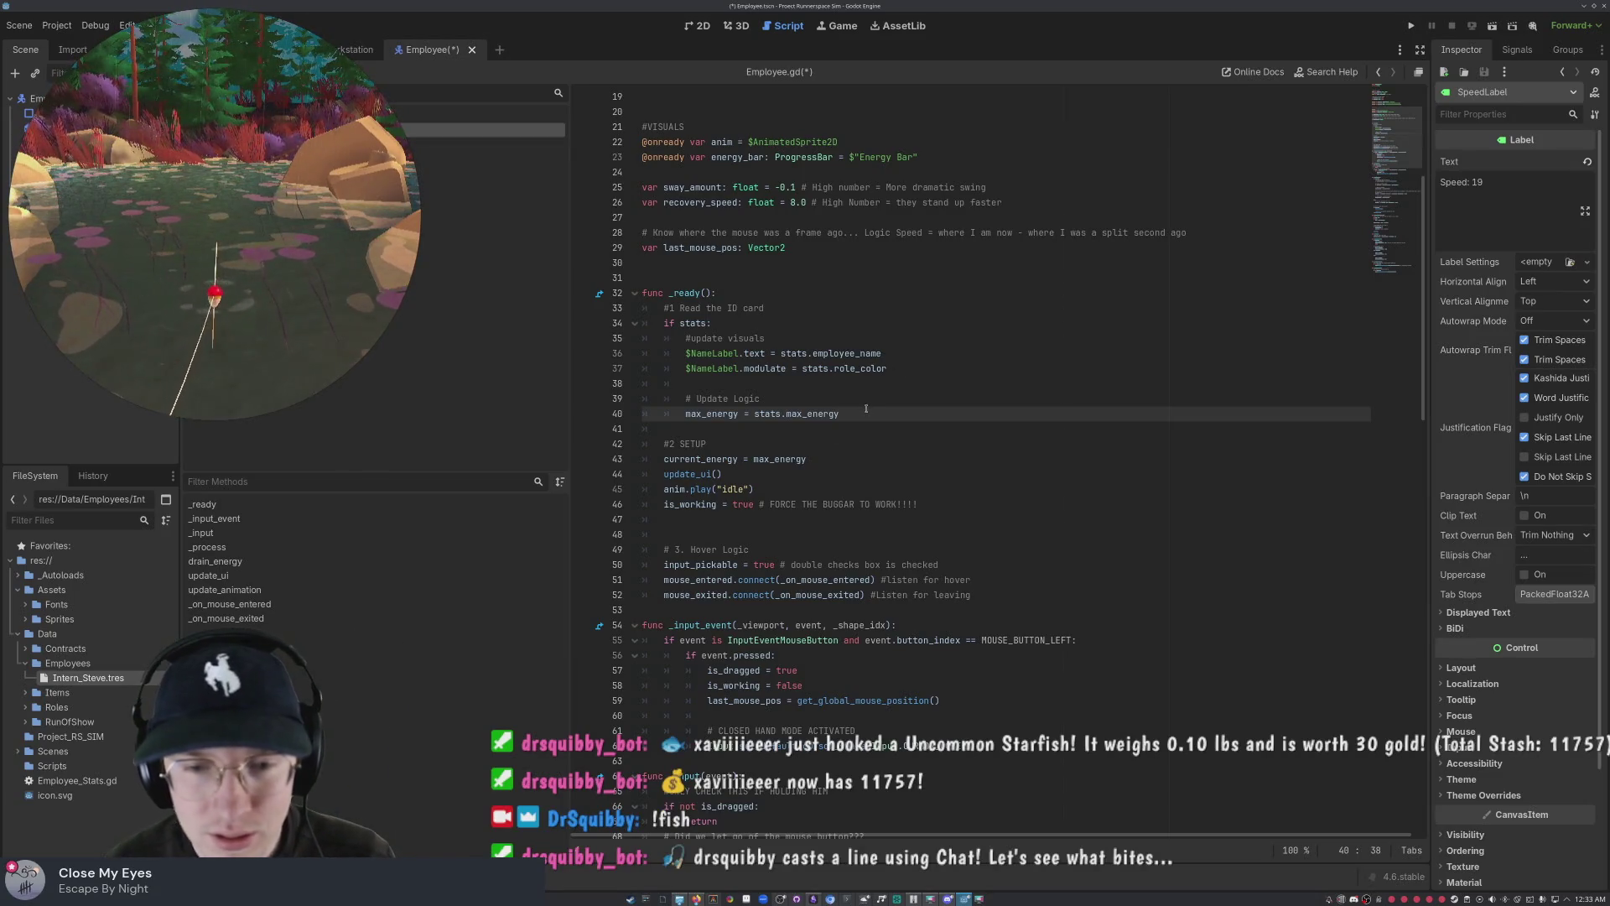
pyautogui.click(831, 459)
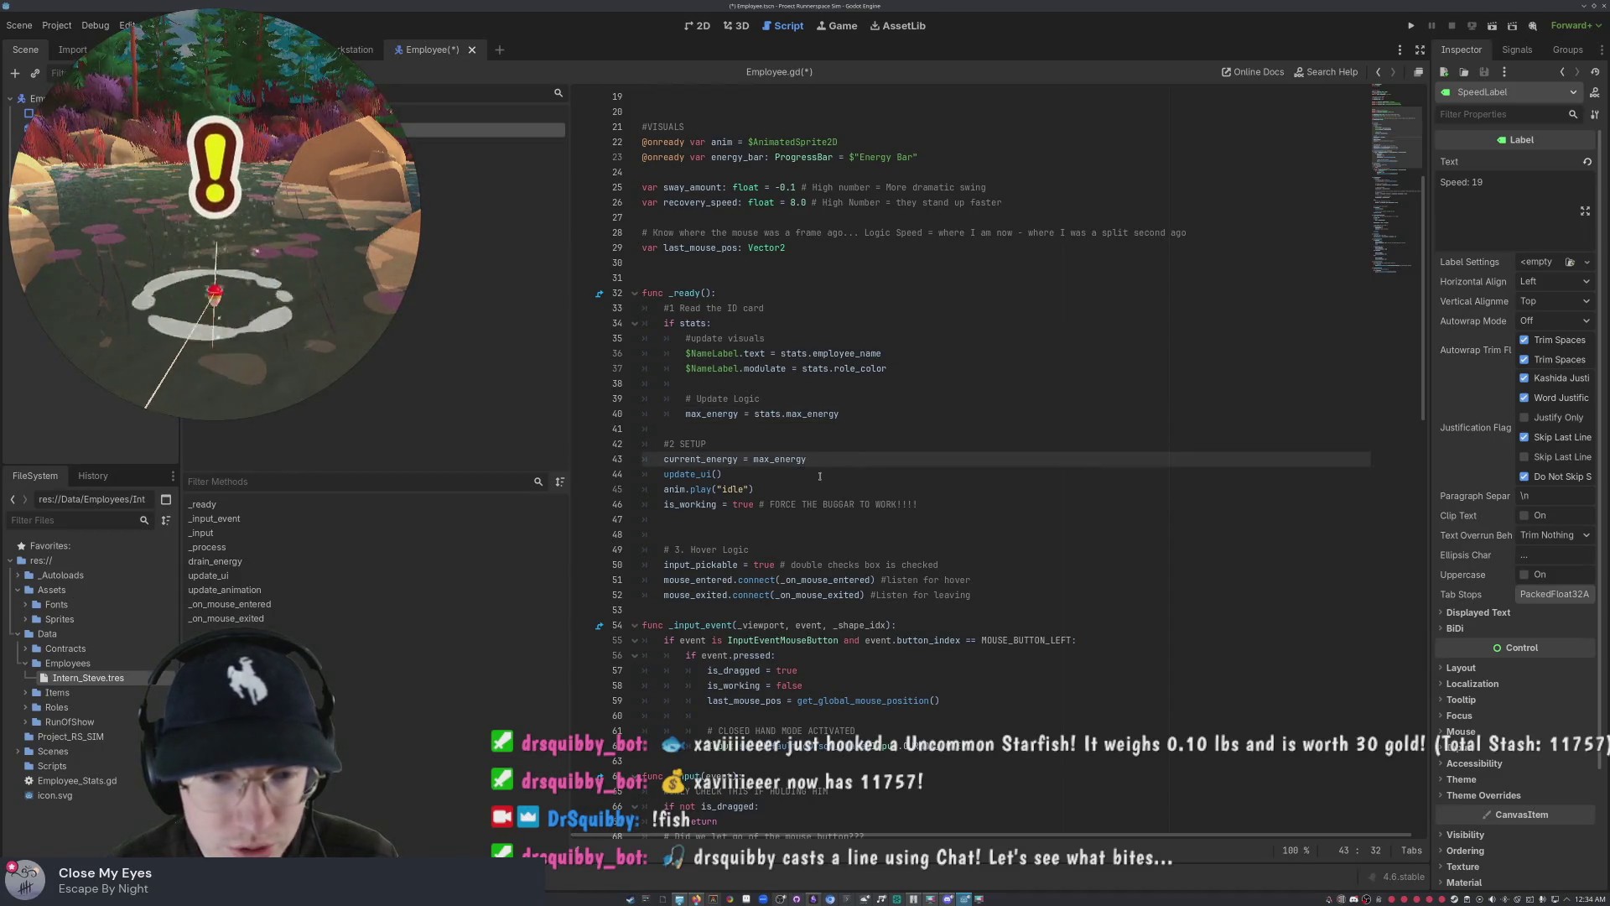
pyautogui.click(819, 475)
pyautogui.click(931, 504)
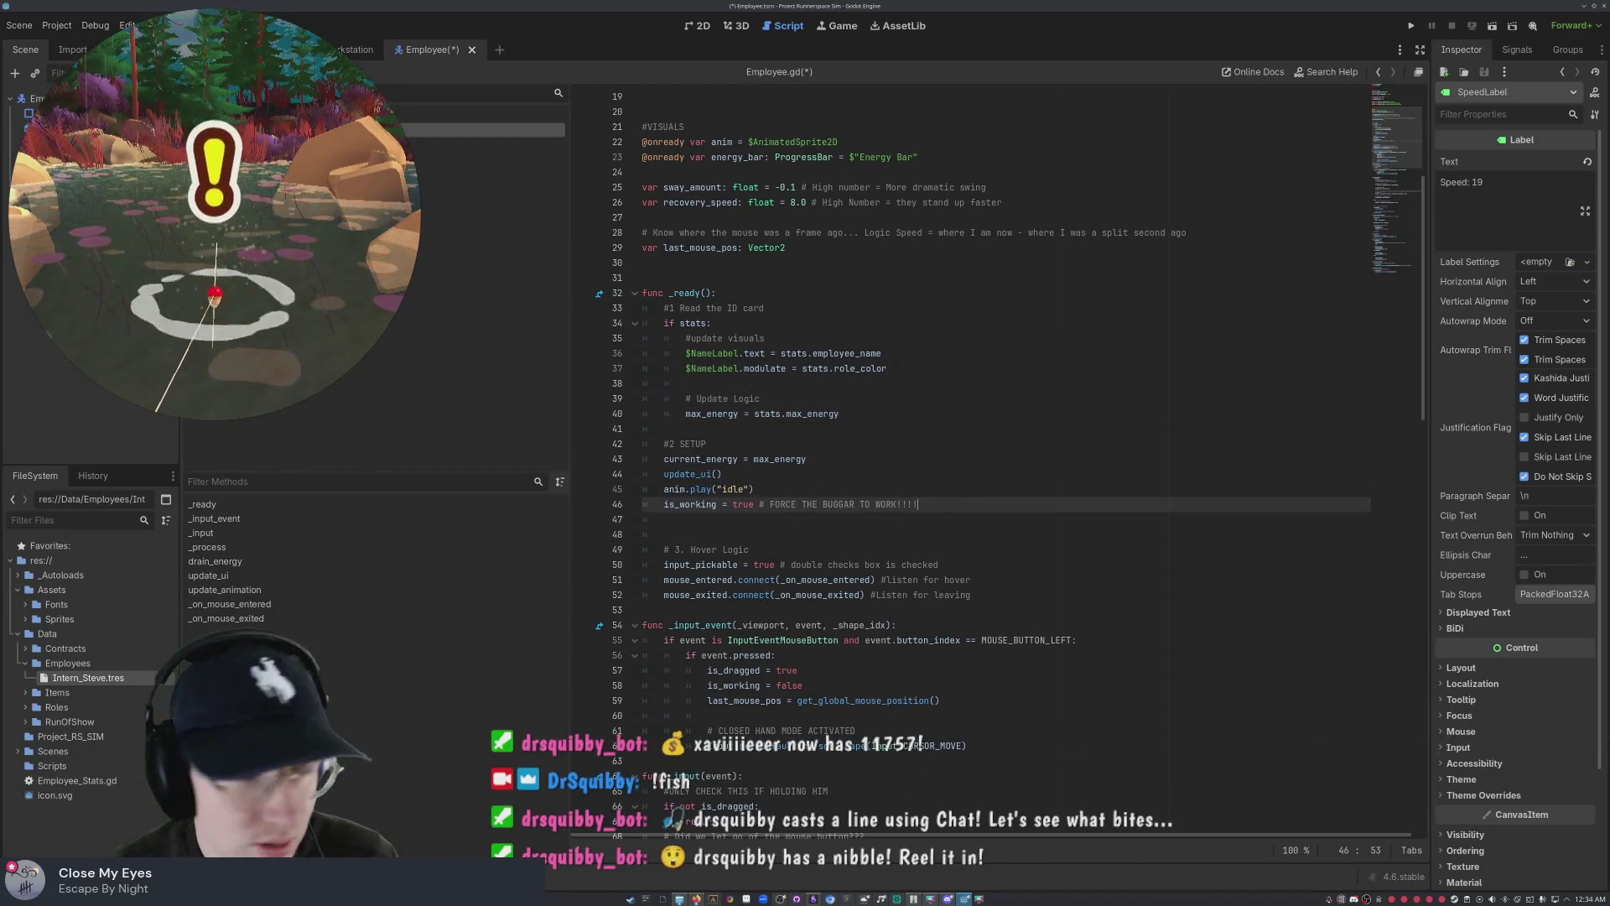